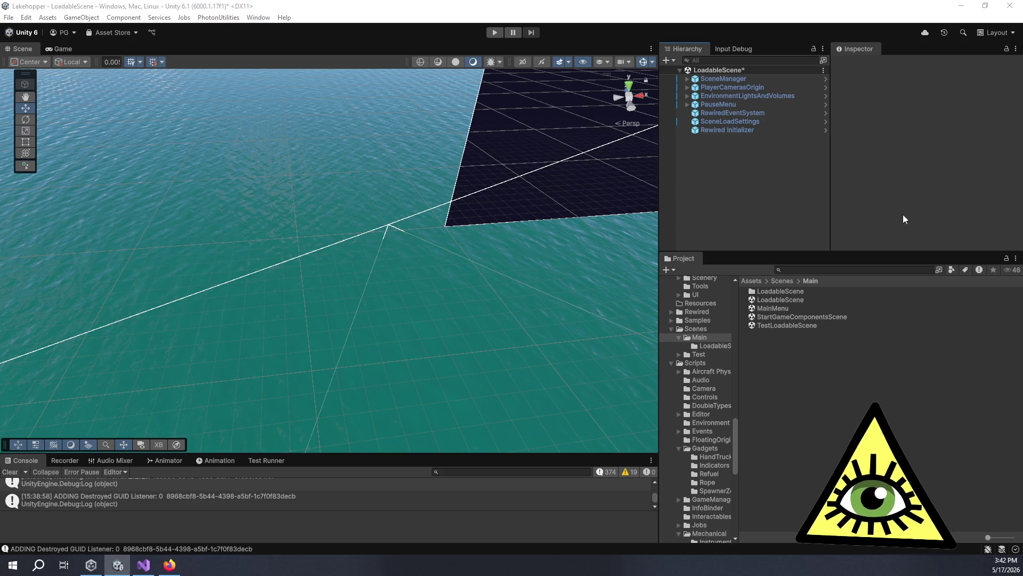
Create a new Particle System in LoadableScene from the Hierarchy's Effects menu.
right_click(763, 211)
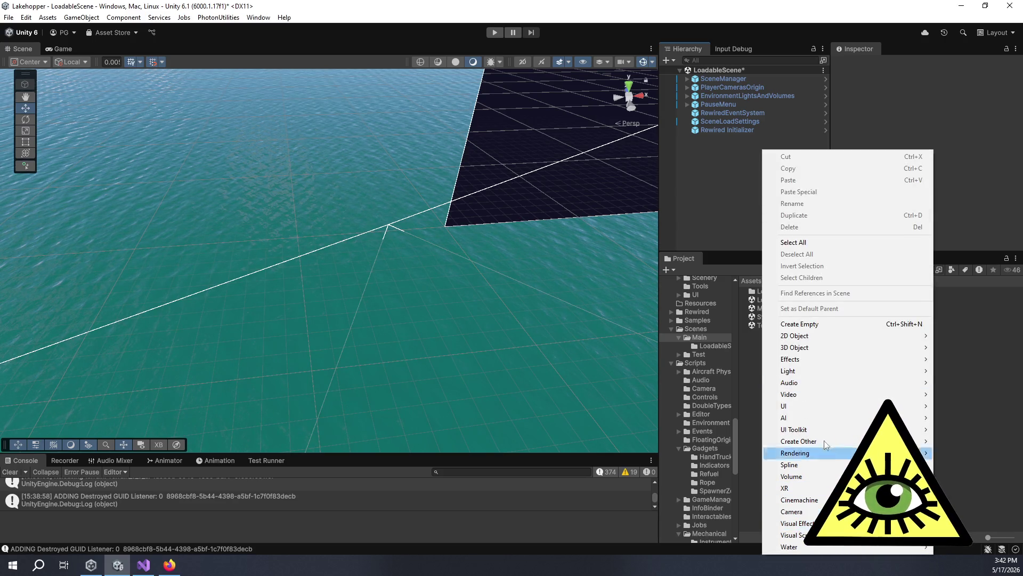
mouse_move(830, 351)
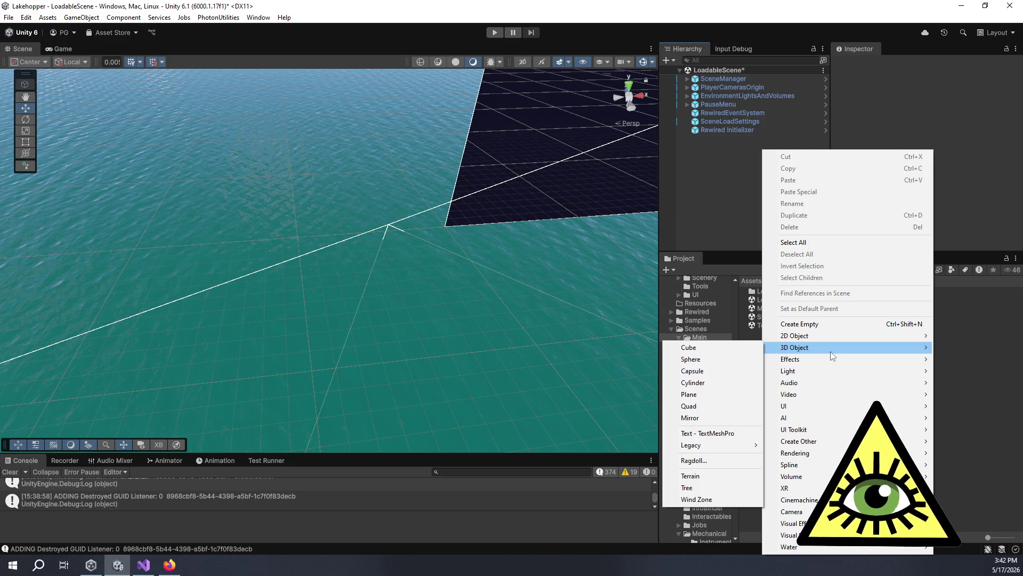
mouse_move(846, 336)
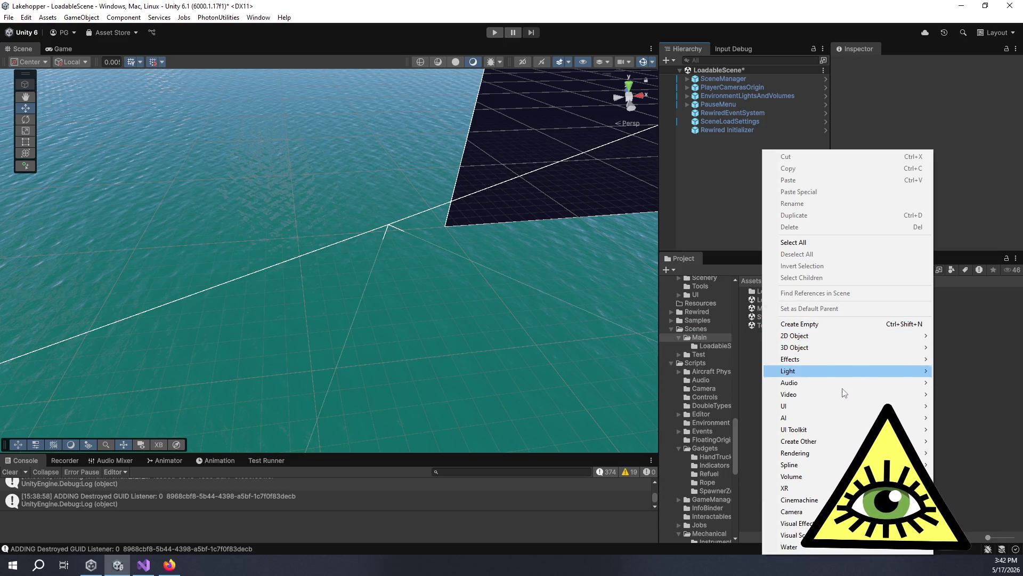
mouse_move(844, 388)
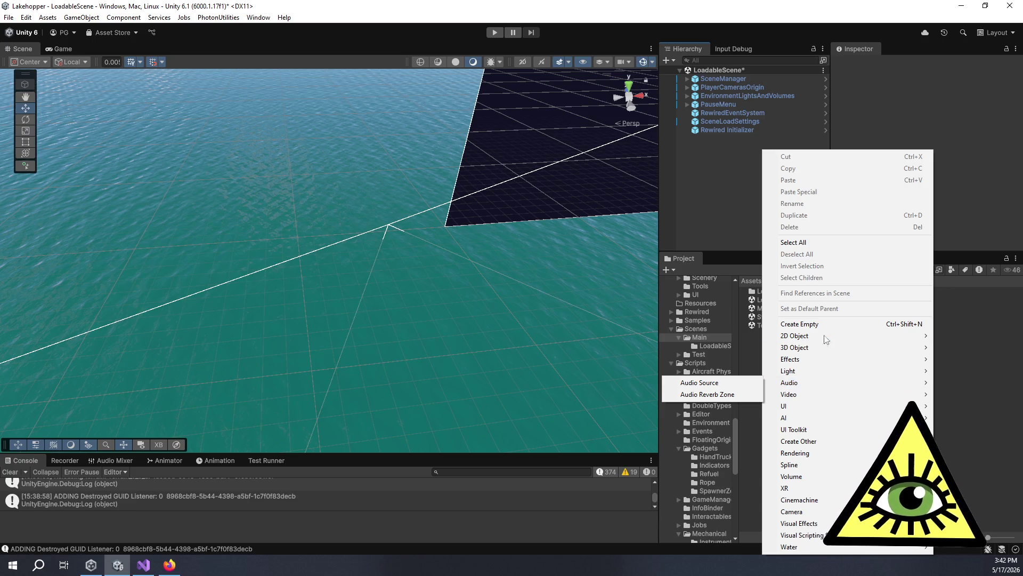
right_click(727, 184)
left_click(72, 17)
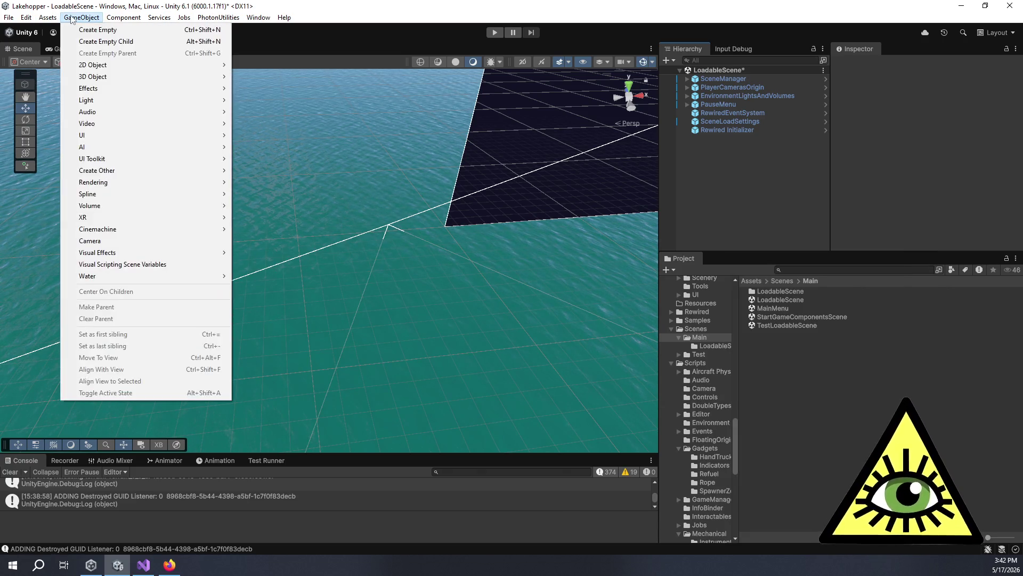
right_click(764, 185)
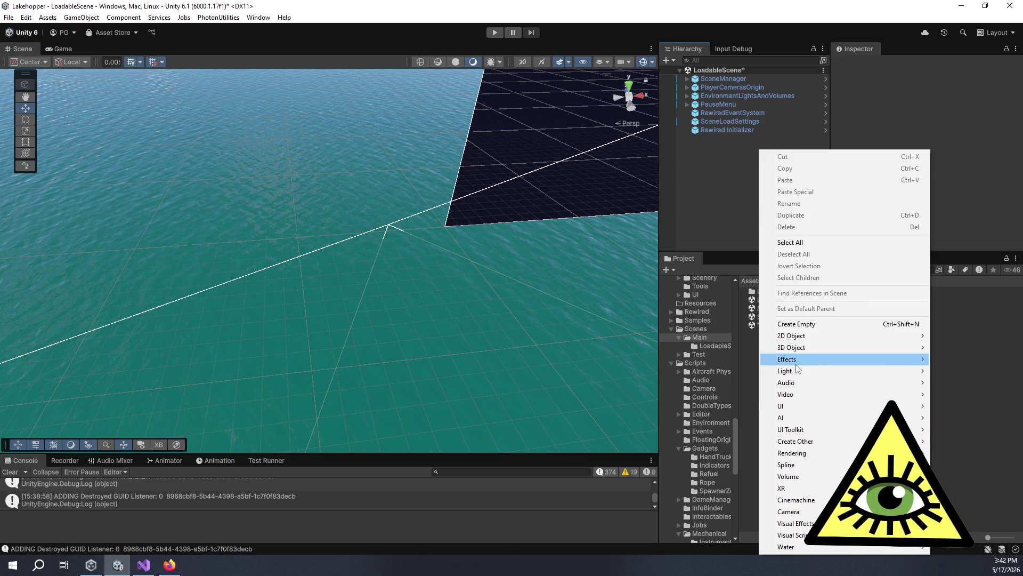
mouse_move(796, 364)
left_click(727, 360)
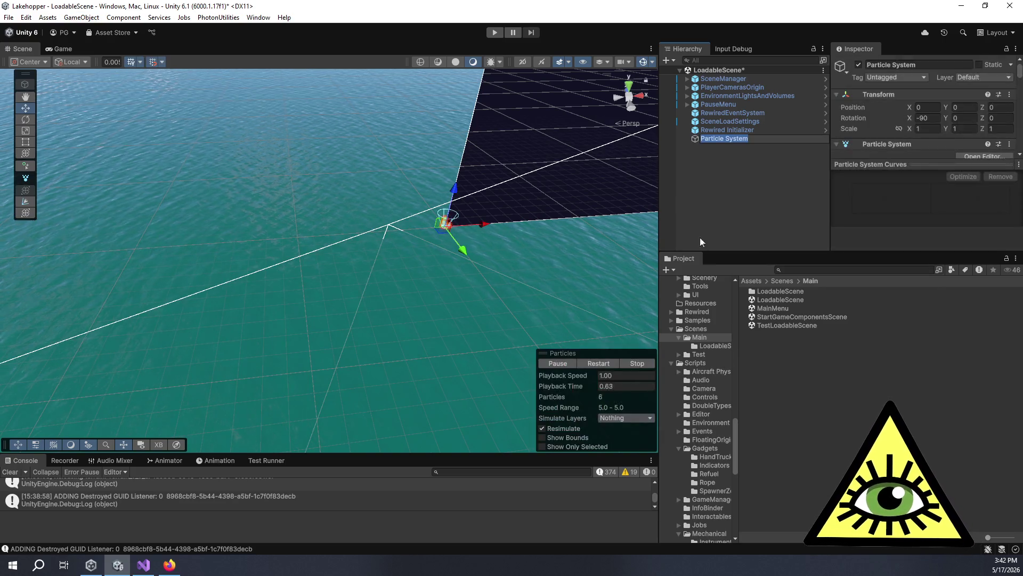
Rename the new particle system to BreakSpark and enlarge the Inspector to show its settings.
left_click(744, 149)
double_click(741, 138)
left_click(740, 138)
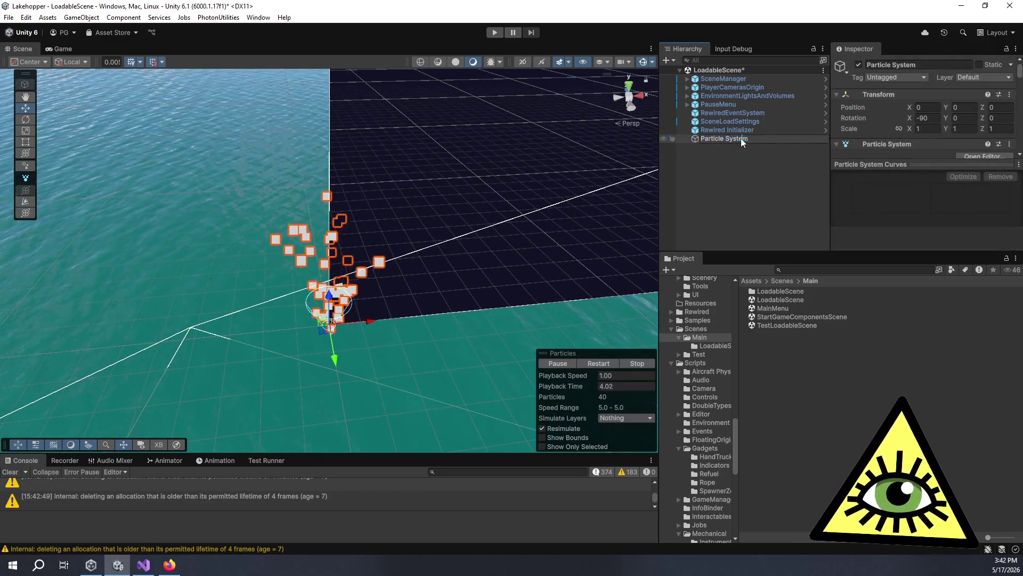
type("B")
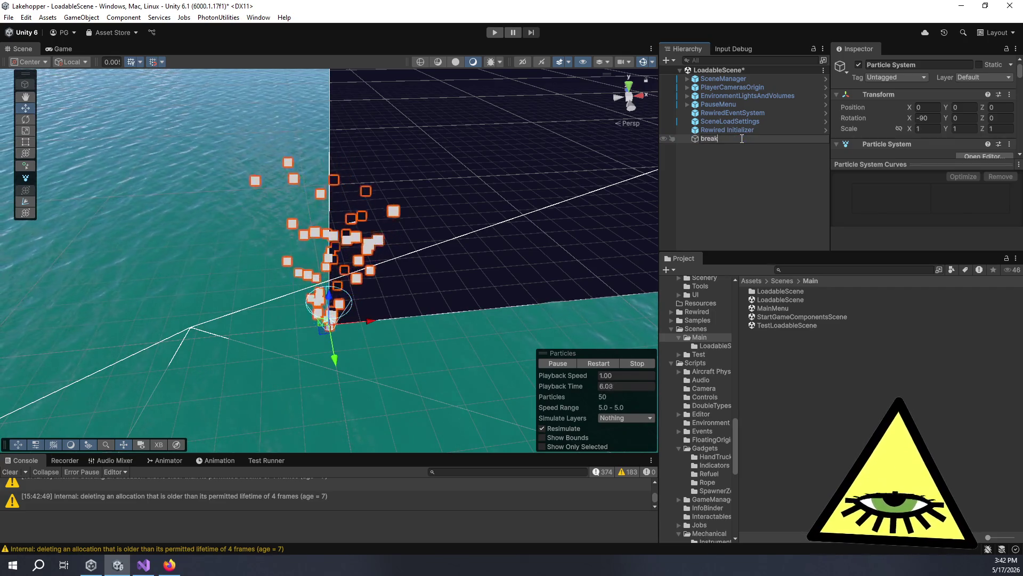
type("reakSpark")
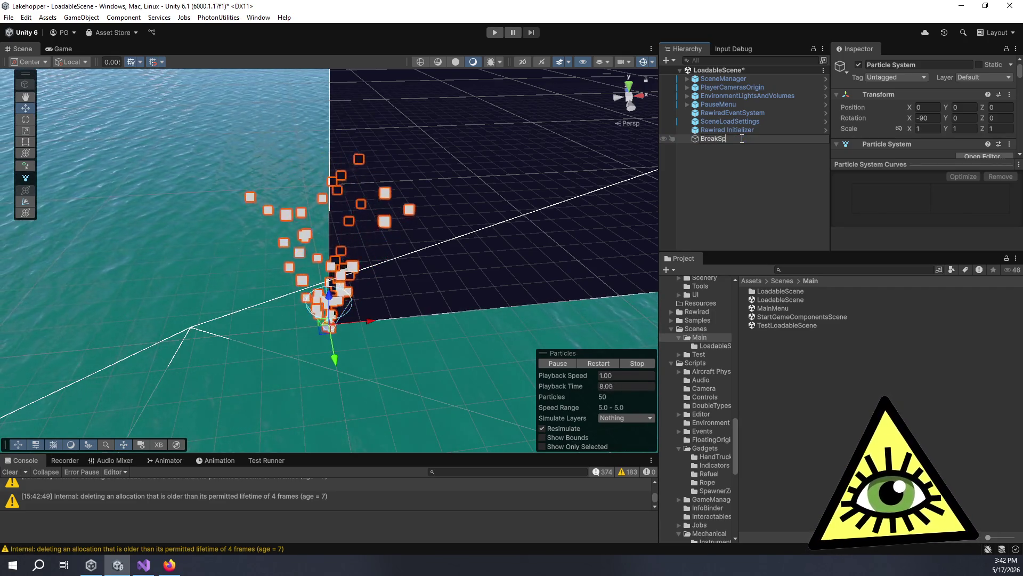
key("Return")
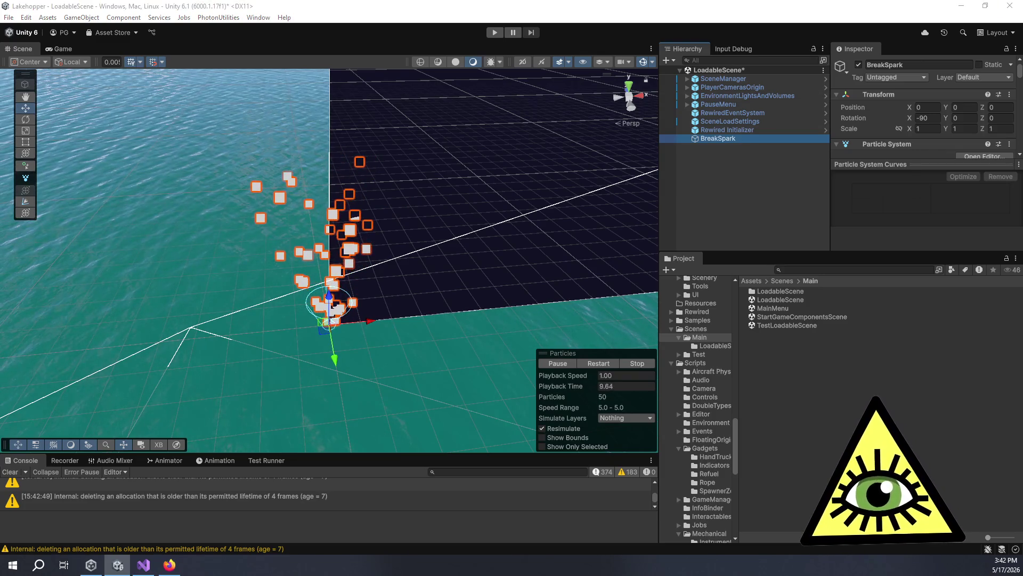
left_click_drag(402, 347, 376, 335)
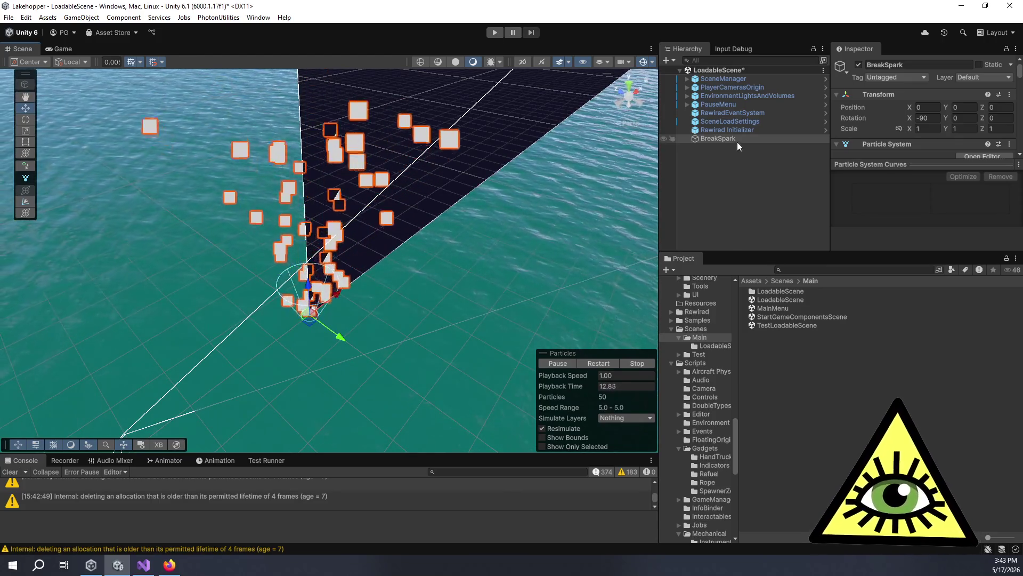
left_click_drag(837, 253, 837, 459)
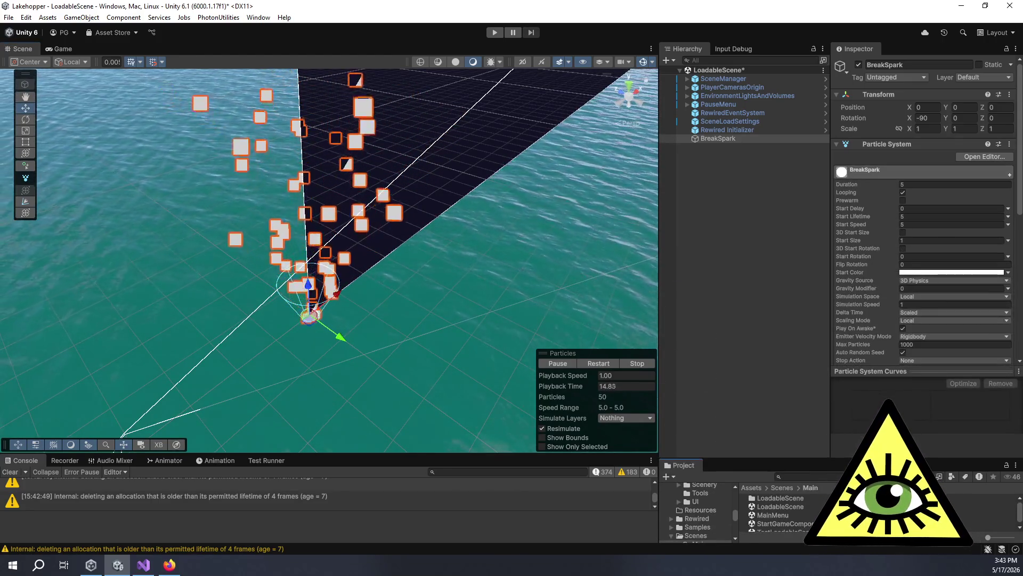
Turn off Looping on the particle system and play the preview.
scroll(879, 285, "down", 2)
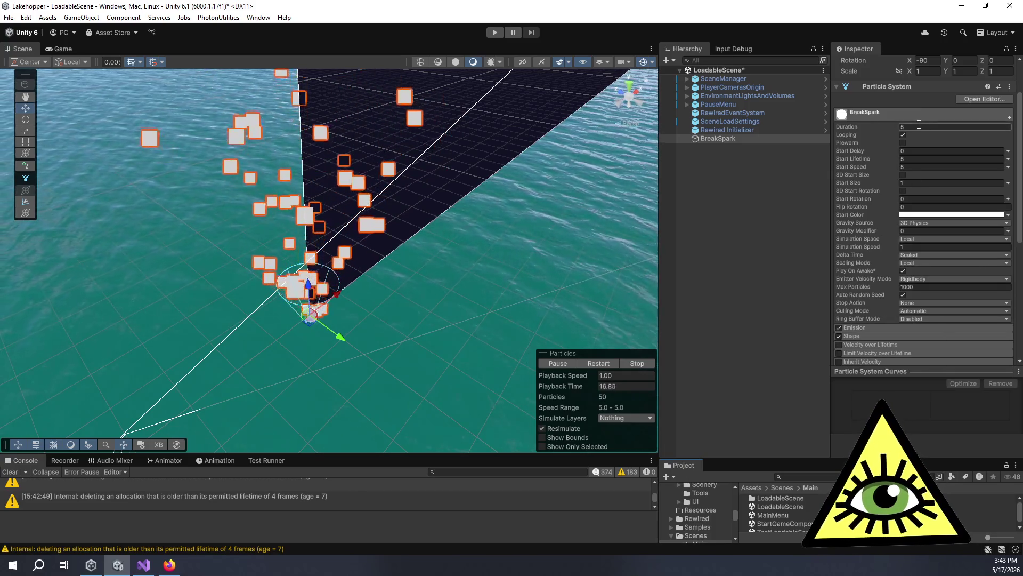
left_click(903, 134)
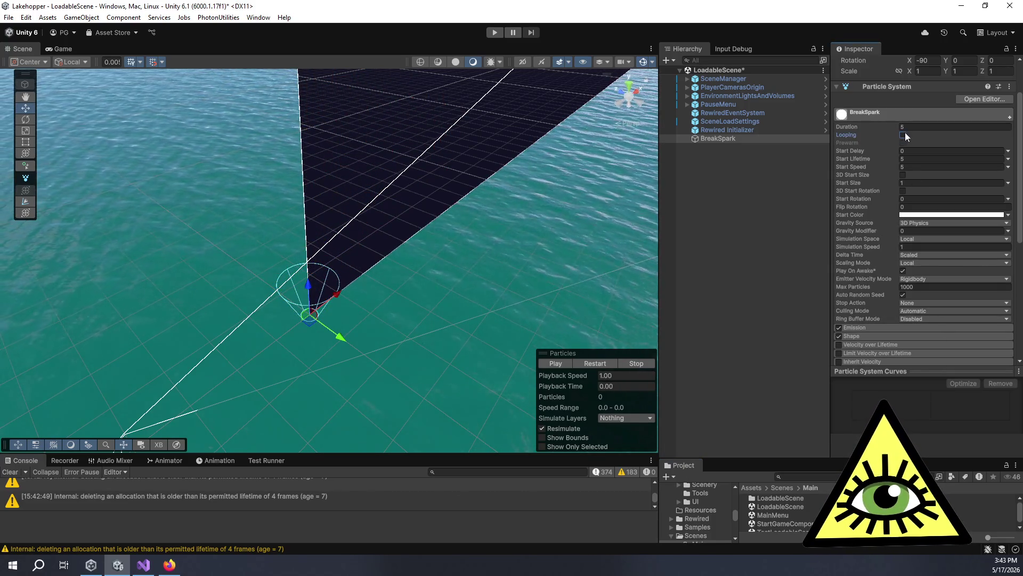
left_click(910, 127)
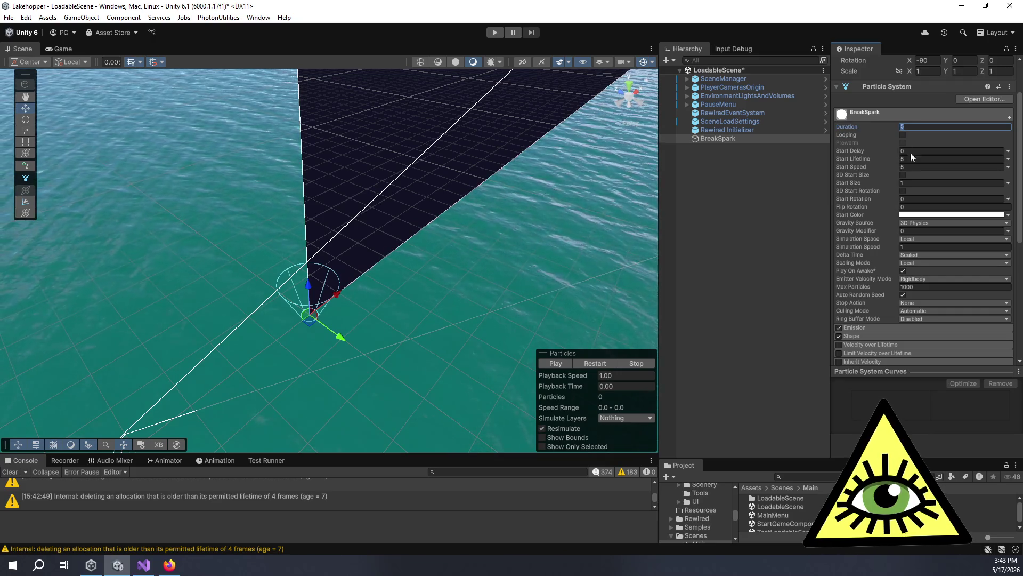
scroll(906, 188, "down", 5)
scroll(908, 187, "up", 4)
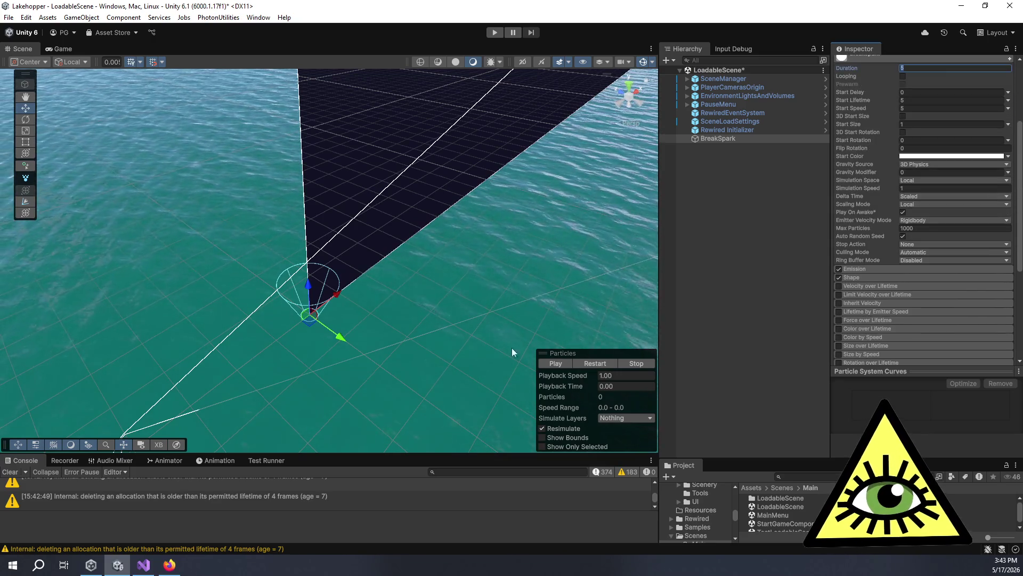
left_click(552, 366)
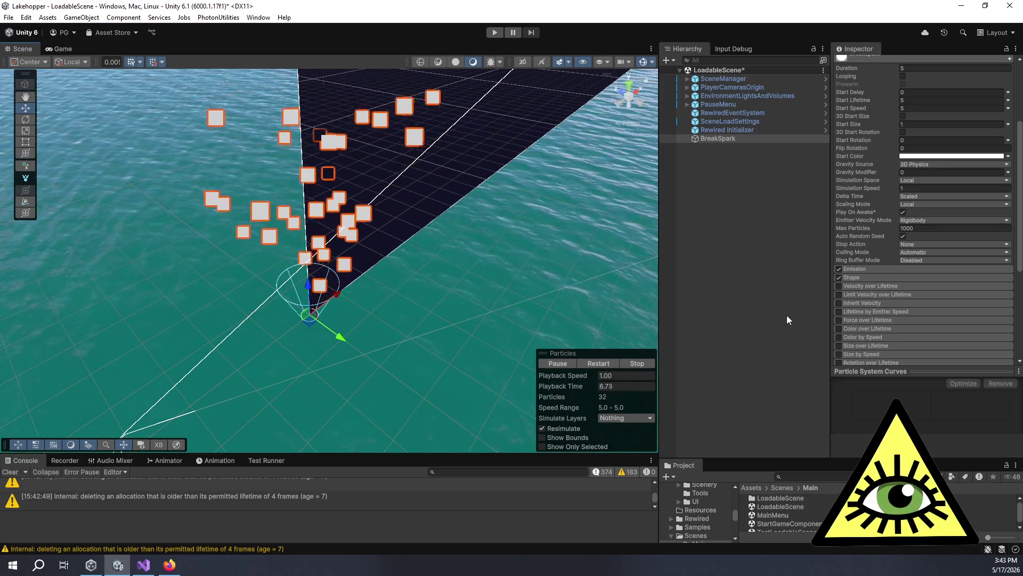
Set the particle system Duration to 0.05 seconds.
scroll(895, 266, "up", 5)
left_click(918, 185)
type("0.0")
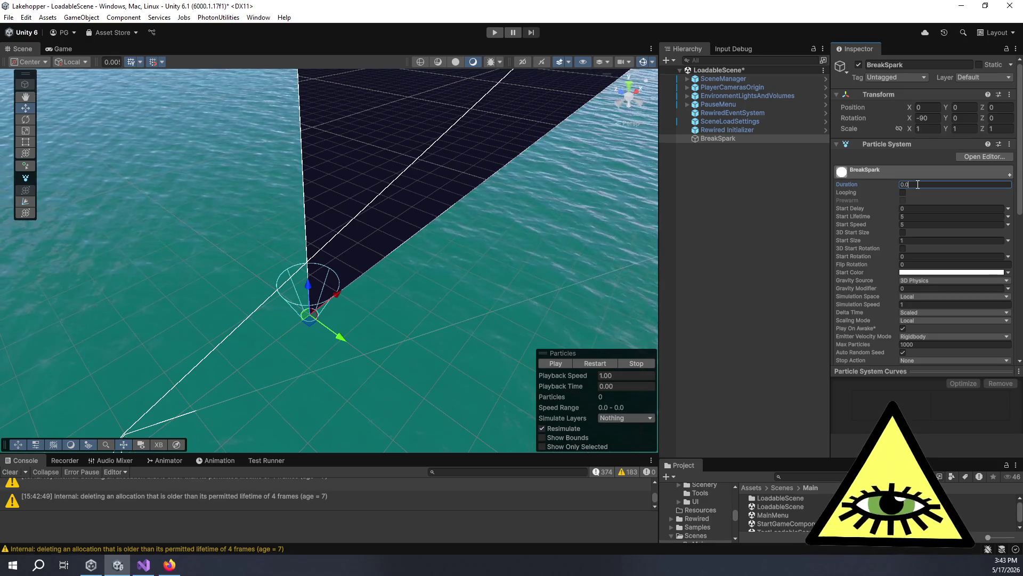
type("5")
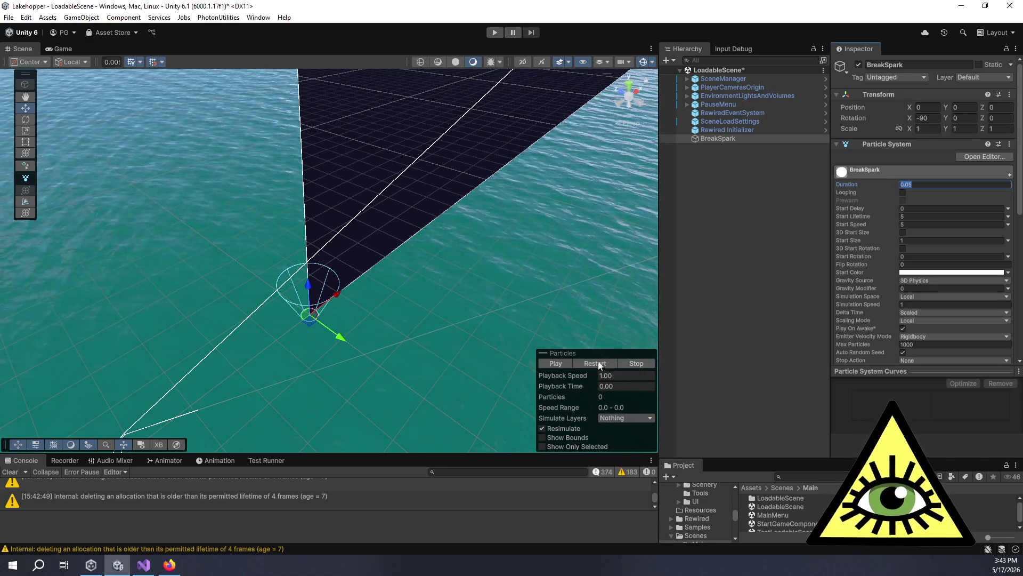
left_click(558, 366)
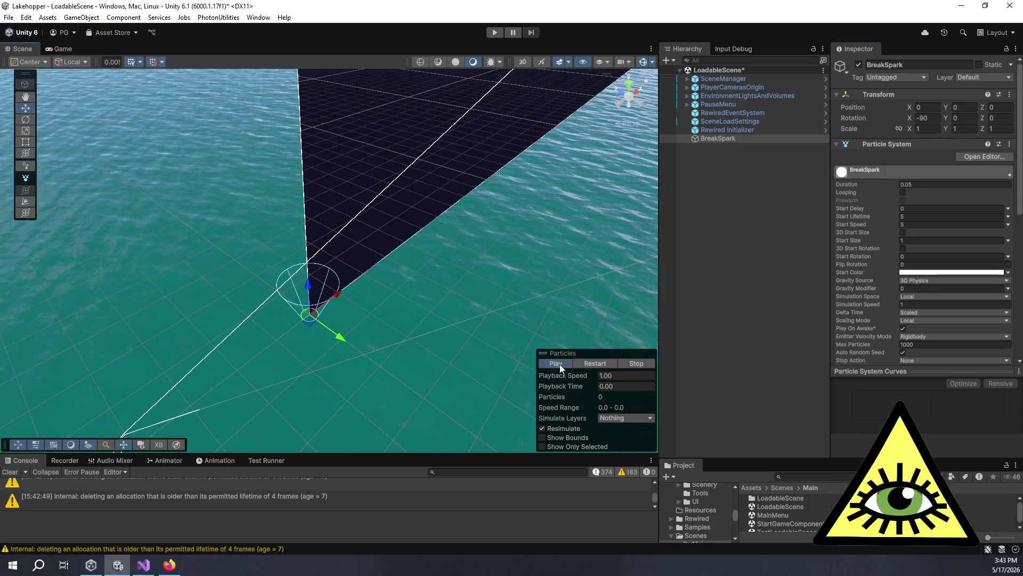
Set Start Speed to 40 and Start Lifetime to 0.25 in the main module.
left_click(921, 186)
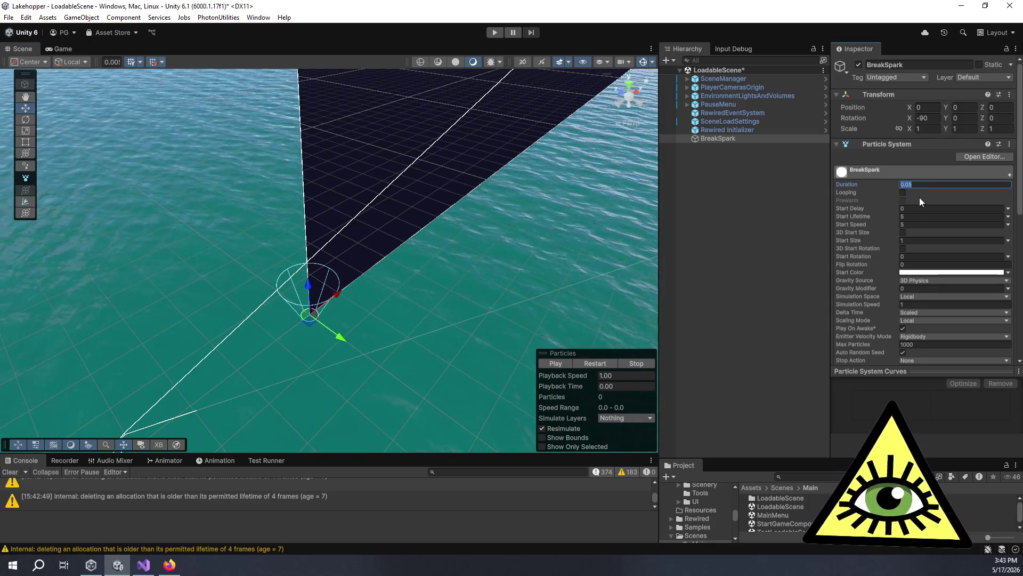
left_click(906, 217)
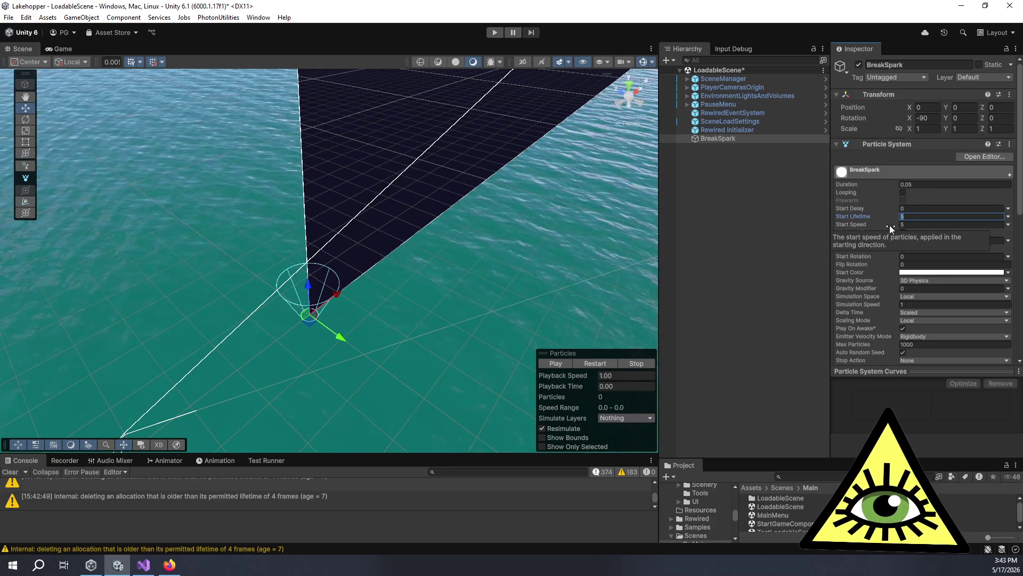
left_click(907, 224)
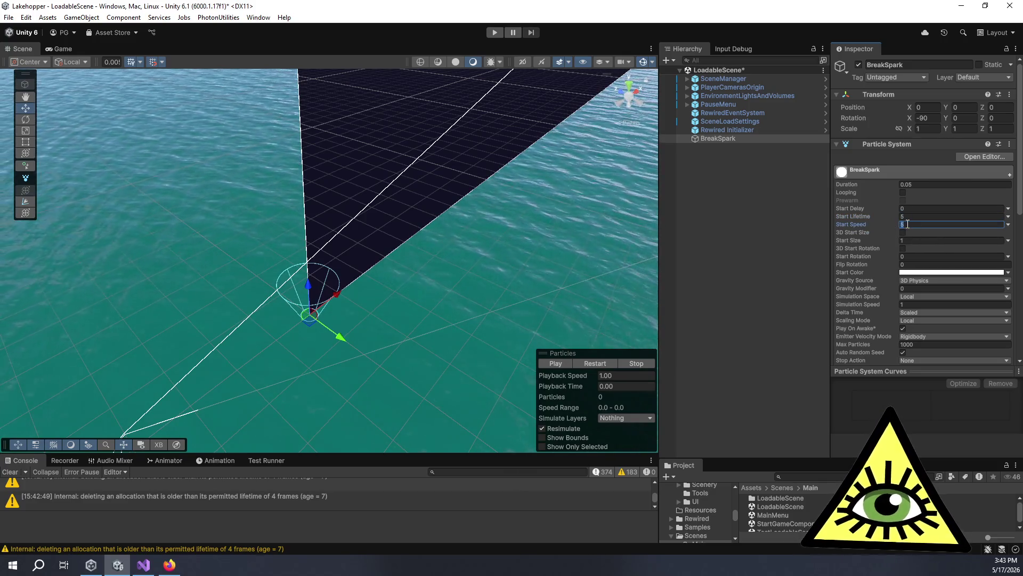
type("40")
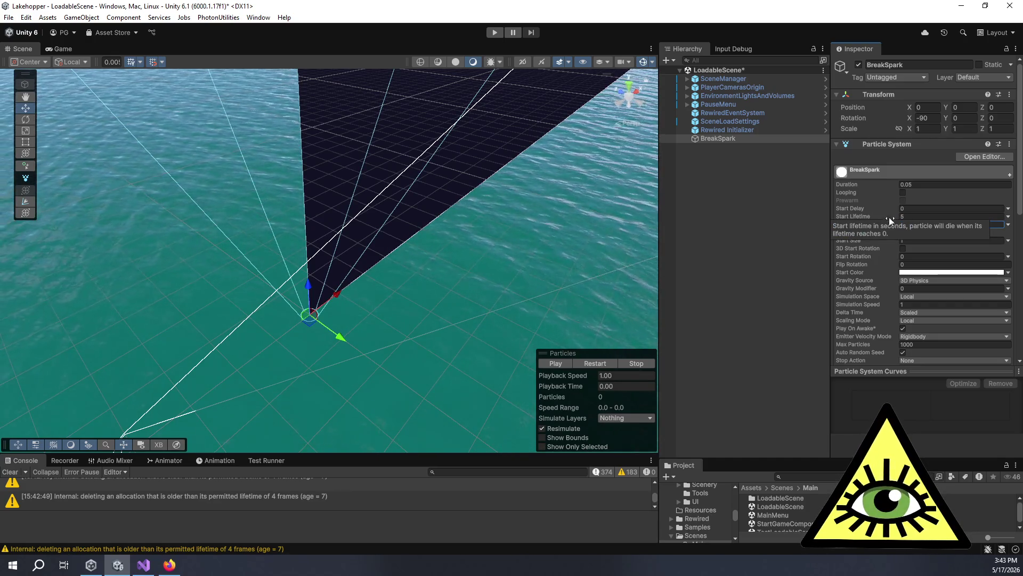
left_click(915, 217)
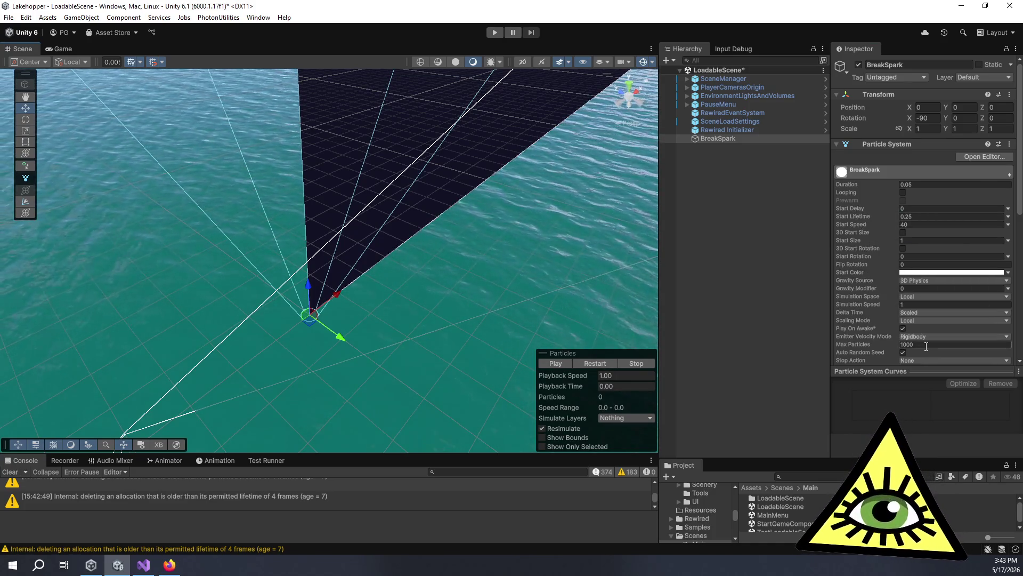
scroll(868, 304, "down", 3)
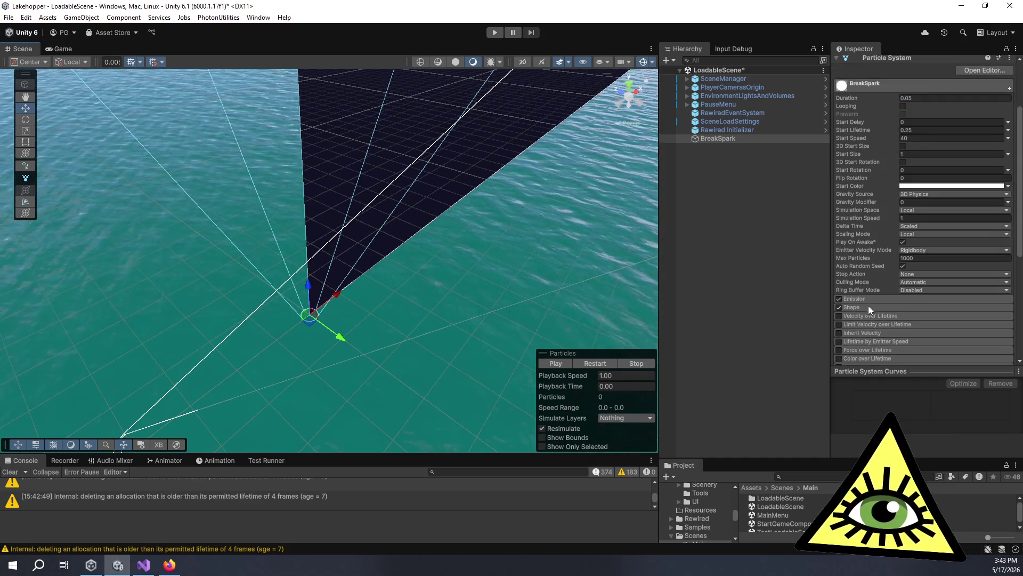
scroll(859, 264, "down", 3)
left_click(913, 240)
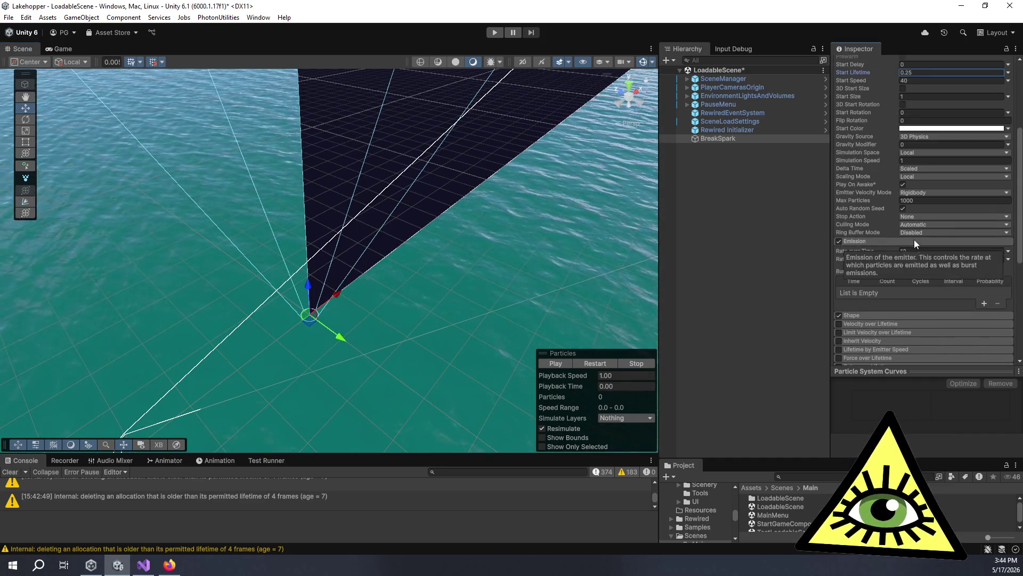
Set Emission Rate over Time to 1000 and preview the resulting burst.
left_click(917, 252)
type("1000")
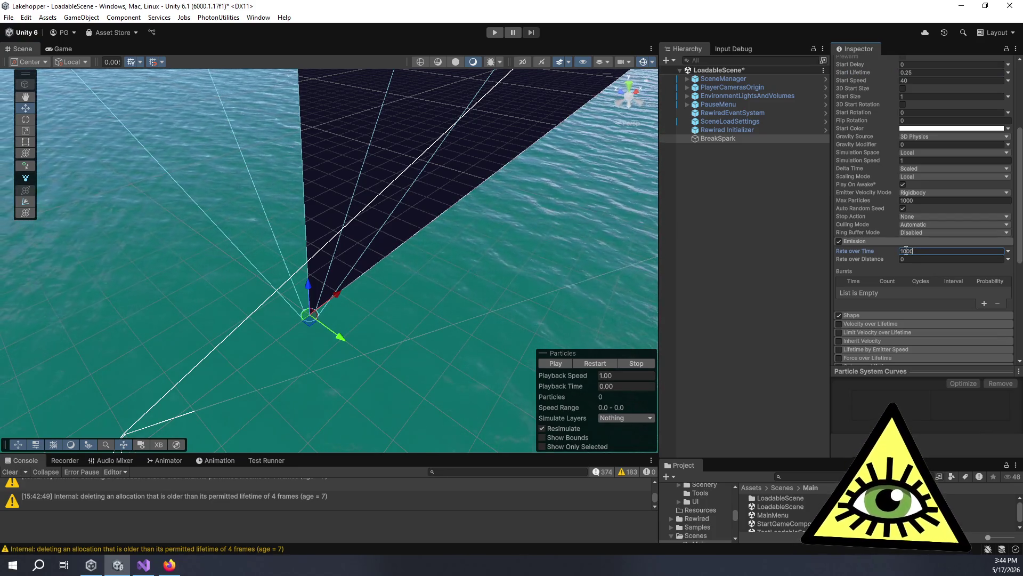
key("Return")
left_click(561, 364)
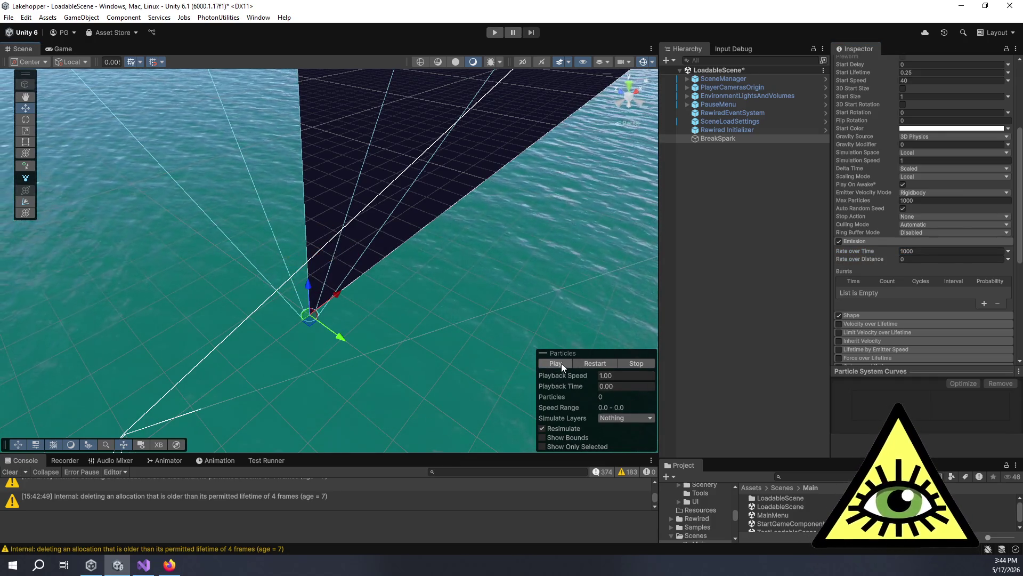
left_click(889, 314)
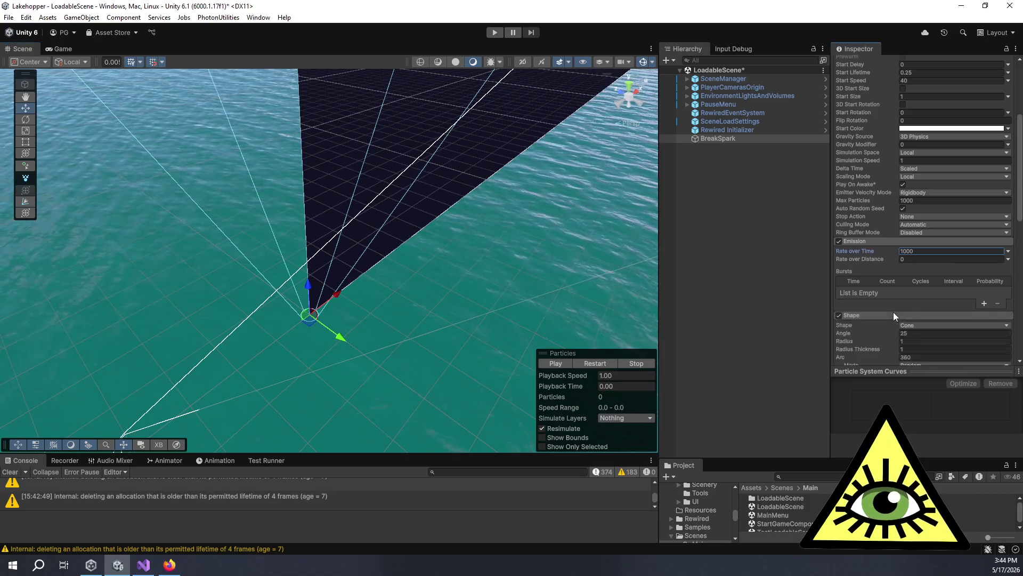
Change the emitter Shape from Cone to Sphere and preview the spark burst.
scroll(892, 302, "down", 5)
left_click(919, 181)
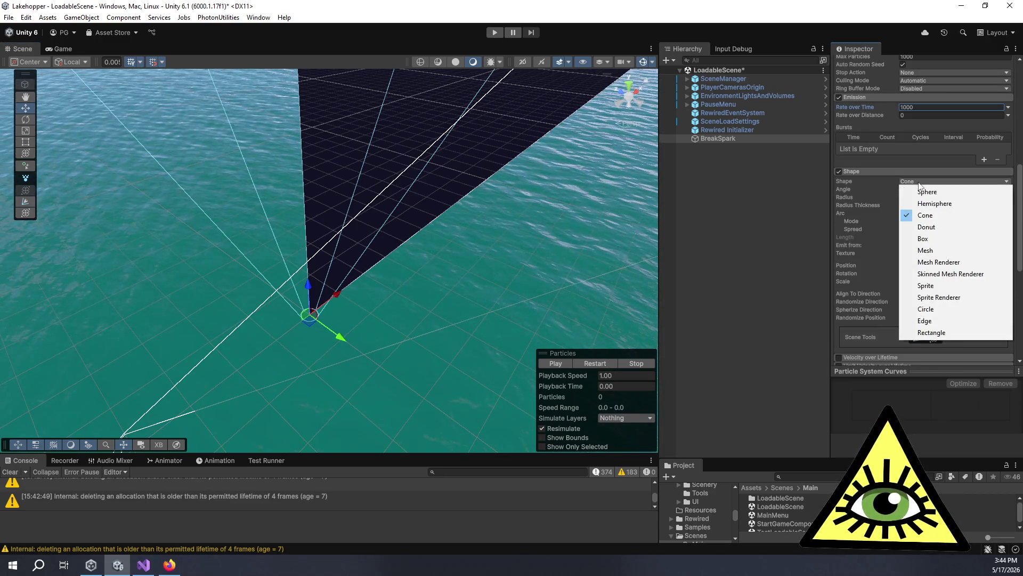
left_click(932, 192)
left_click(559, 359)
scroll(872, 205, "up", 2)
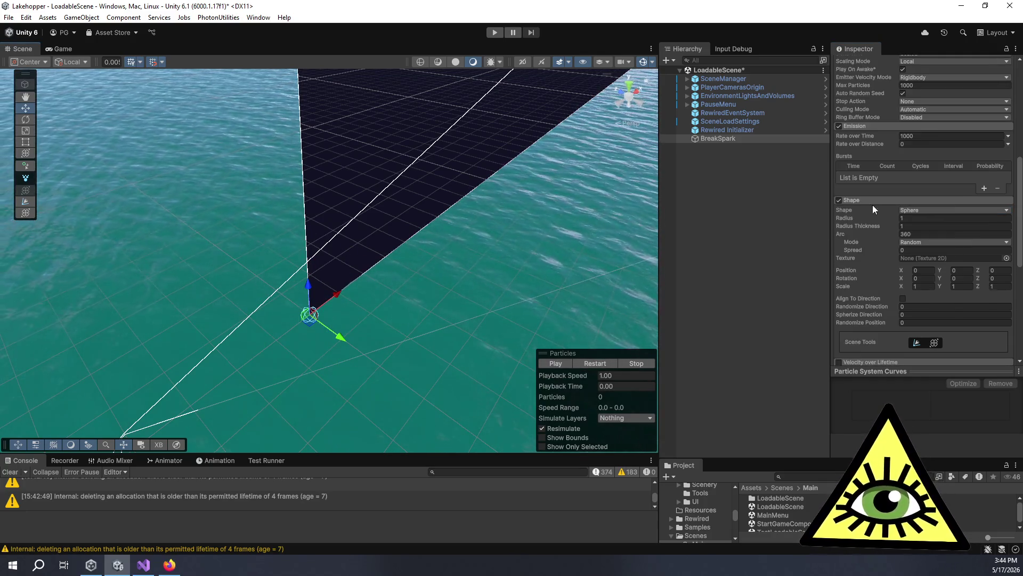
scroll(881, 203, "up", 10)
left_click(923, 156)
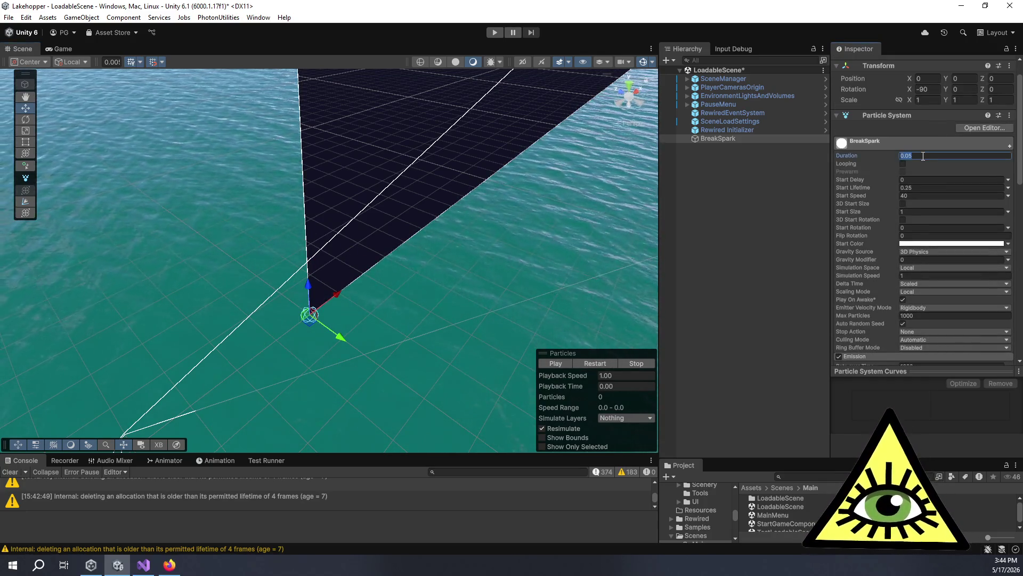
scroll(883, 224, "down", 8)
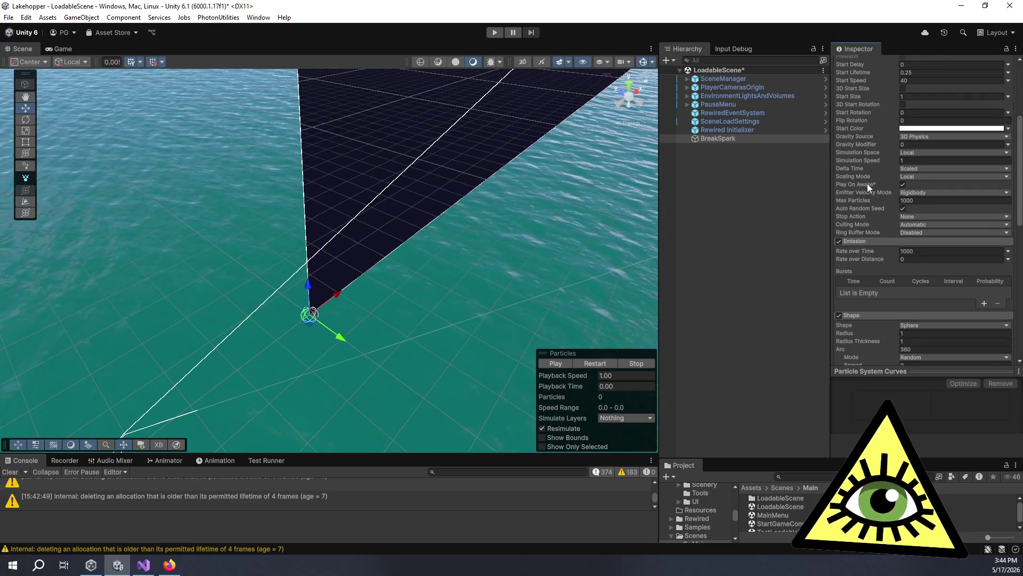
scroll(876, 187, "down", 15)
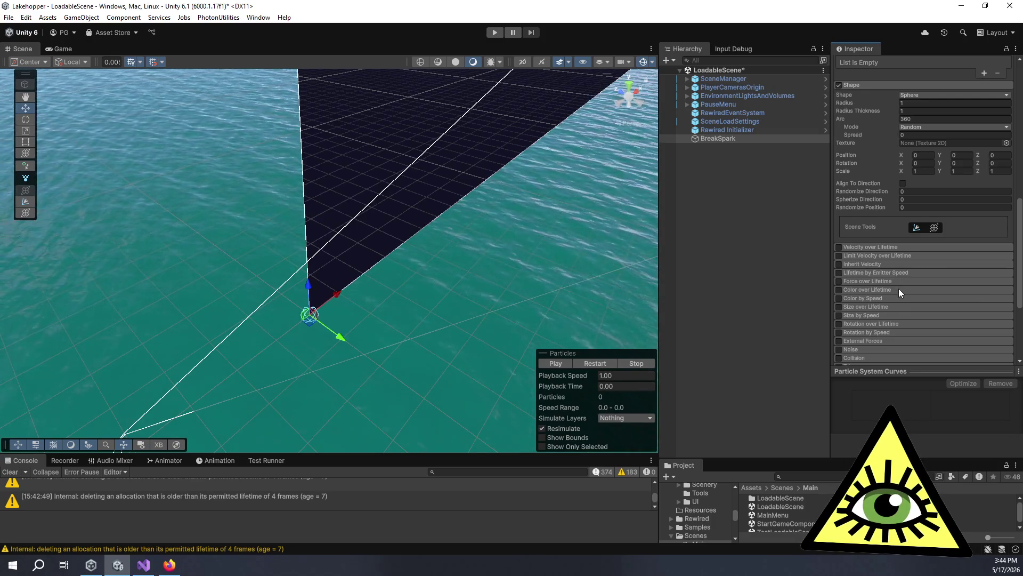
Enable the Trails module in Particles mode with a 0.25-second trail lifetime.
scroll(899, 289, "down", 5)
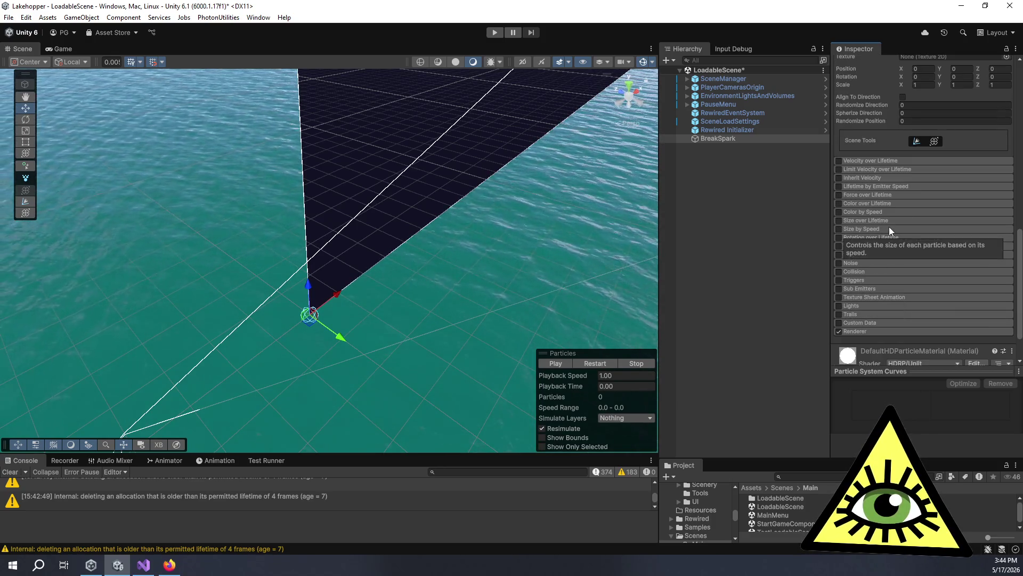
left_click(859, 314)
scroll(855, 308, "down", 5)
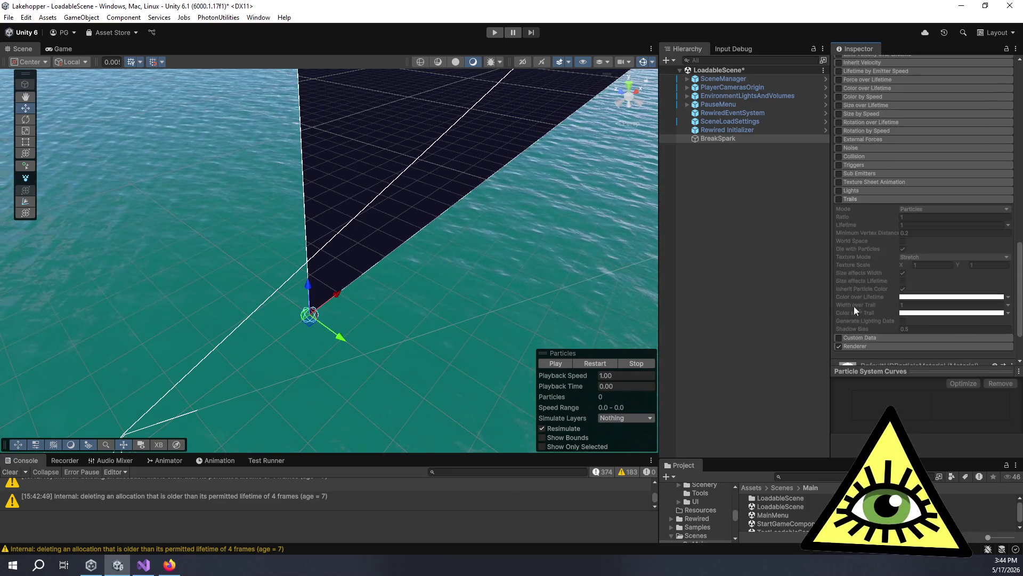
left_click(838, 200)
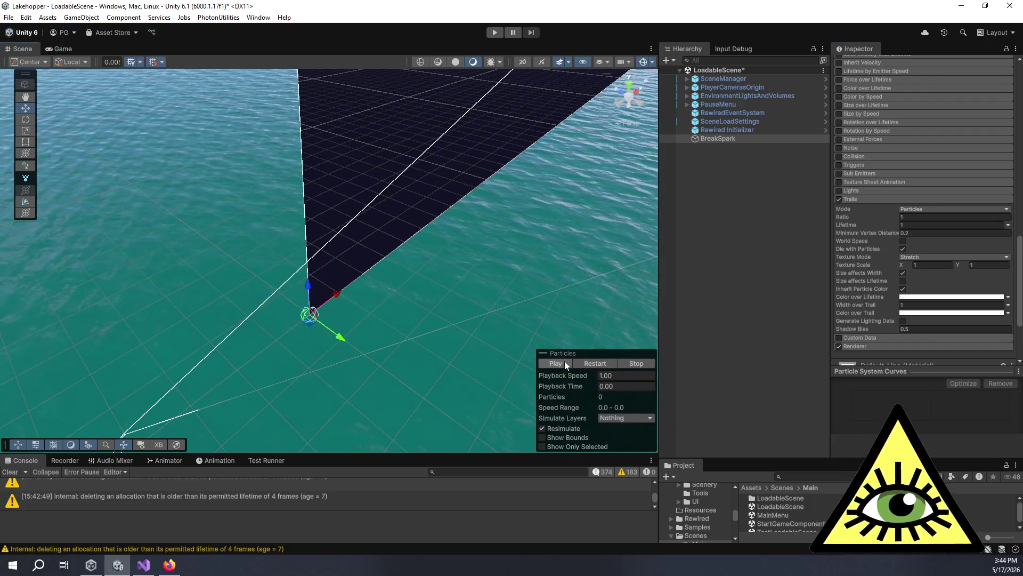
left_click(948, 210)
left_click(906, 216)
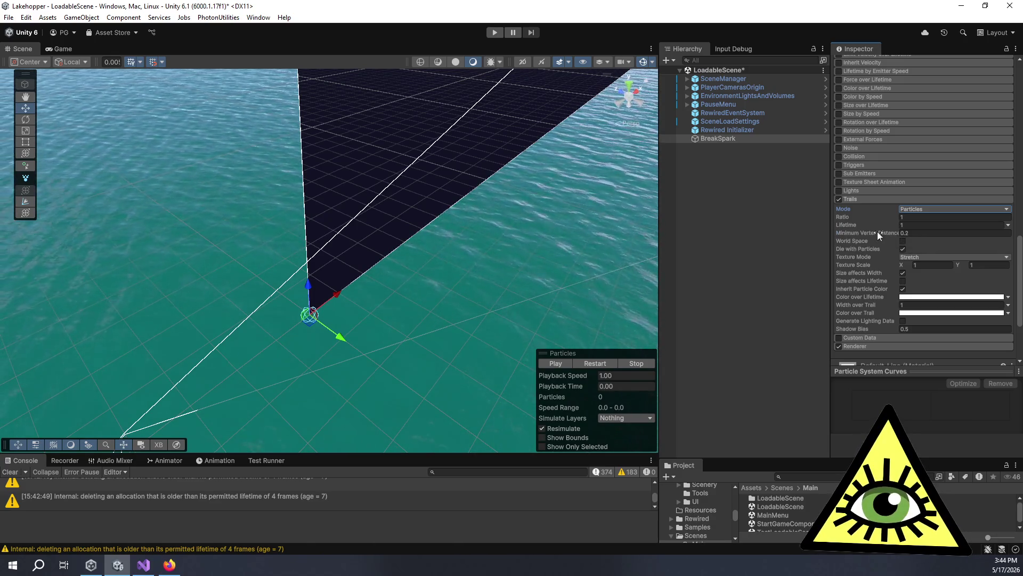
left_click(903, 224)
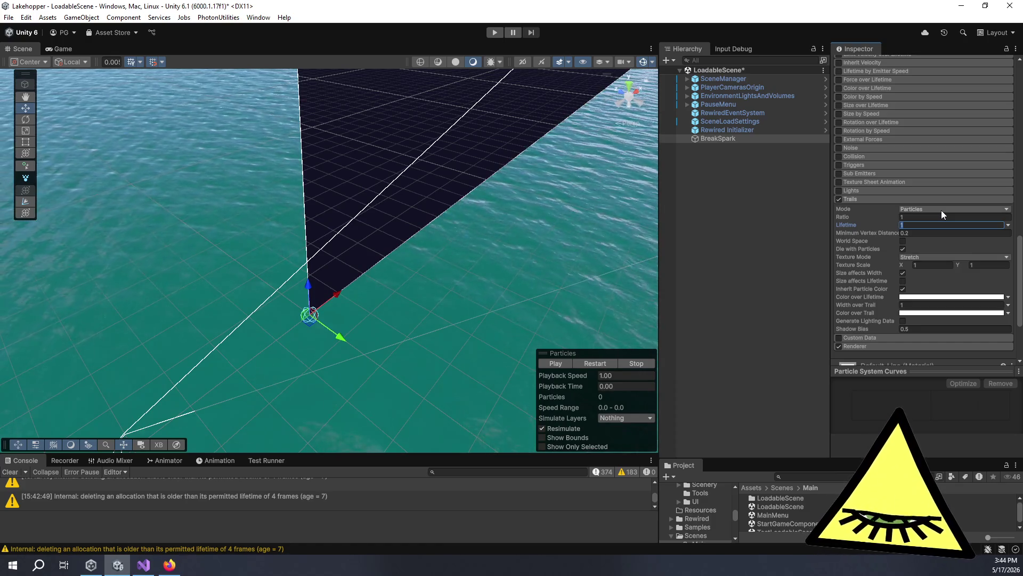
type(".25")
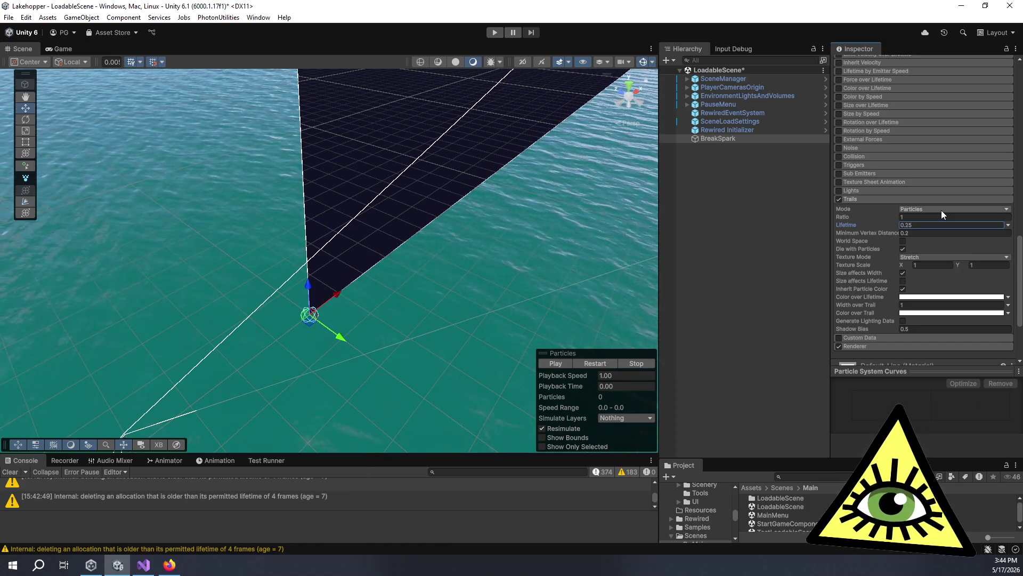
left_click(558, 366)
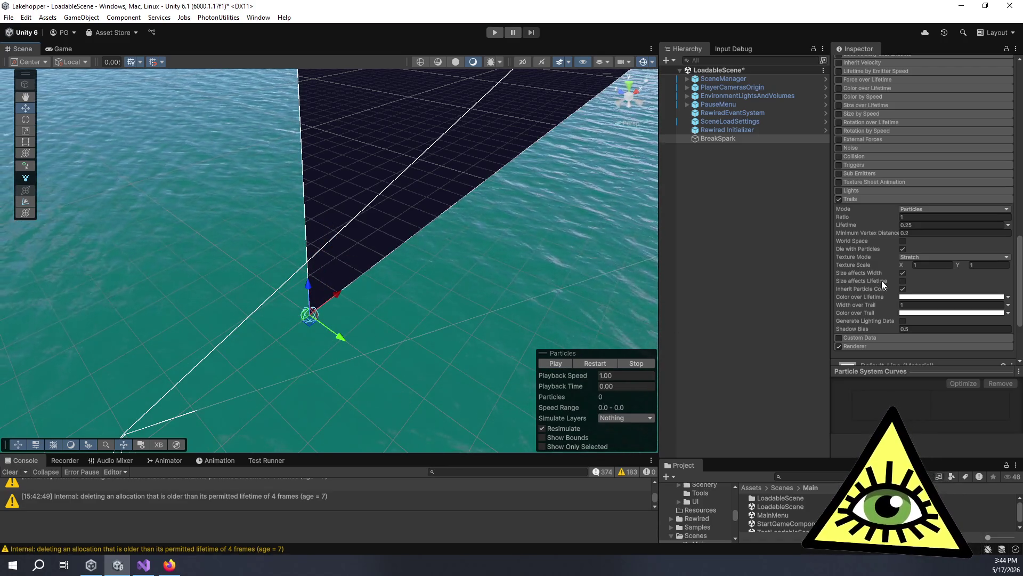
Try Width over Trail values 0, 0.5 and 1, keep 1, and turn off Die with Particles.
scroll(881, 285, "down", 3)
left_click(874, 247)
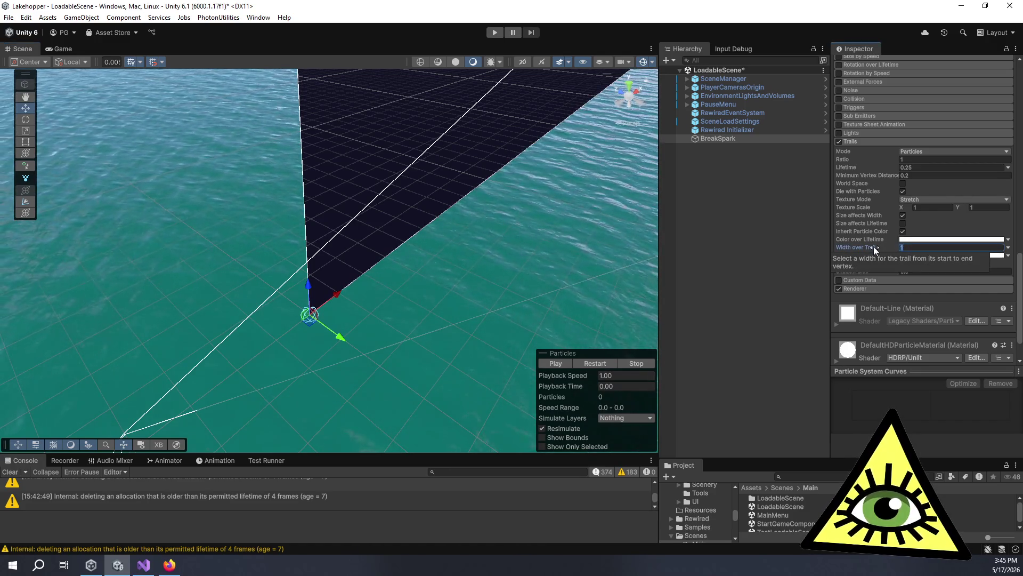
type("0")
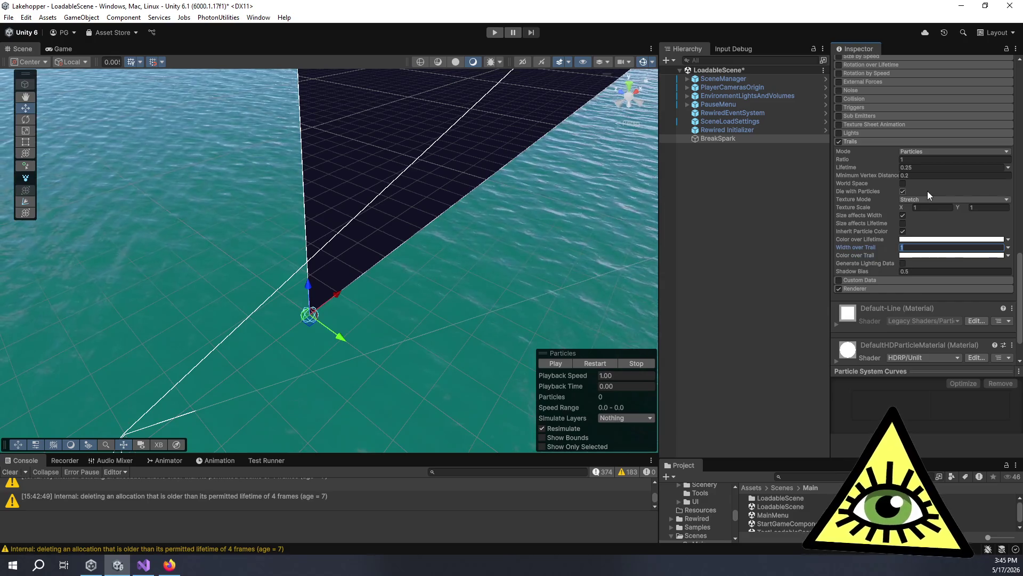
left_click(553, 363)
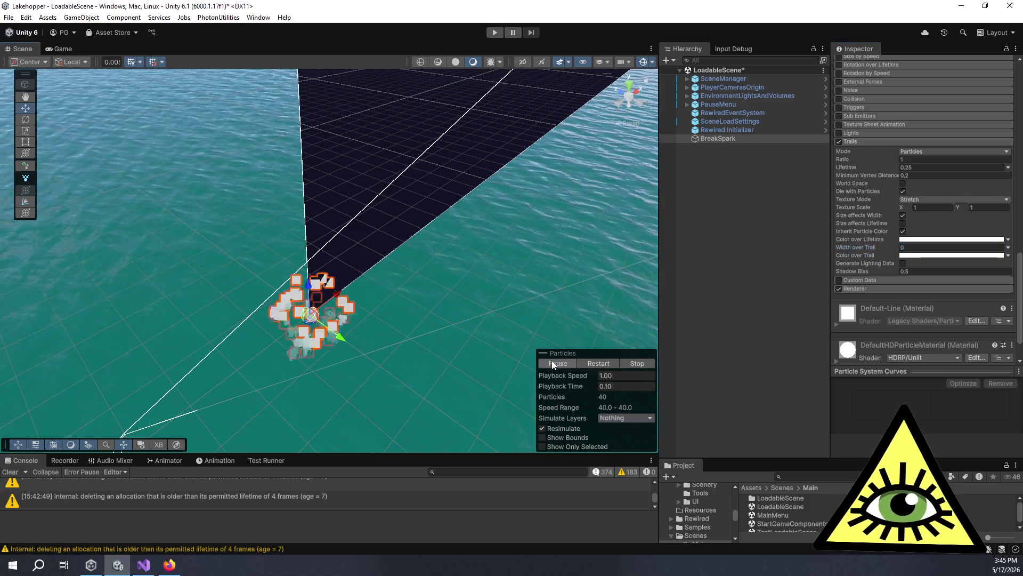
left_click(908, 248)
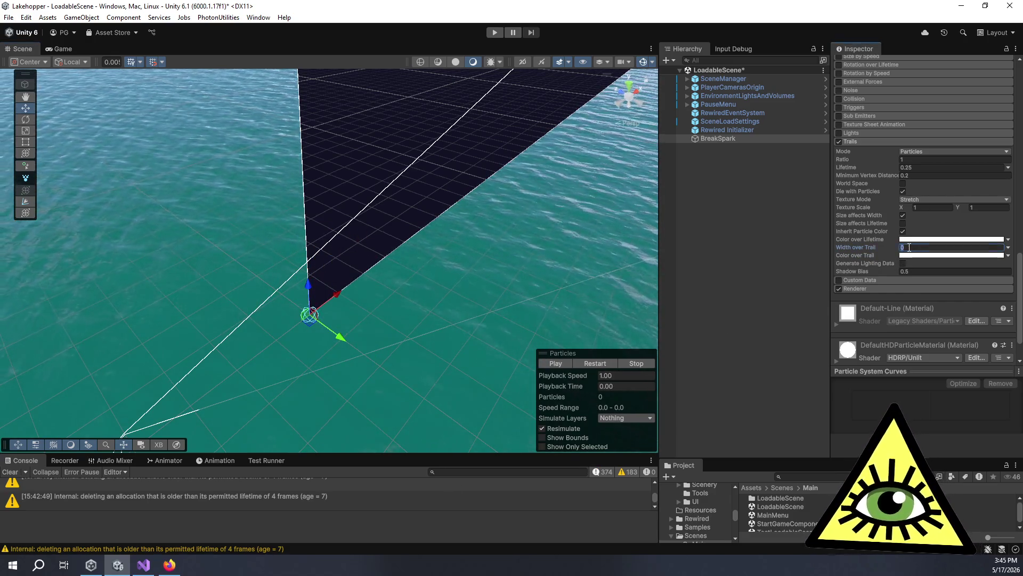
type(".5")
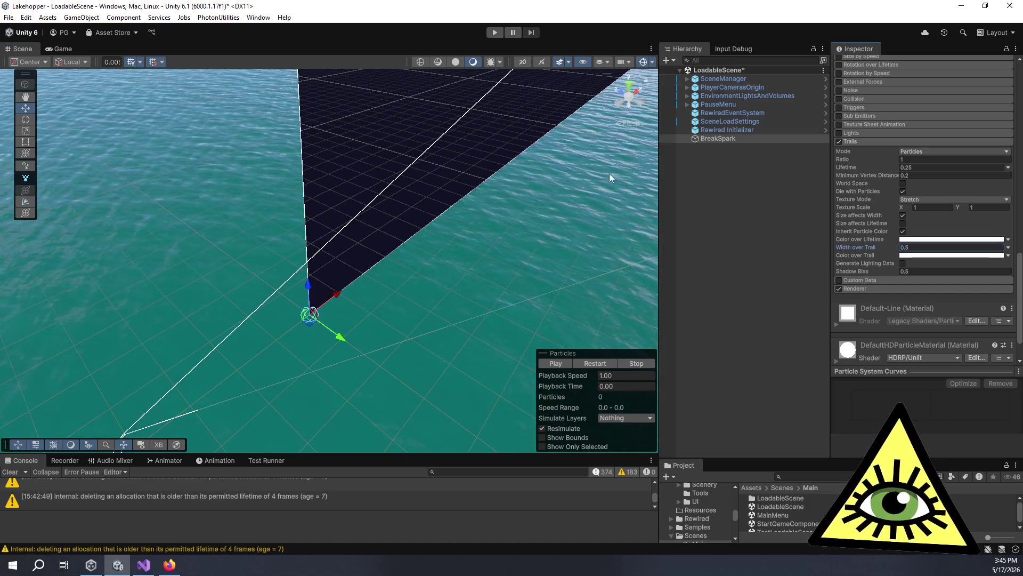
left_click(554, 365)
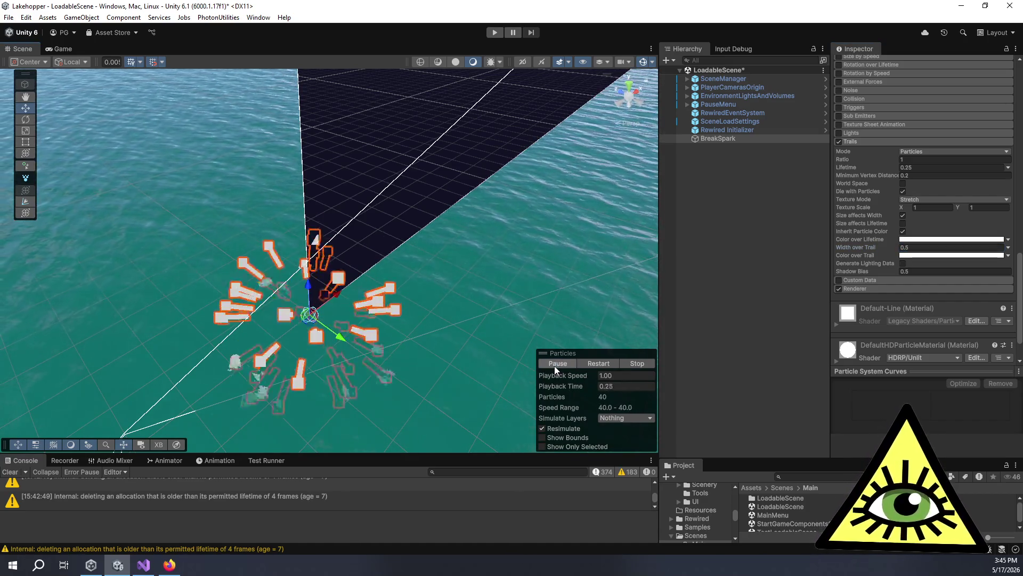
left_click(915, 247)
type("1")
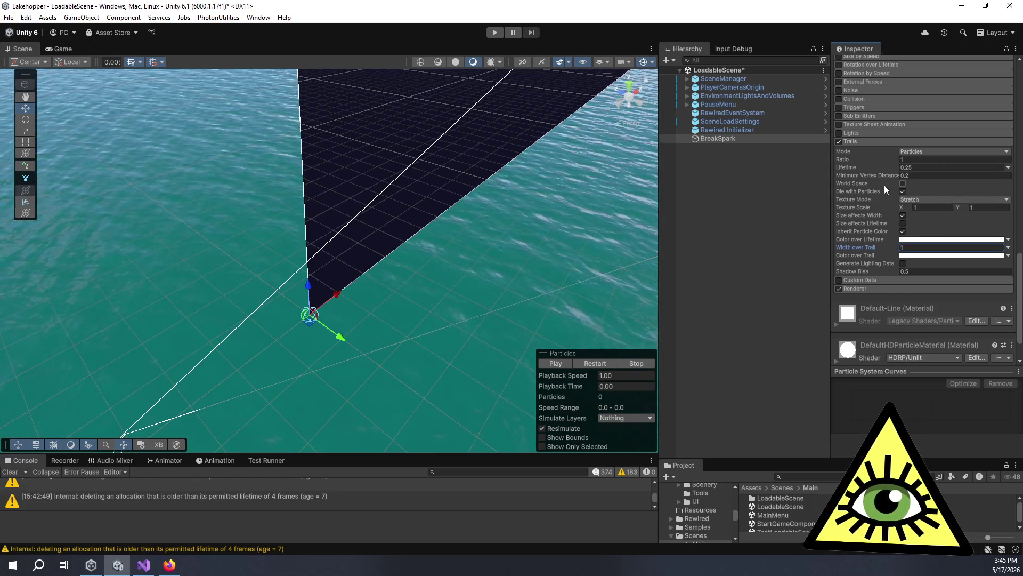
left_click(902, 192)
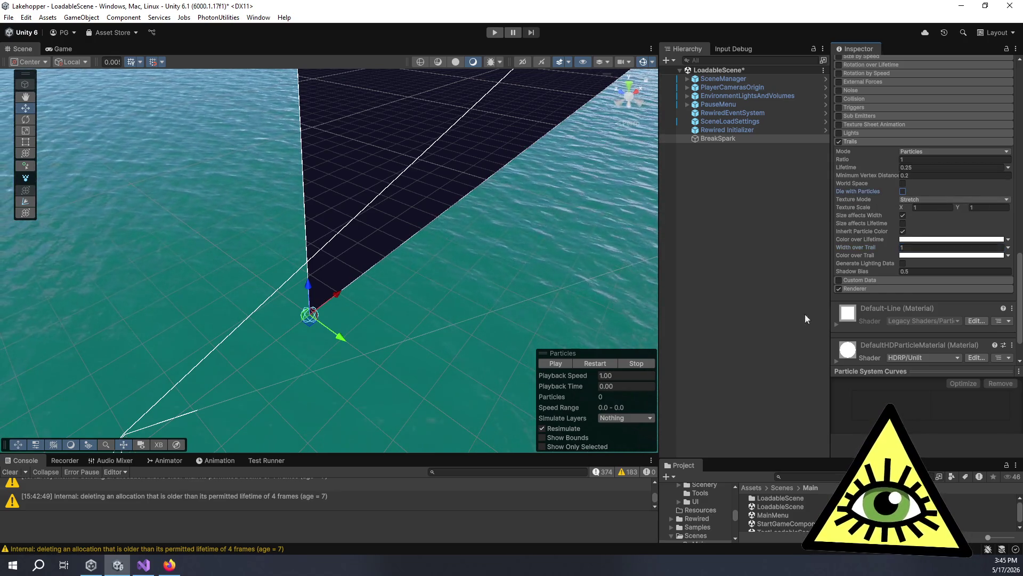
Preview the burst and check Size affects Lifetime in the Trails module.
left_click(557, 364)
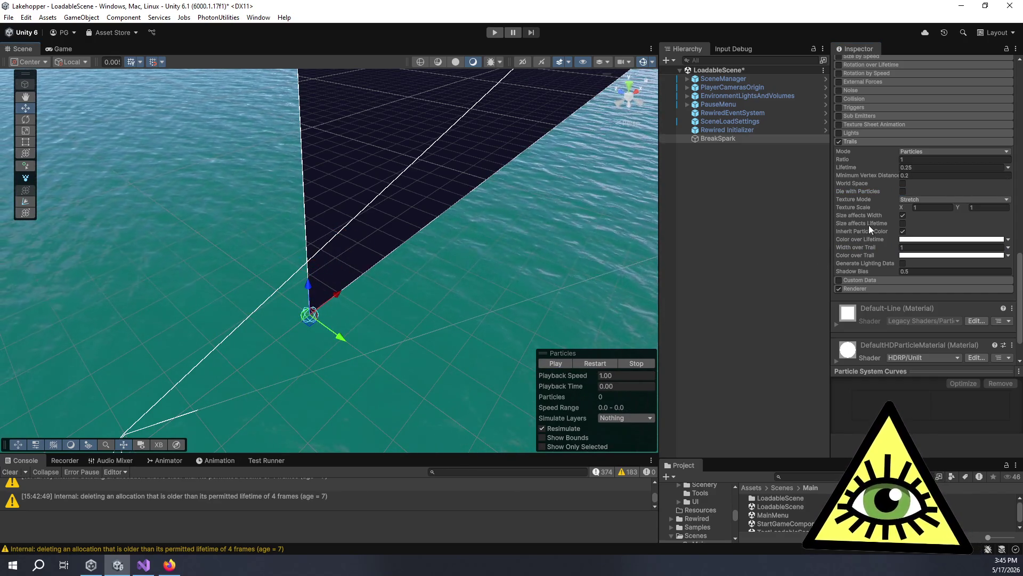
mouse_move(868, 223)
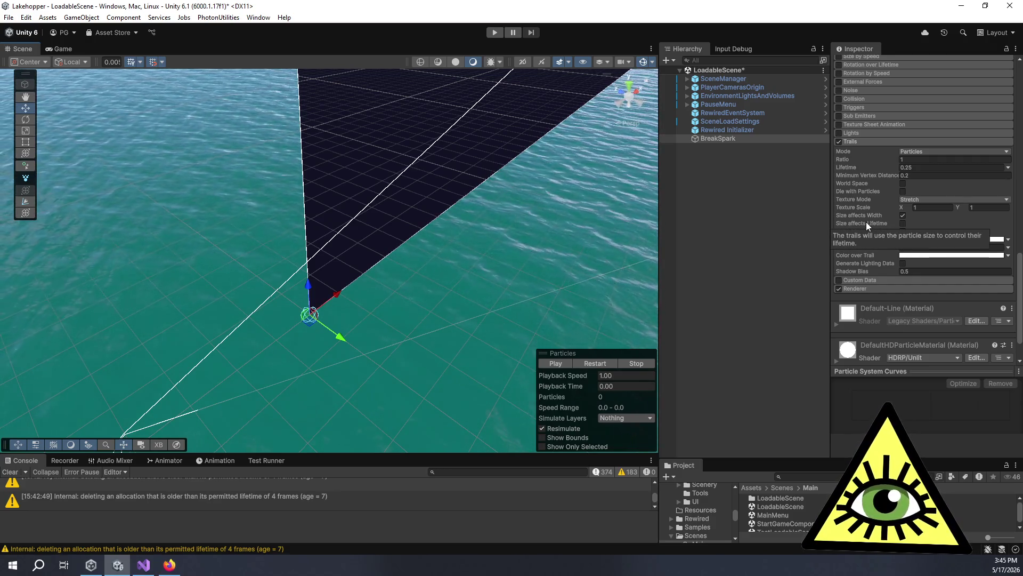
left_click(866, 221)
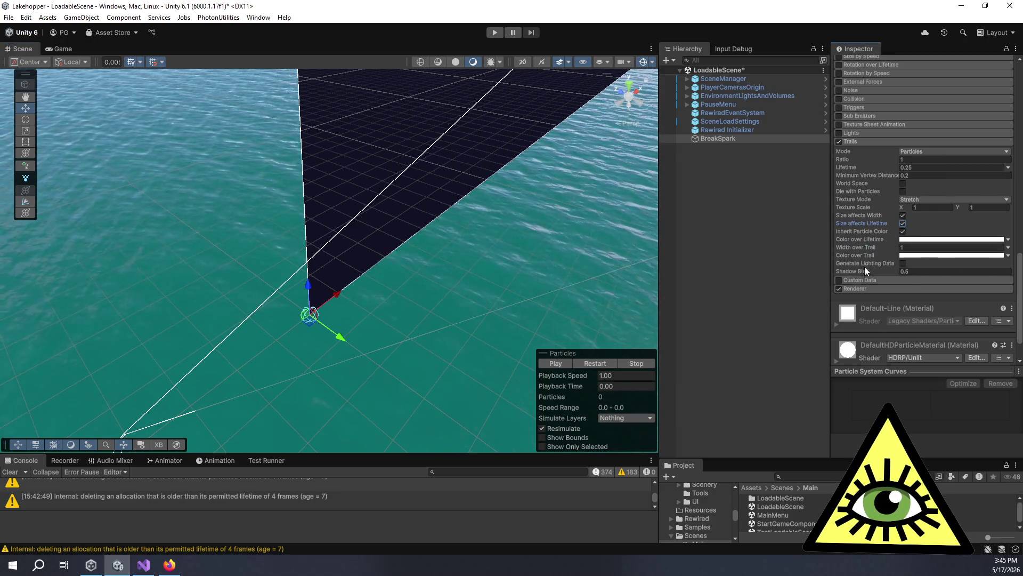
mouse_move(867, 271)
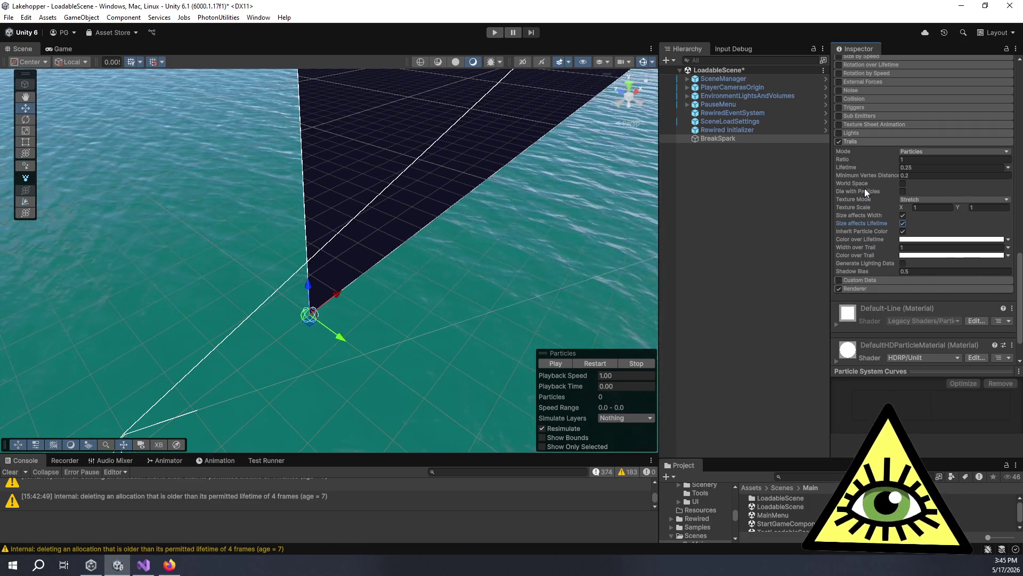
mouse_move(868, 191)
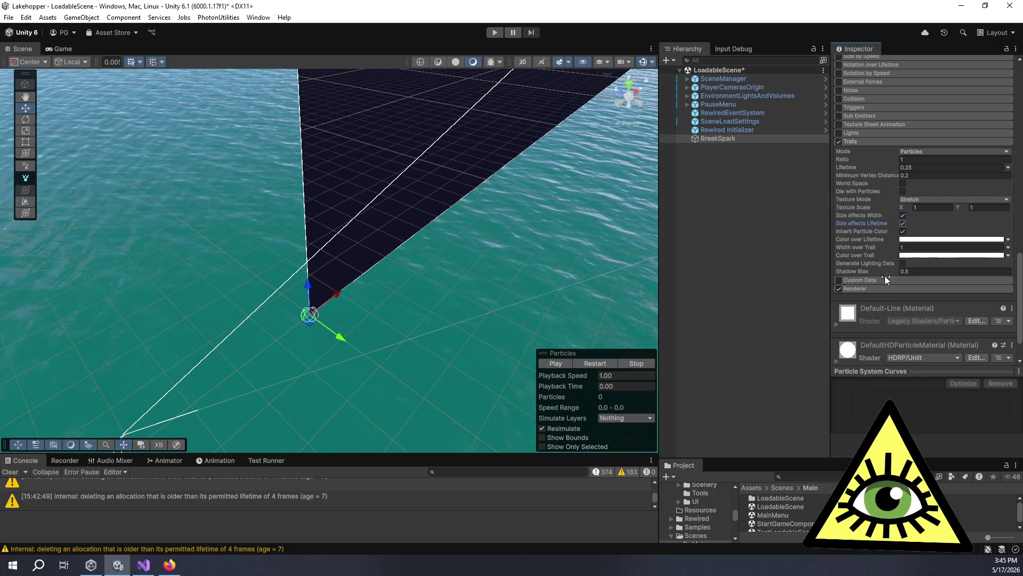
scroll(876, 199, "up", 2)
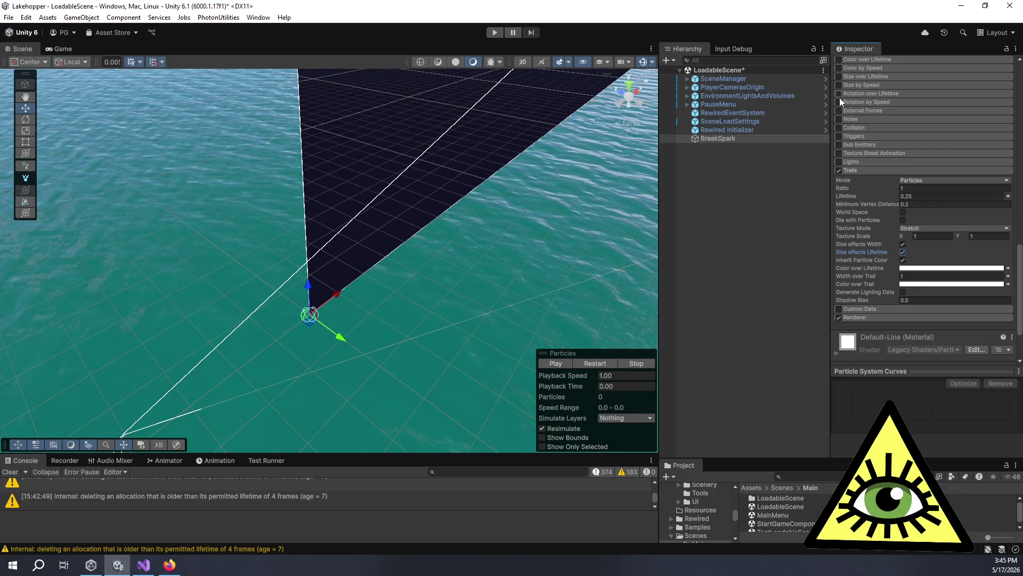
Enable Size over Lifetime, apply a falling size curve, and adjust its start and peak points.
scroll(839, 98, "up", 4)
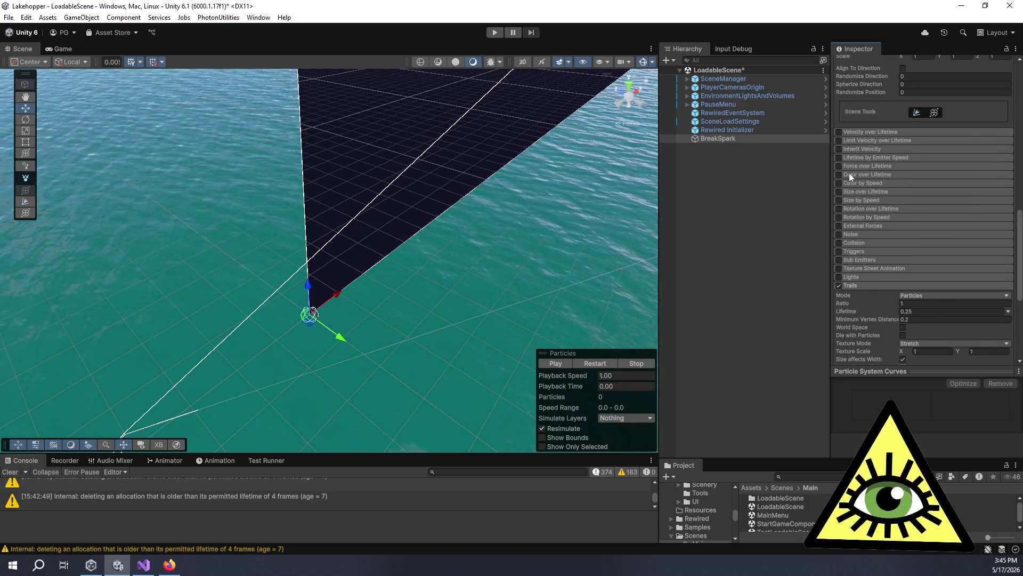
left_click(846, 192)
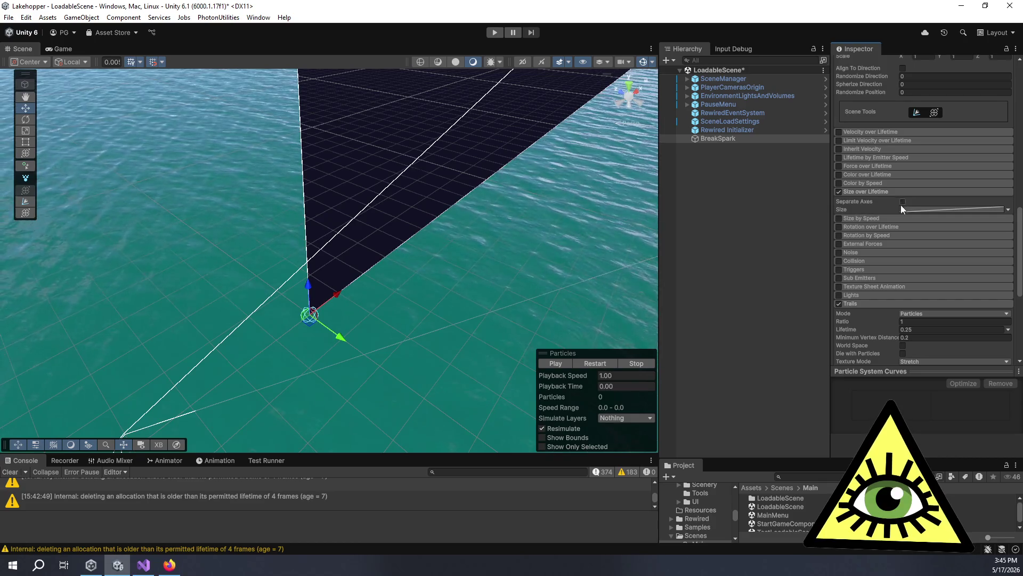
left_click(928, 208)
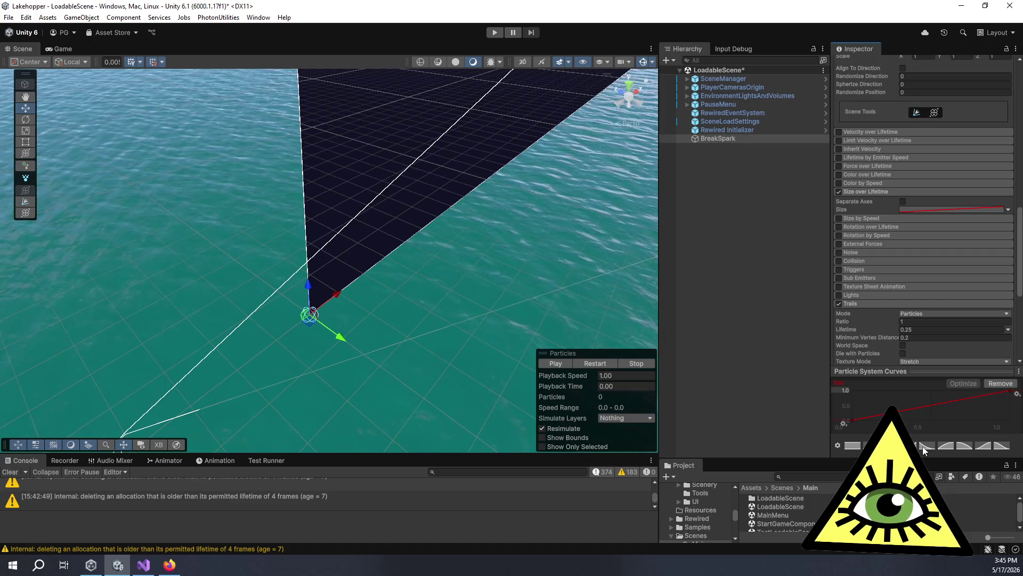
left_click(889, 445)
left_click(561, 360)
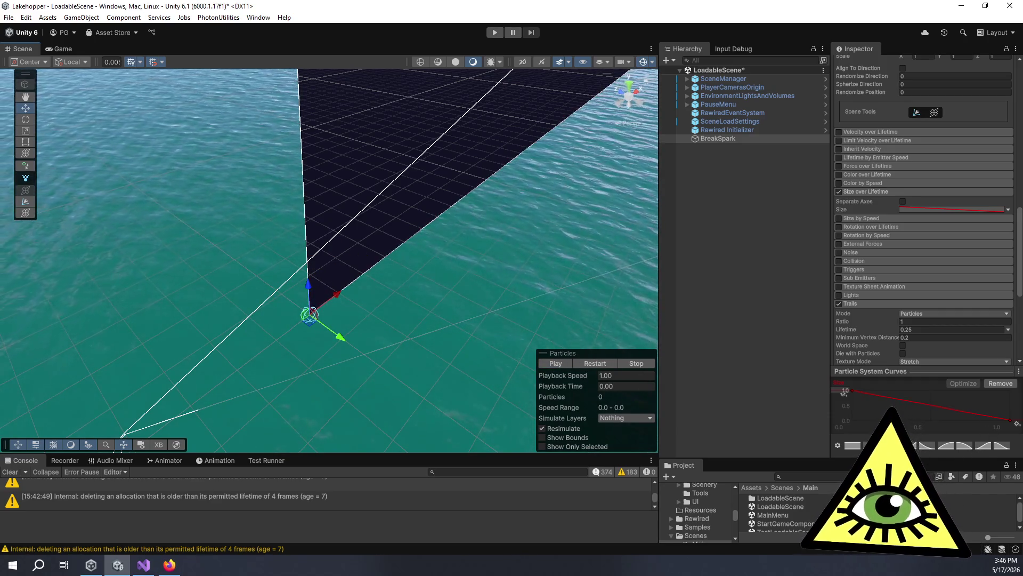
mouse_move(852, 391)
left_mouse_down()
mouse_move(853, 420)
mouse_move(882, 398)
mouse_move(855, 410)
left_mouse_up()
double_click(909, 420)
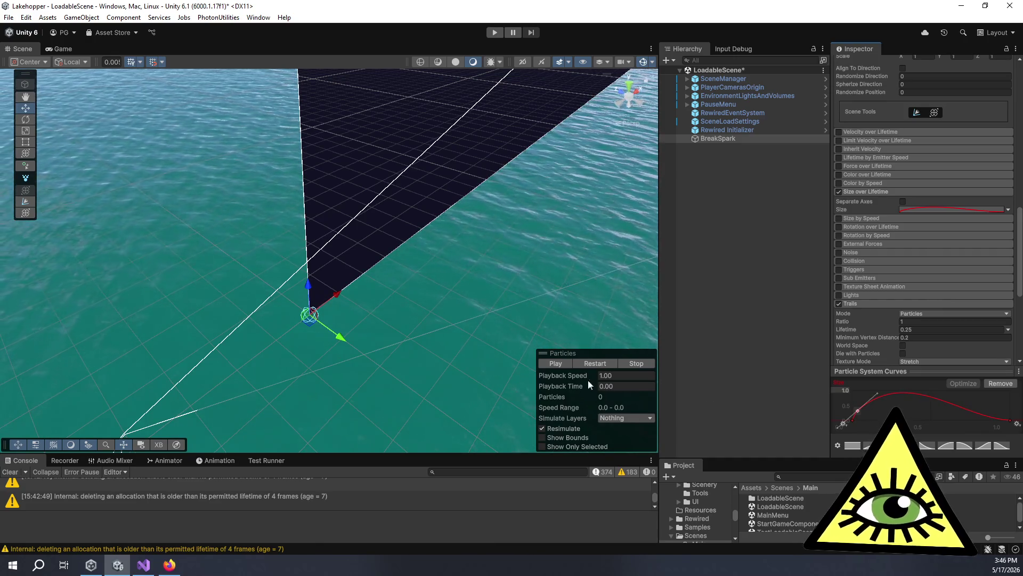
Replay the spark burst several times, recentring the emitter to judge particle size.
left_click(560, 366)
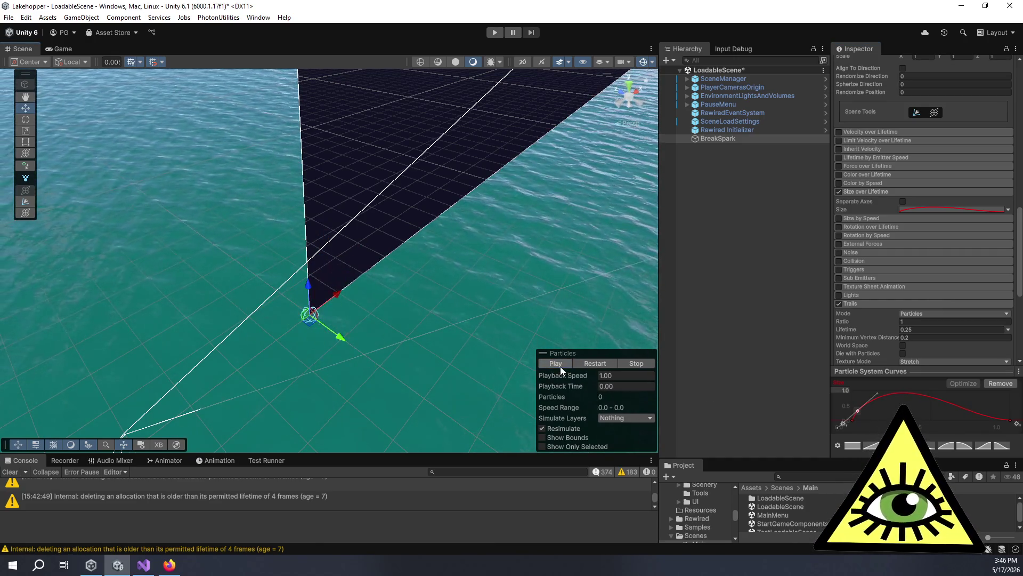
left_click(560, 366)
left_click(560, 366)
scroll(340, 357, "up", 2)
scroll(341, 360, "up", 2)
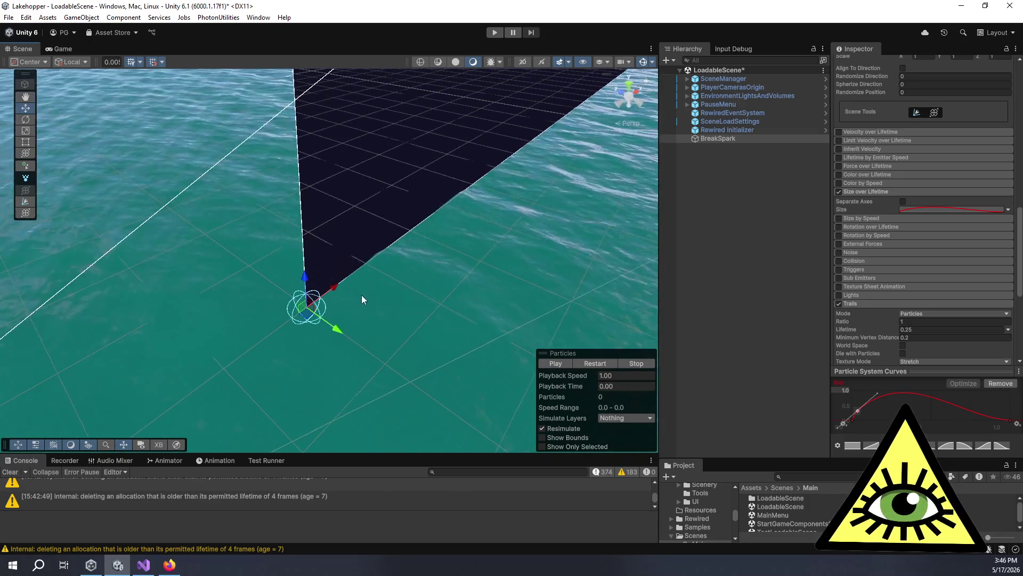
left_click(552, 364)
left_click_drag(242, 312, 421, 309)
left_click(558, 362)
left_click(557, 363)
left_click(557, 363)
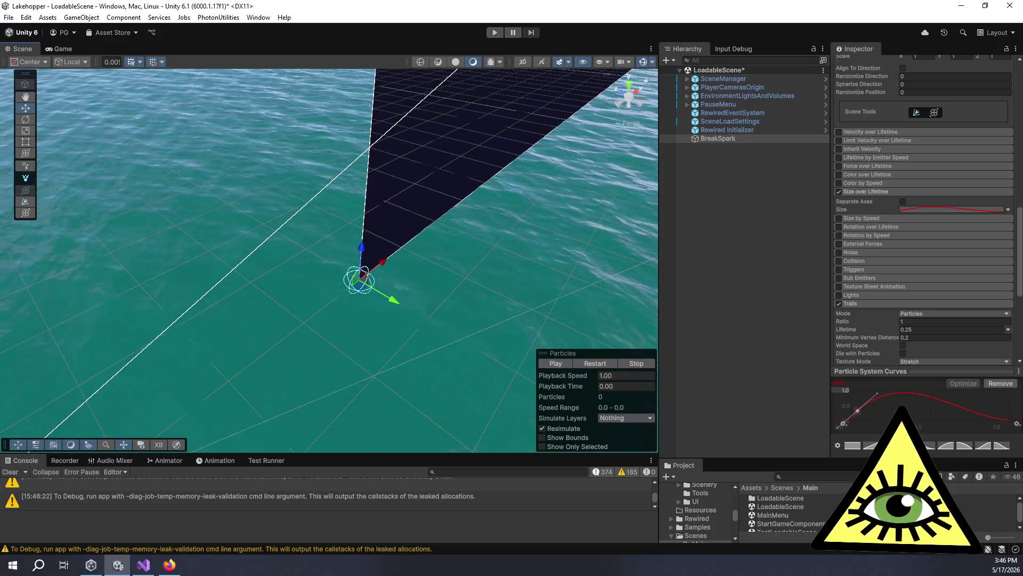
left_click(562, 364)
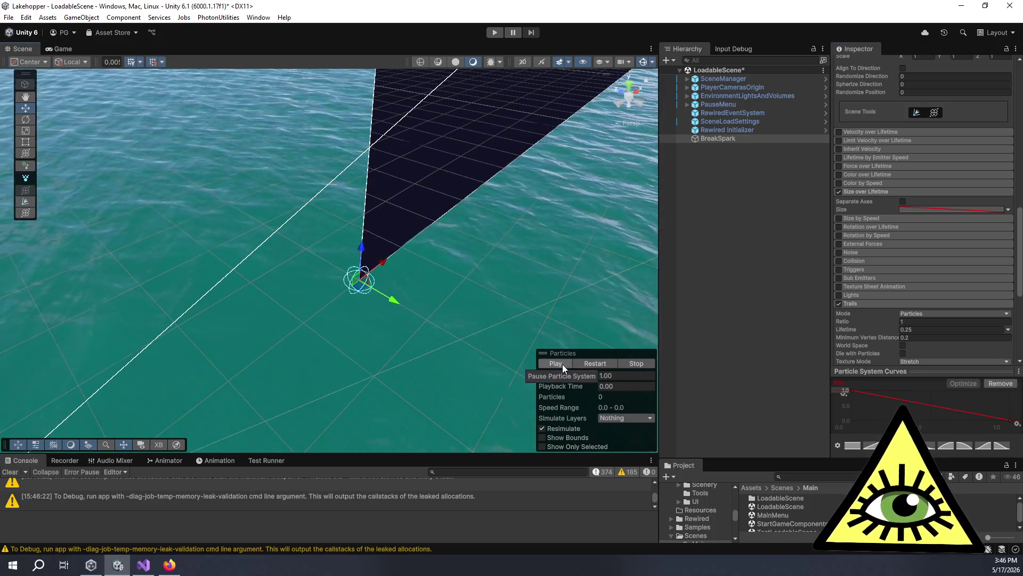
Apply the ease-out falling size curve preset and preview the burst.
left_click(962, 446)
left_click(555, 365)
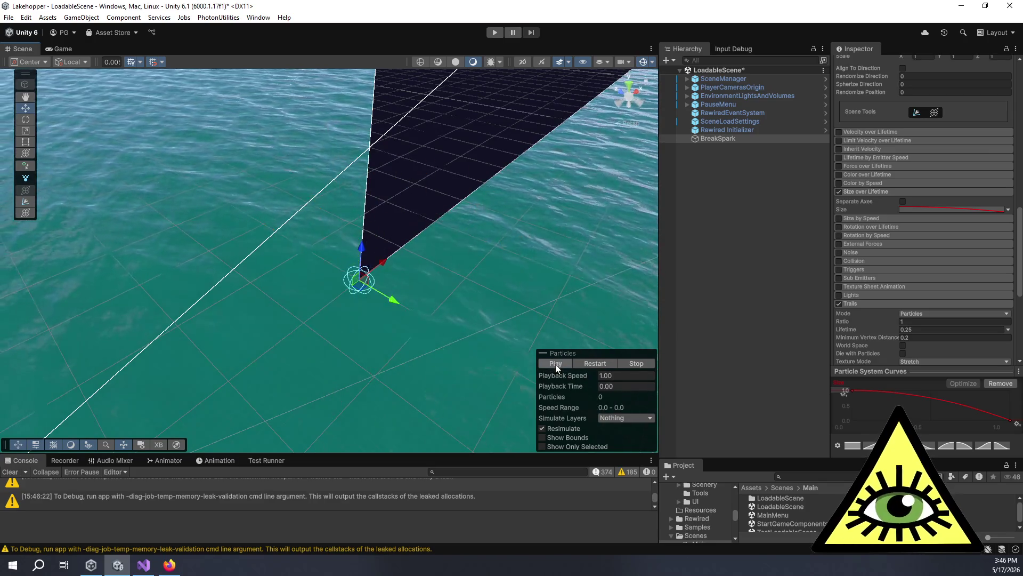
left_click(555, 365)
left_click(555, 365)
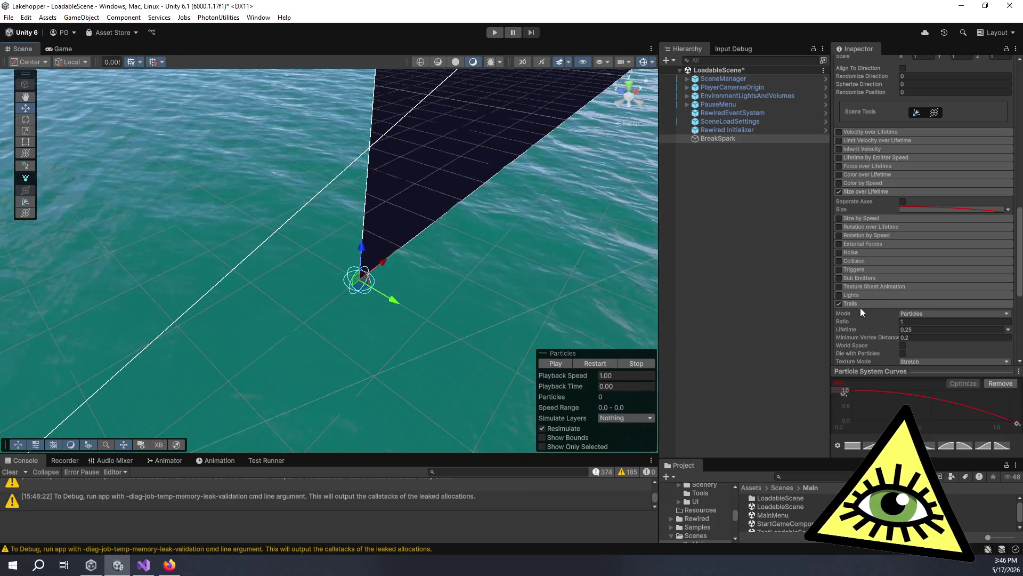
Preview the burst with its current trails, then stop the playback.
scroll(859, 307, "down", 5)
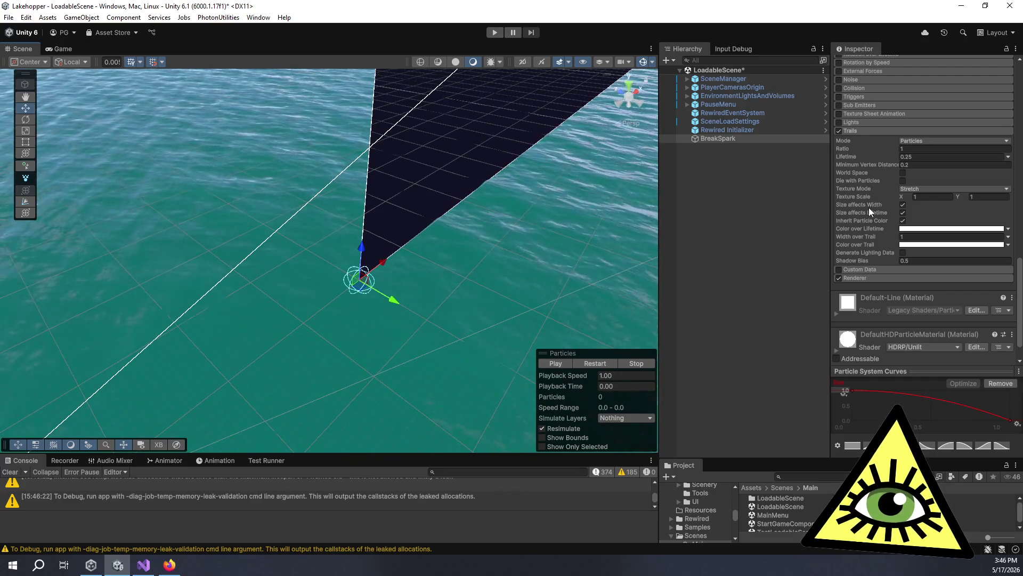
left_click(555, 363)
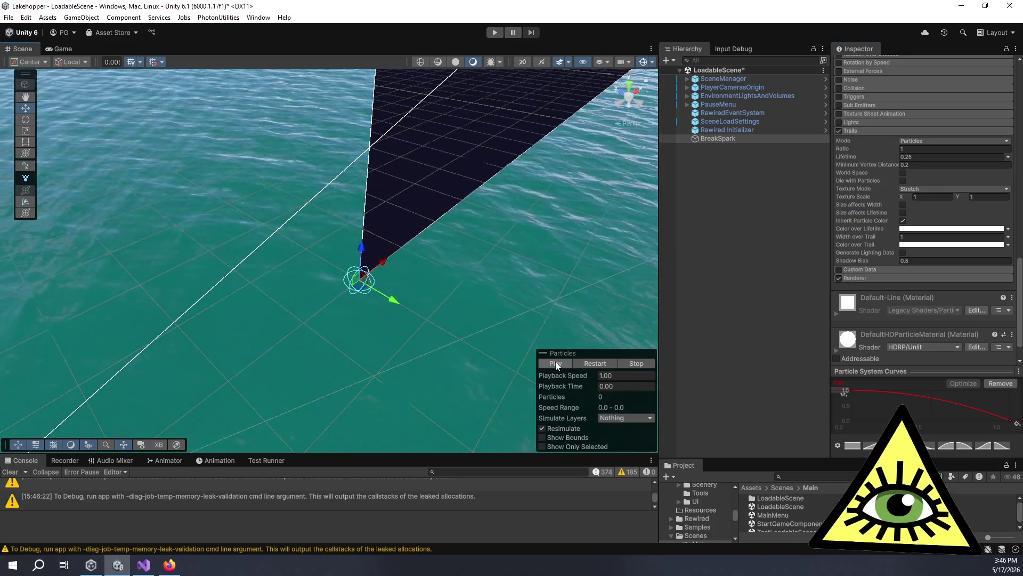
left_click(637, 363)
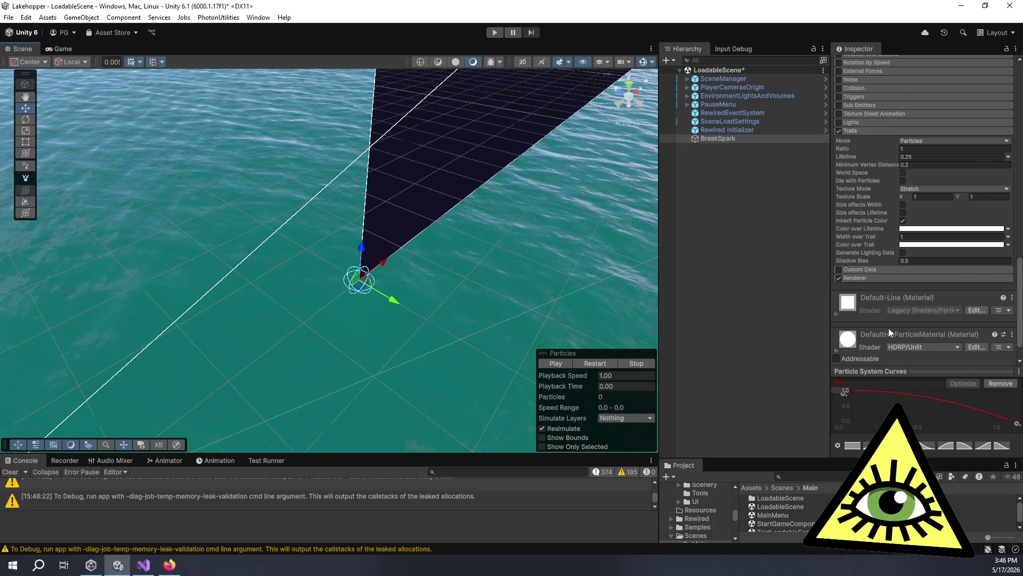
scroll(887, 328, "up", 5)
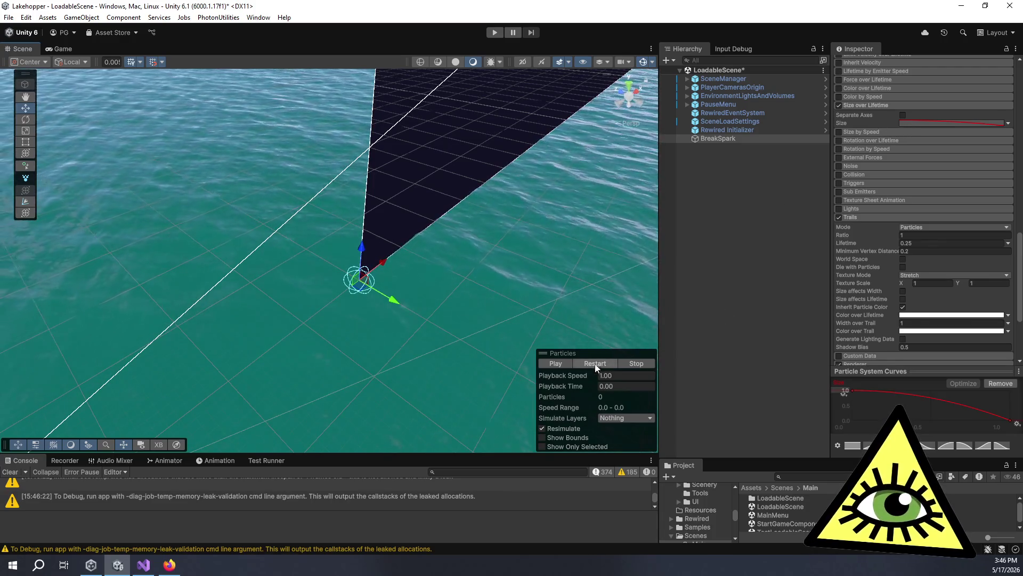
scroll(877, 309, "down", 5)
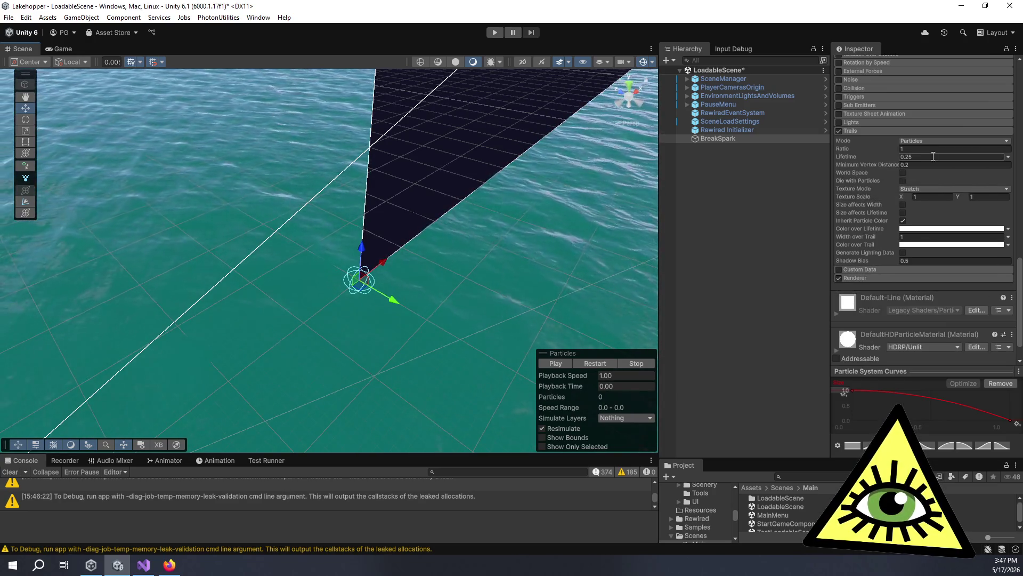
Check Size affects Width and Size affects Lifetime in Trails, replaying the burst to compare.
left_click(902, 205)
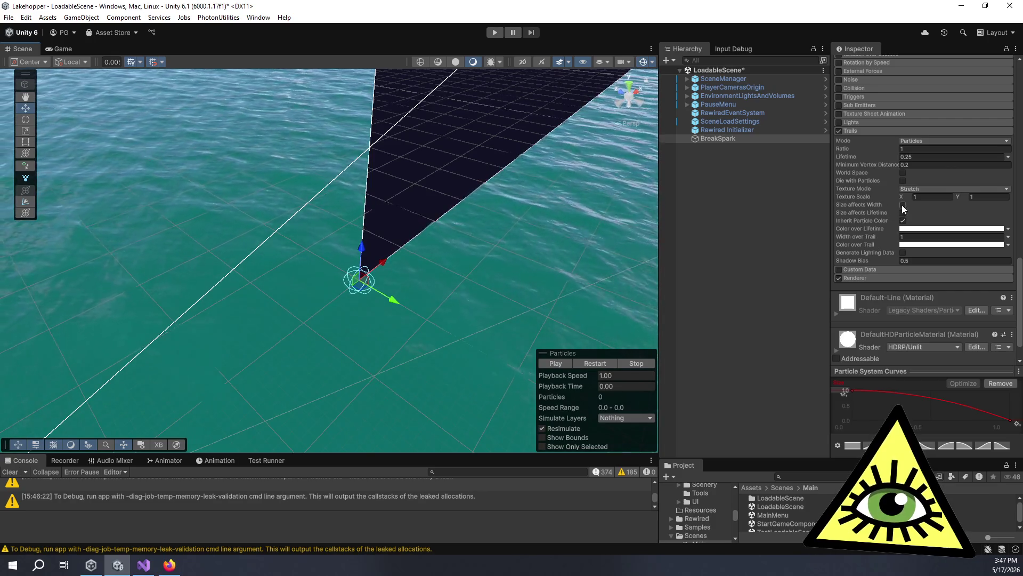
left_click(561, 363)
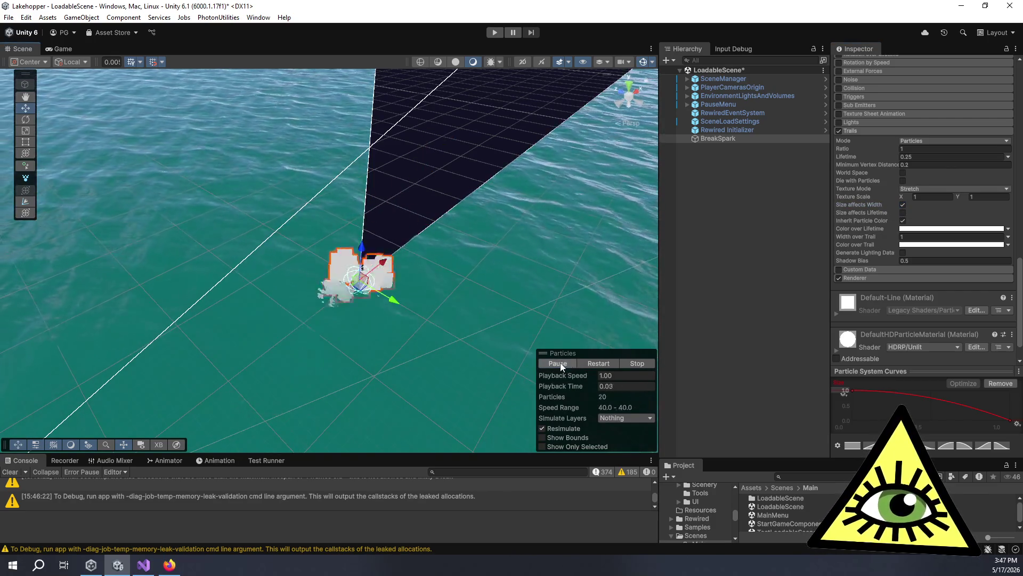
left_click(902, 212)
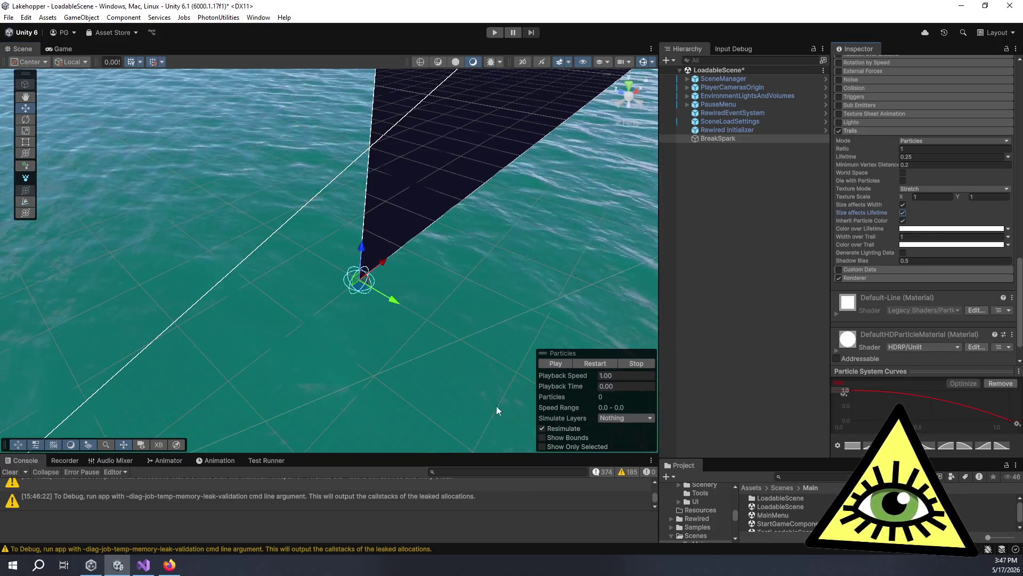
left_click(557, 362)
left_click(556, 363)
left_click(556, 363)
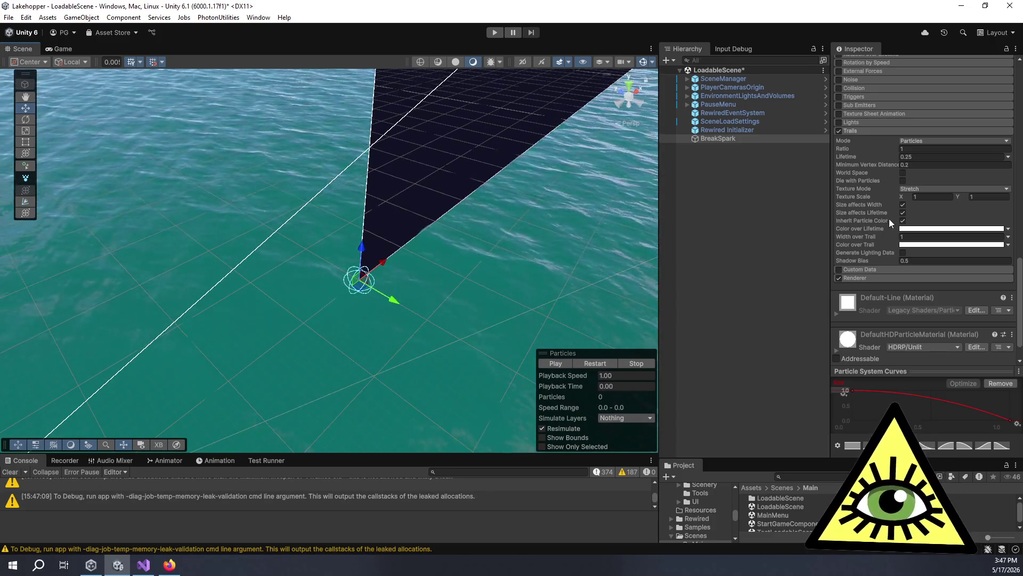
left_click(908, 245)
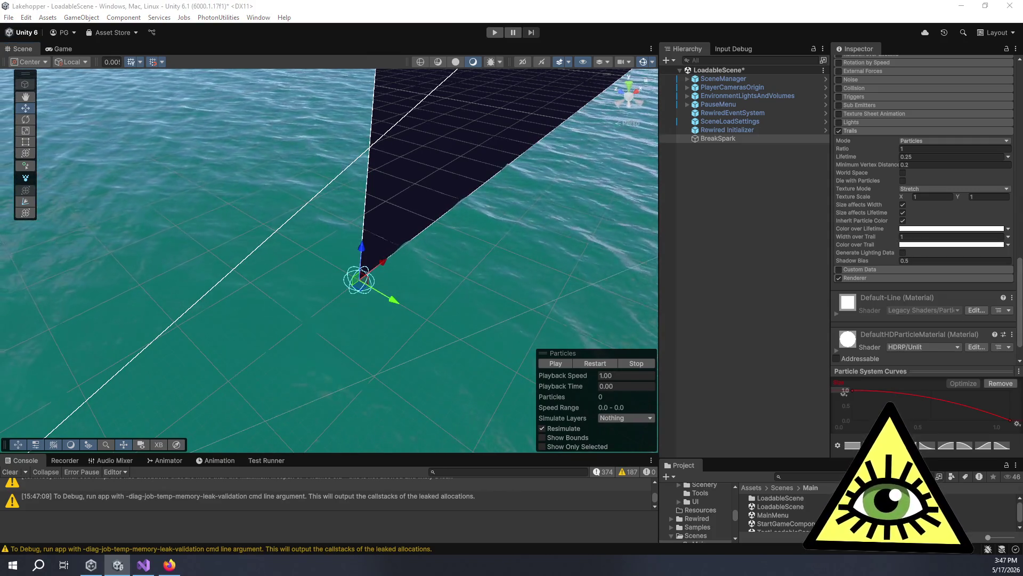
key("ctrl+z")
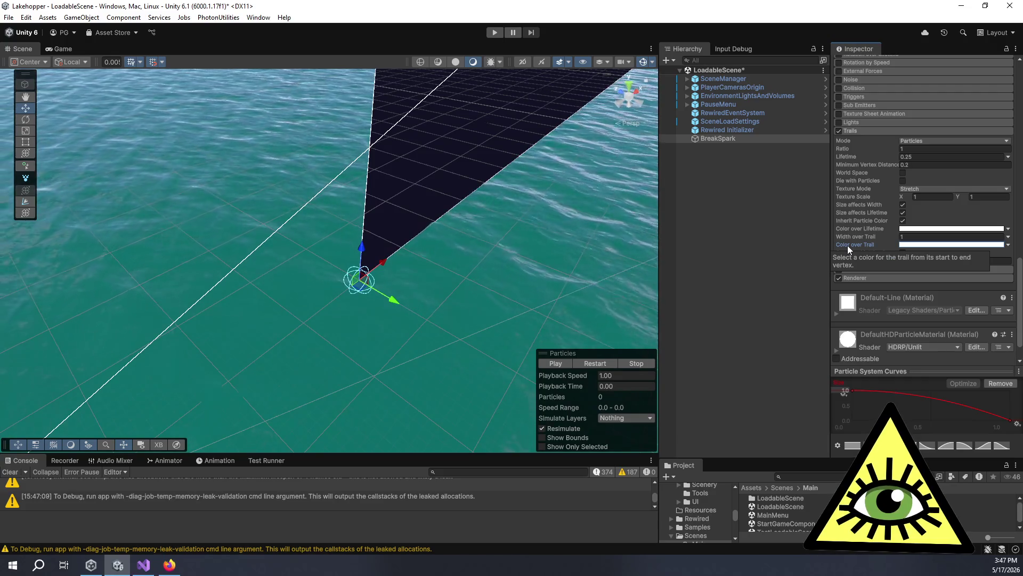
Set Width over Trail to a falling curve tapering from 1 to 0 and preview the burst.
left_click(1008, 238)
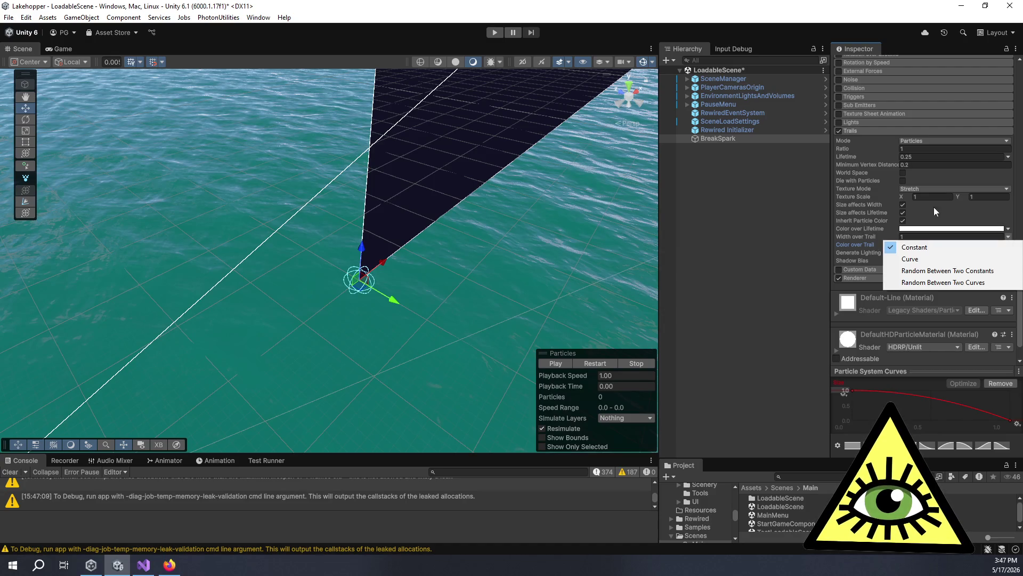
left_click(837, 220)
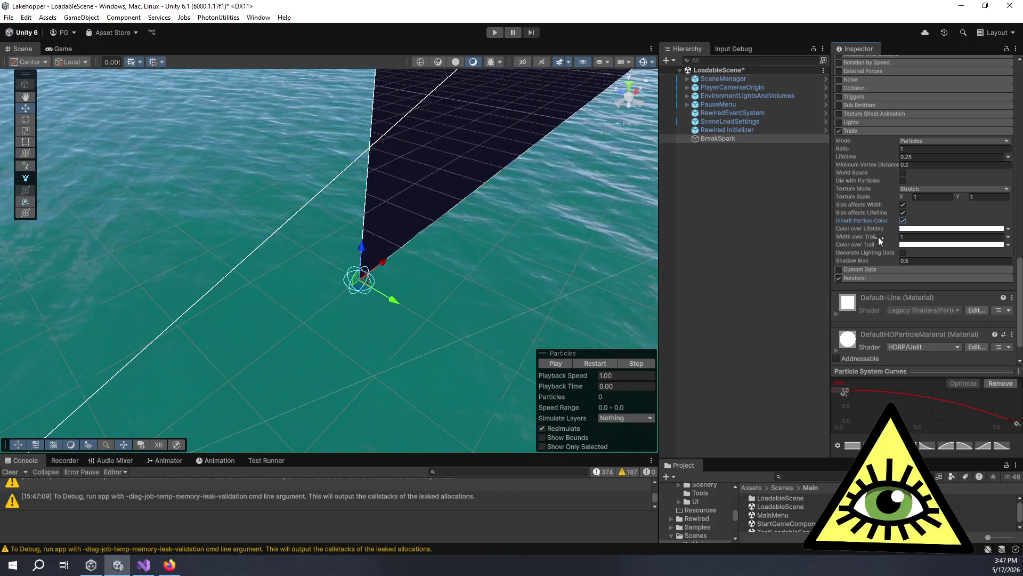
left_click(1008, 237)
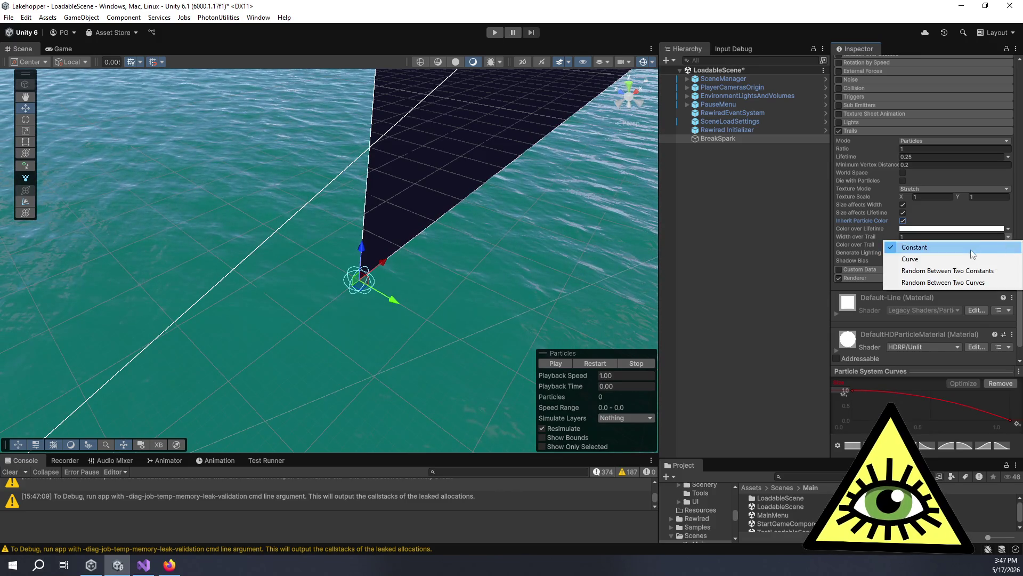
left_click(924, 260)
left_click(965, 444)
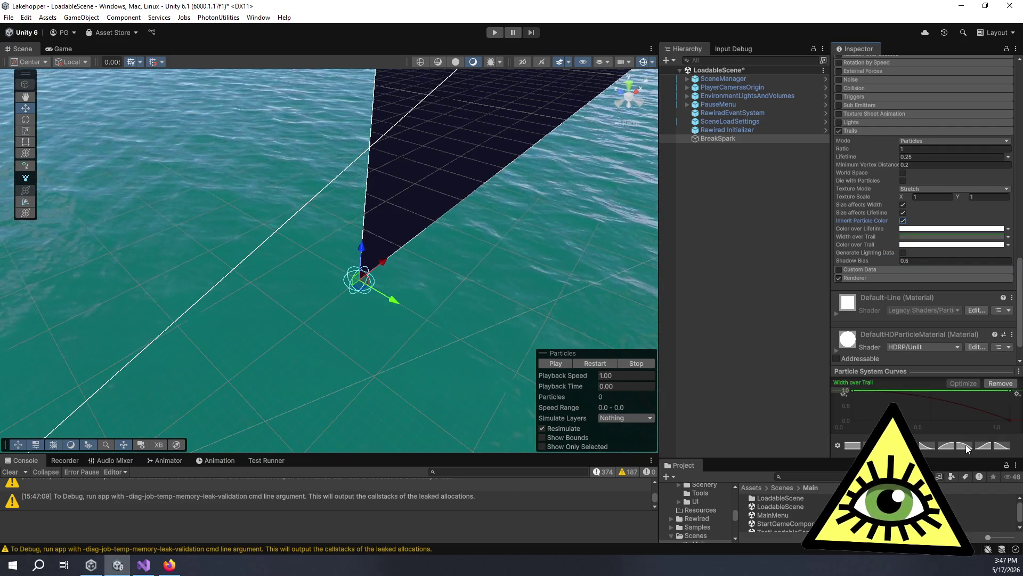
left_click(555, 367)
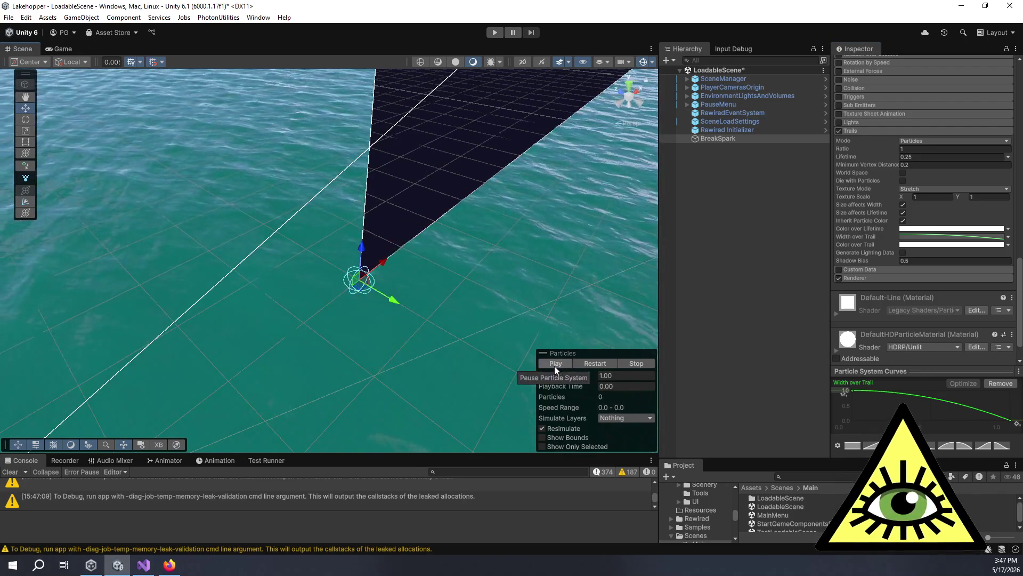
left_click(554, 365)
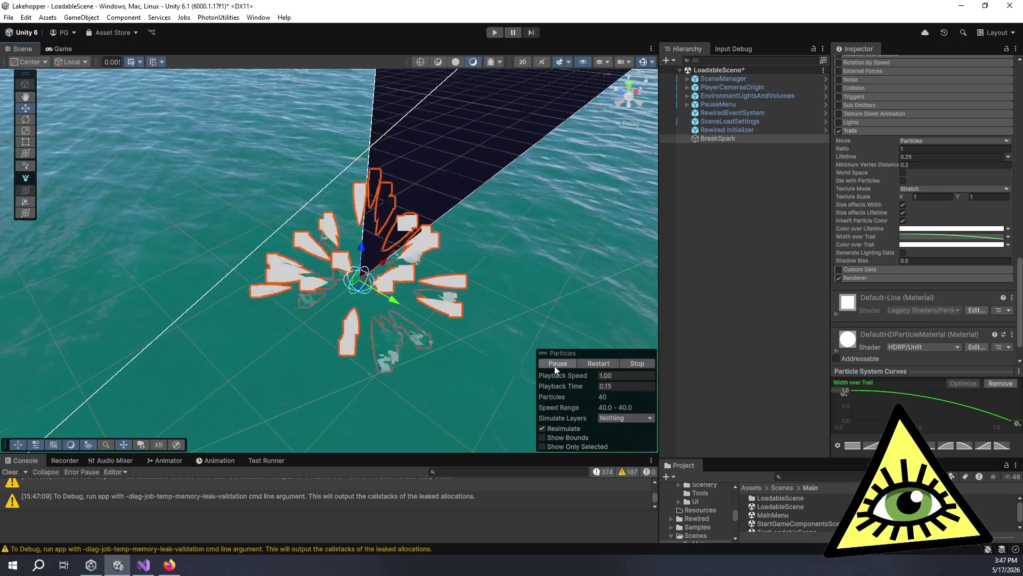
left_click(554, 365)
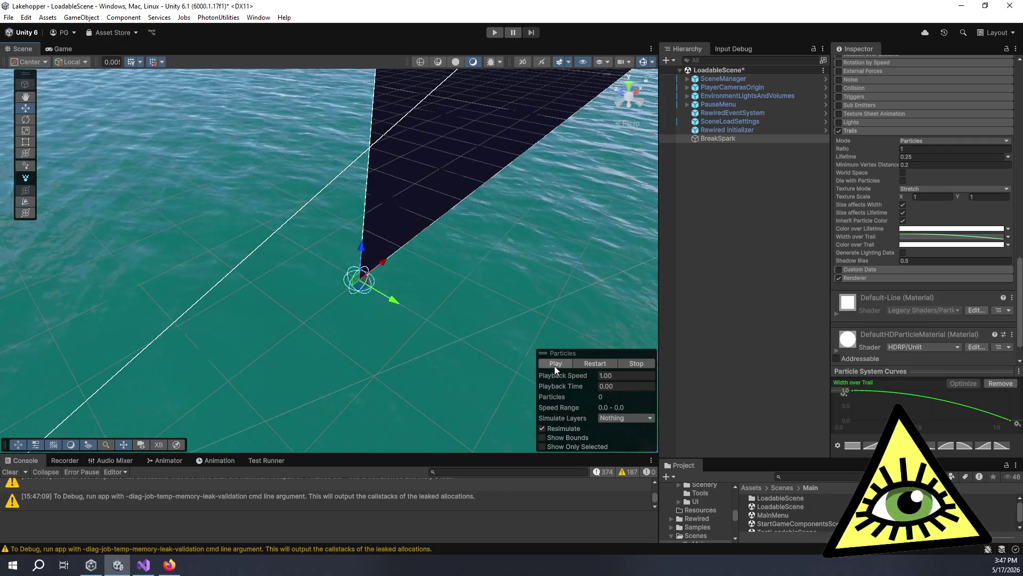
left_click(556, 365)
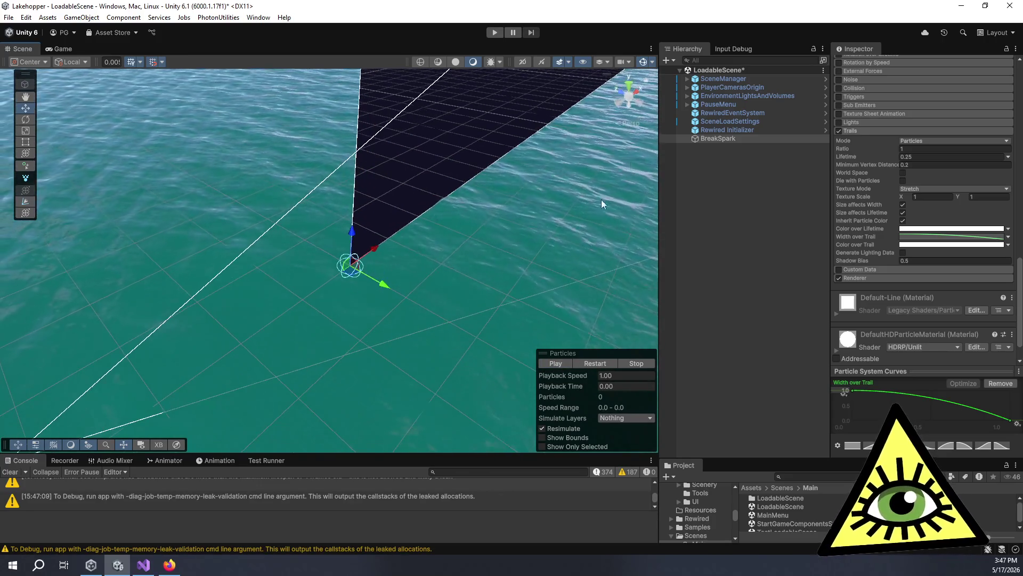
left_click(688, 96)
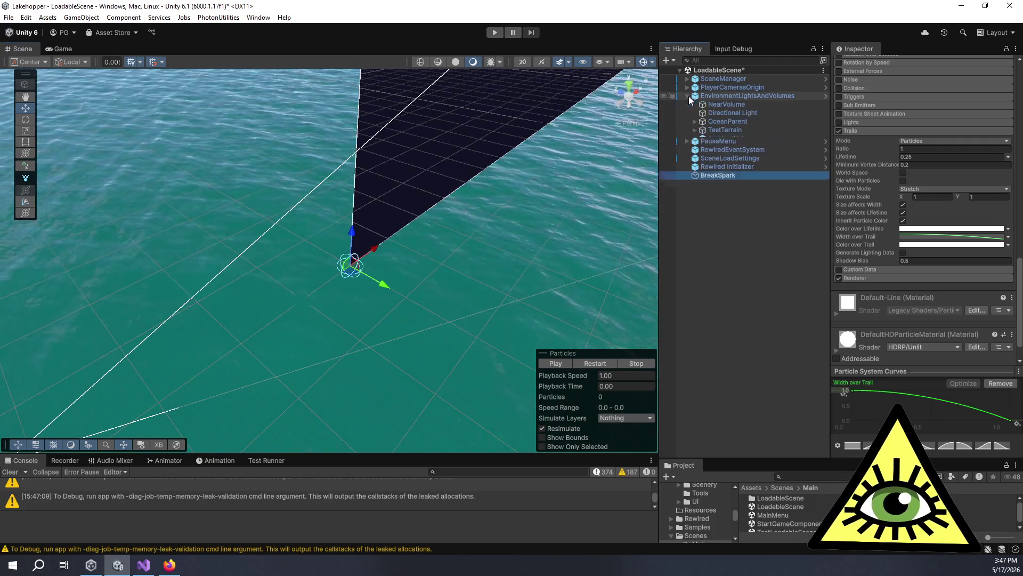
Hide the Water layer in the Scene view so the ocean stops obscuring the sparks.
left_click(705, 123)
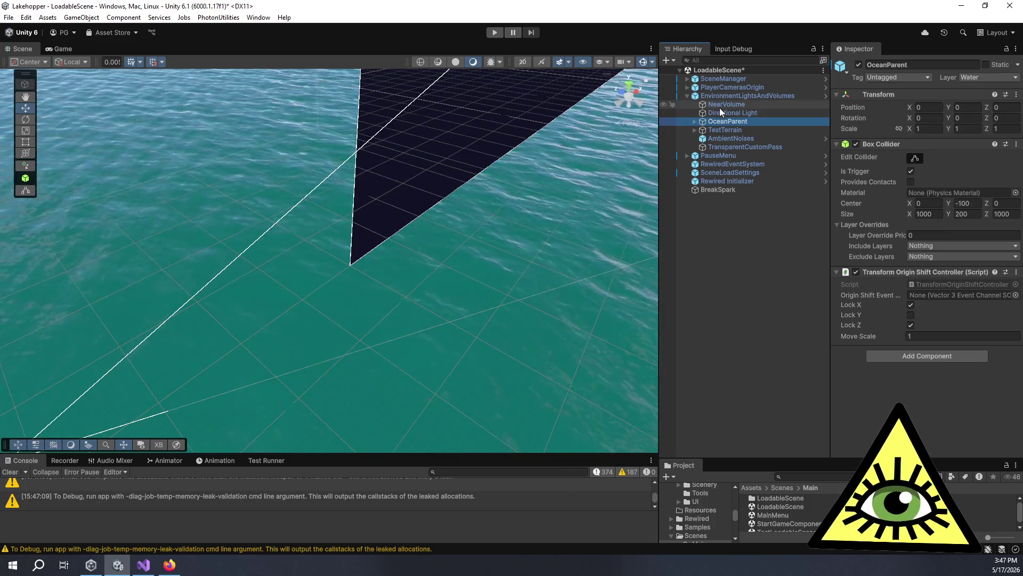
left_click(568, 62)
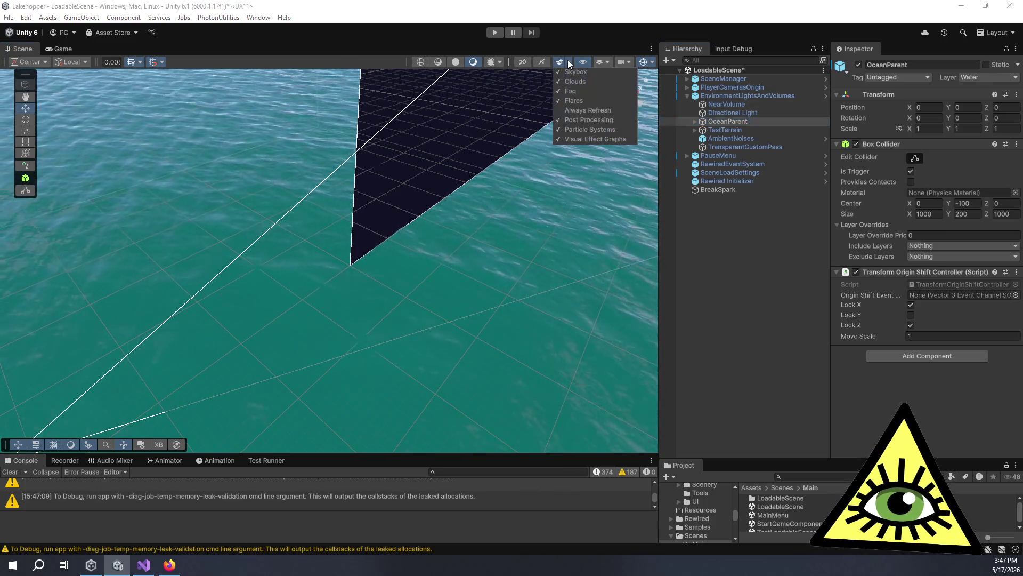
left_click(568, 62)
left_click(607, 63)
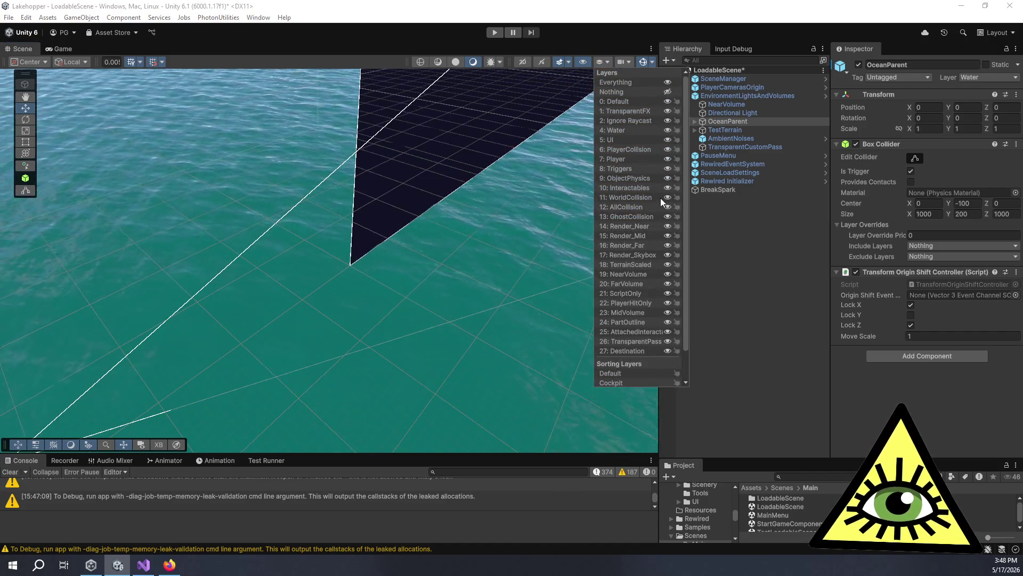
left_click(667, 130)
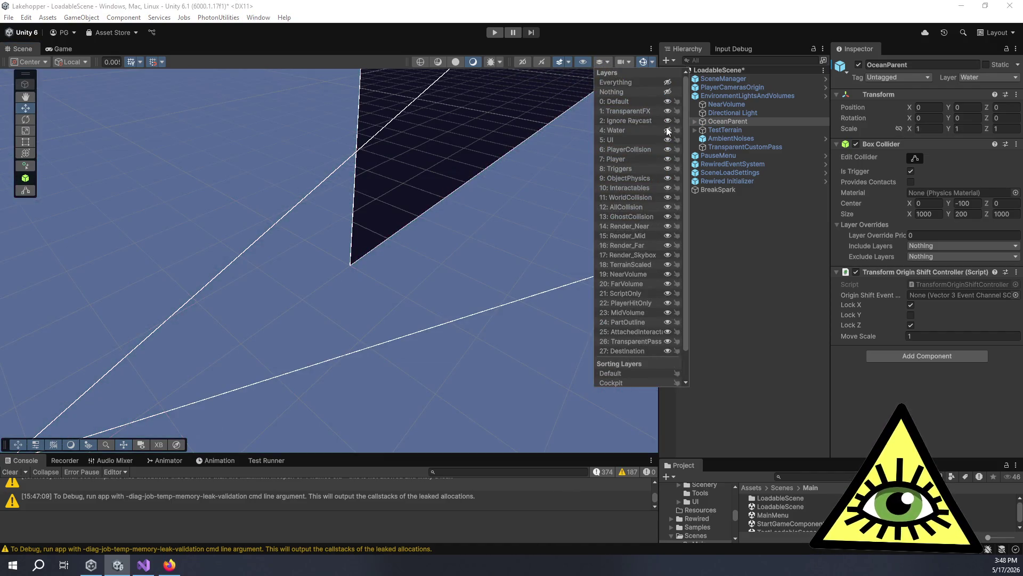
Select BreakSpark to show its Particle System settings and play a burst preview.
left_click(641, 30)
left_click(737, 186)
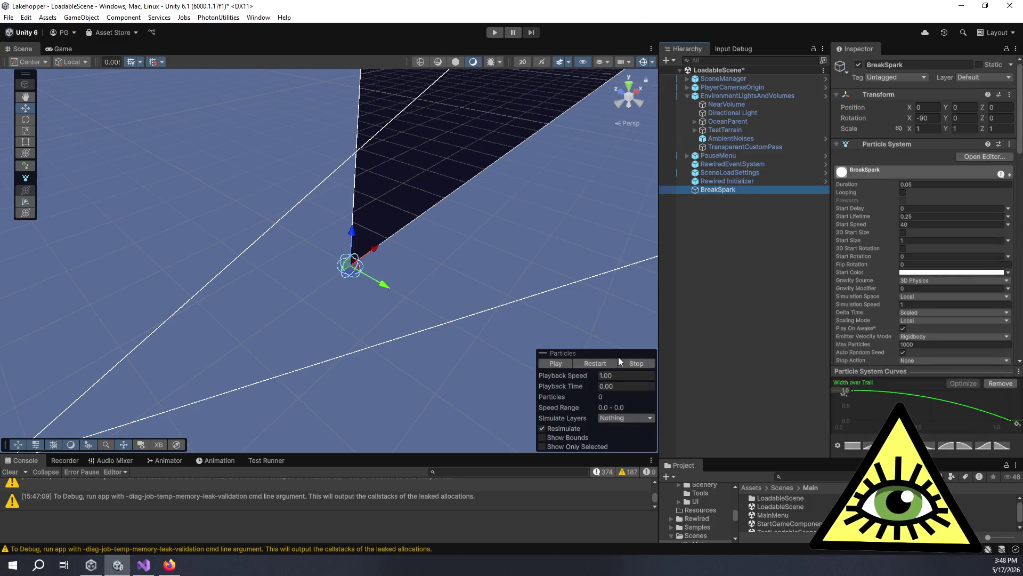
left_click(556, 363)
Replay the spark burst, then collapse the Emission and Shape modules.
left_click(555, 363)
left_click(555, 362)
left_click(556, 363)
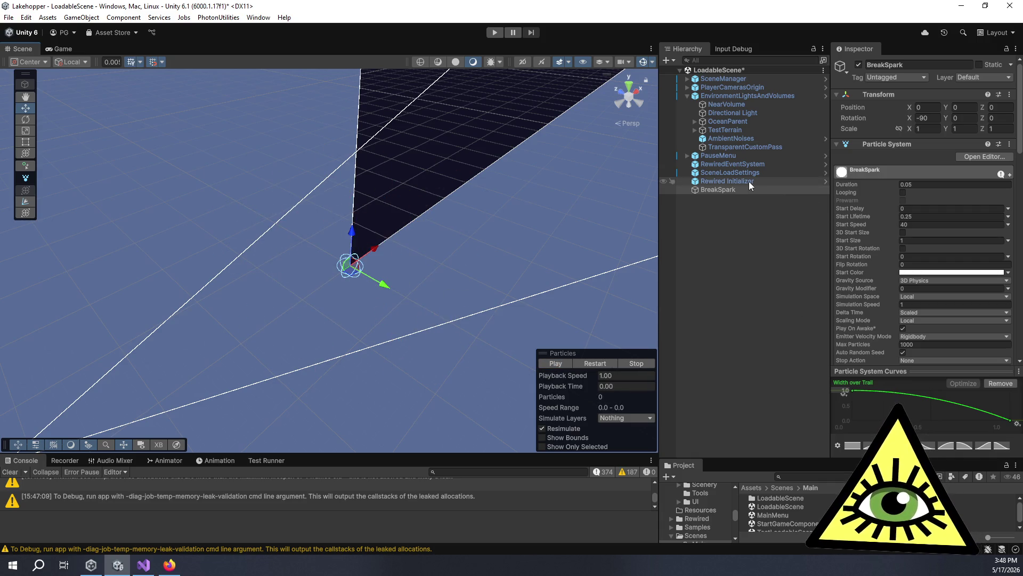
scroll(874, 237, "down", 5)
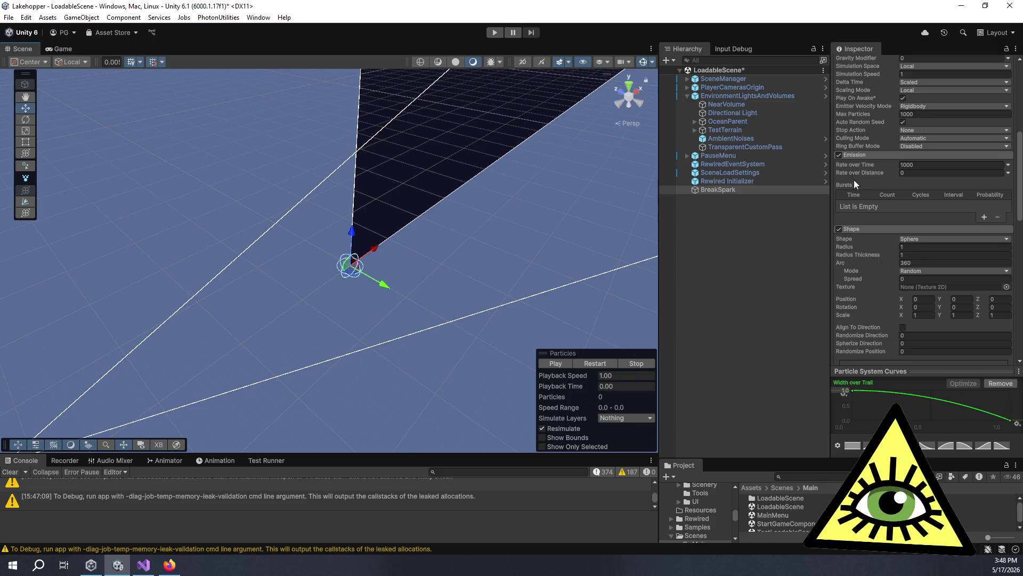
left_click(864, 156)
left_click(868, 162)
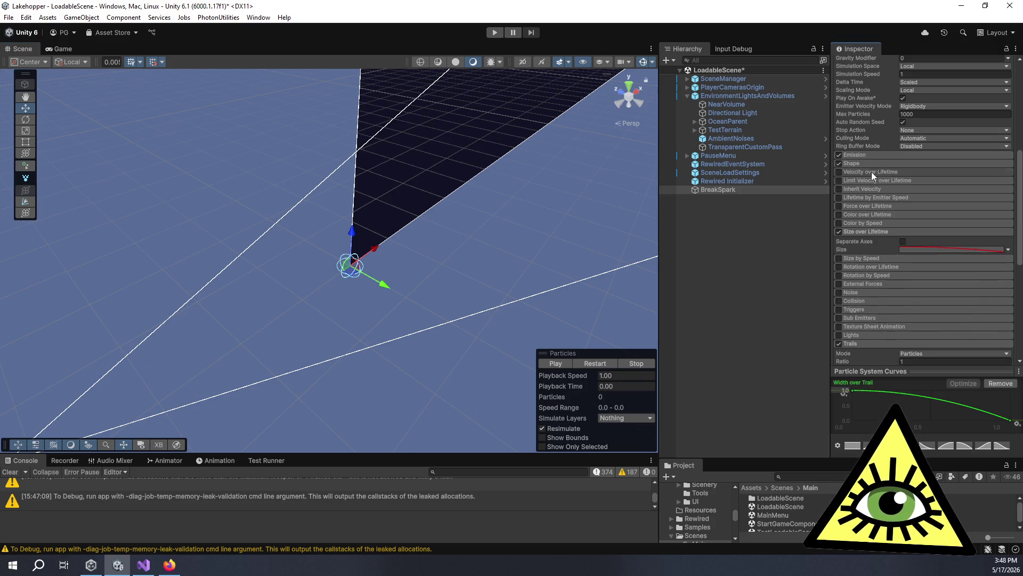
Enable Velocity over Lifetime and set its Speed Modifier mode to Curve.
left_click(871, 172)
left_click(838, 172)
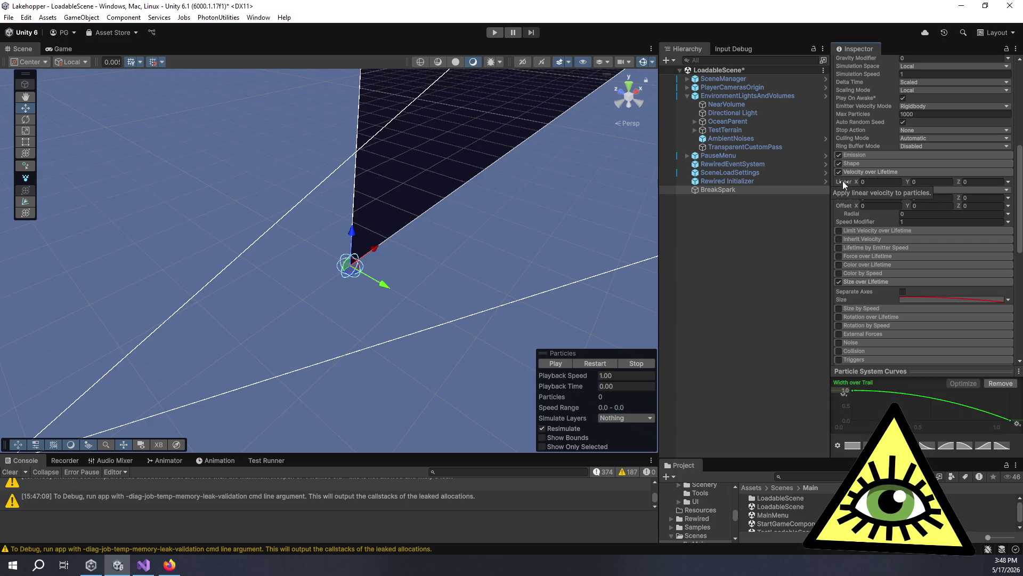
mouse_move(855, 222)
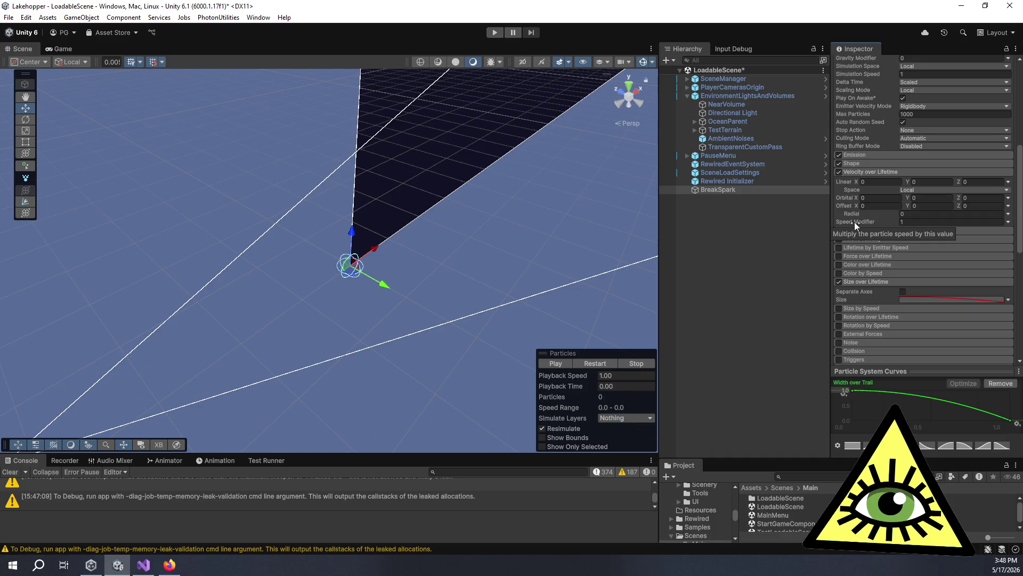
left_click(1007, 222)
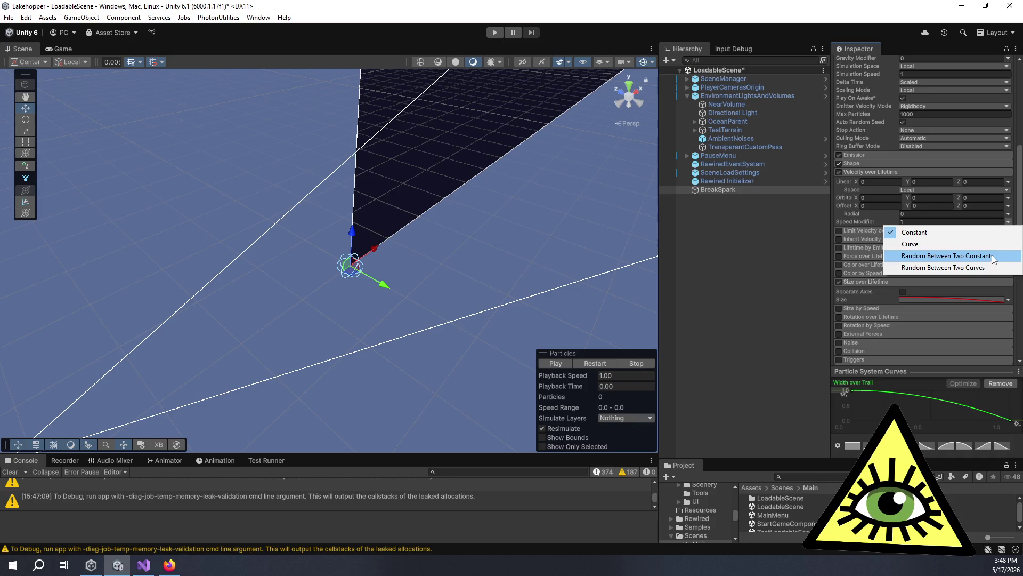
left_click(976, 245)
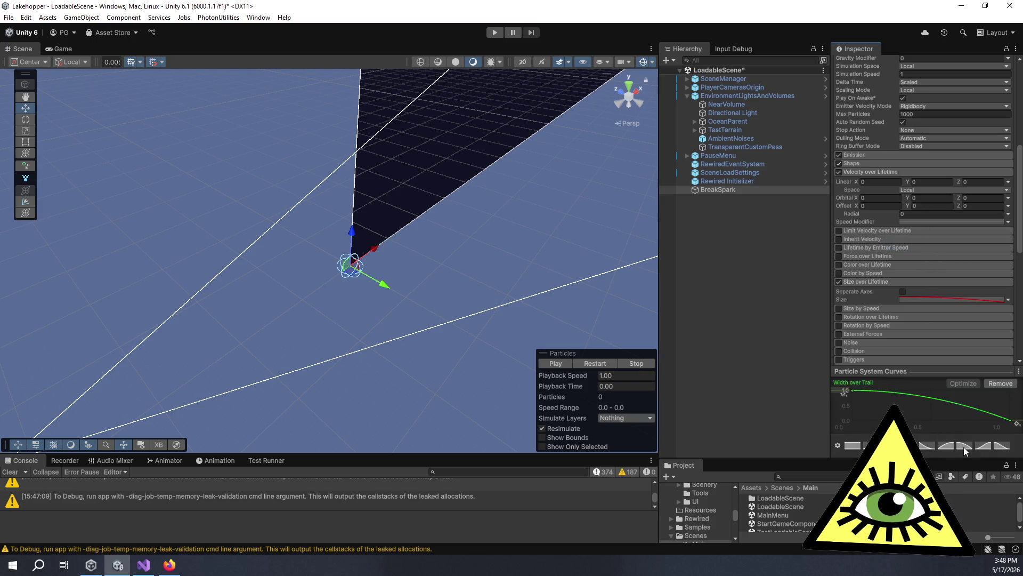
Preview the spark burst repeatedly with the curved Speed Modifier.
left_click(563, 364)
left_click(564, 364)
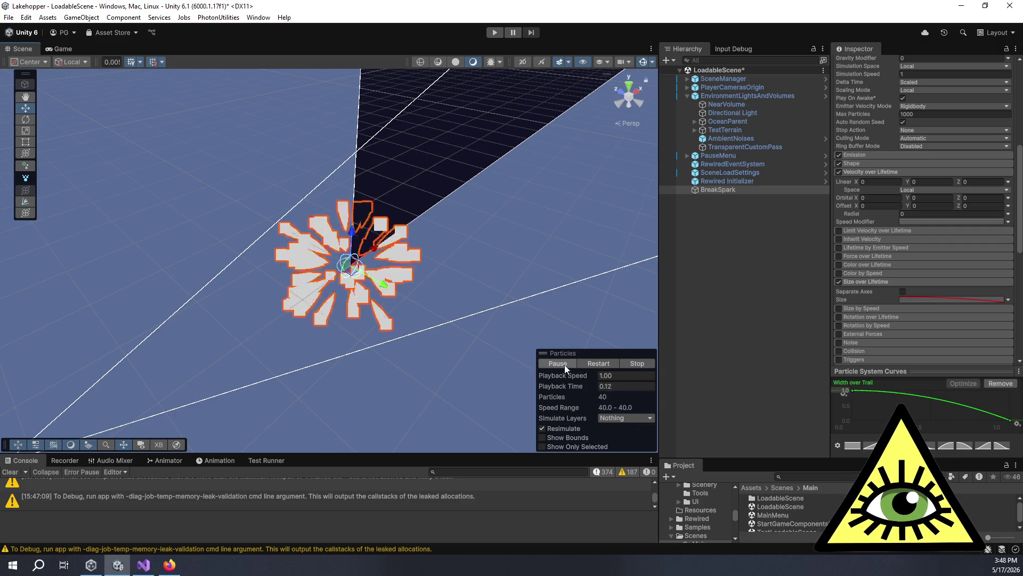
left_click(565, 364)
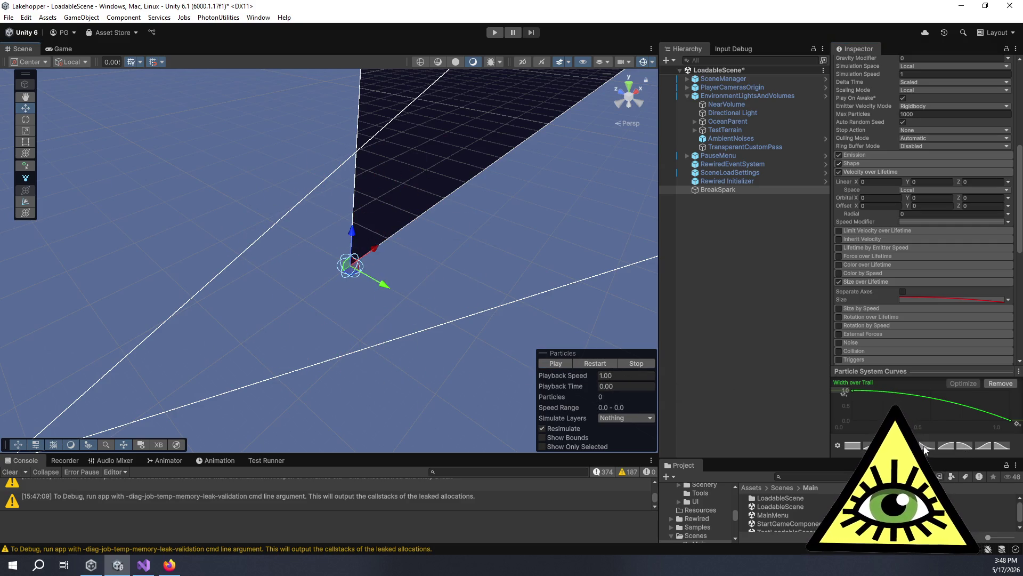
left_click(564, 366)
left_click(567, 366)
left_click(567, 365)
left_click(568, 365)
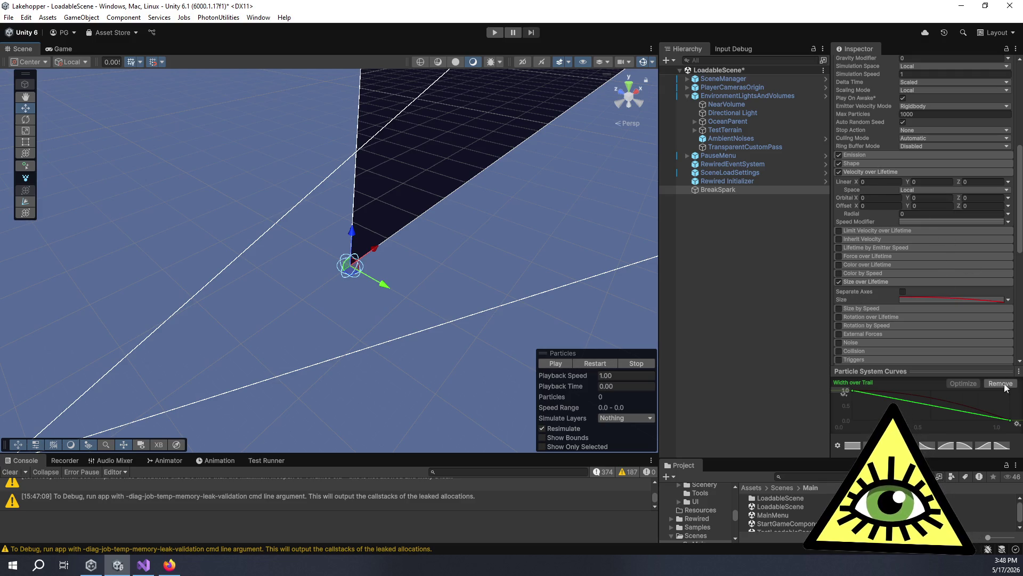
scroll(888, 331, "down", 5)
Load a curve into the editor, apply a falling preset to Speed Modifier, and preview.
scroll(891, 335, "up", 5)
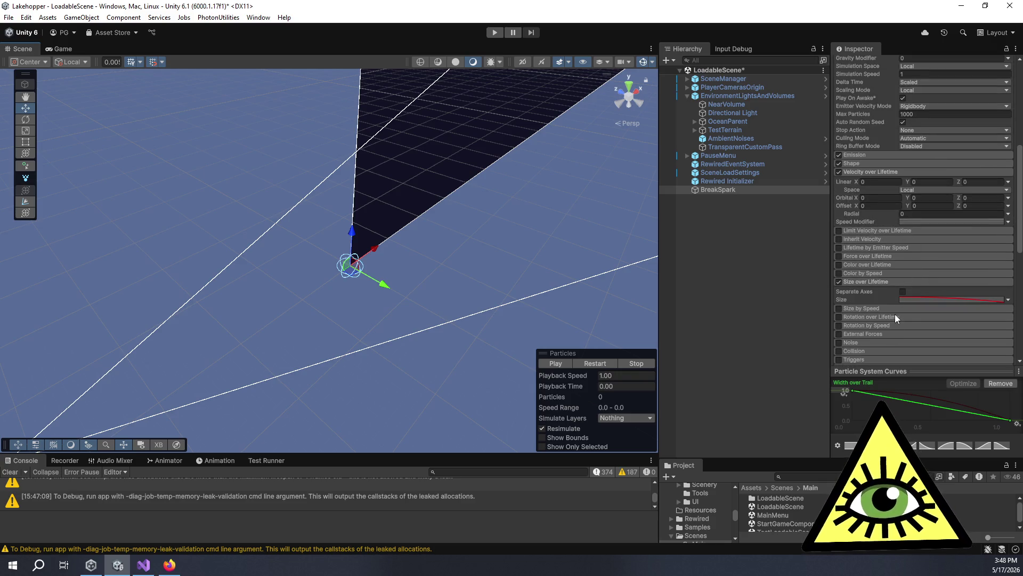
left_click(913, 300)
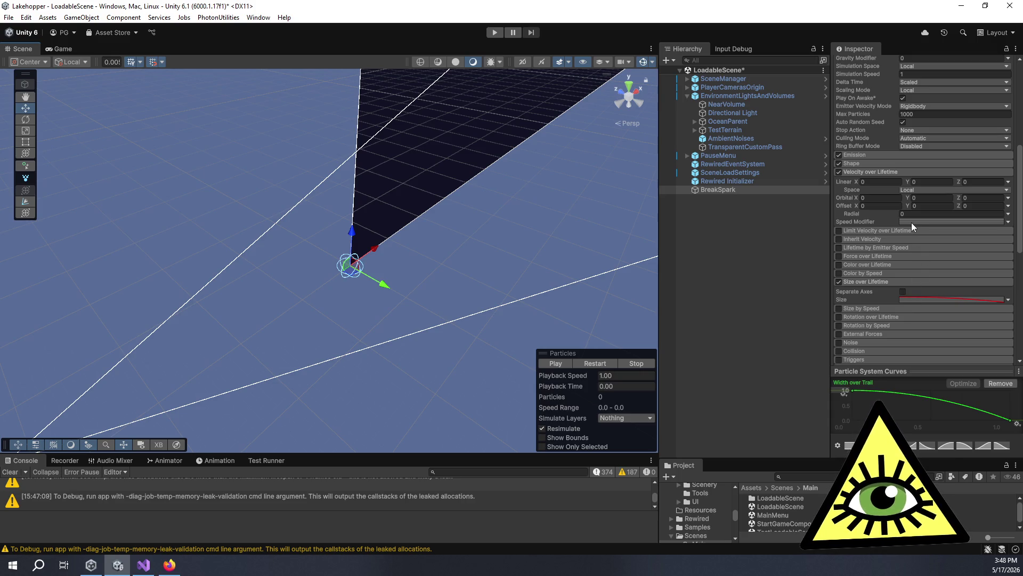
left_click(960, 446)
left_click(560, 365)
left_click(560, 363)
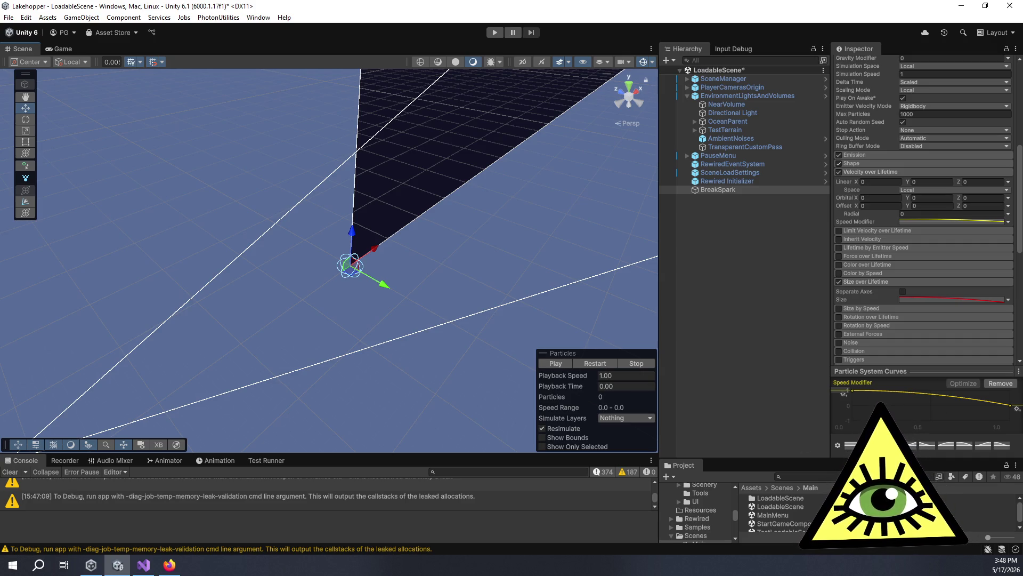
Enlarge the curve editor, show the trail width curve, and preview the burst.
left_click_drag(863, 371, 869, 305)
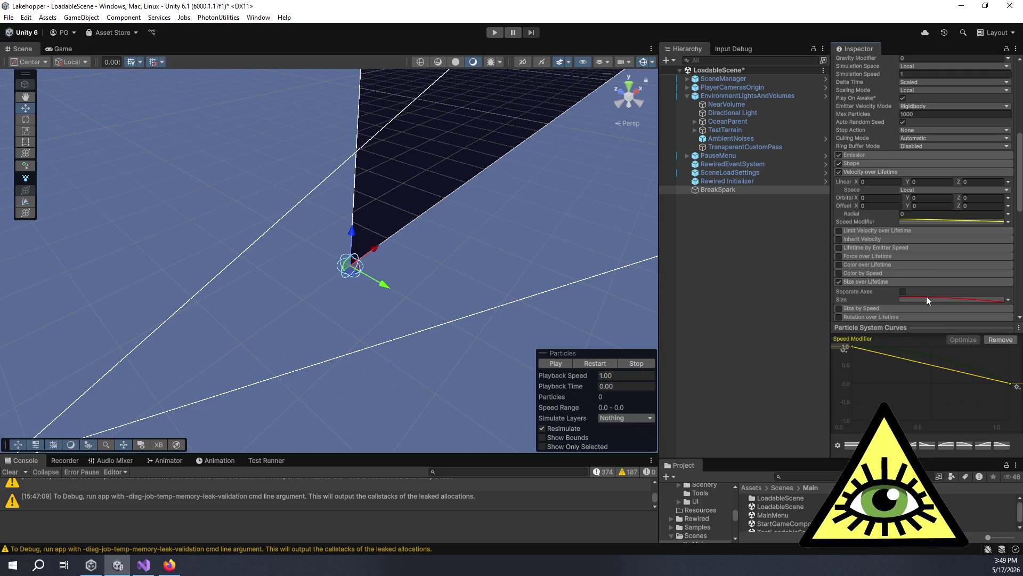
left_click(948, 222)
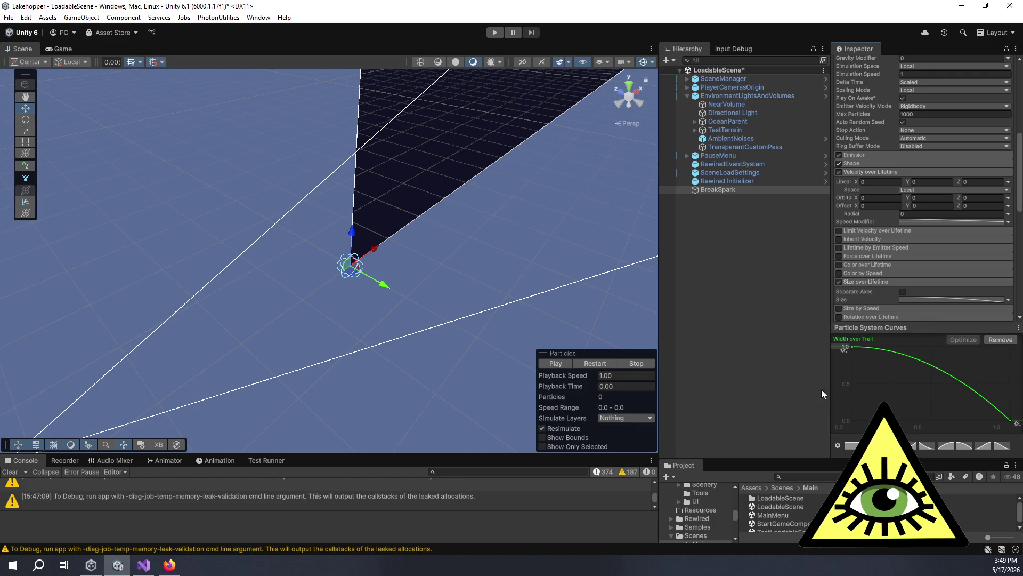
left_click(555, 366)
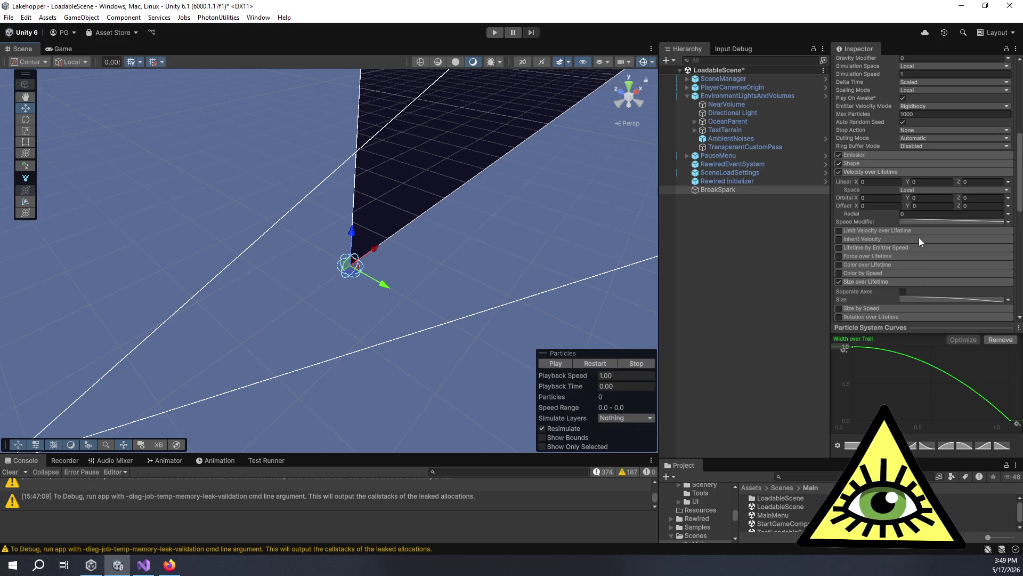
Try an eased falloff, then settle Speed Modifier on the straight linear falling preset.
left_click(919, 219)
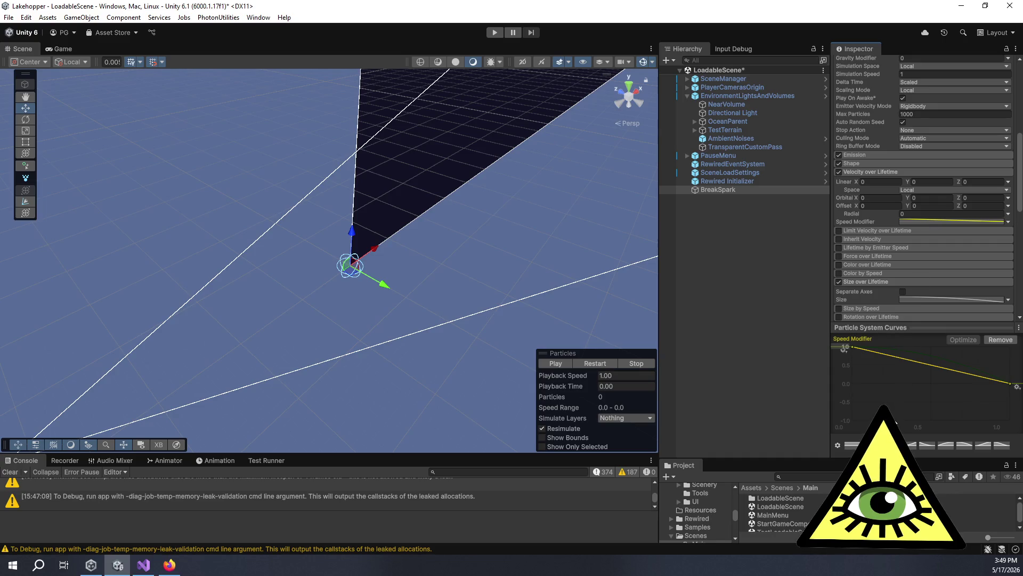
left_click(929, 446)
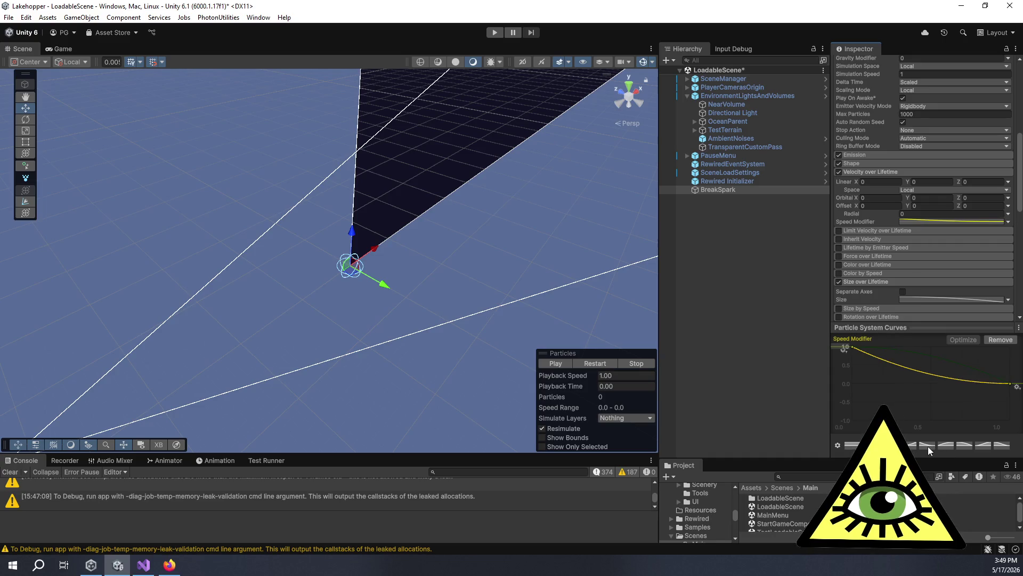
left_click(562, 363)
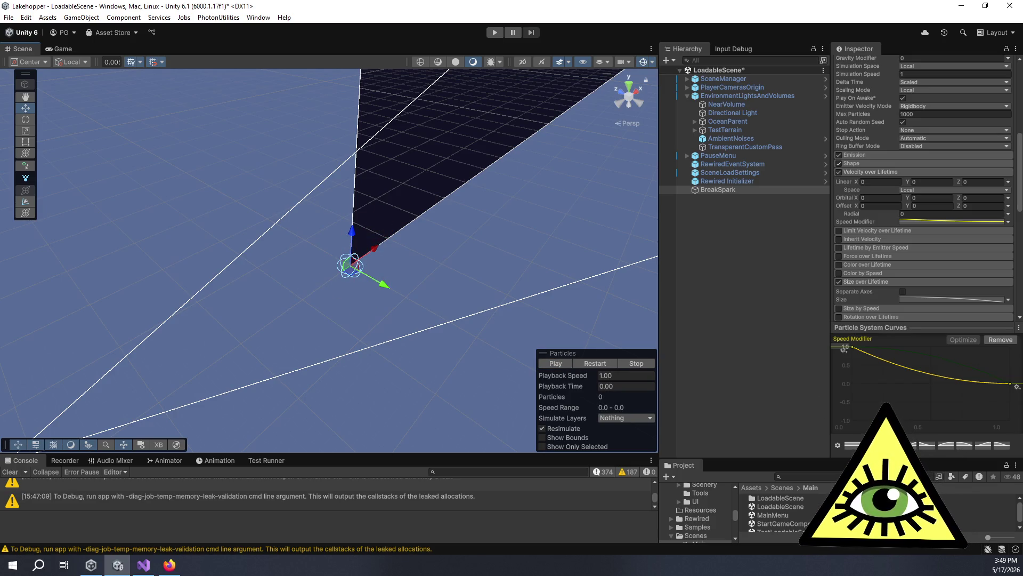
left_click(889, 445)
left_click(565, 364)
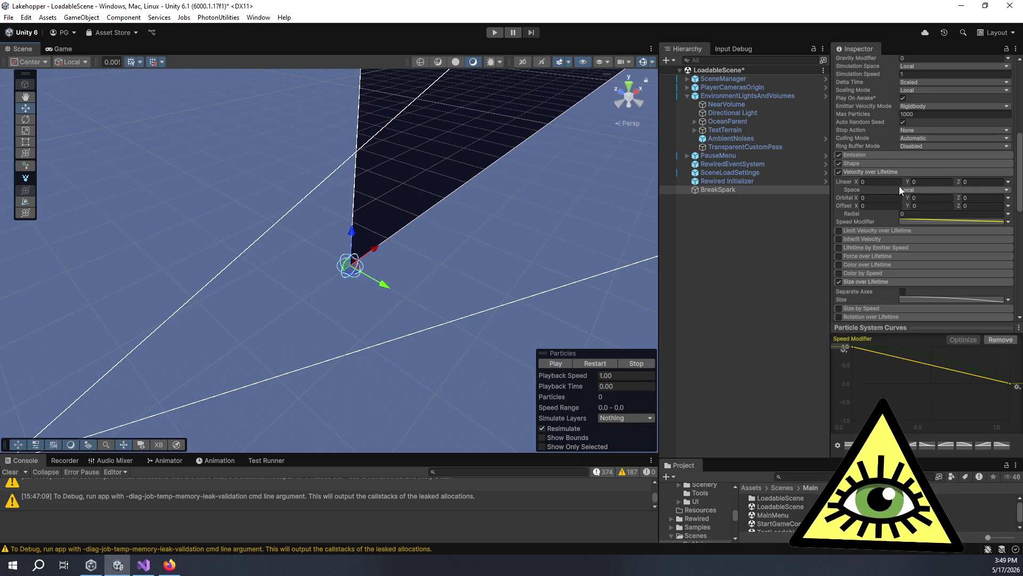
scroll(899, 187, "up", 5)
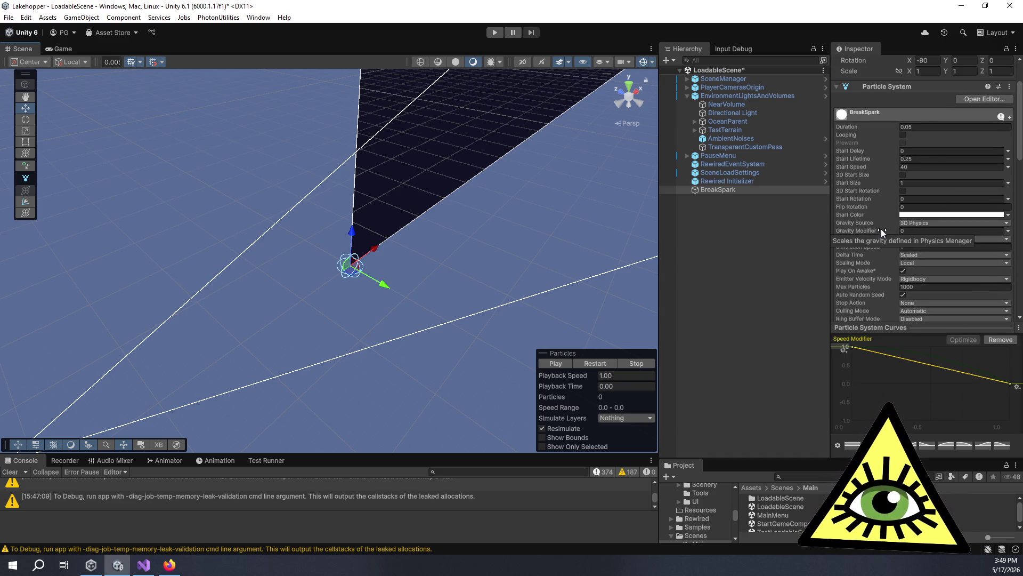
Set Gravity Modifier to 1, then 2, previewing the spark burst each time.
left_click(909, 231)
type("1")
left_click(555, 364)
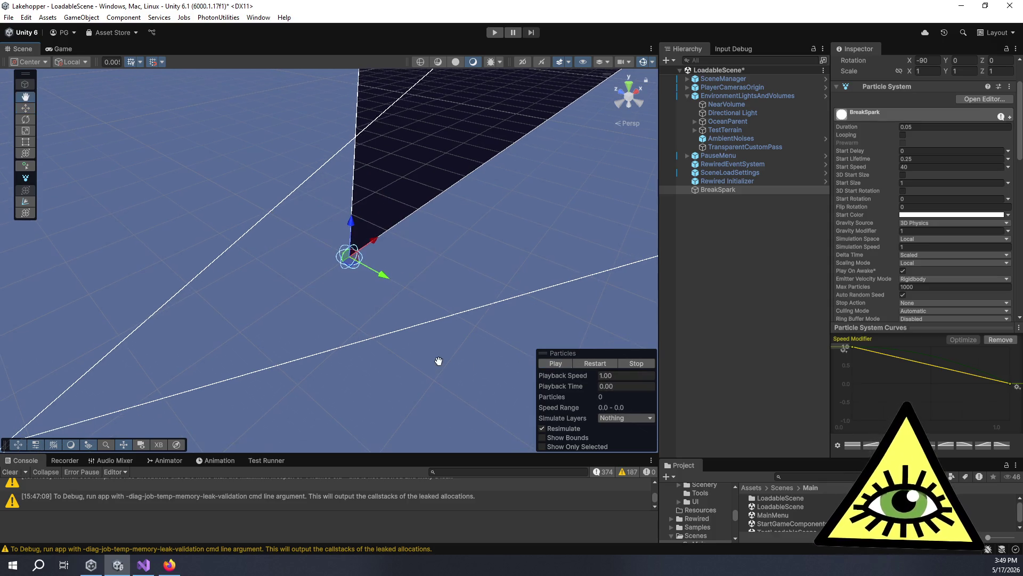
left_click_drag(453, 380, 580, 356)
left_click(556, 360)
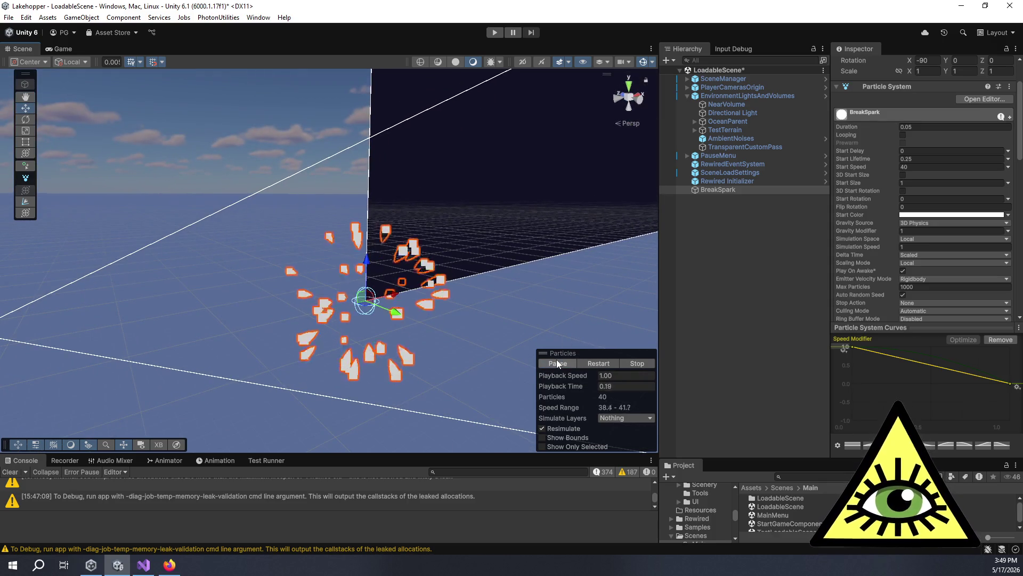
left_click(554, 360)
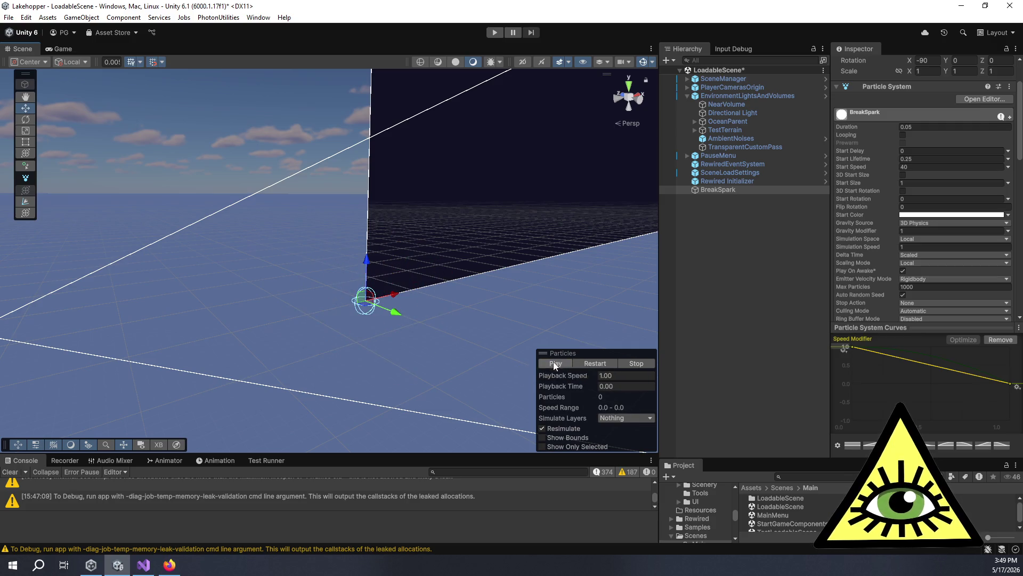
type("2")
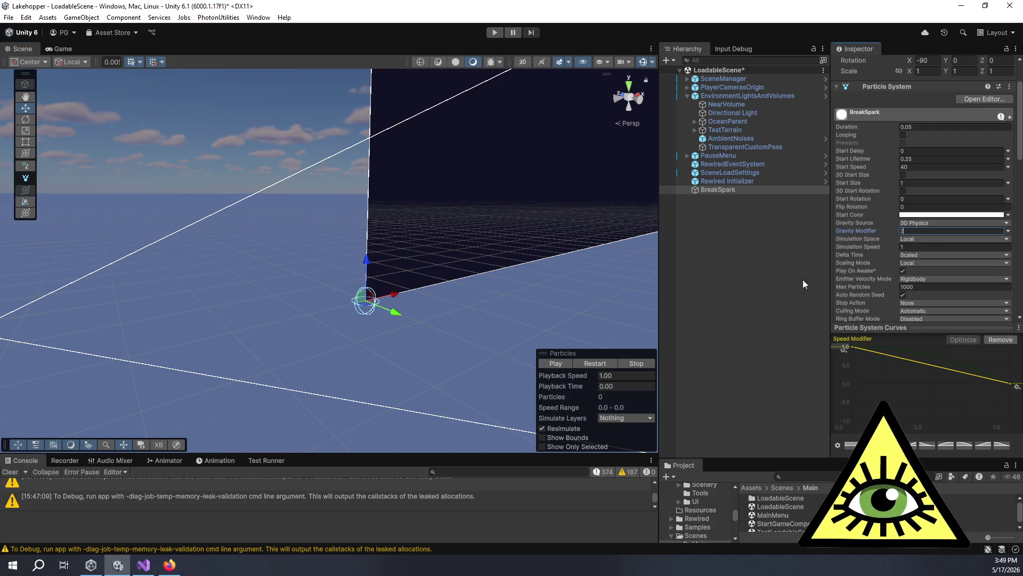
left_click(565, 364)
left_click(564, 365)
left_click(564, 364)
left_click(564, 364)
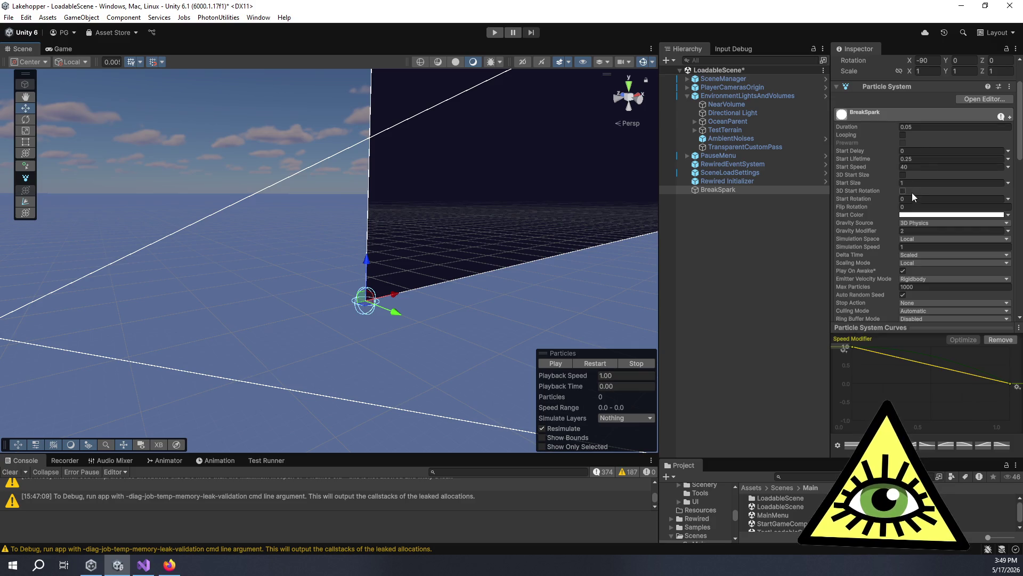
Set the Sphere shape's Radius to 1 and preview the burst.
scroll(880, 232, "down", 5)
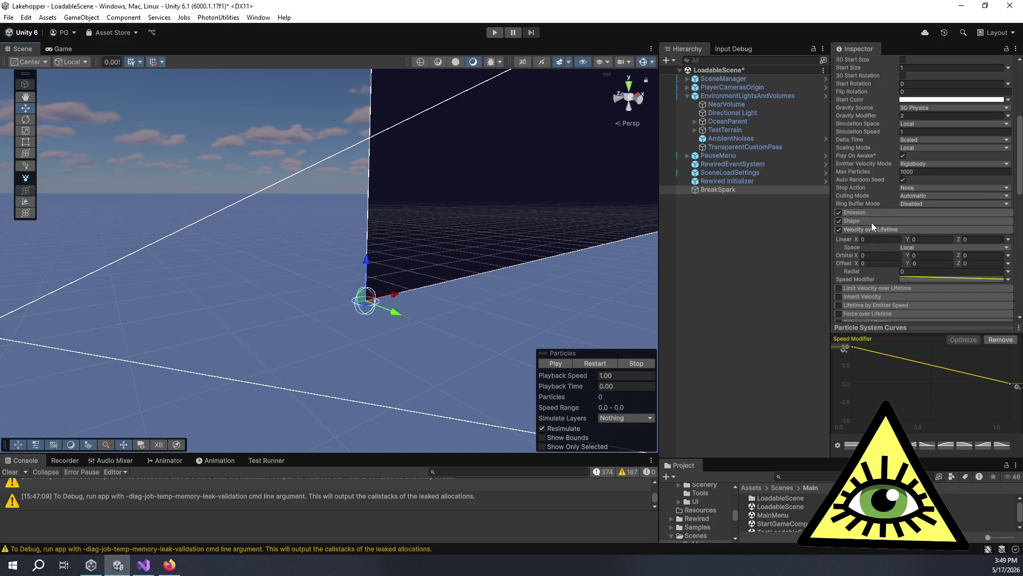
left_click(915, 239)
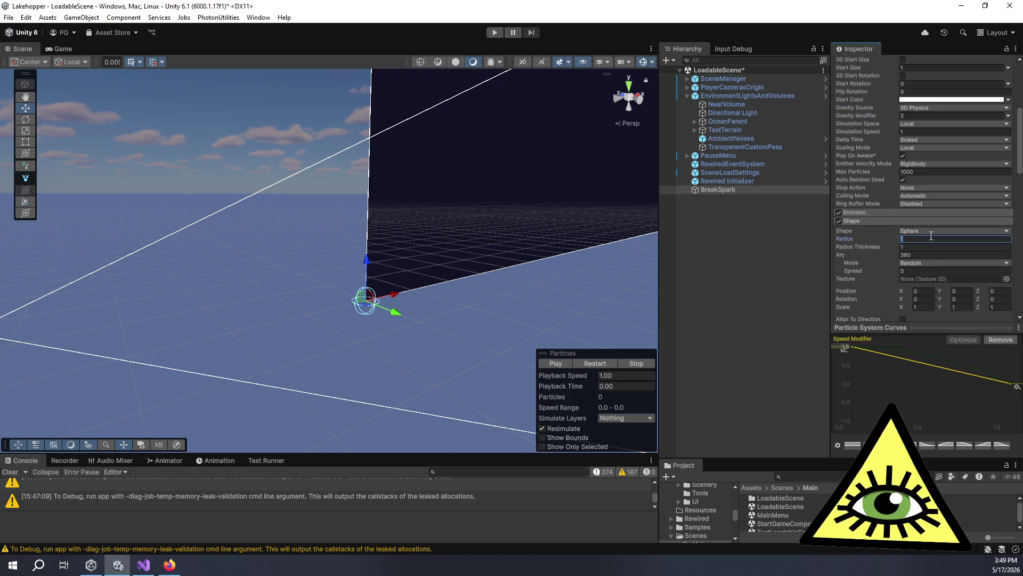
type(".003")
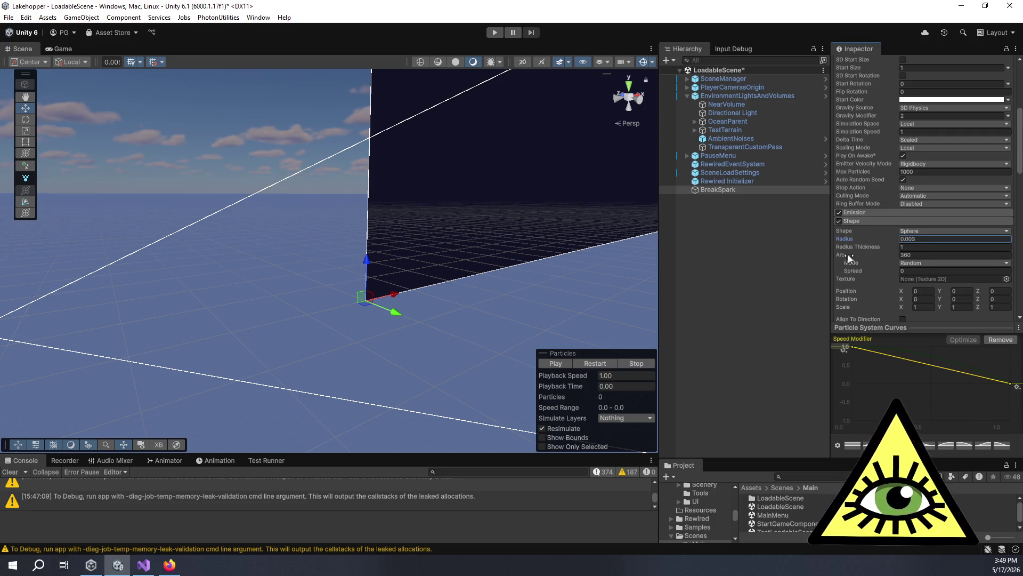
mouse_move(522, 347)
left_mouse_down()
mouse_move(437, 318)
mouse_move(449, 324)
mouse_move(373, 267)
left_mouse_up()
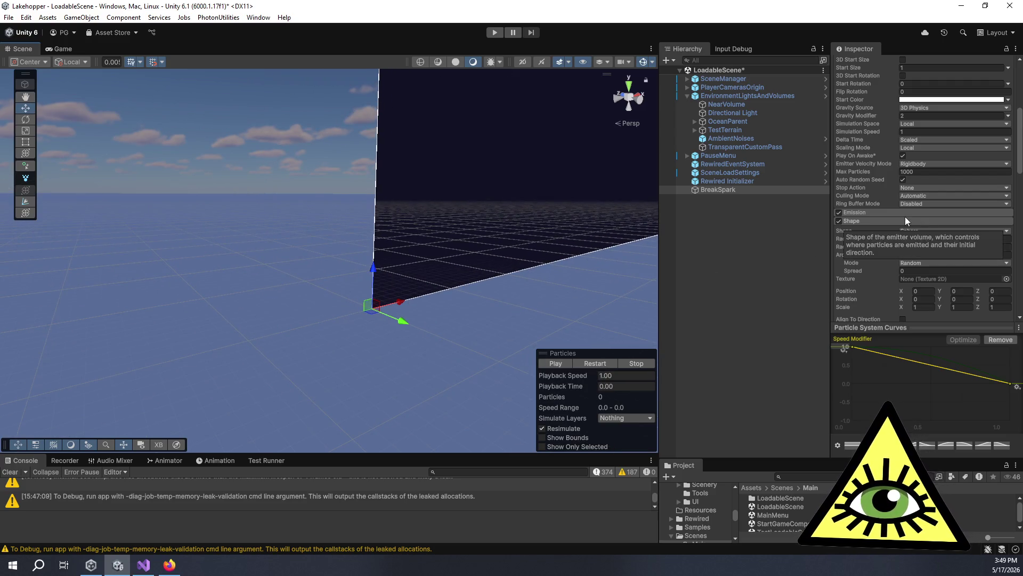
left_click(923, 238)
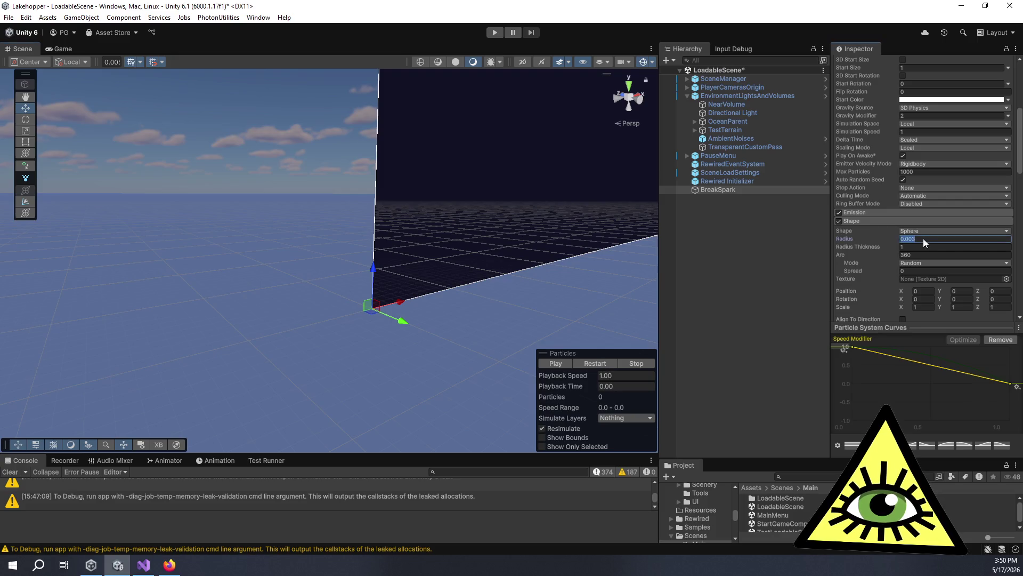
type("1")
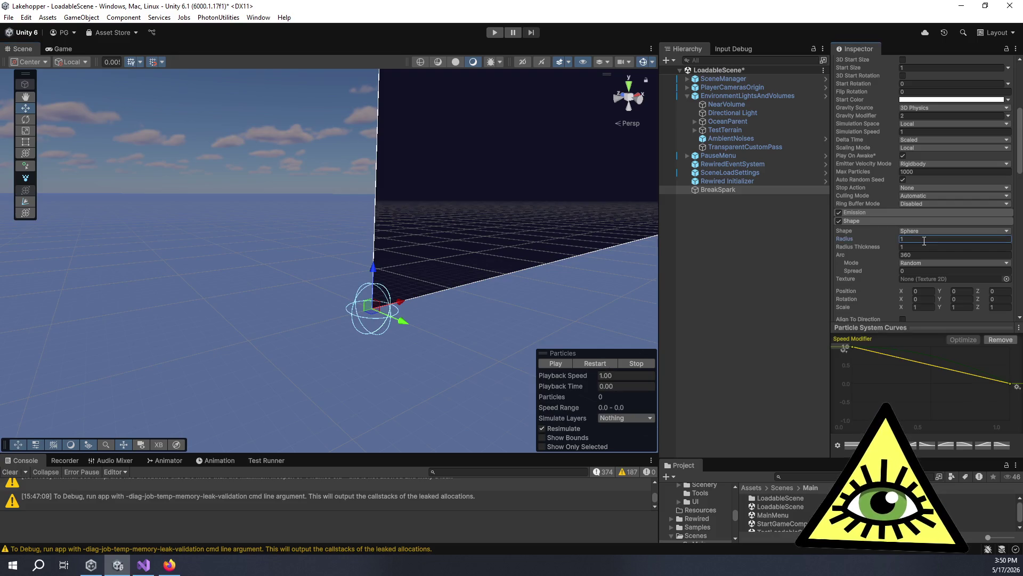
left_click(549, 361)
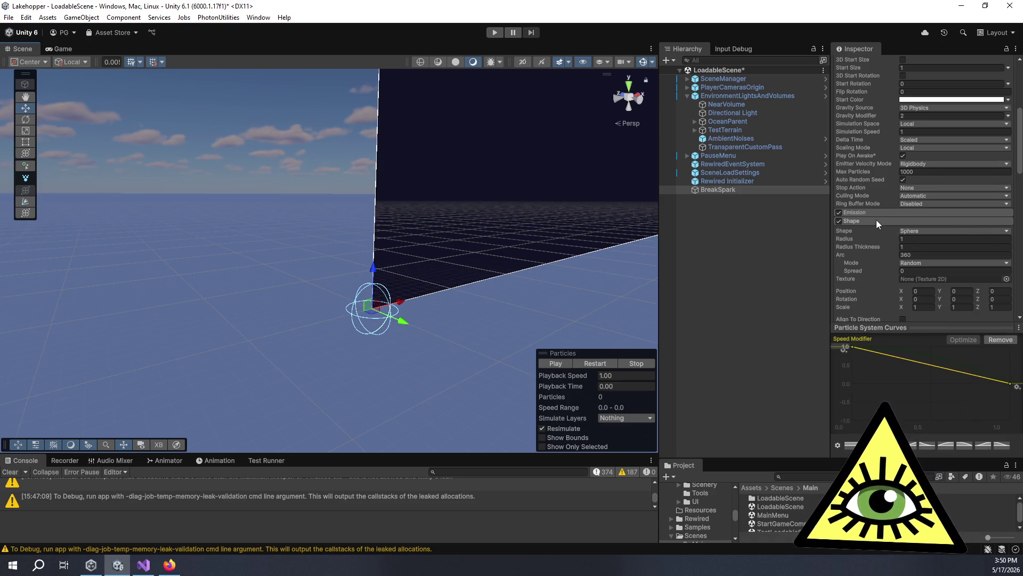
Collapse the Trails module and expand the Renderer module.
scroll(876, 219, "down", 6)
scroll(937, 233, "down", 7)
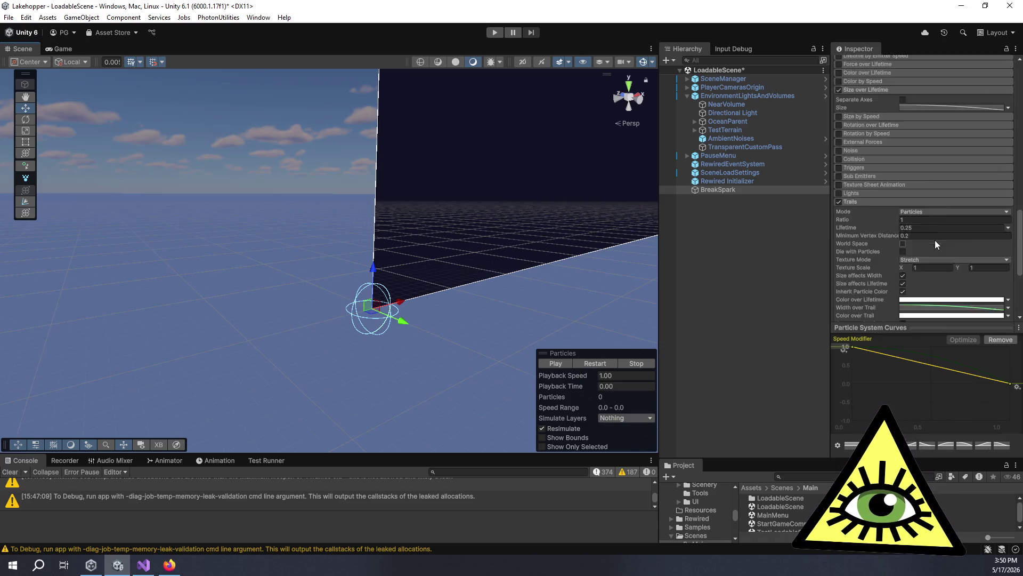
left_click(872, 174)
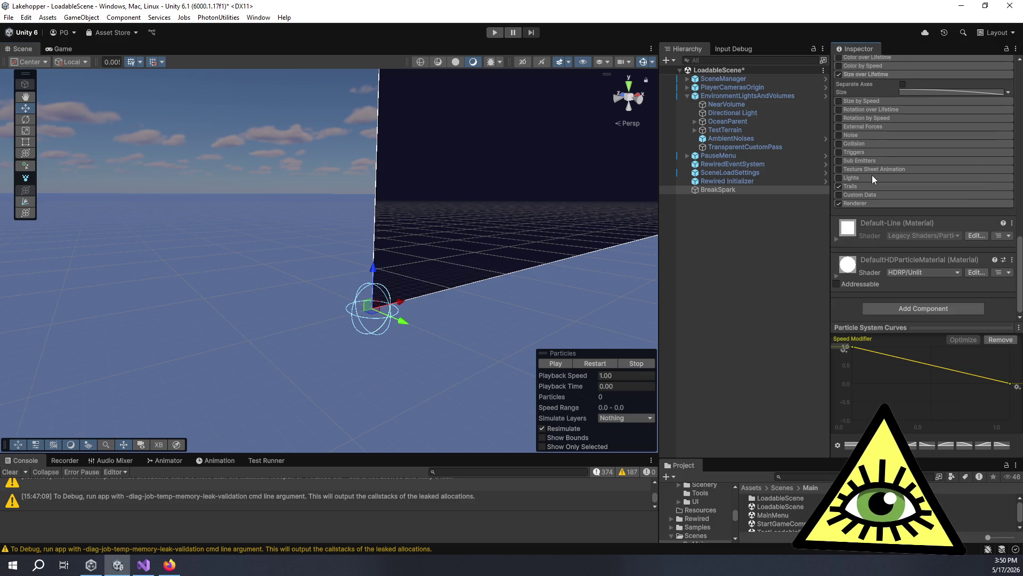
left_click(880, 203)
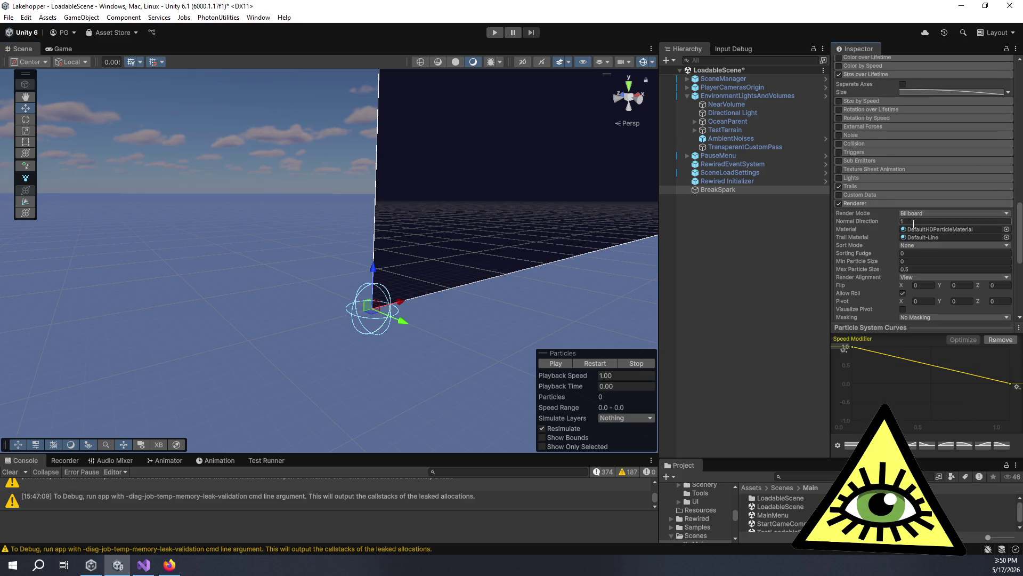
Set Max Particle Size to 0.005 and Min Particle Size to 0.003, then preview.
scroll(909, 258, "down", 1)
left_click(918, 240)
type("00")
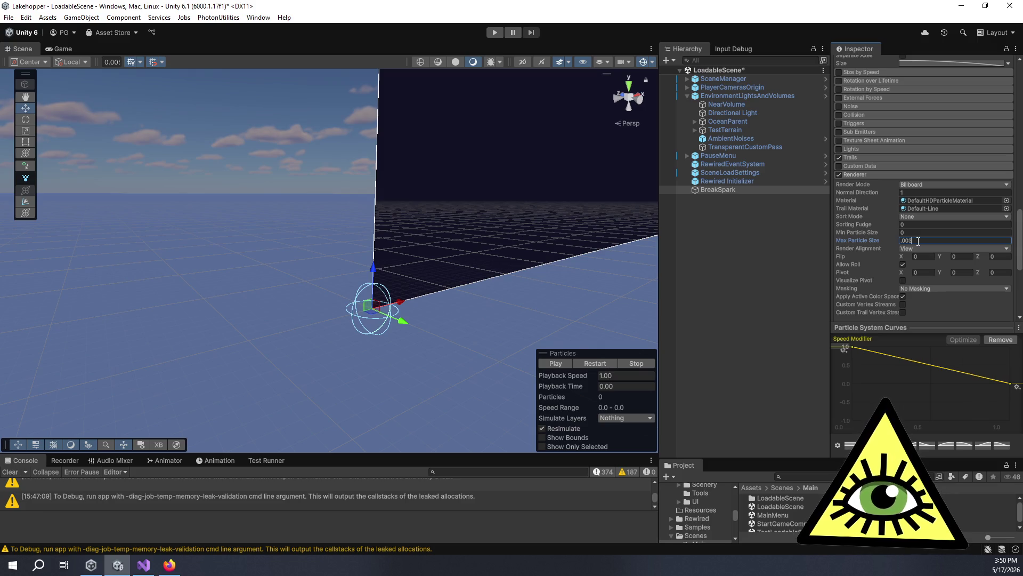
left_click(912, 232)
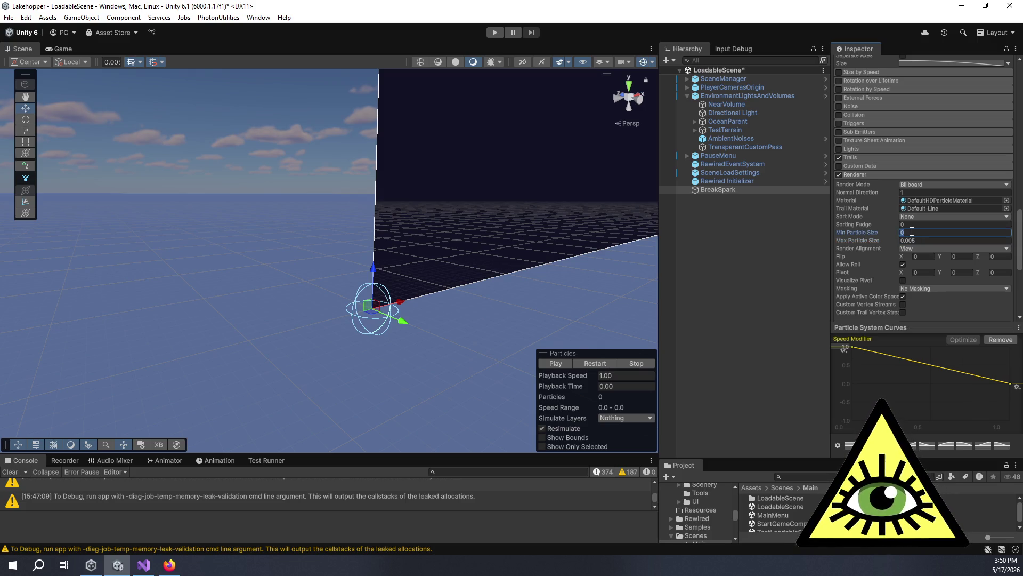
type("0.003")
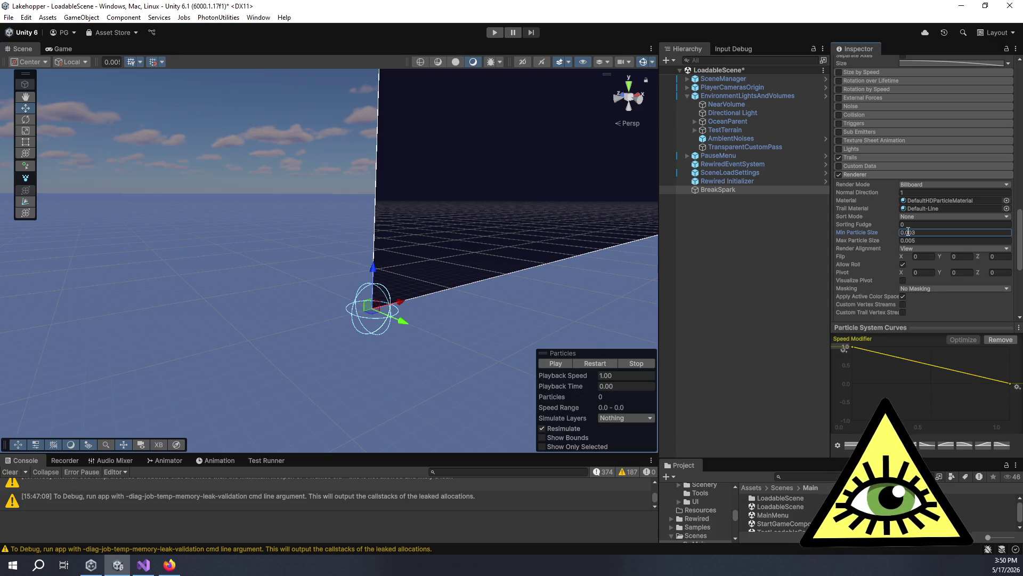
left_click(566, 365)
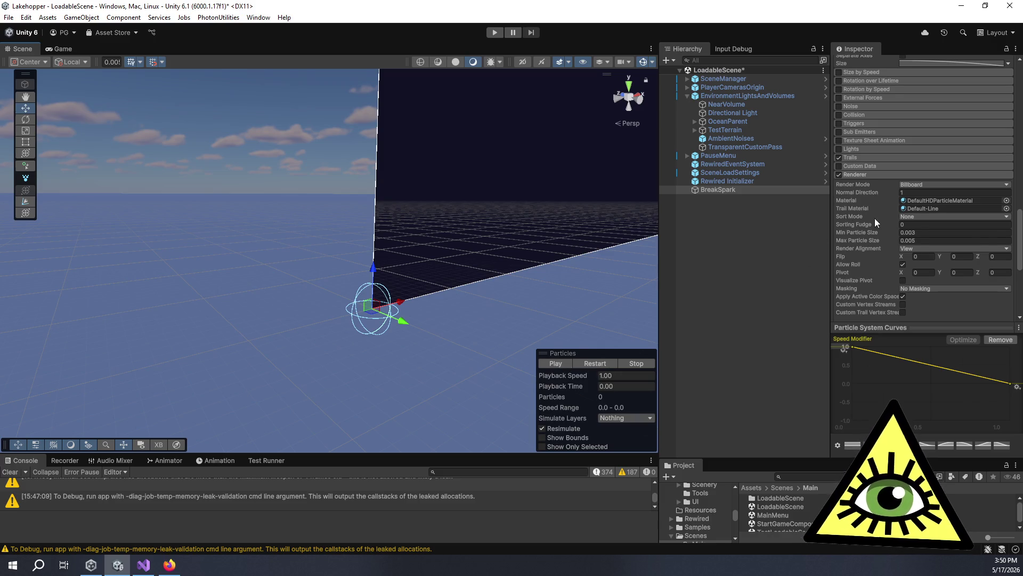
scroll(875, 218, "up", 2)
scroll(864, 216, "up", 2)
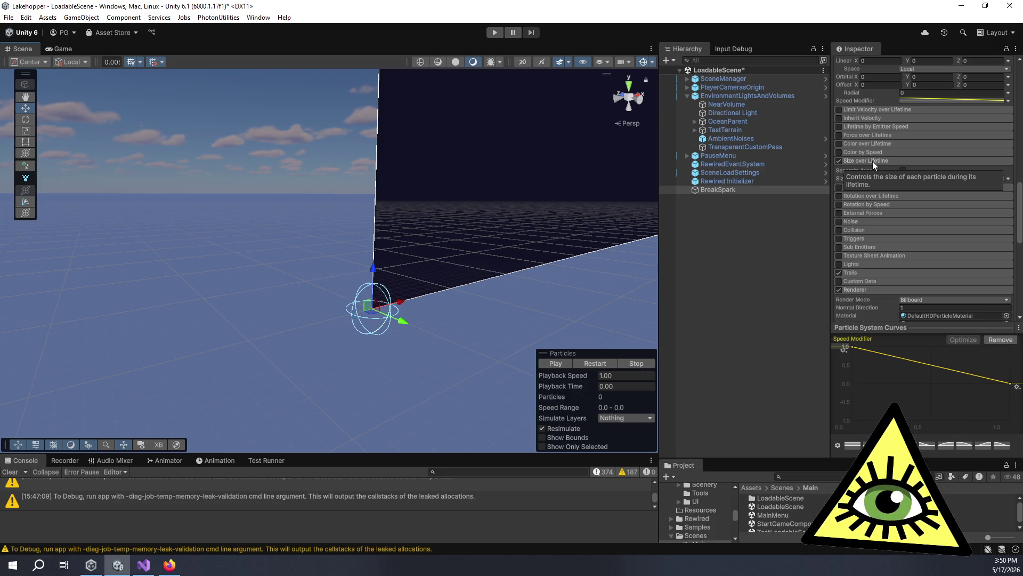
Load the Size over Lifetime curve and set its first key to .005.
scroll(871, 161, "up", 3)
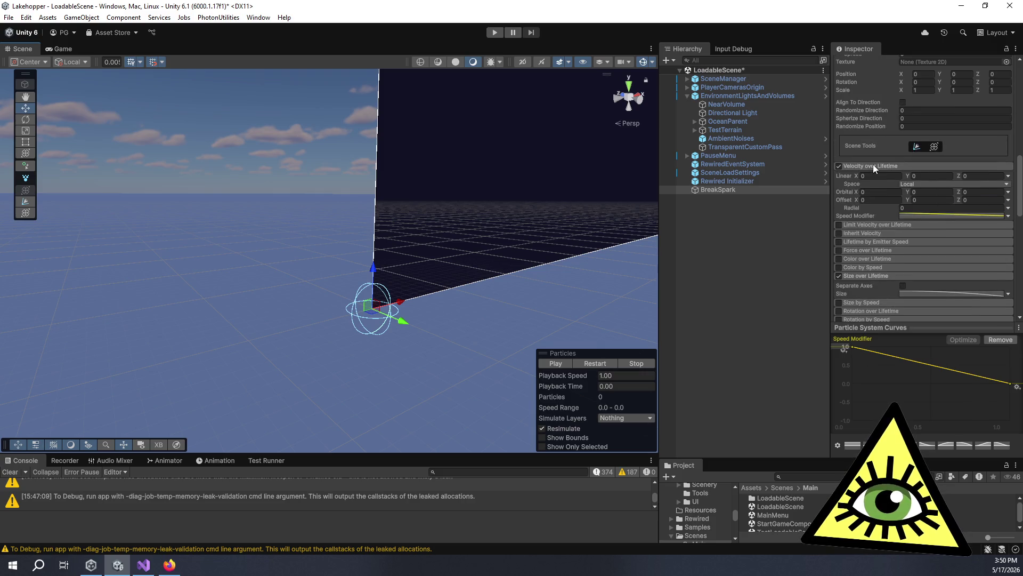
left_click(868, 276)
left_click(870, 276)
left_click(906, 293)
left_click(854, 348)
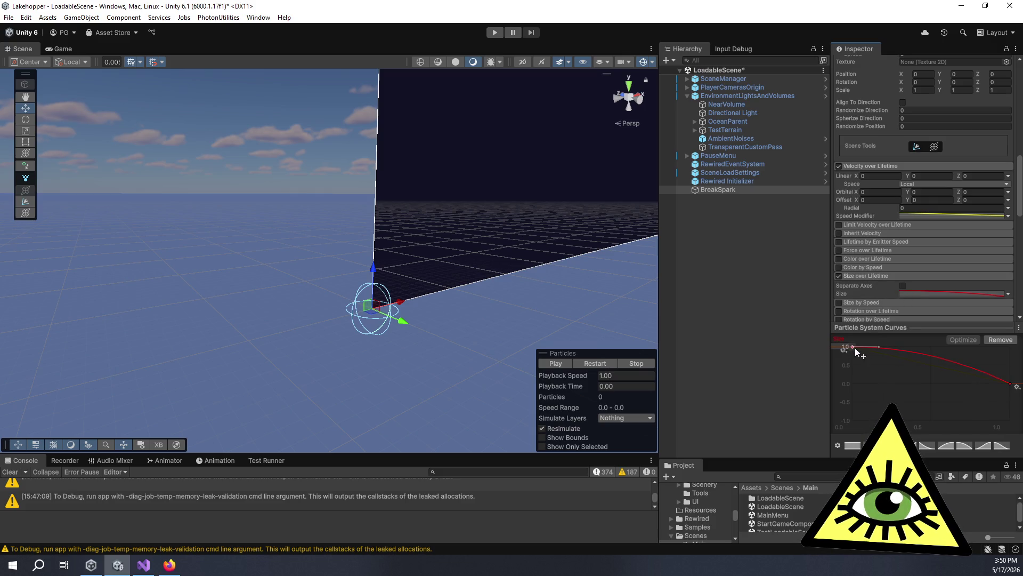
right_click(853, 345)
left_click(871, 358)
type(".005")
key("Return")
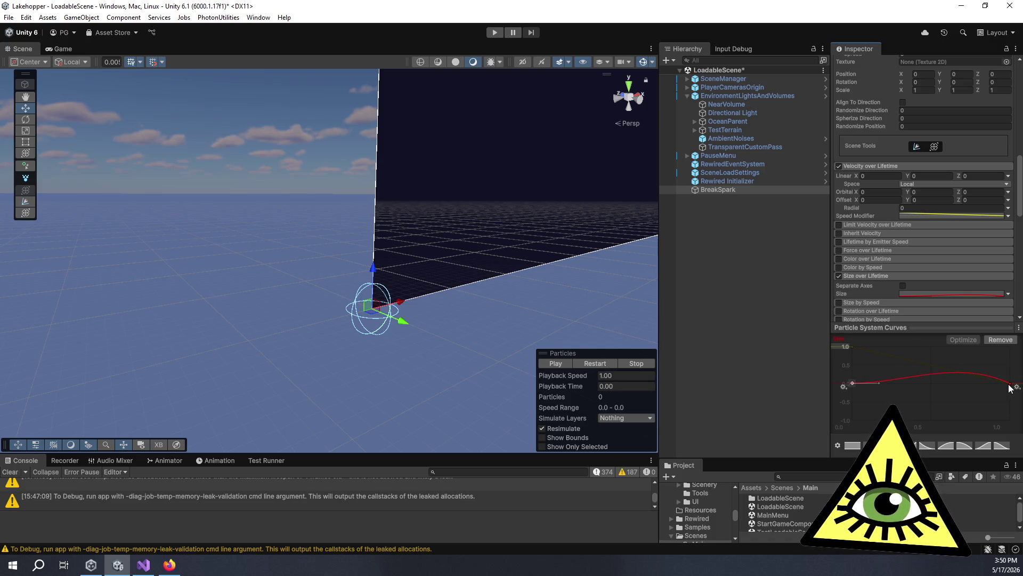
Flatten the Size curve's hump near the end and drag the first key back to 1.0.
right_click(1010, 384)
left_click(996, 404)
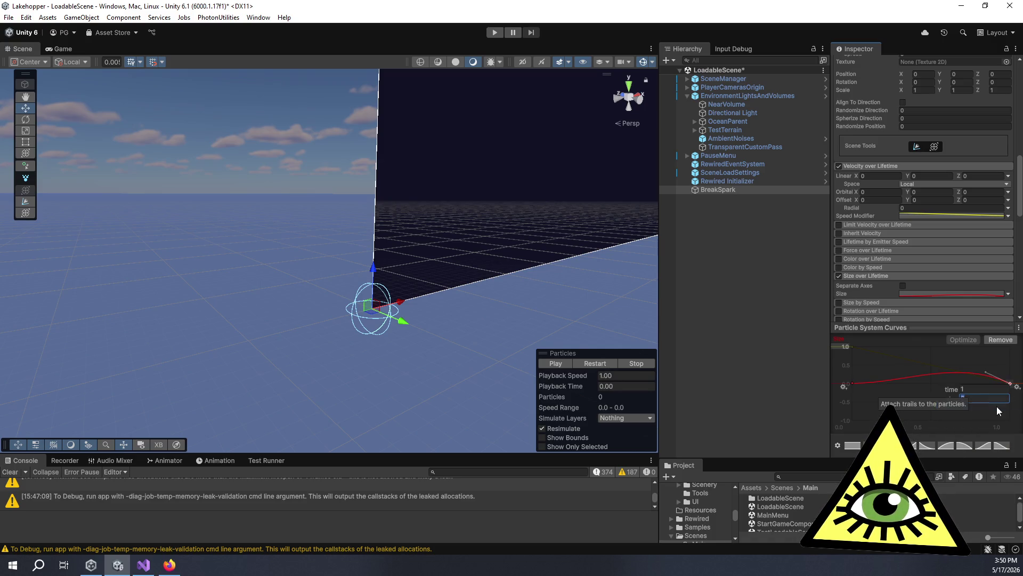
key("Return")
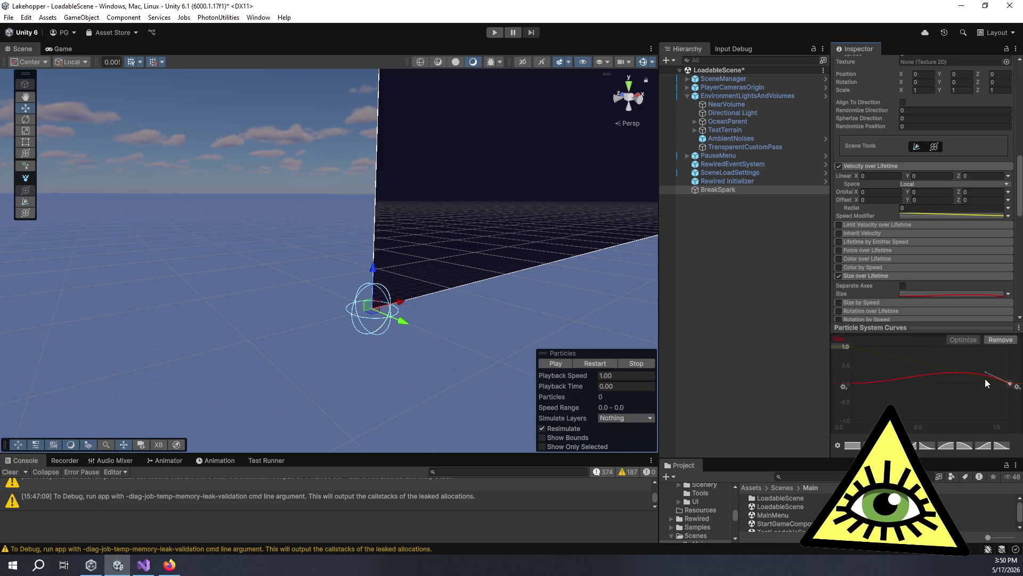
left_click_drag(984, 369, 983, 381)
left_click_drag(853, 383, 851, 347)
Reset the first key to .005, preview, and remove Size and Speed Modifier curves from the editor.
right_click(851, 346)
left_click(873, 366)
type(".005")
key("Return")
left_click(545, 363)
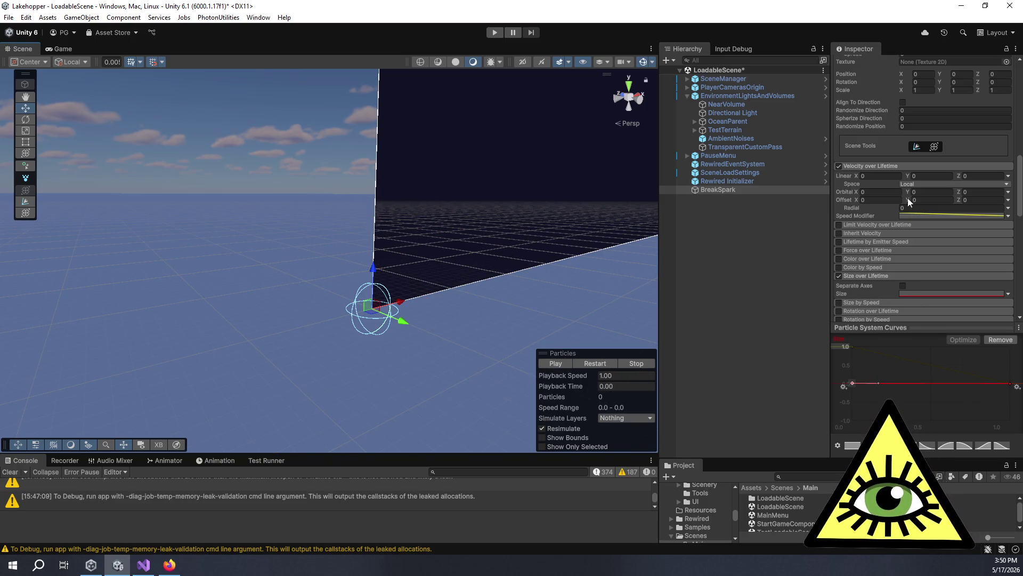
left_click(924, 292)
left_click(923, 216)
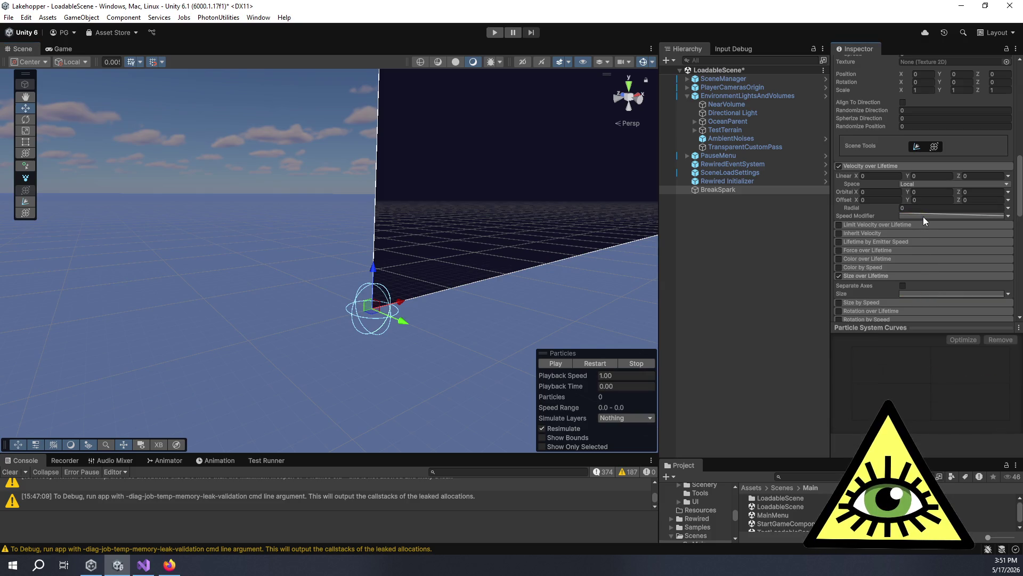
Show the Size curve and frame the particle emitter in the Scene view.
left_click(921, 292)
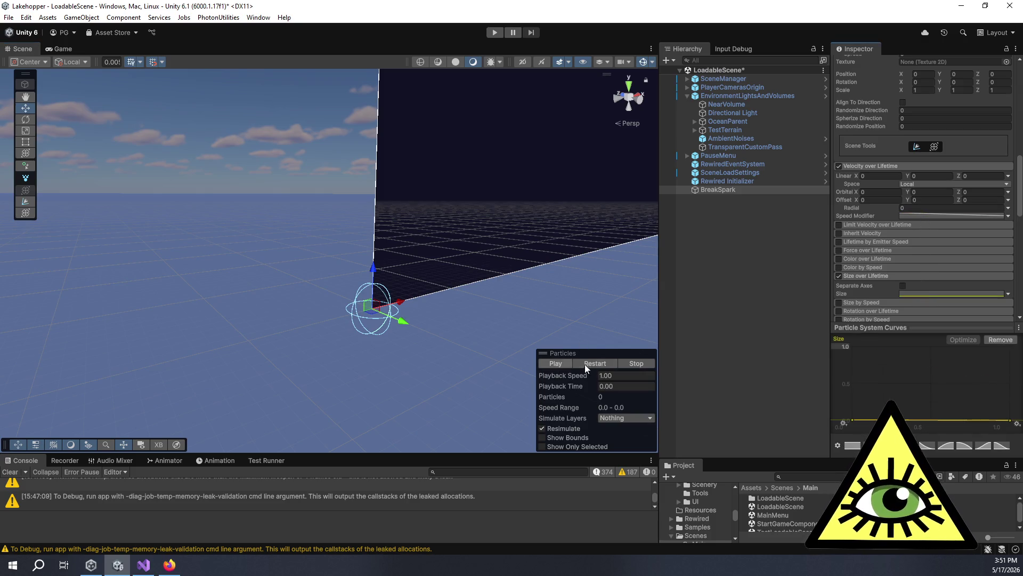
scroll(391, 358, "up", 2)
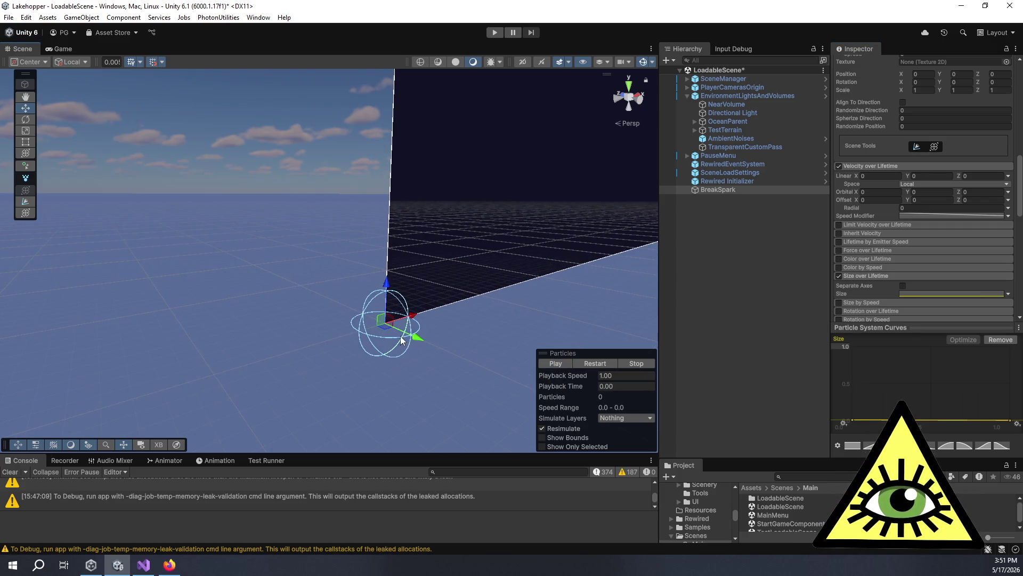
scroll(447, 285, "up", 3)
scroll(292, 285, "up", 5)
key("f")
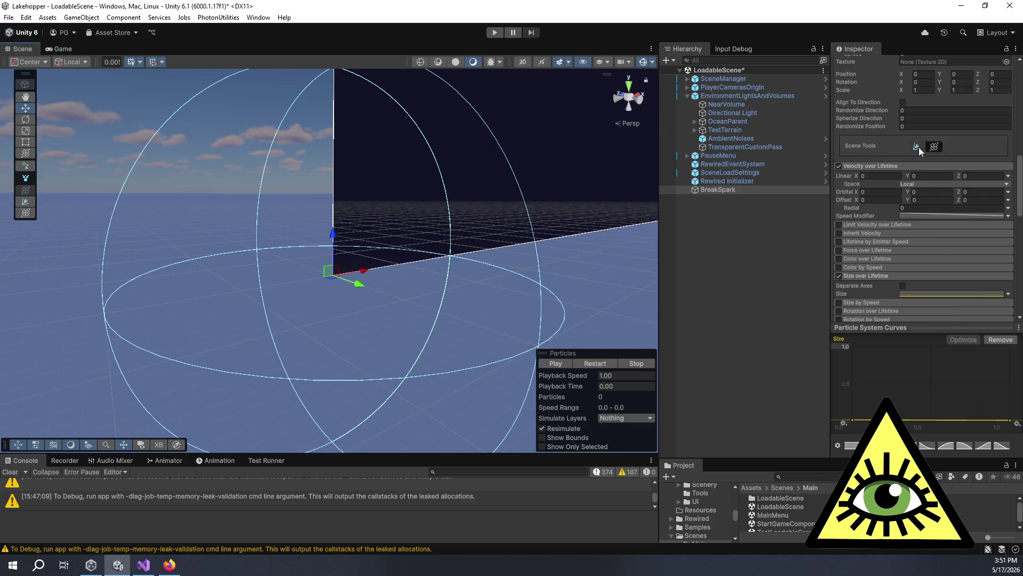
scroll(909, 148, "up", 10)
scroll(896, 146, "up", 3)
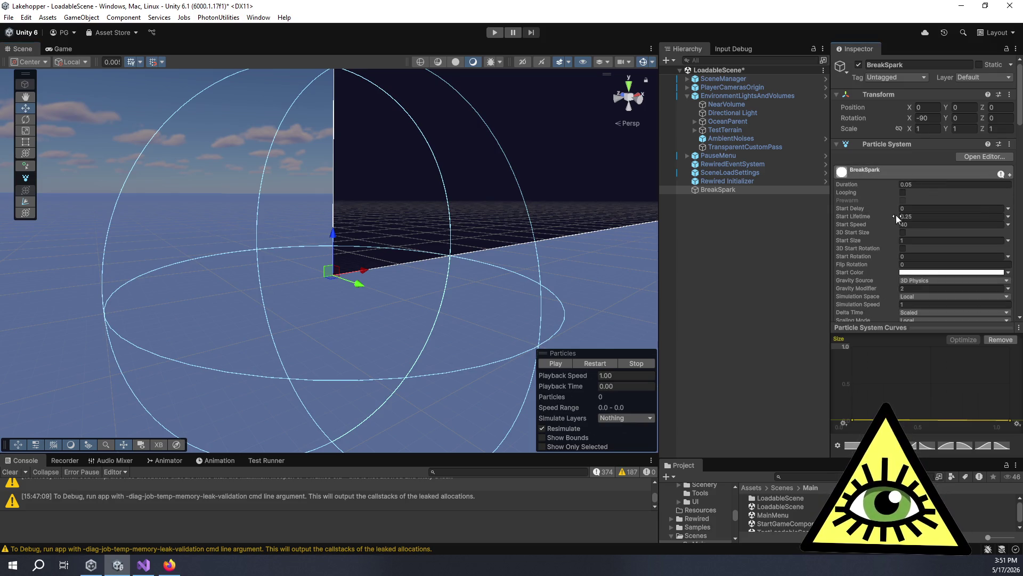
Change Start Speed from 40 to 10 and preview the slower burst.
left_click(925, 224)
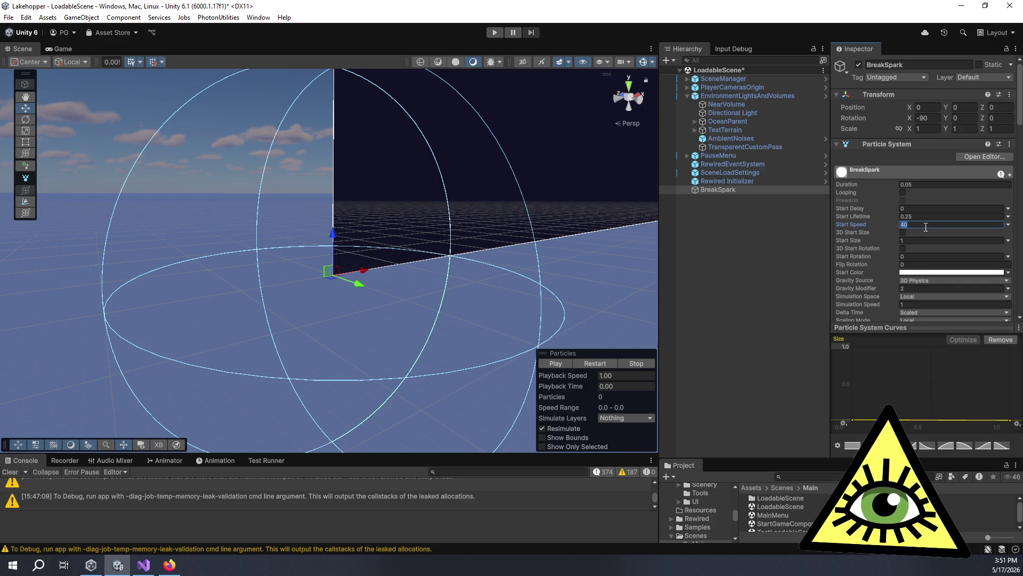
type("10")
left_click(559, 362)
left_click(560, 362)
left_click(928, 225)
left_click(562, 361)
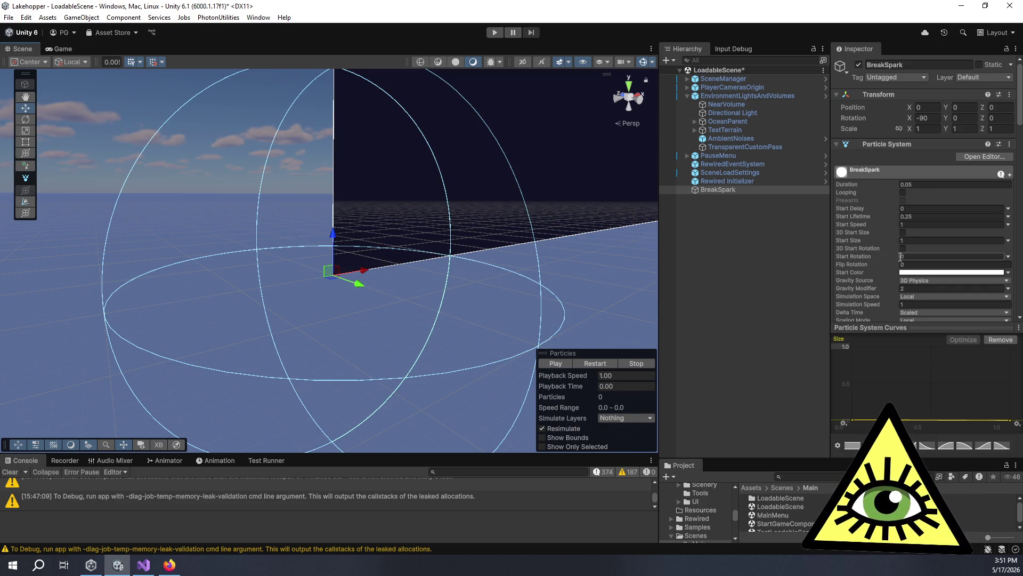
scroll(885, 263, "down", 8)
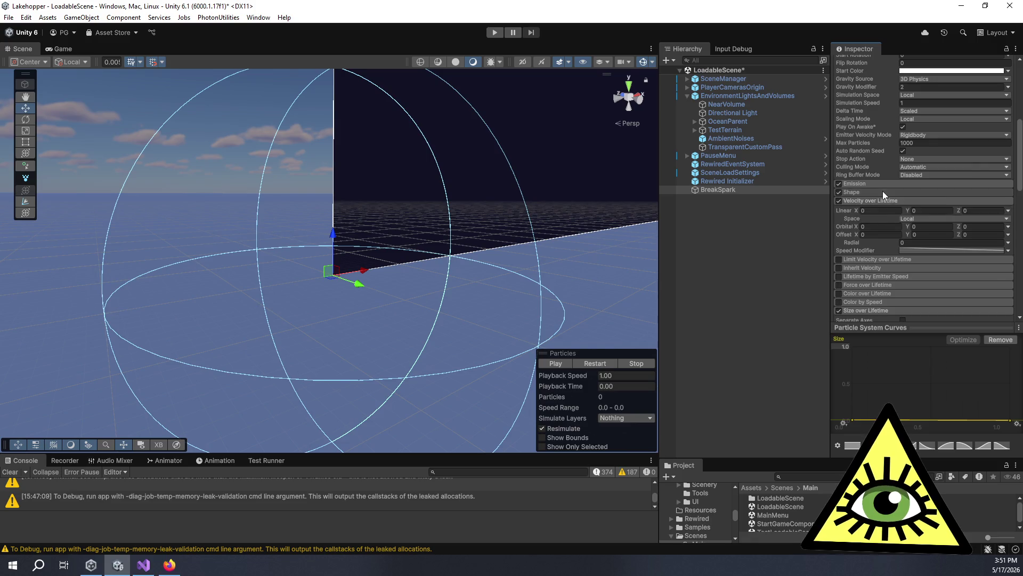
Shrink the Shape module's sphere radius to 0.01 to concentrate the spark burst.
left_click(883, 191)
left_click(918, 209)
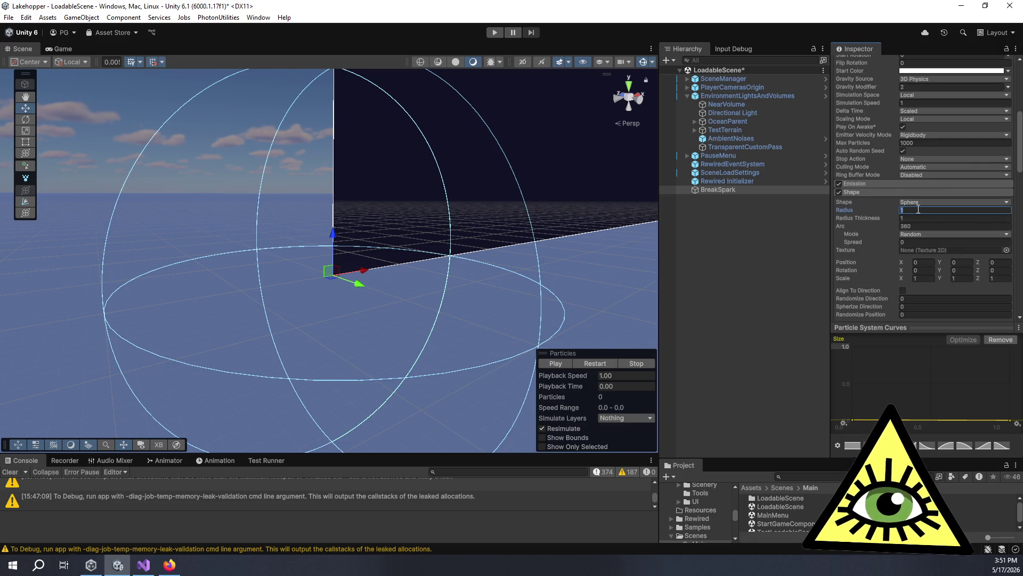
scroll(486, 312, "down", 2)
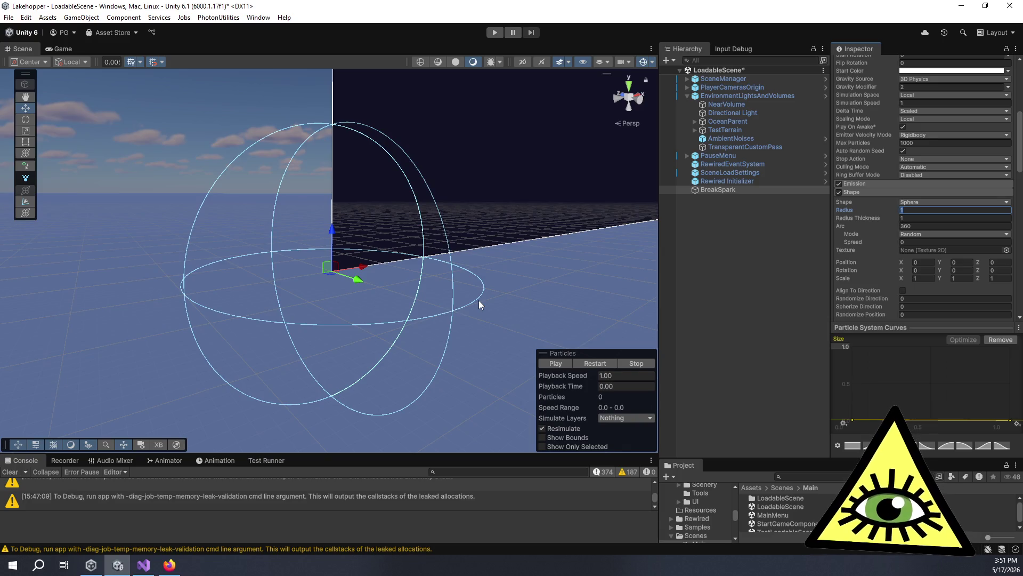
type("0")
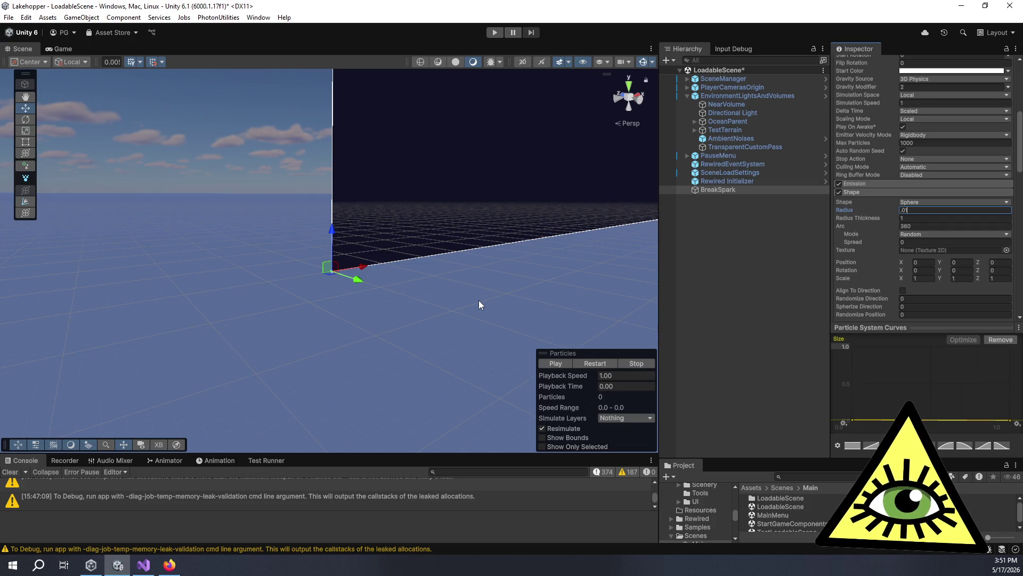
key("Return")
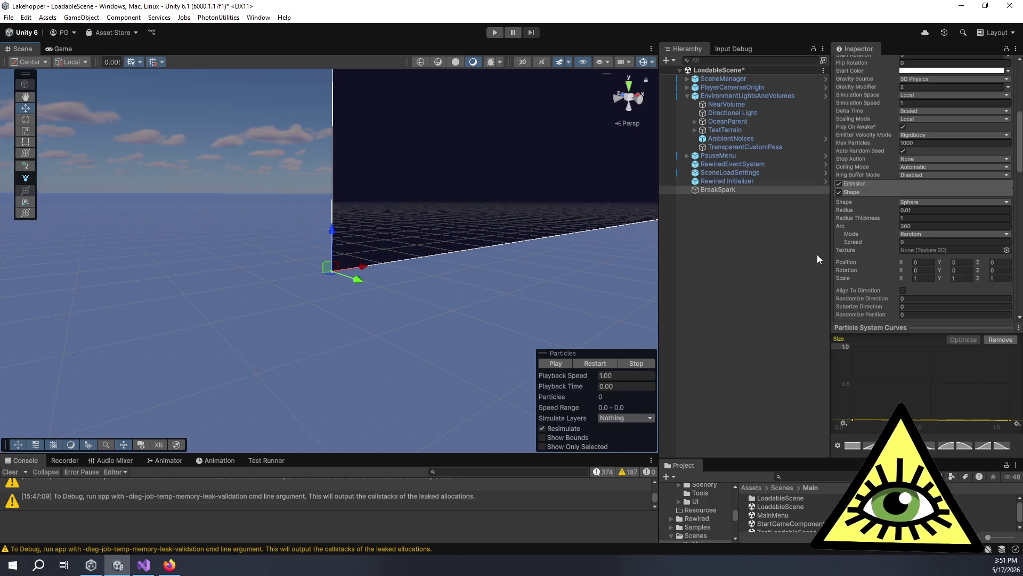
Set Gravity Modifier to 1 and lower Start Speed to 3, then 2, previewing each burst.
scroll(896, 155, "up", 3)
left_click(909, 145)
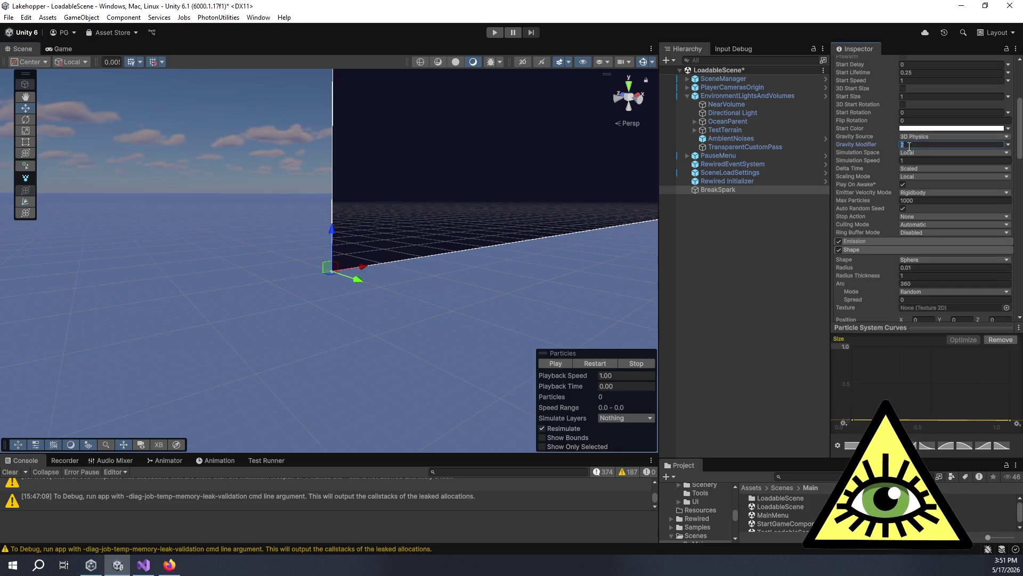
type("1")
scroll(912, 137, "up", 3)
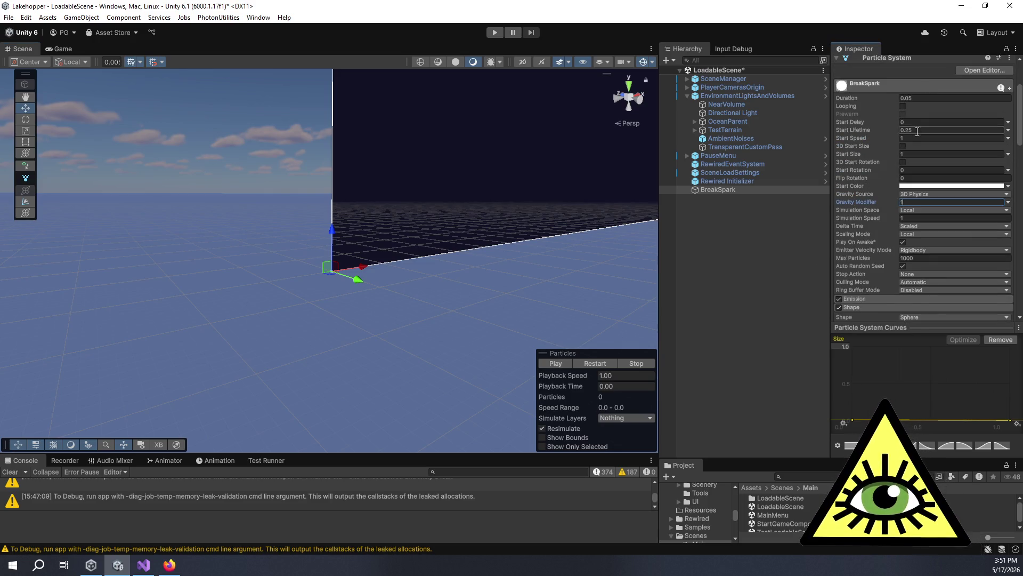
left_click(912, 138)
type("0")
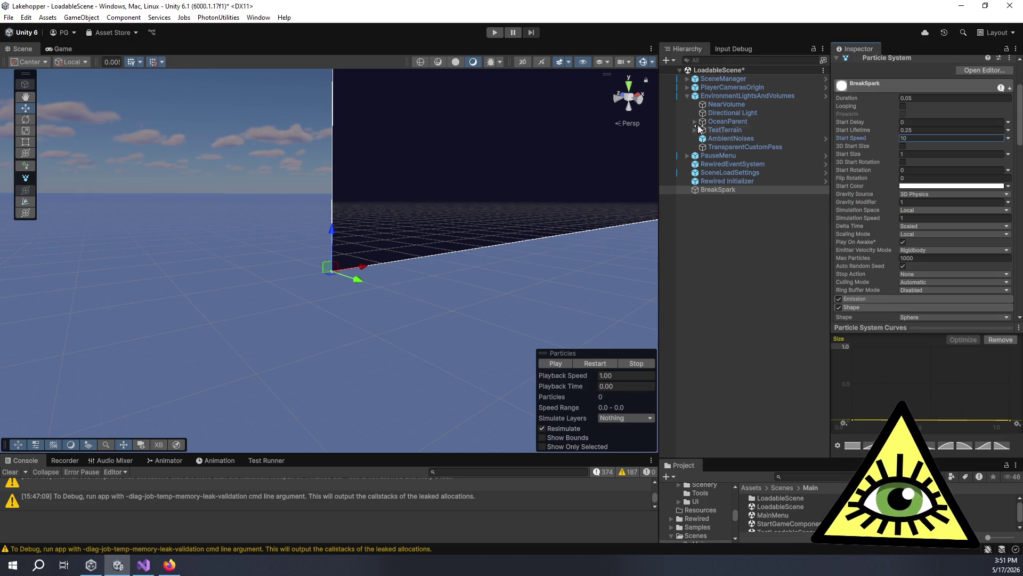
left_click(562, 363)
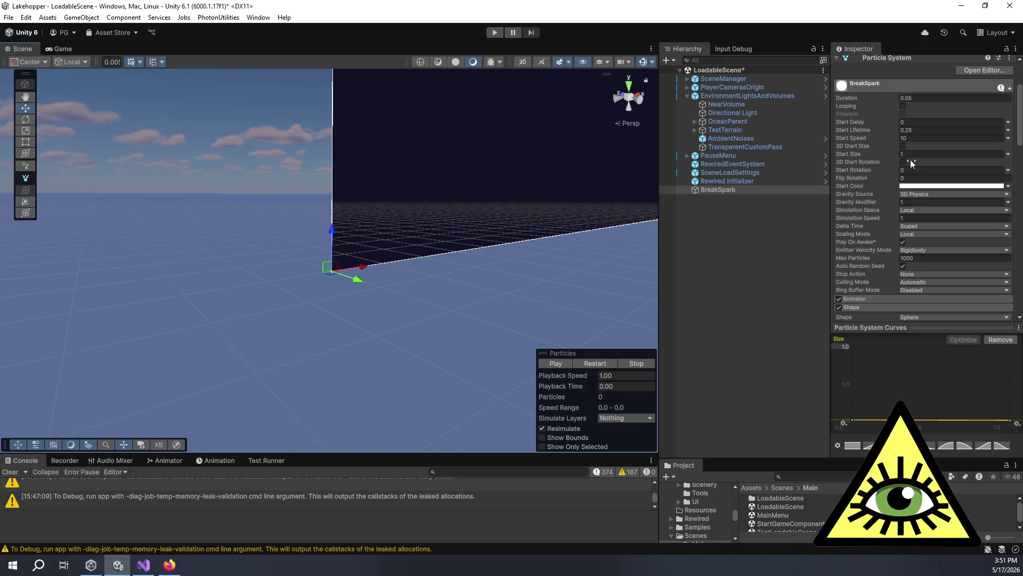
left_click(940, 135)
type("3")
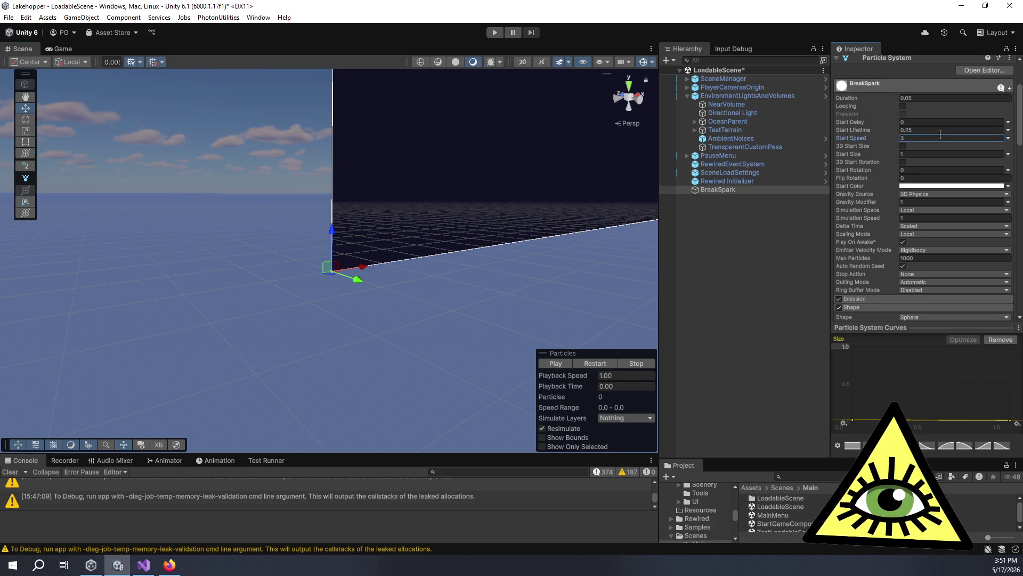
left_click(554, 365)
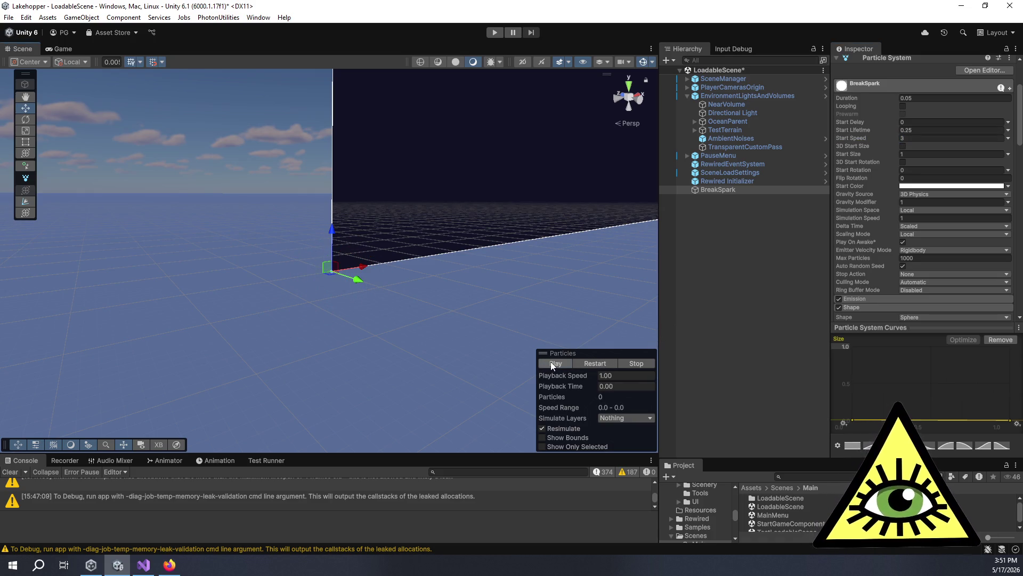
left_click(939, 138)
type("2")
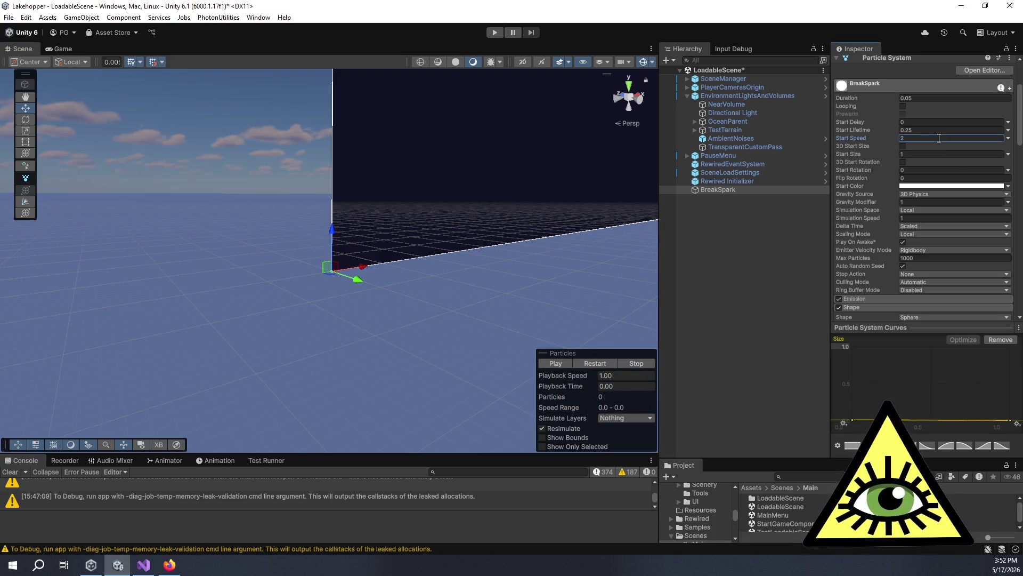
left_click(560, 362)
Halve the Gravity Modifier to 0.5 and replay the spark burst several times.
scroll(348, 272, "up", 2)
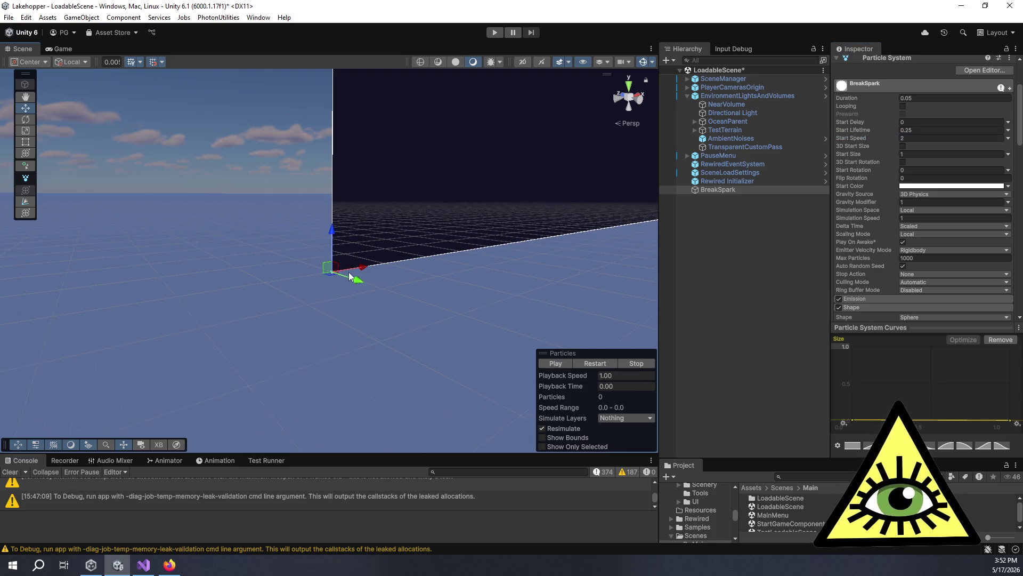
scroll(350, 255, "up", 1)
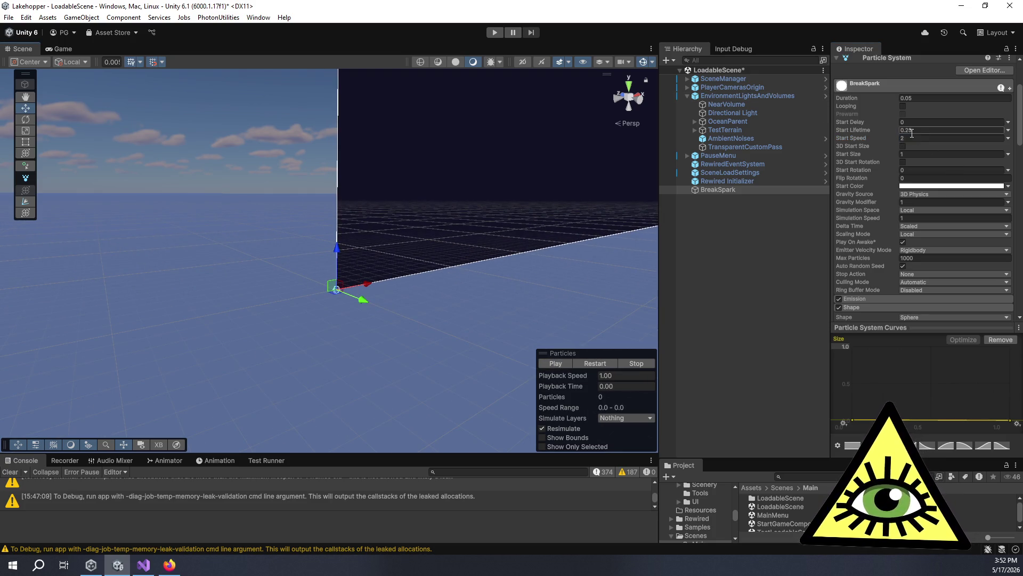
left_click(910, 203)
type("0.5")
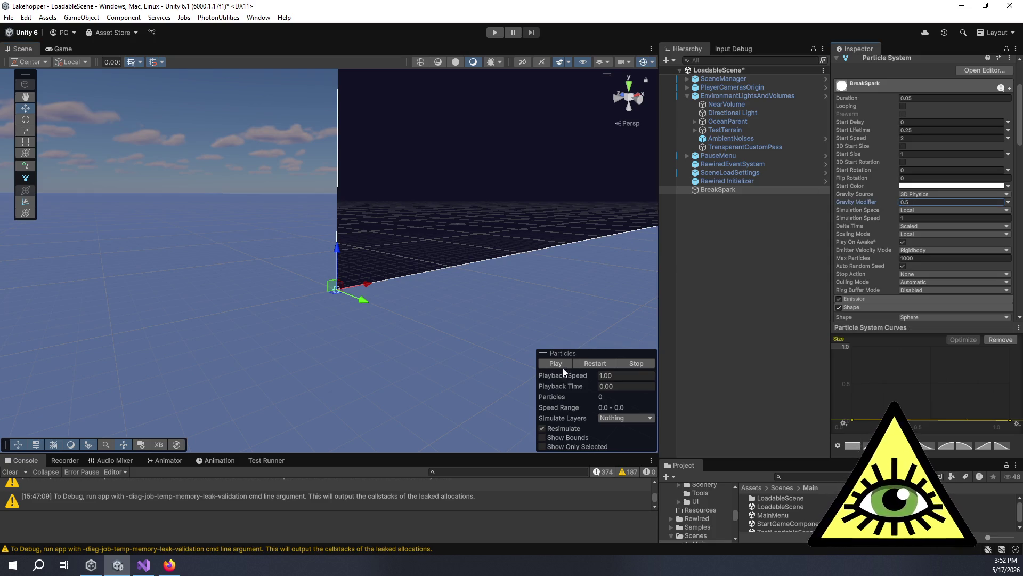
left_click(560, 363)
left_click(560, 363)
left_click(560, 365)
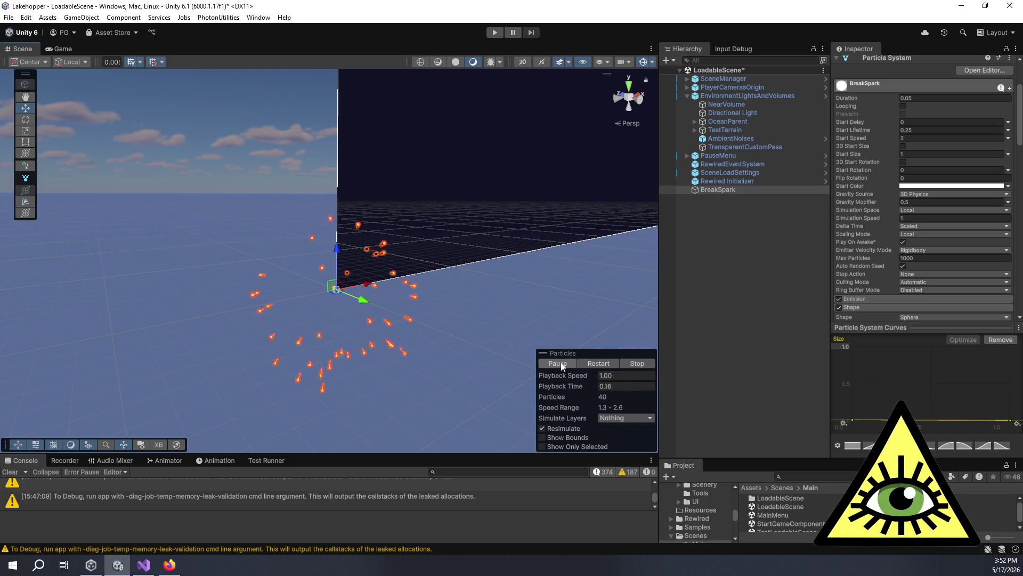
left_click(561, 363)
left_click(561, 362)
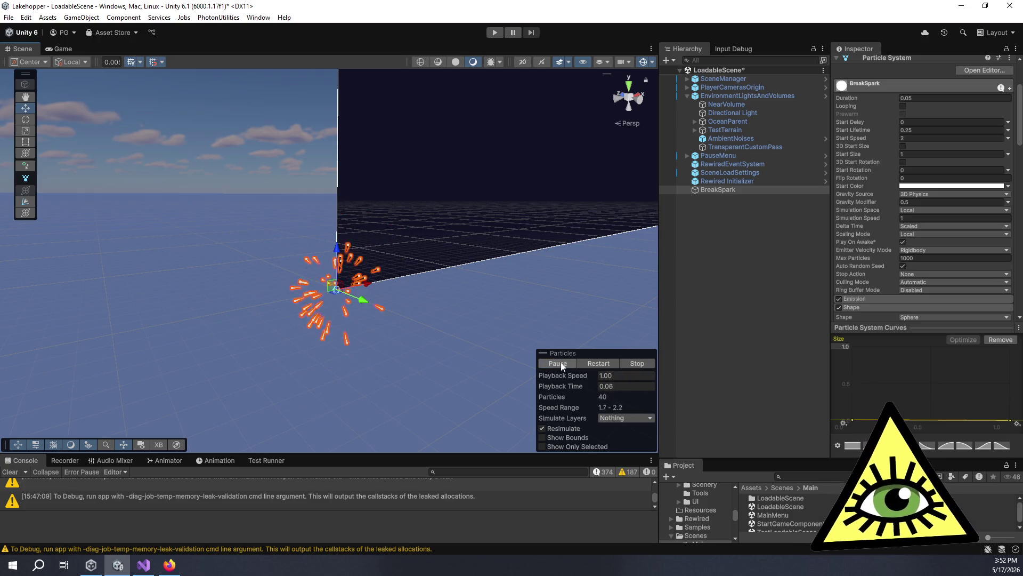
left_click(561, 362)
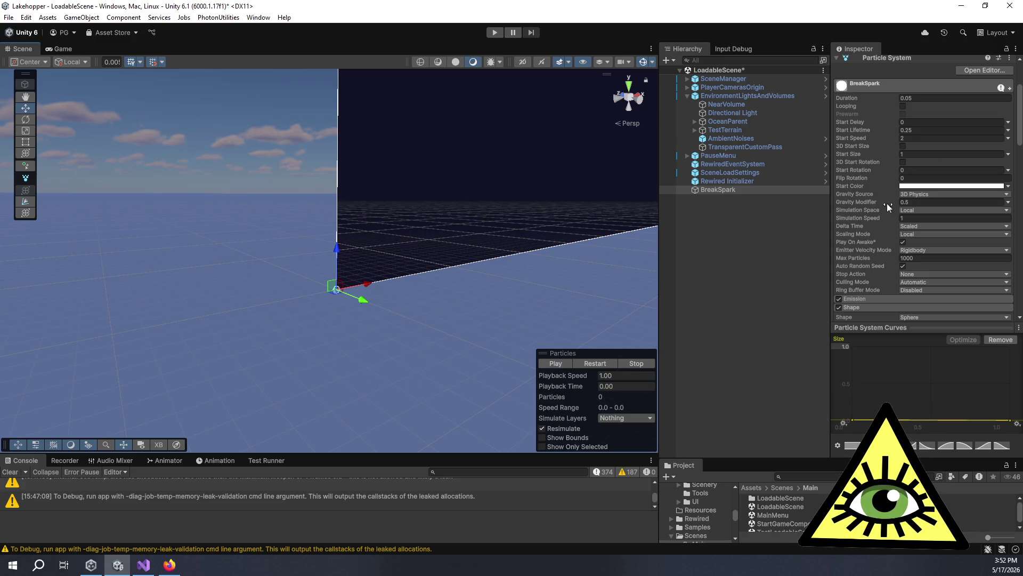
Collapse the Renderer, Size over Lifetime and Velocity over Lifetime modules.
scroll(887, 213, "down", 10)
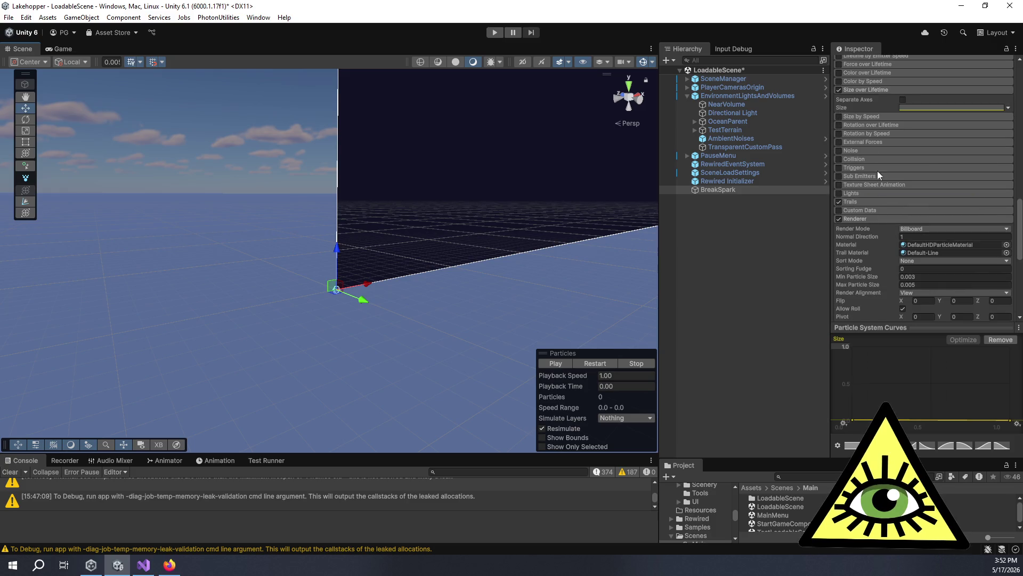
scroll(863, 130, "up", 5)
scroll(871, 149, "down", 5)
scroll(873, 151, "down", 5)
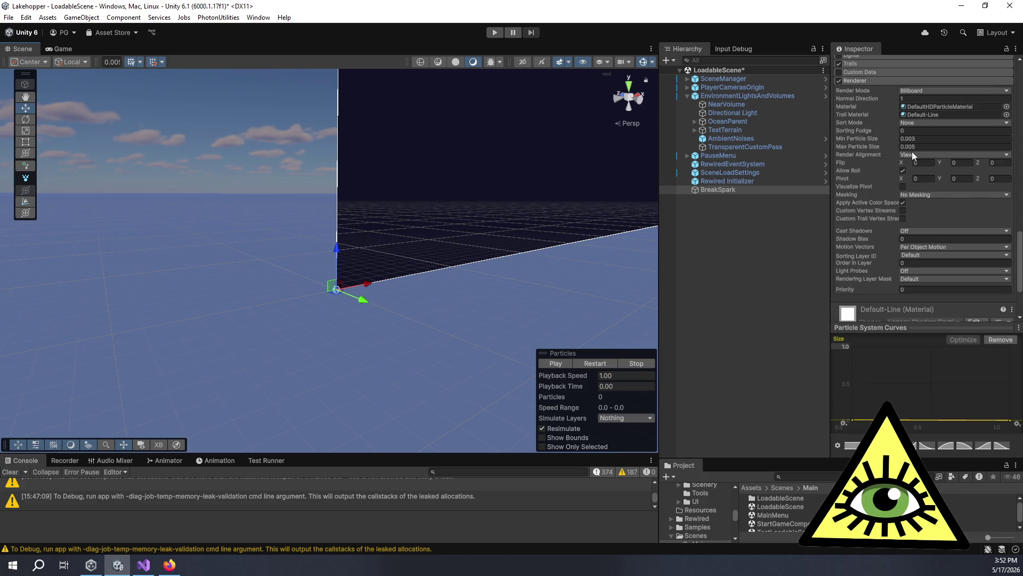
scroll(875, 149, "up", 5)
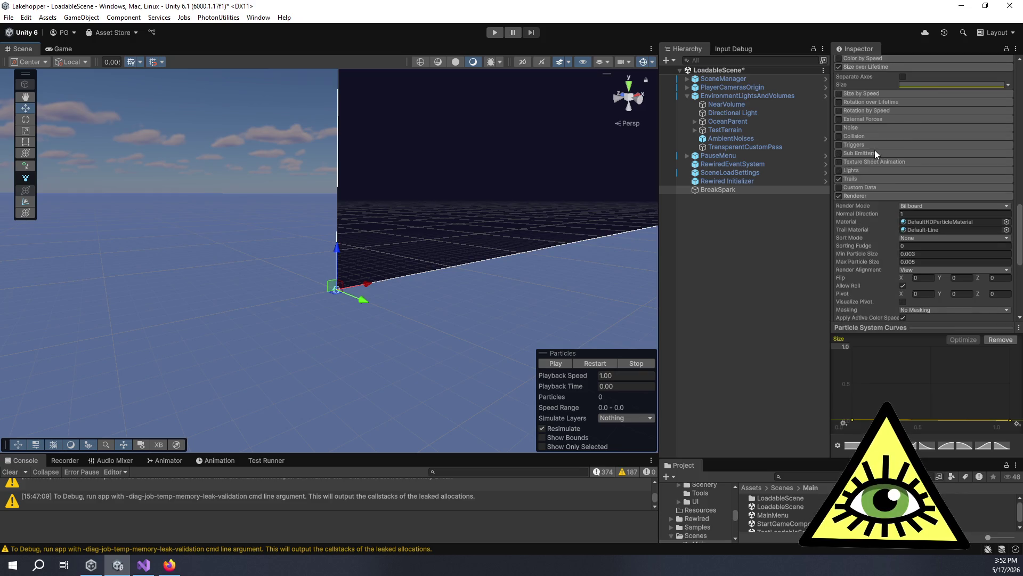
left_click(864, 195)
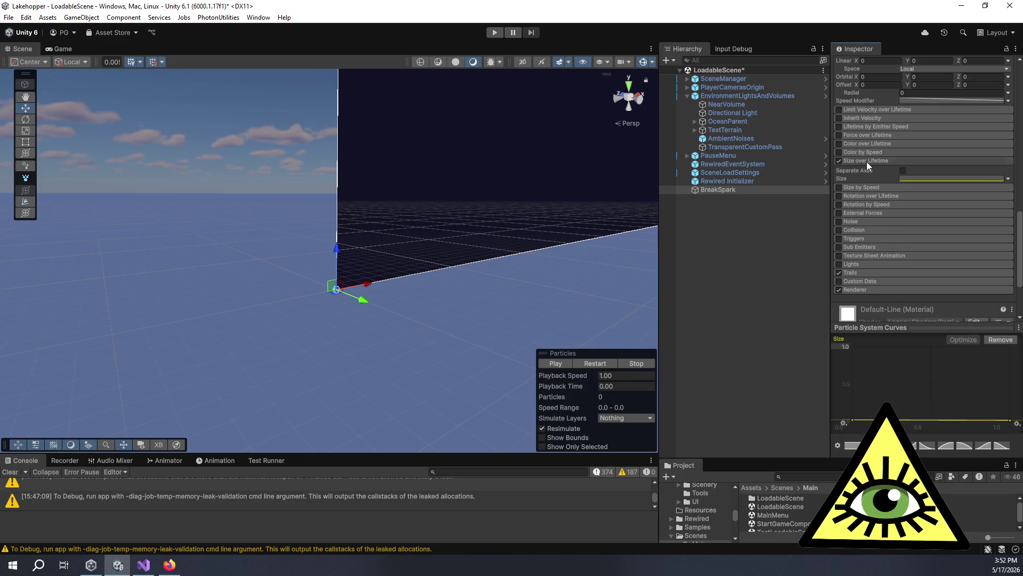
left_click(867, 162)
scroll(909, 158, "up", 5)
left_click(875, 166)
scroll(878, 163, "up", 5)
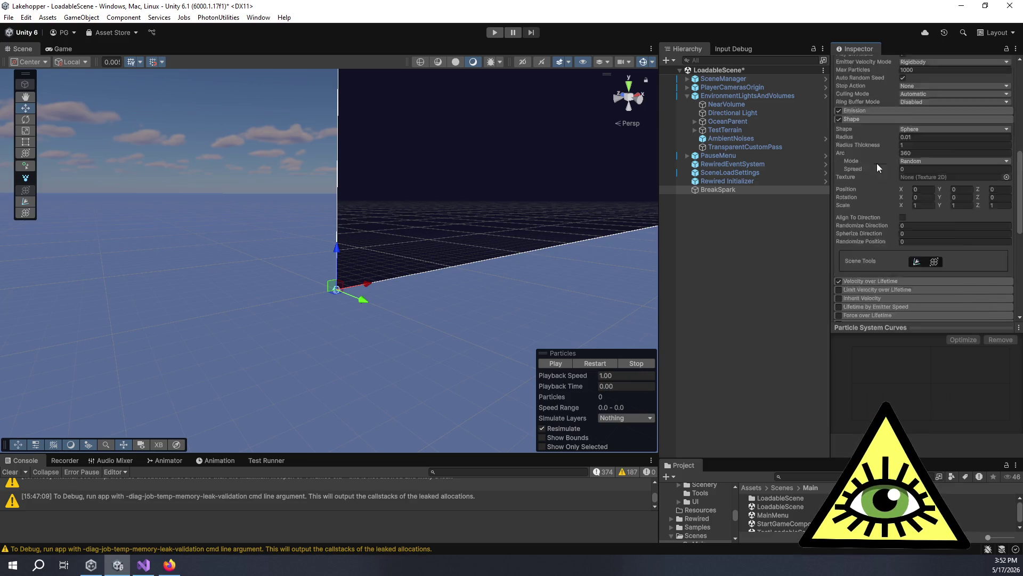
left_click(916, 178)
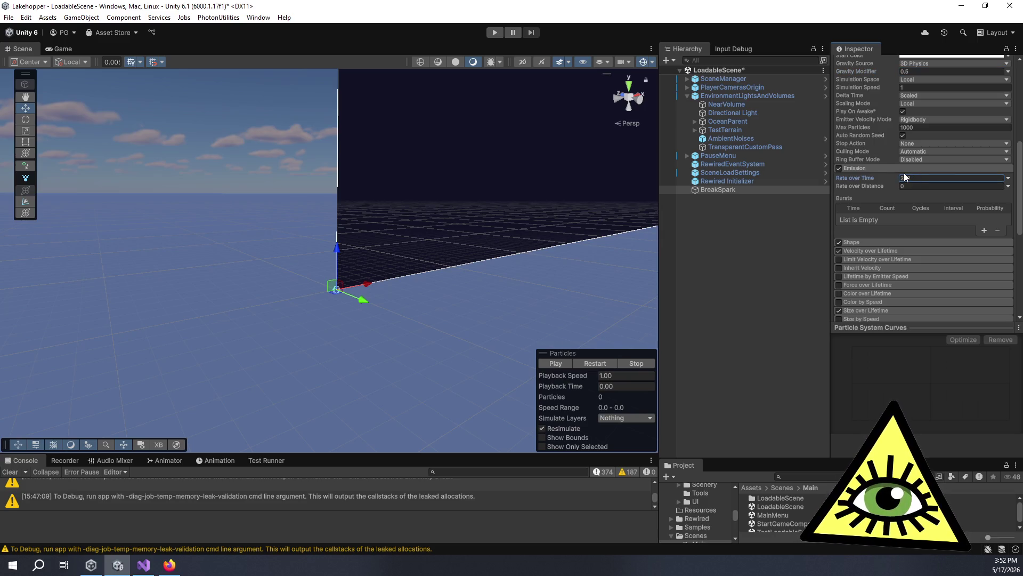
Set Emission Rate over Time to 400 and preview the burst from an orbited Scene view.
left_click(565, 363)
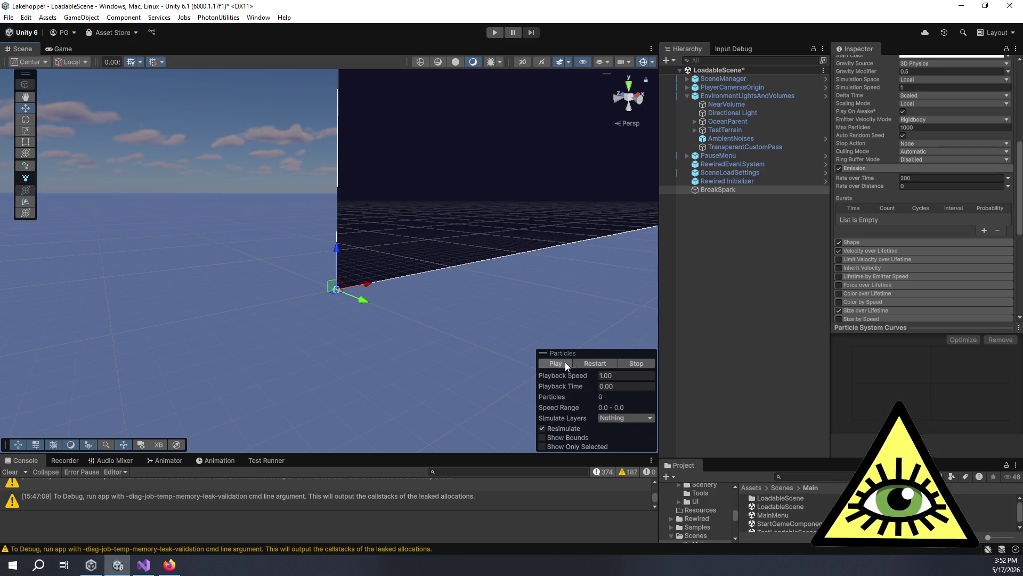
left_click(637, 362)
left_click(905, 177)
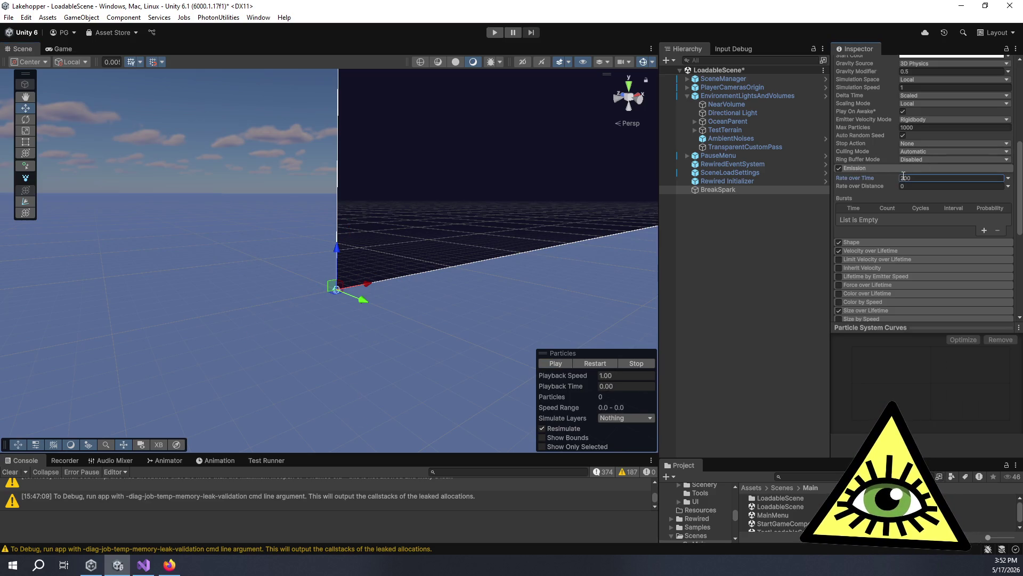
type("400")
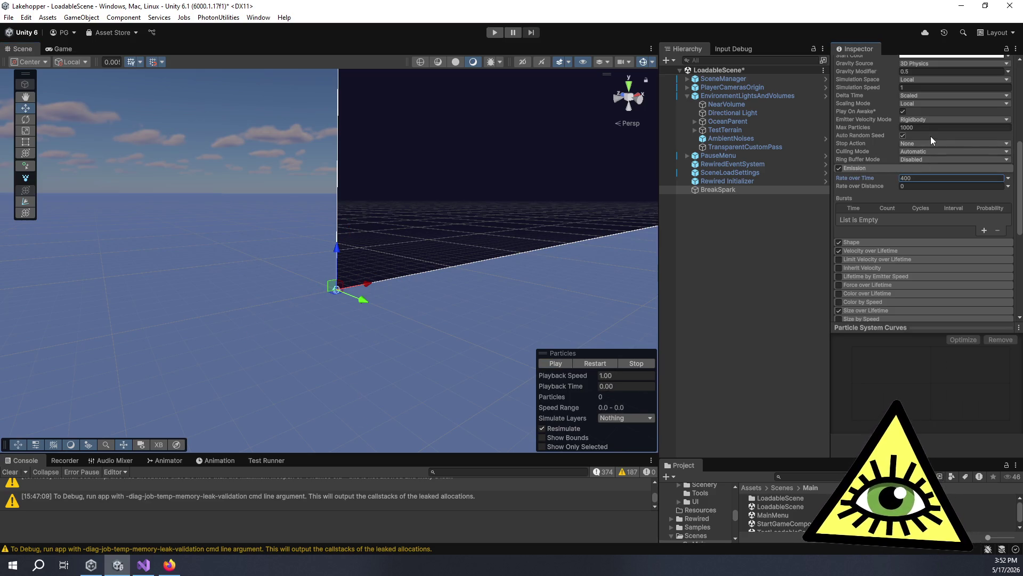
left_click(562, 364)
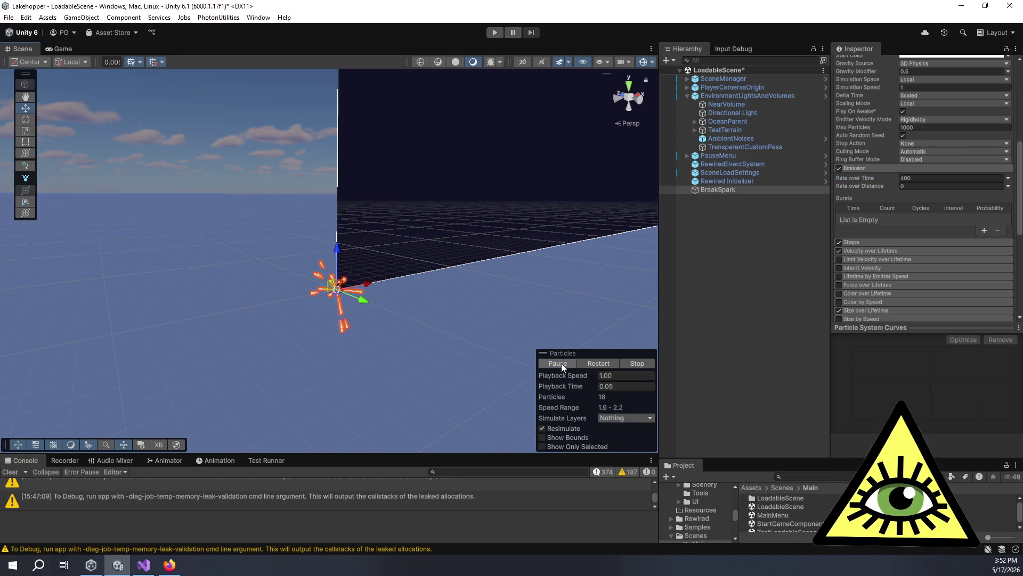
left_click(561, 363)
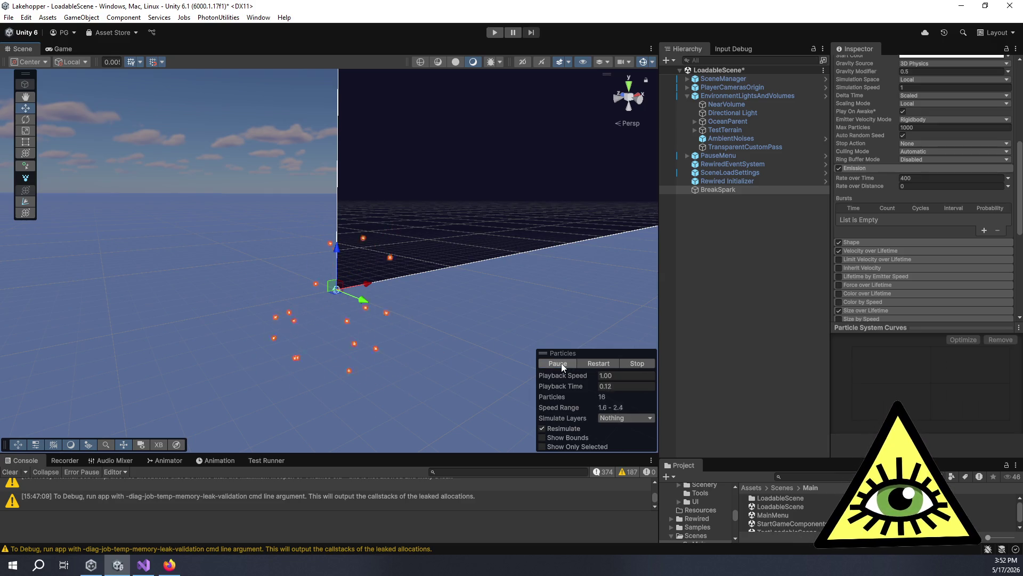
left_click(561, 363)
scroll(375, 328, "up", 2)
scroll(397, 319, "up", 2)
mouse_move(404, 367)
left_mouse_down()
mouse_move(283, 340)
mouse_move(535, 366)
left_mouse_up()
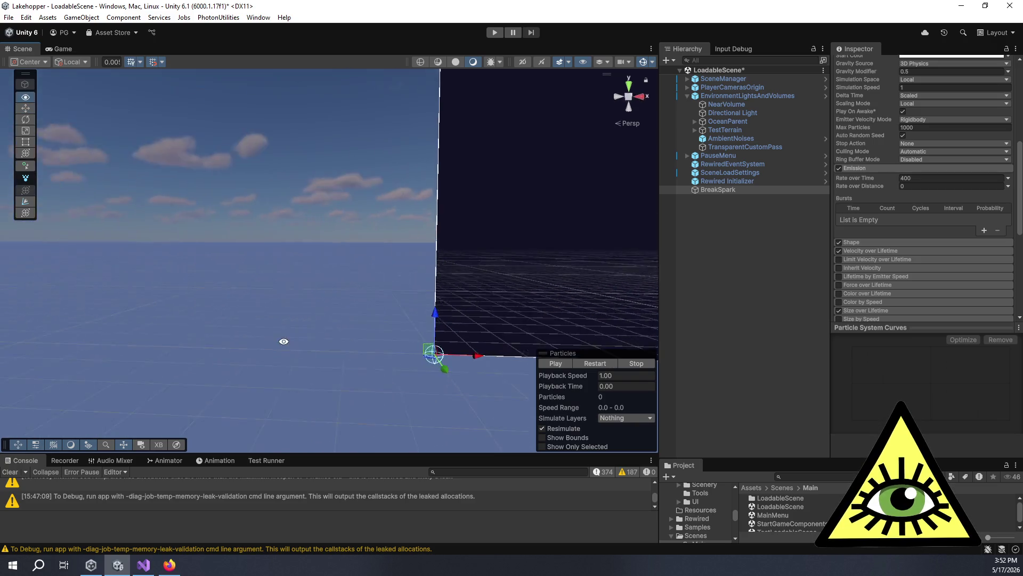
left_click(550, 363)
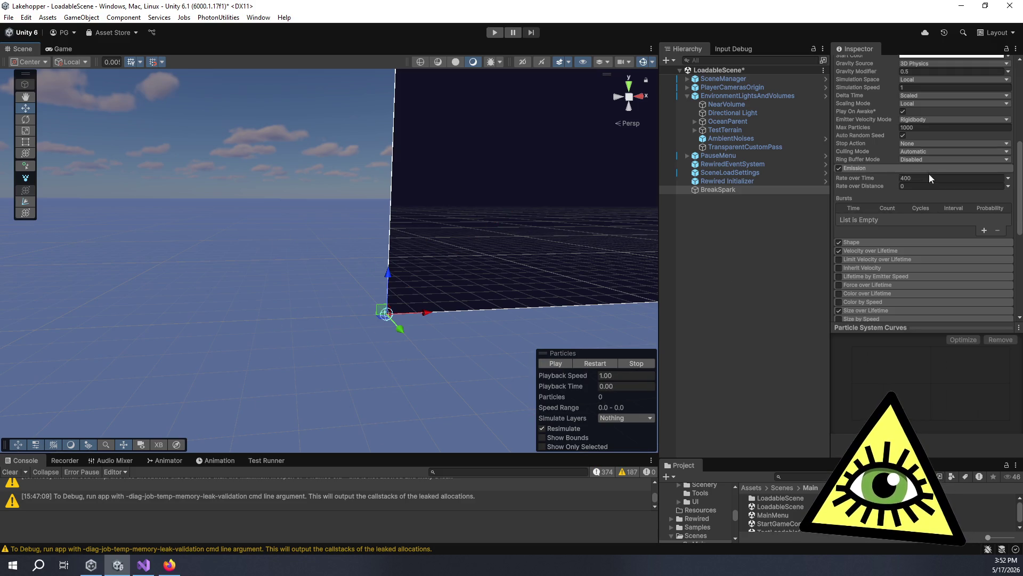
Lower Start Speed to 1 and preview the spark burst.
scroll(929, 173, "up", 5)
scroll(932, 181, "up", 1)
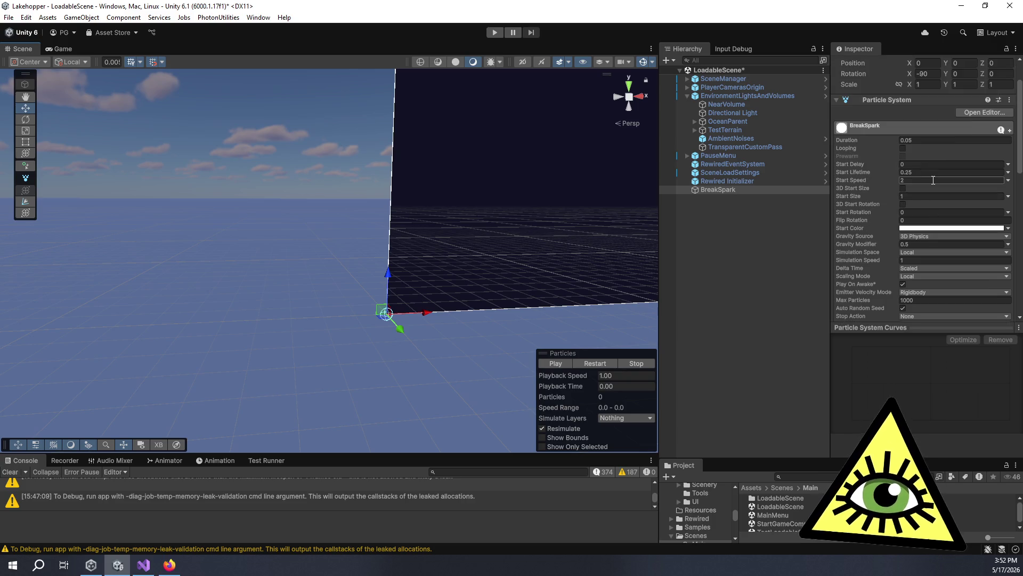
left_click(919, 181)
type("1")
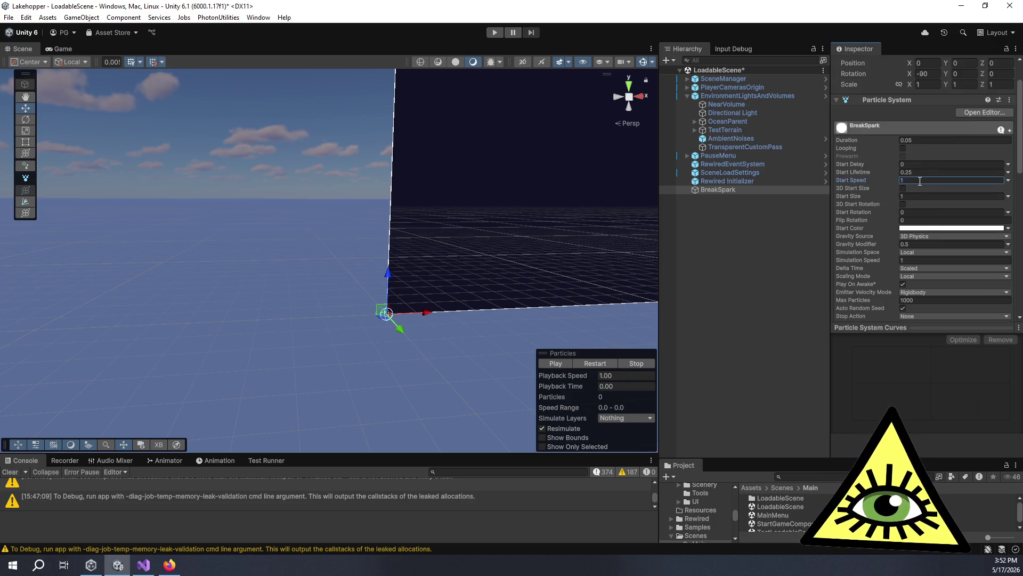
left_click(554, 365)
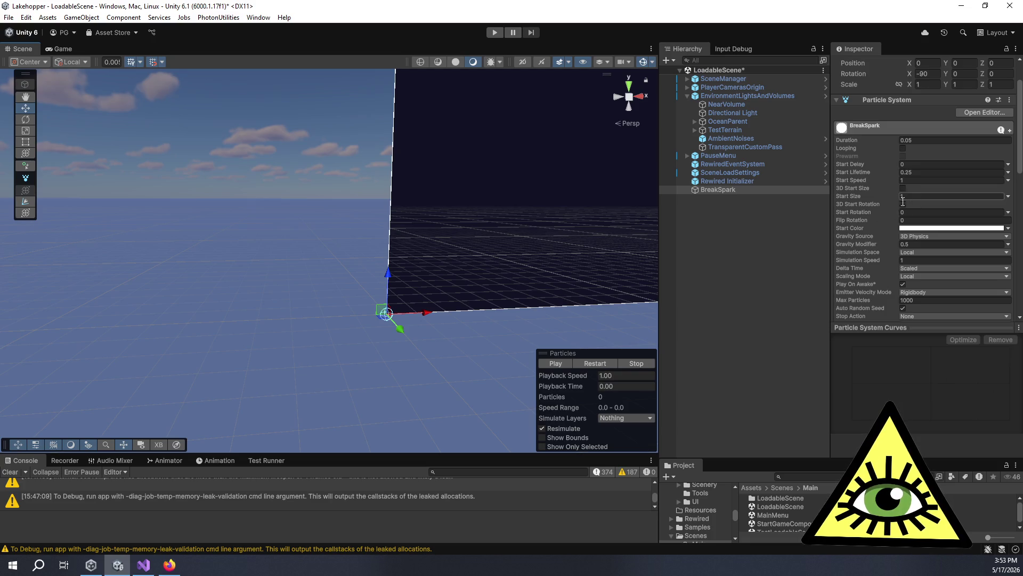
Inspect the Size over Lifetime module and its size curve, then preview the burst.
scroll(886, 232, "down", 5)
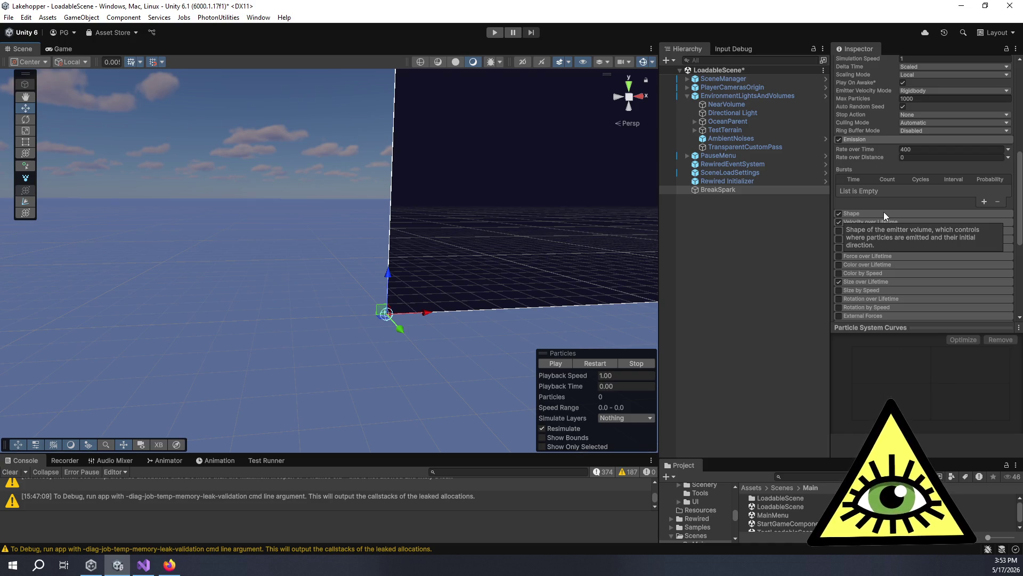
left_click(858, 280)
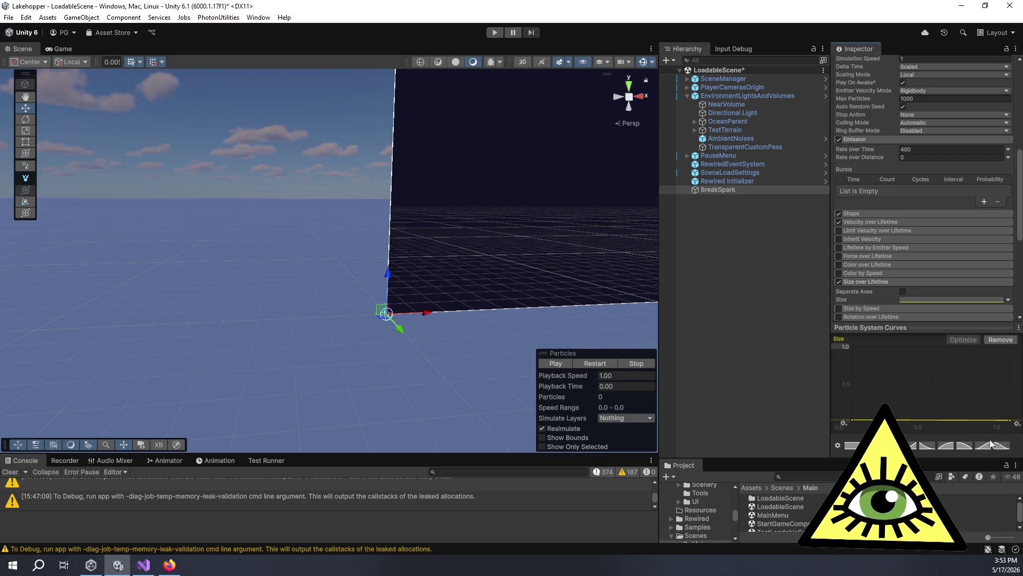
left_click(875, 280)
scroll(871, 213, "up", 5)
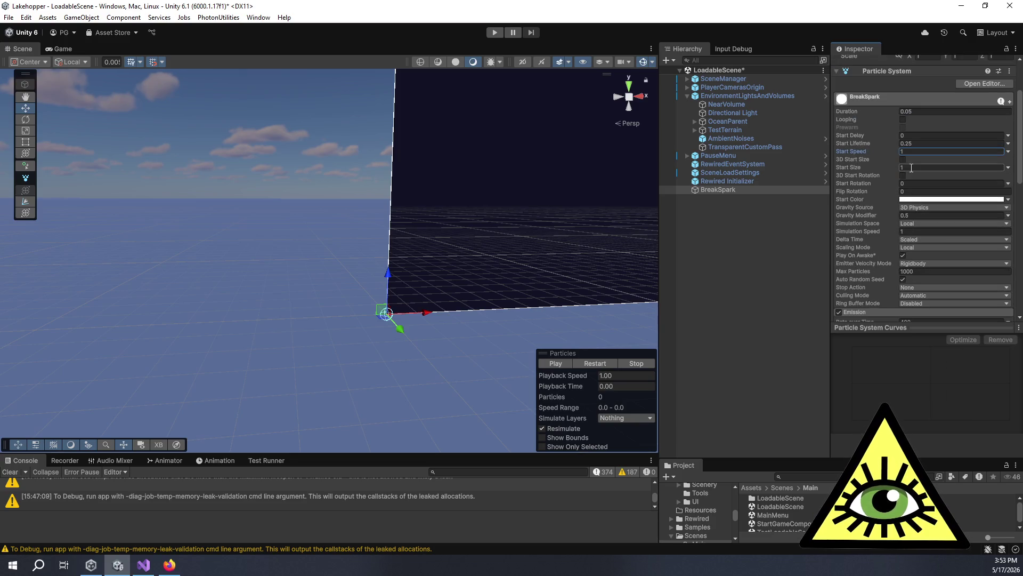
left_click(870, 166)
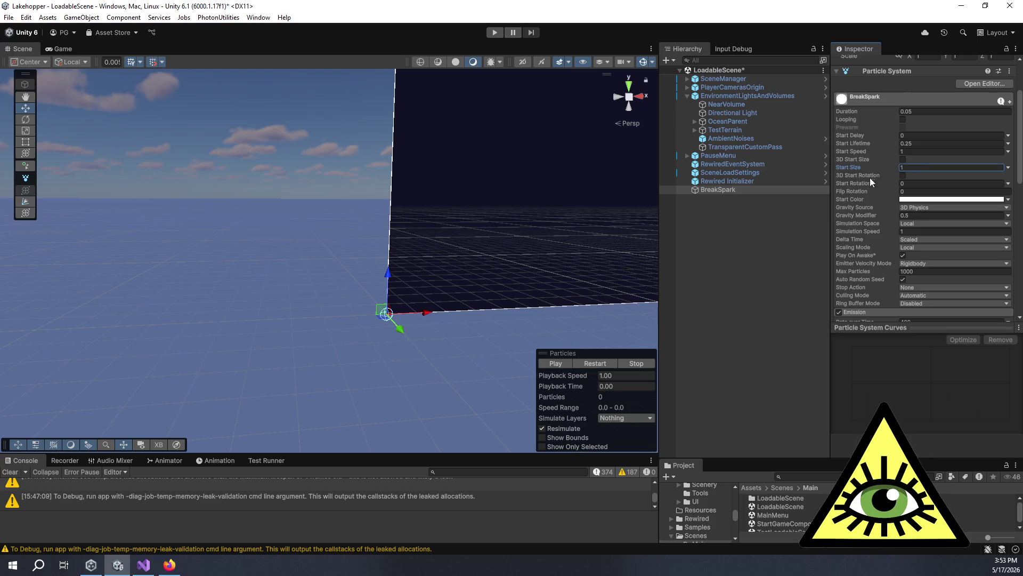
scroll(879, 224, "down", 5)
scroll(887, 171, "down", 5)
scroll(872, 155, "up", 3)
left_click(868, 151)
left_click(908, 169)
scroll(901, 282, "up", 6)
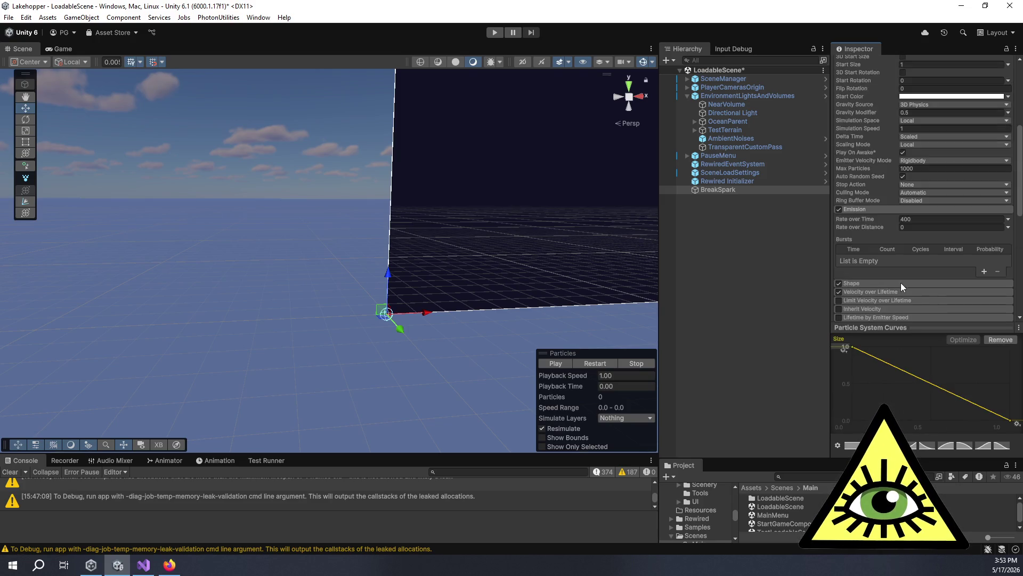
scroll(901, 282, "up", 5)
left_click(564, 364)
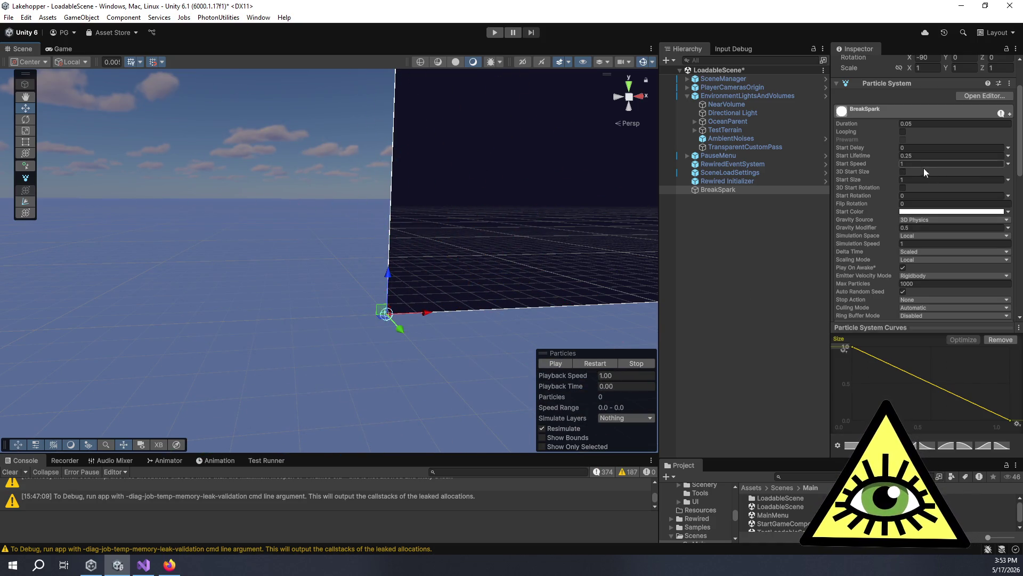
Make Start Size Random Between Two Constants, 0.01 and 0.005, and replay the burst.
left_click(1008, 180)
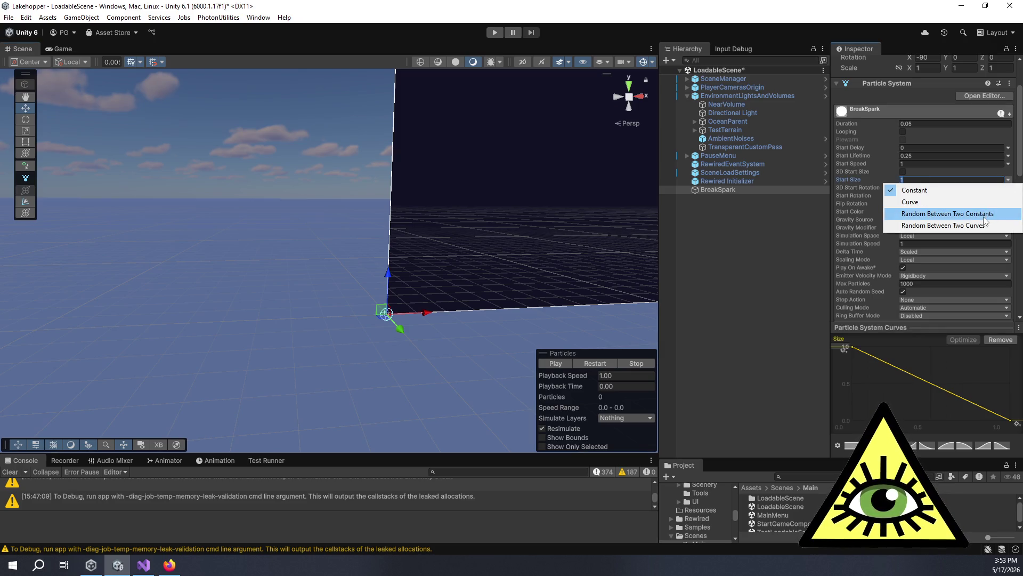
left_click(959, 215)
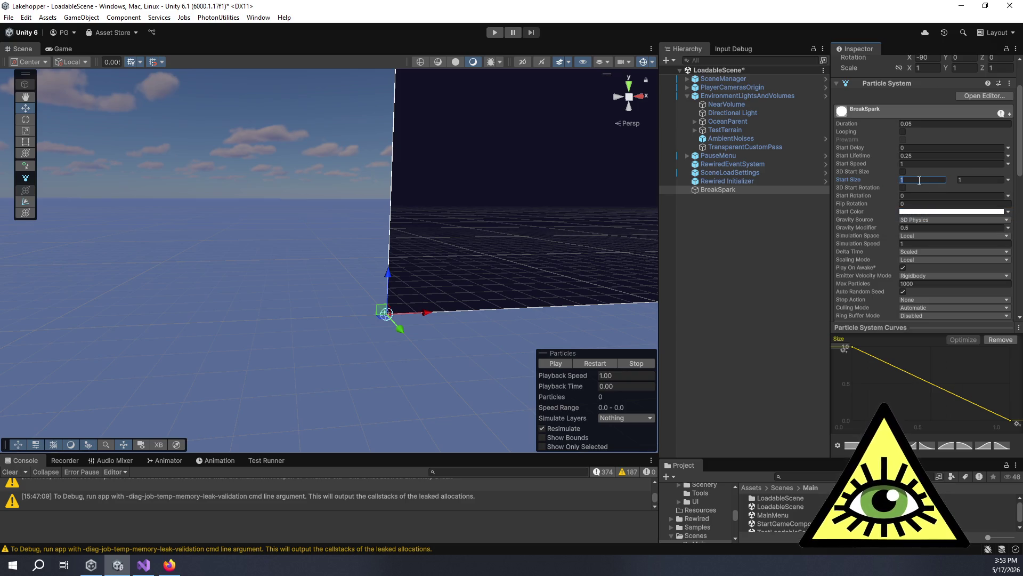
type("0.005")
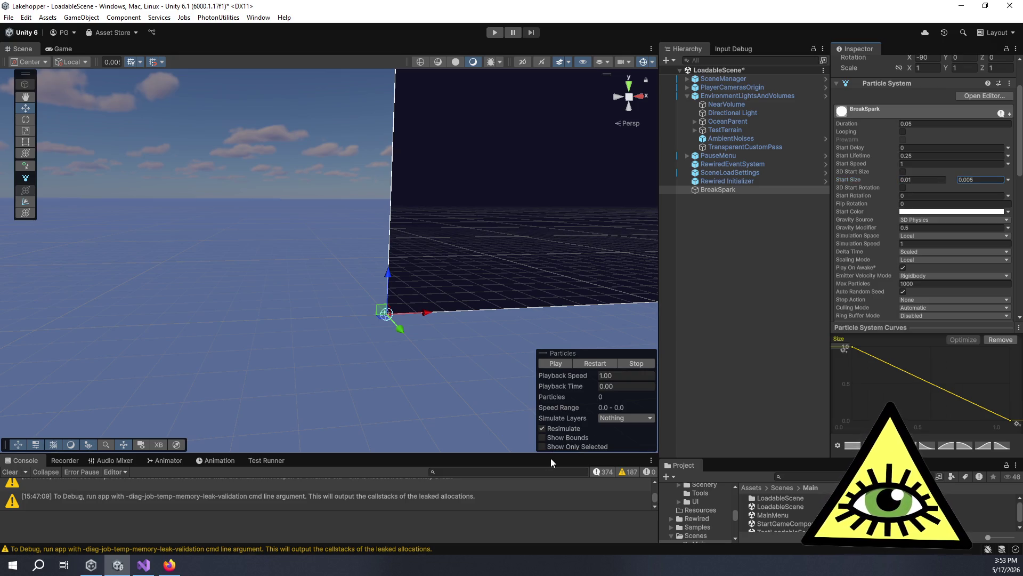
left_click(558, 363)
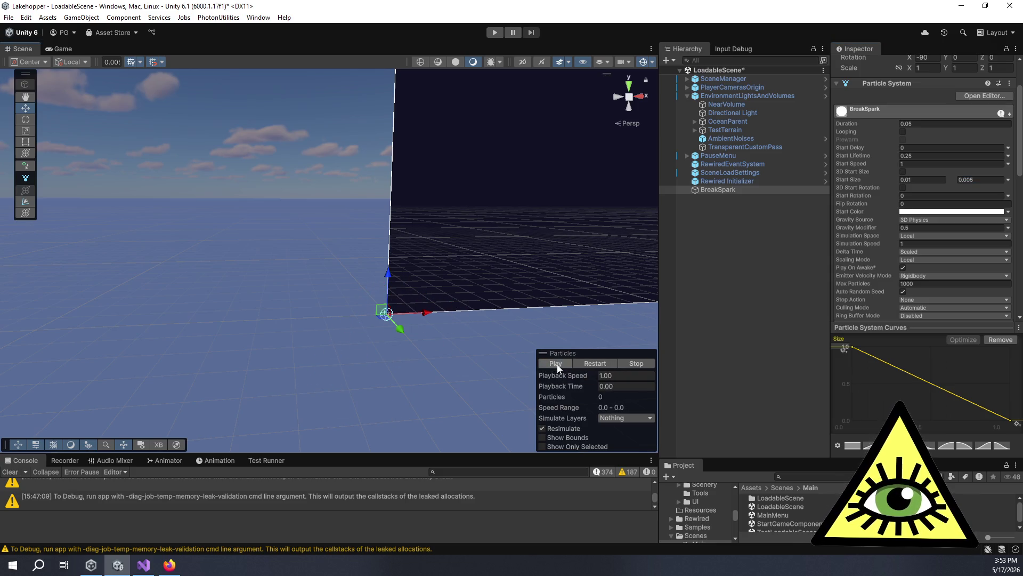
left_click(558, 363)
left_click(558, 363)
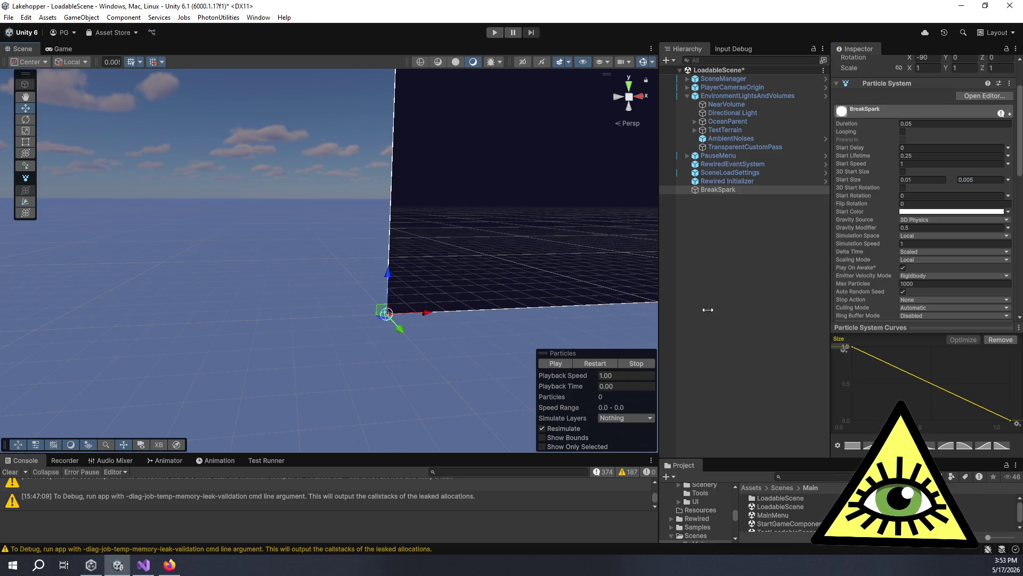
scroll(857, 242, "down", 3)
scroll(858, 243, "down", 9)
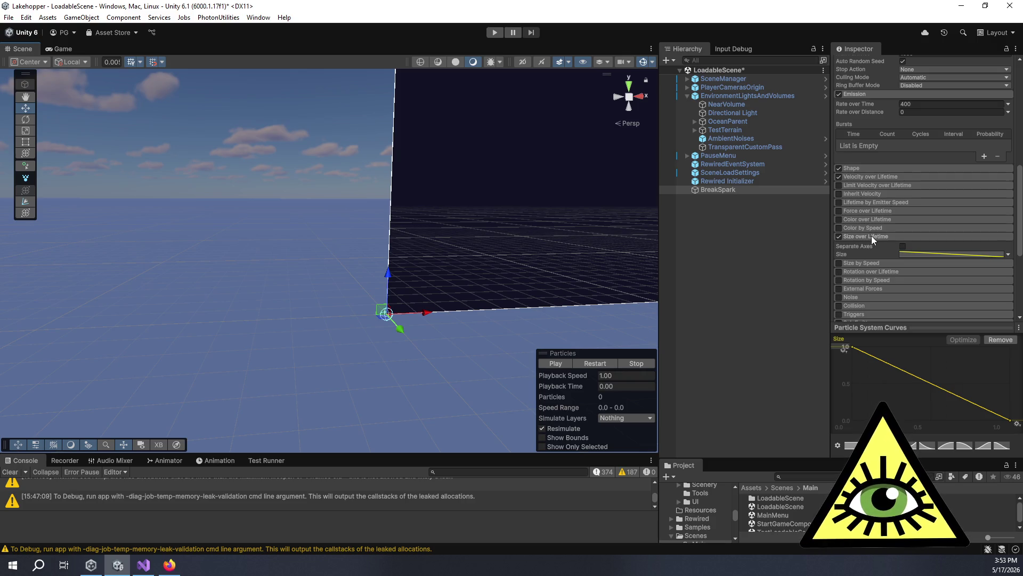
Open the Trails module and begin editing its lifetime and minimum vertex distance.
scroll(875, 239, "down", 6)
left_click(864, 235)
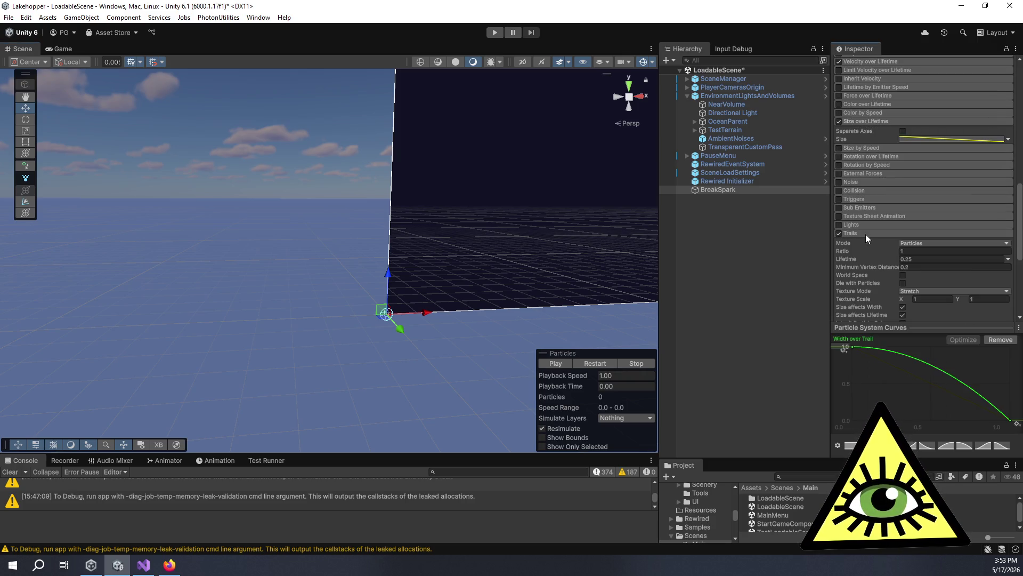
scroll(866, 235, "down", 3)
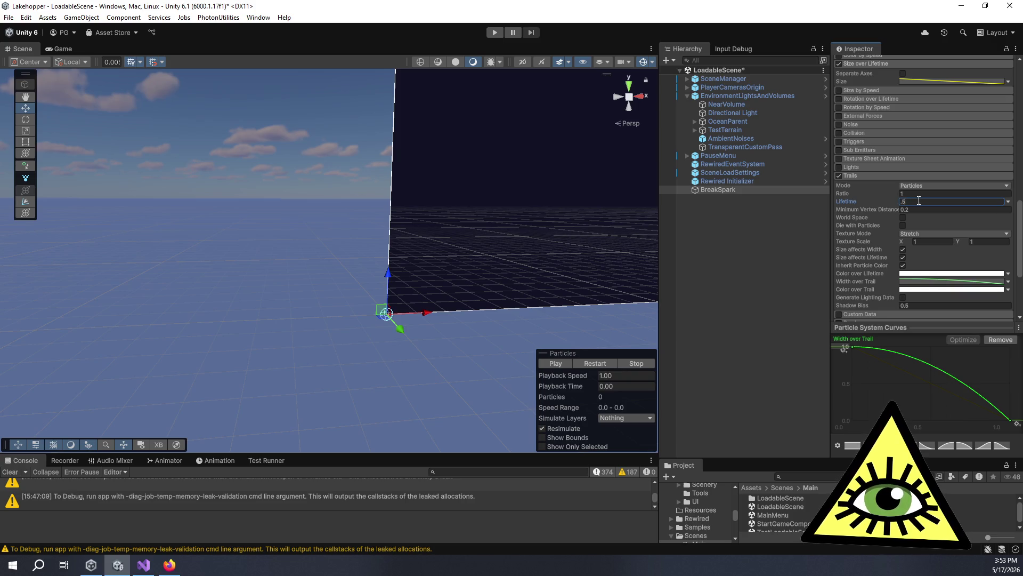
left_click(561, 360)
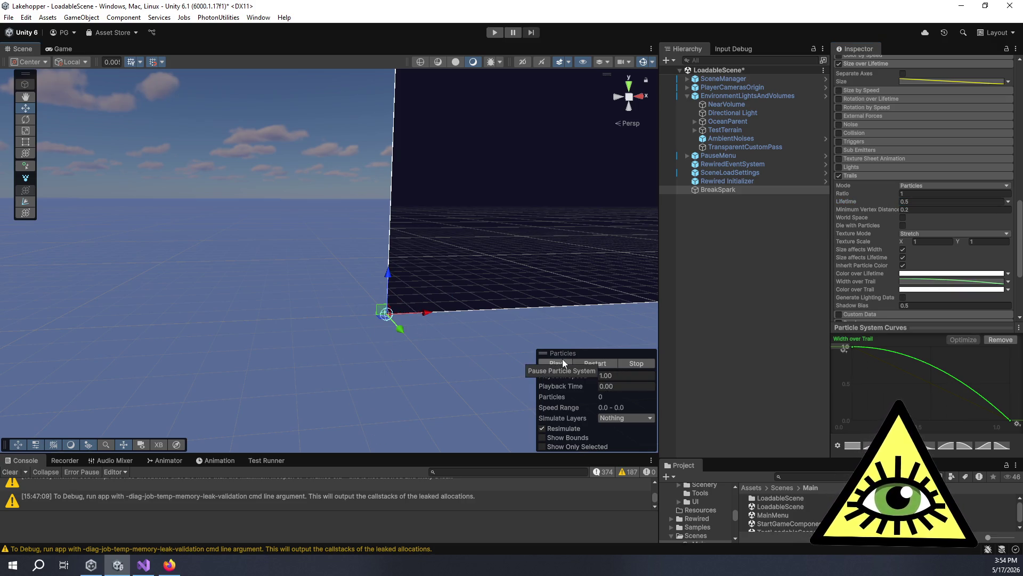
left_click(916, 202)
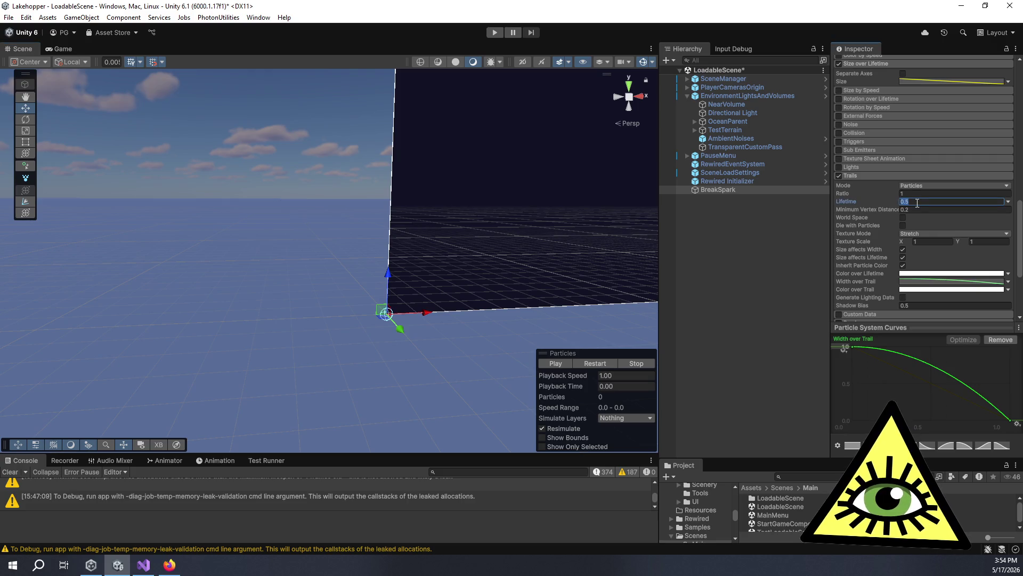
left_click(914, 210)
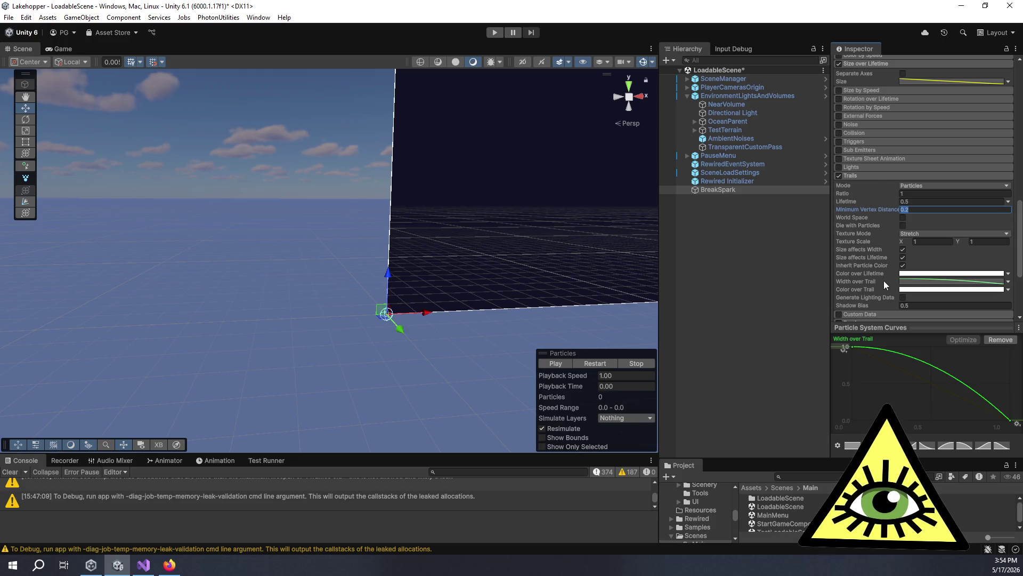
scroll(884, 280, "down", 2)
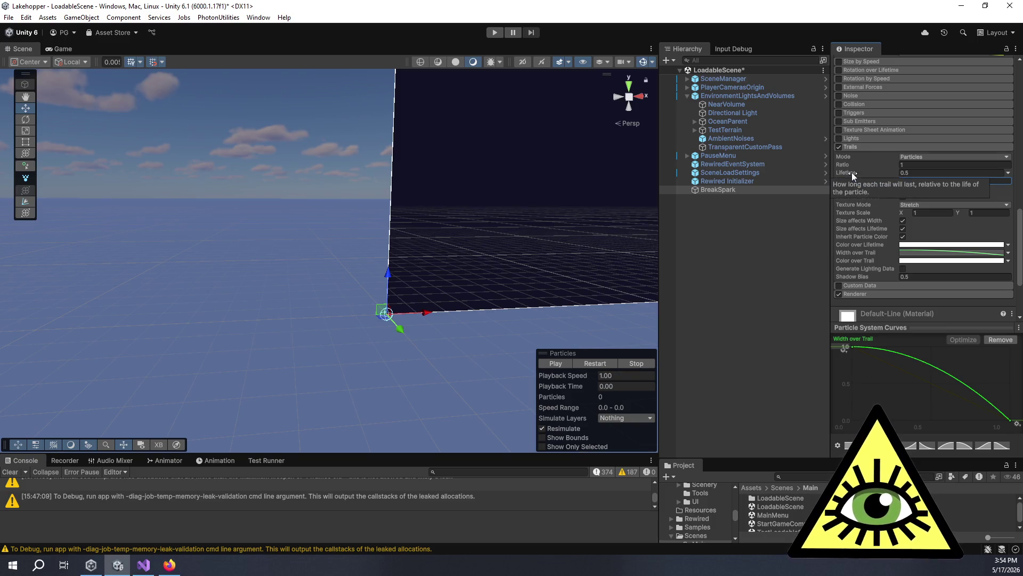
Revise trail lifetime and minimum vertex distance, previewing the burst between edits.
left_click(914, 173)
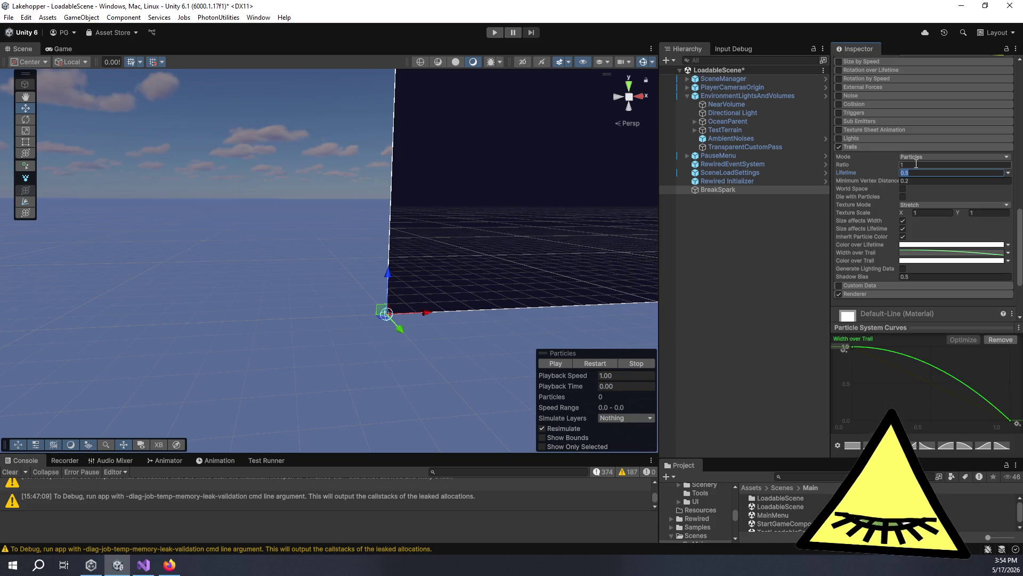
type("1")
left_click(562, 365)
left_click(561, 365)
left_click(934, 180)
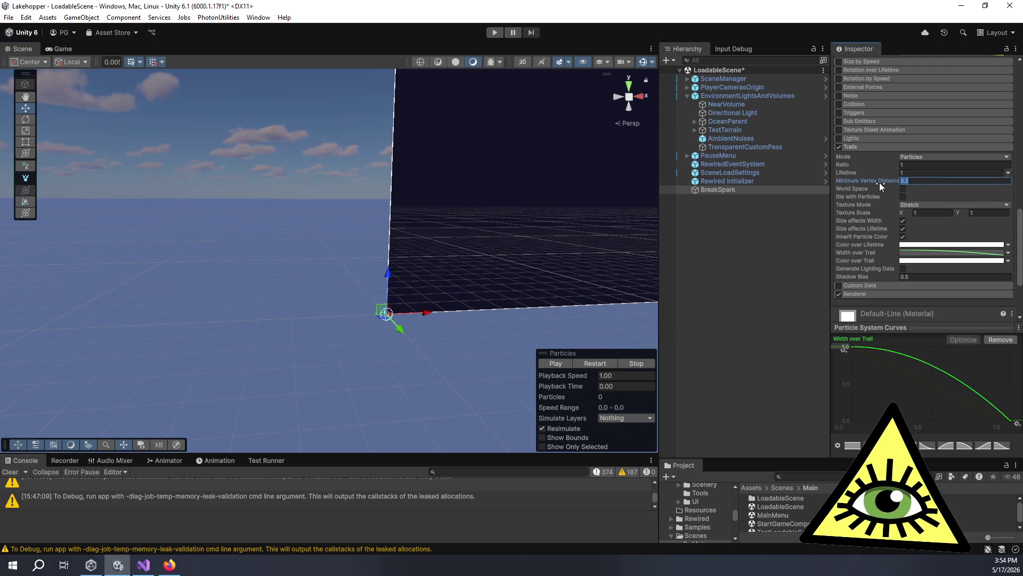
mouse_move(878, 181)
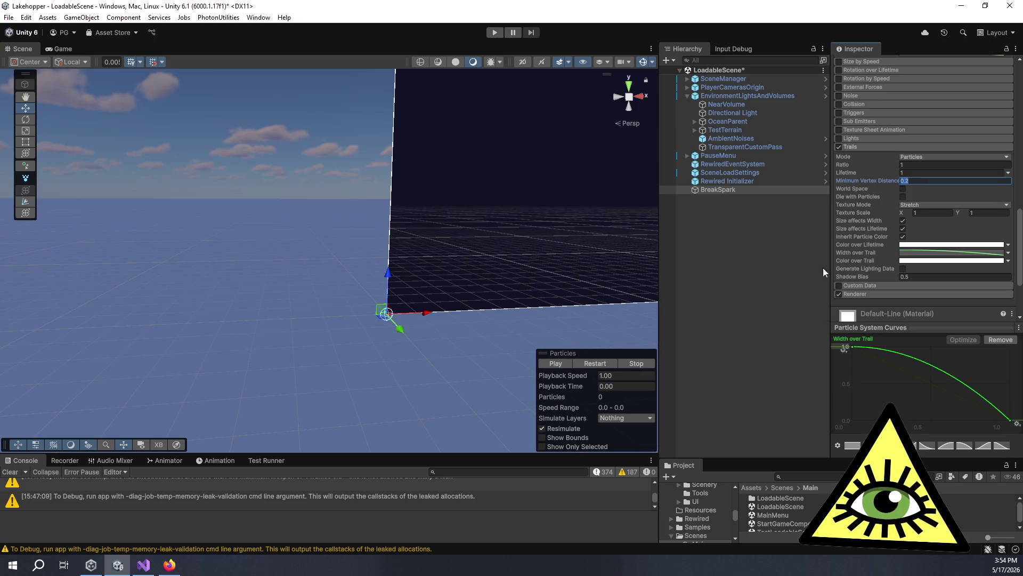
left_click(555, 364)
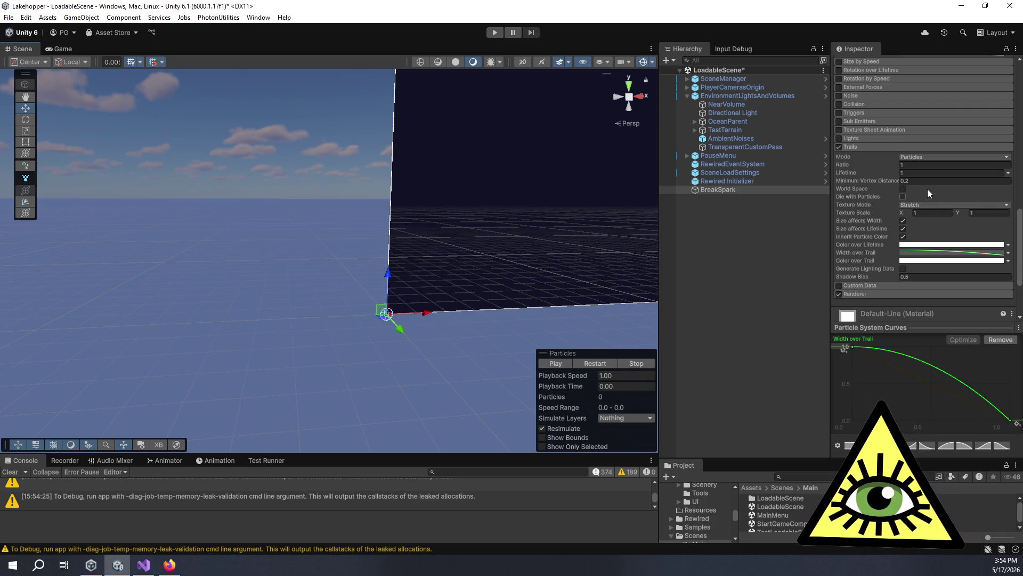
left_click(914, 172)
key("Escape")
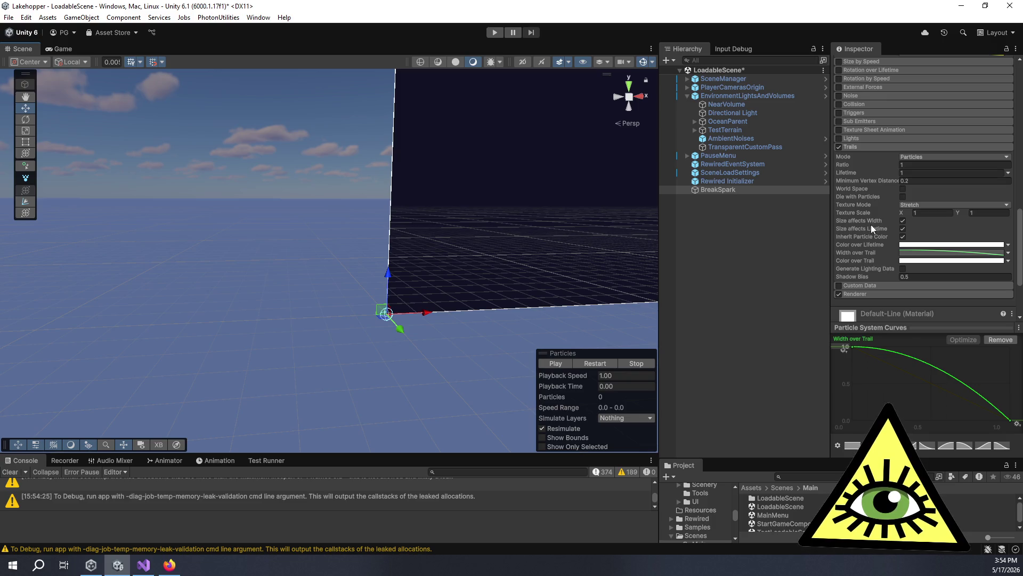
Turn off size-affects-lifetime and size-affects-width for trails, compare, then restore them.
left_click(903, 228)
left_click(903, 220)
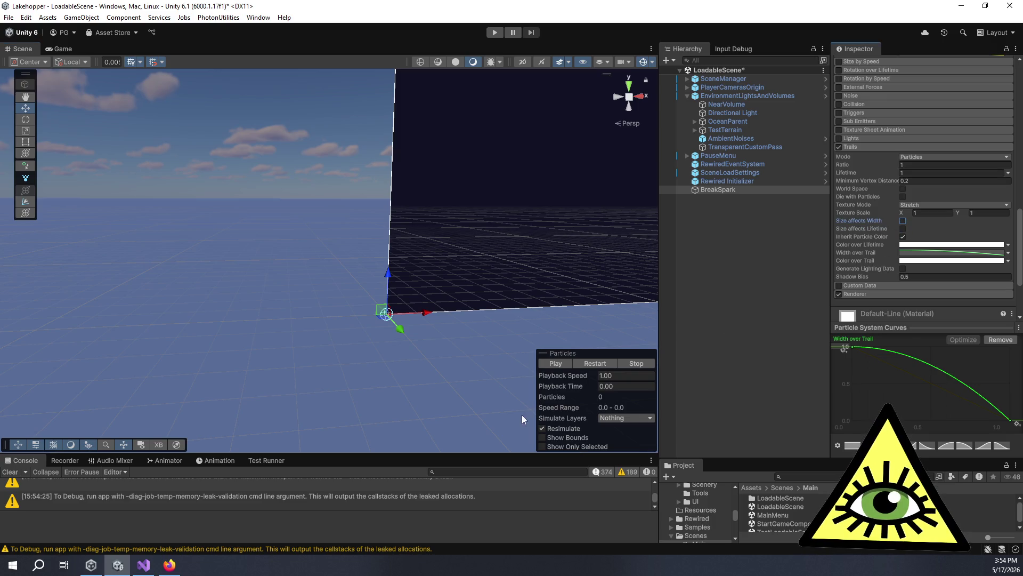
left_click(559, 364)
left_click(902, 229)
left_click(546, 366)
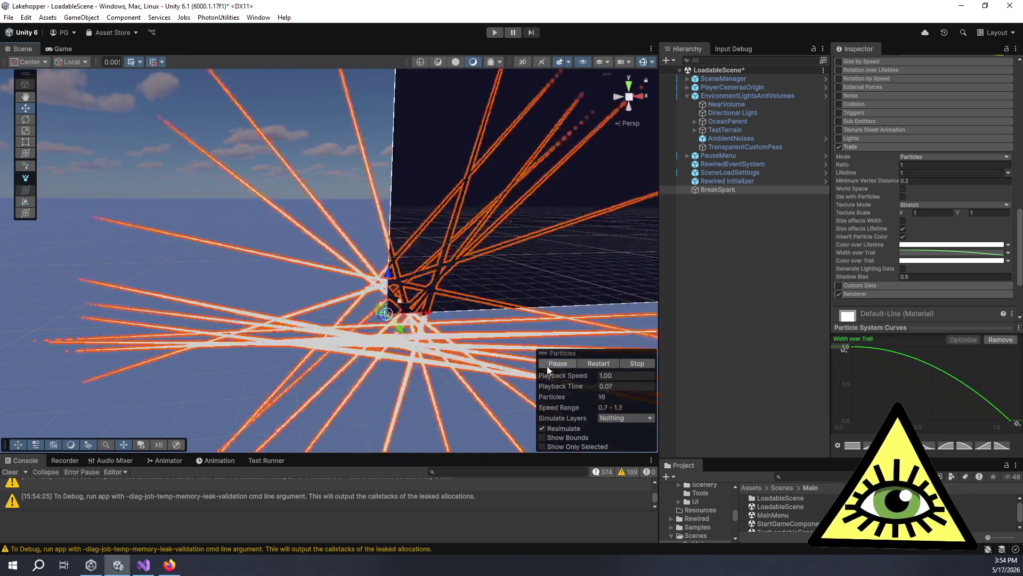
left_click(903, 220)
left_click(548, 365)
left_click(549, 365)
Set the trail Minimum Vertex Distance to 0.01 and replay the burst several times.
left_click(907, 174)
left_click(914, 163)
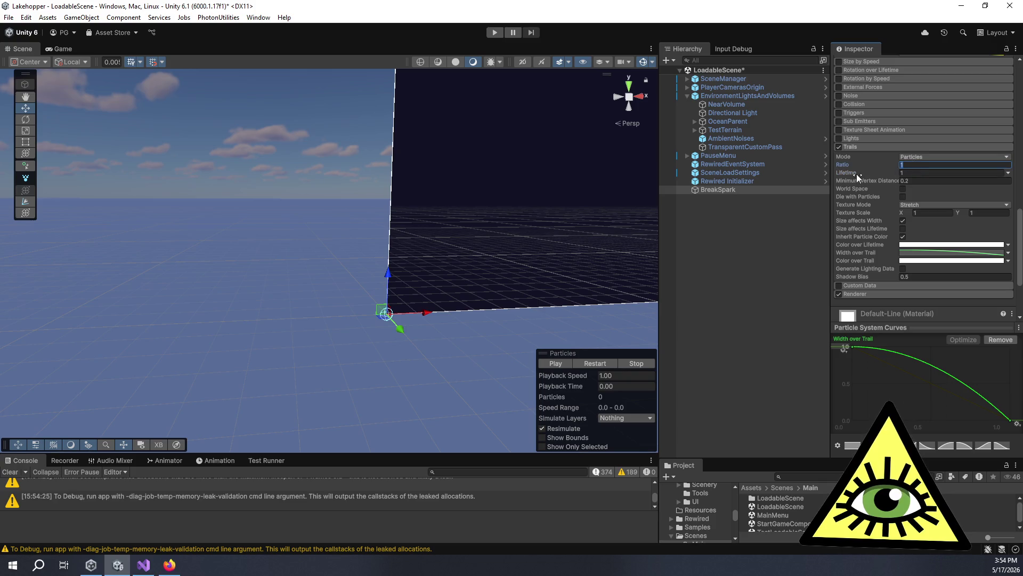
mouse_move(849, 164)
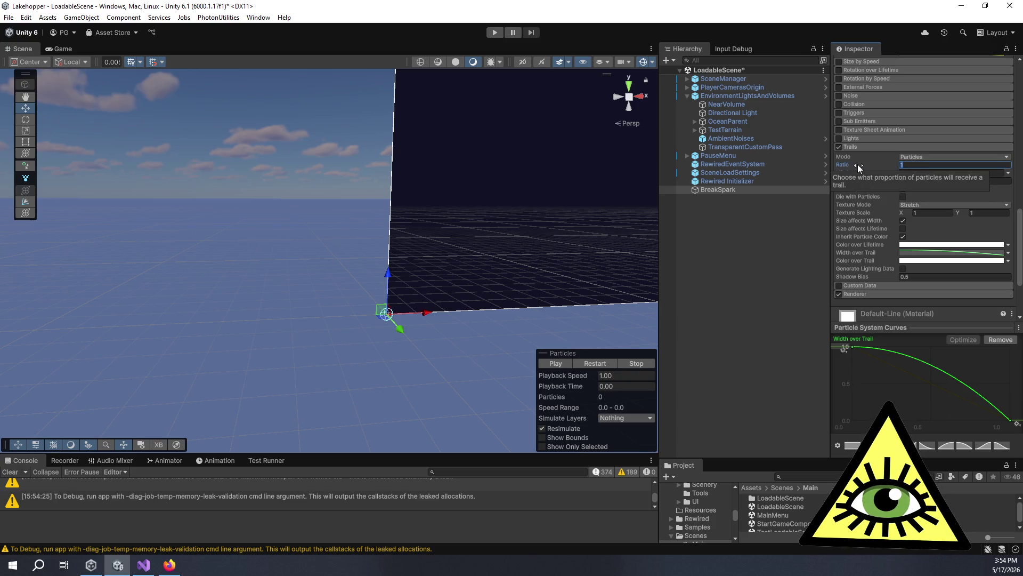
key("Tab")
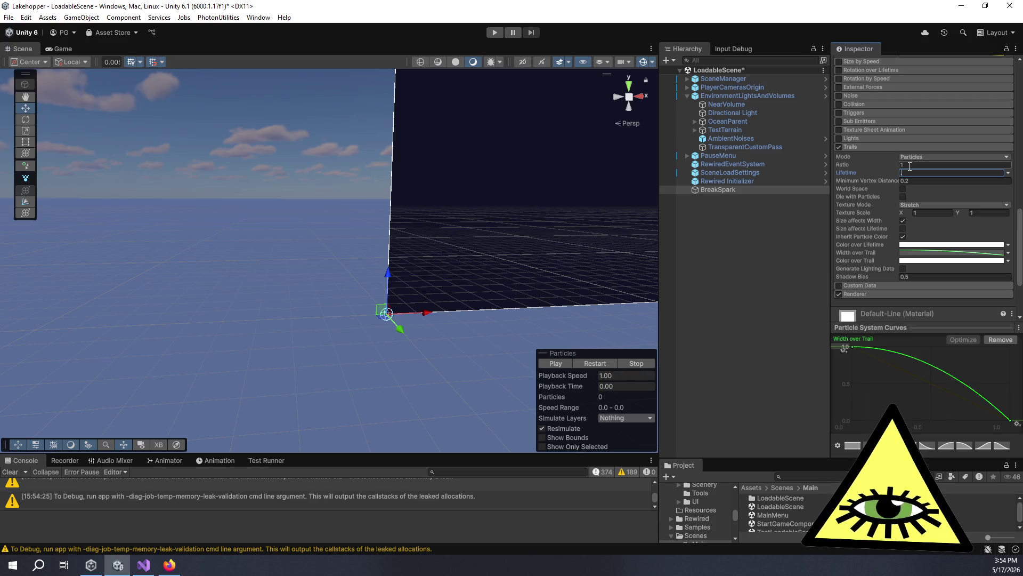
type("0.5")
left_click(923, 181)
type("0.001")
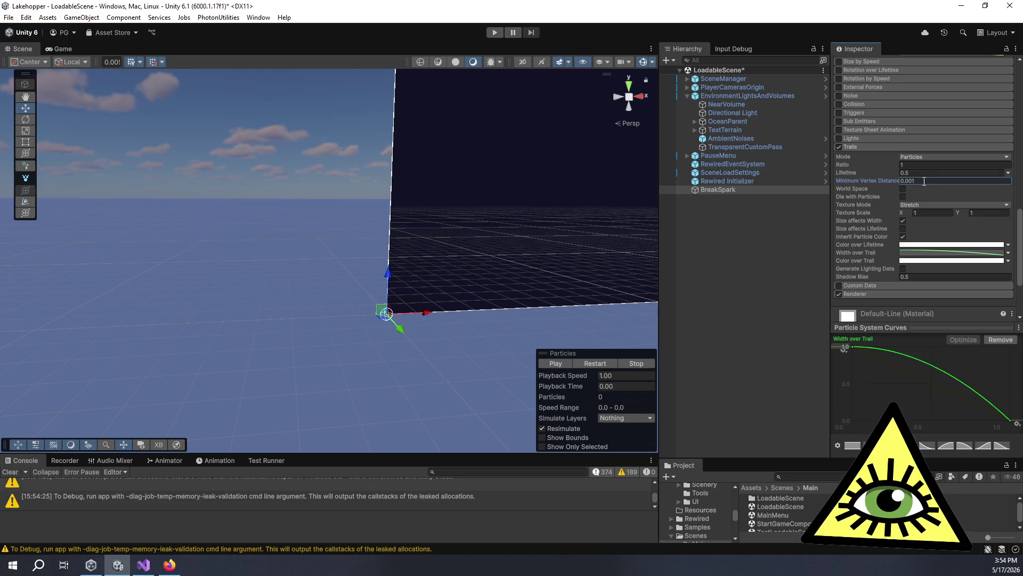
left_click(561, 363)
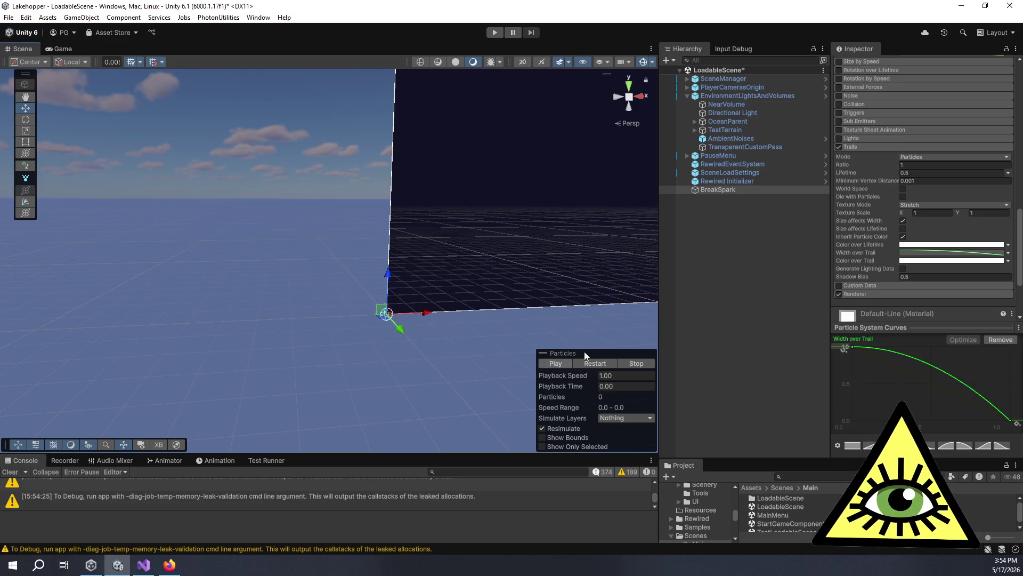
left_click(925, 180)
type("0.01")
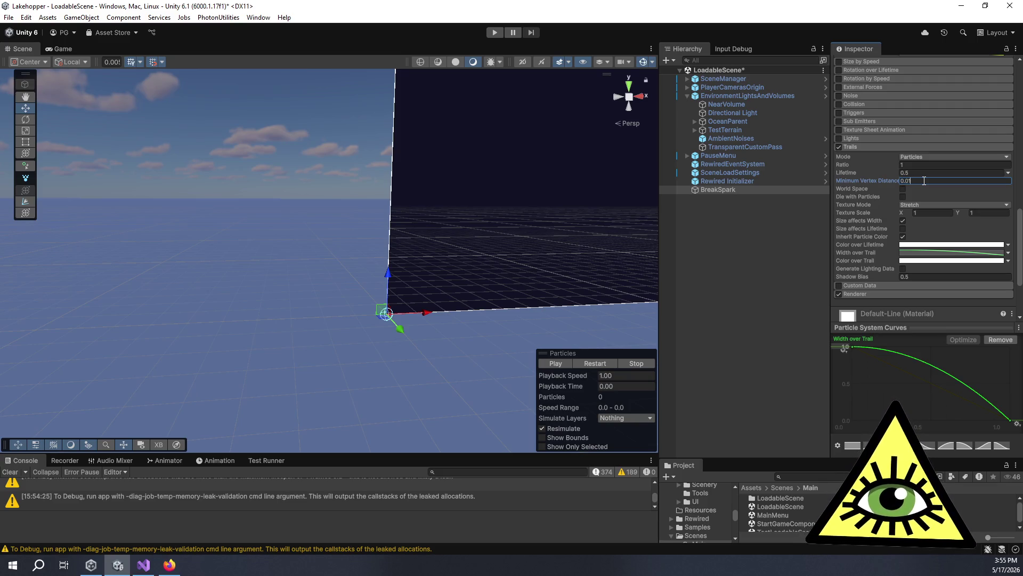
left_click(555, 364)
left_click(553, 364)
left_click(553, 363)
left_click(553, 364)
Shorten trail Lifetime to 0.25, frame the BreakSpark emitter, and replay the burst.
left_click(922, 173)
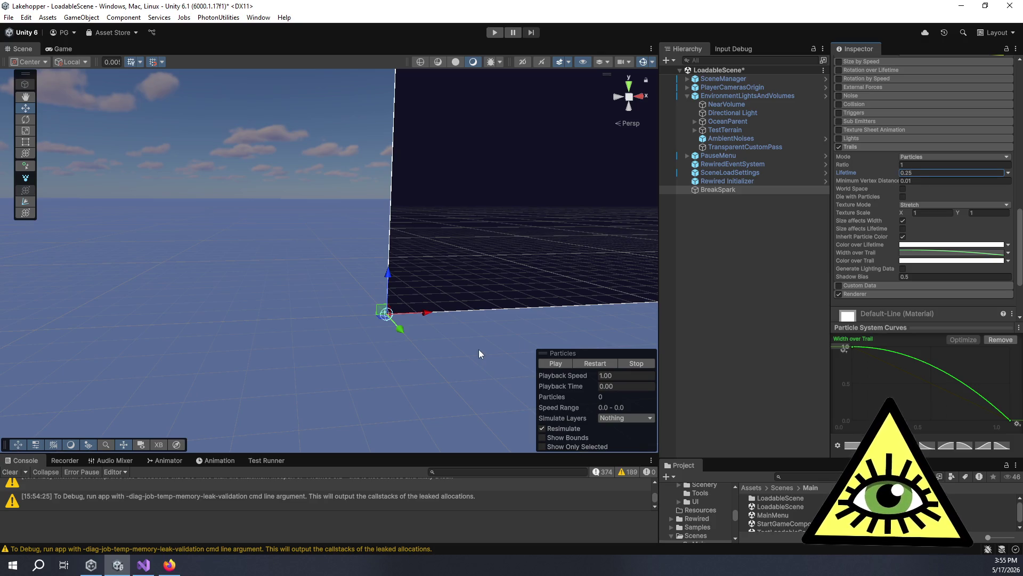
left_click(557, 364)
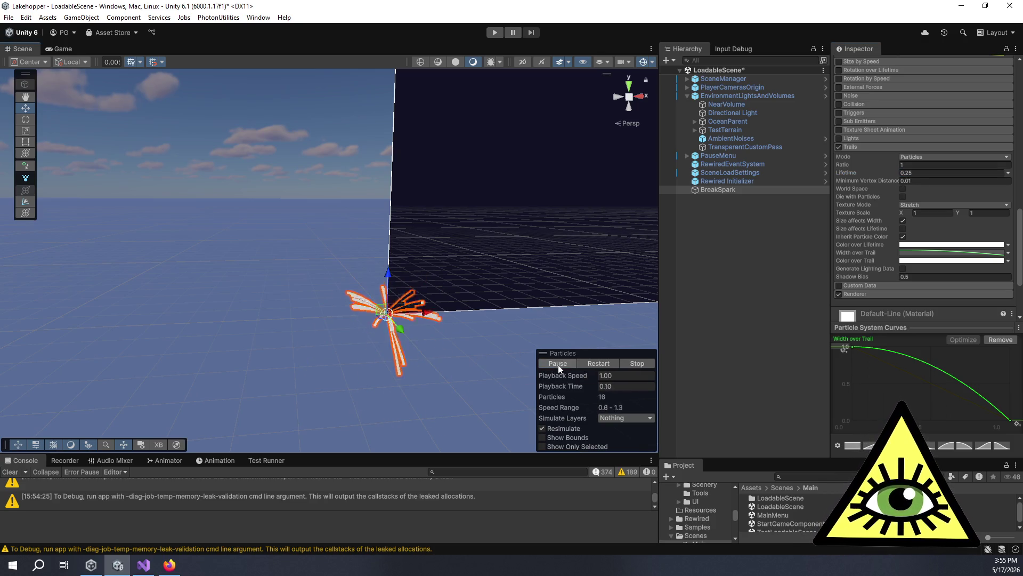
left_click(558, 365)
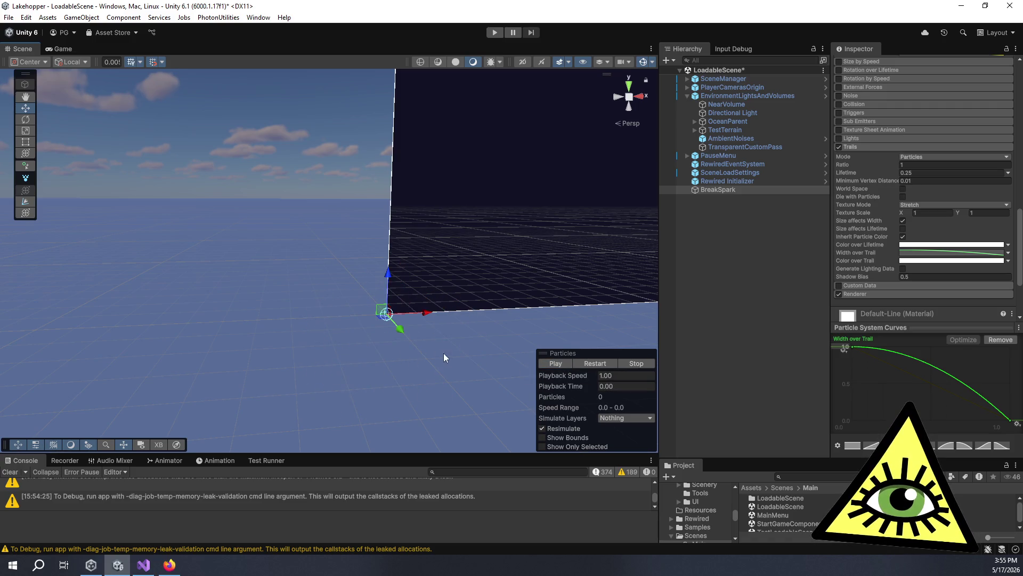
key("f")
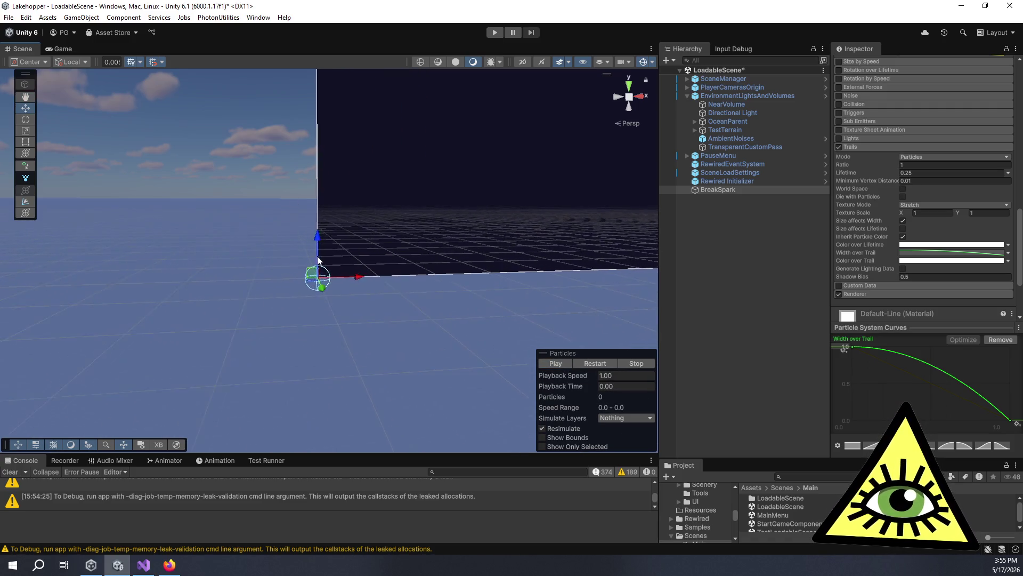
left_click(554, 364)
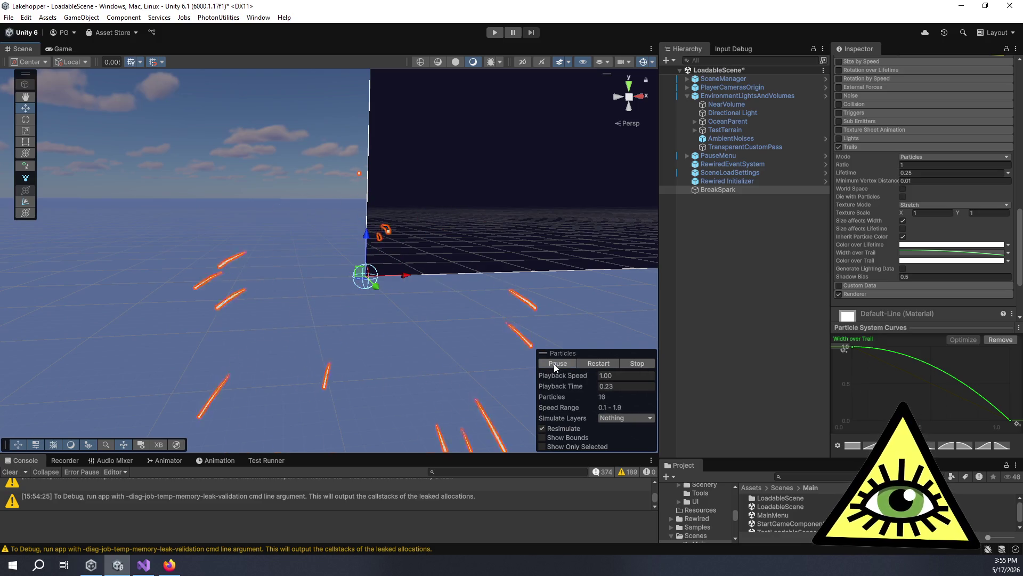
scroll(905, 138, "up", 10)
scroll(906, 142, "up", 5)
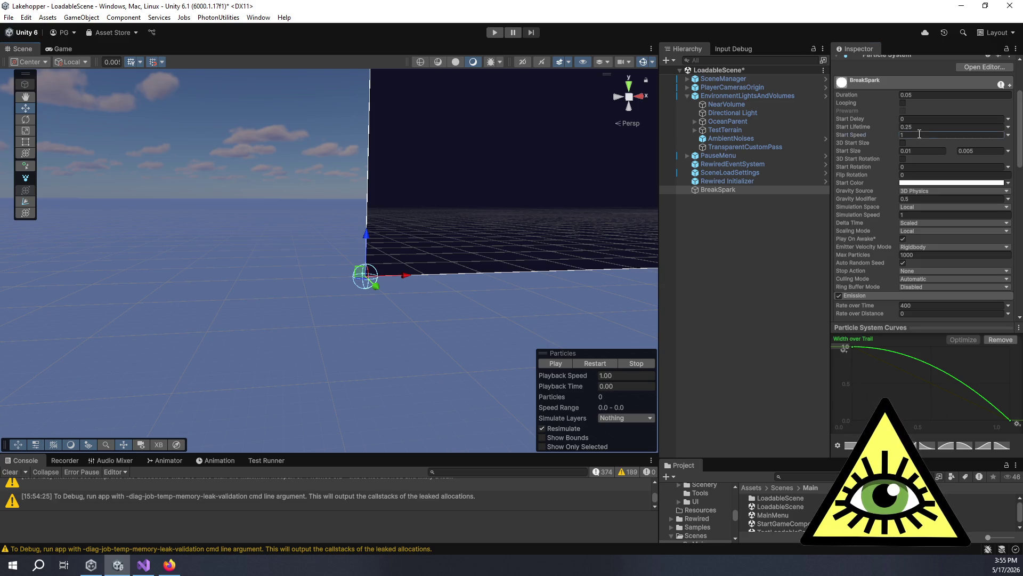
Switch BreakSpark's Start Speed to Random Between Two Constants and enter a first minimum value.
left_click(559, 360)
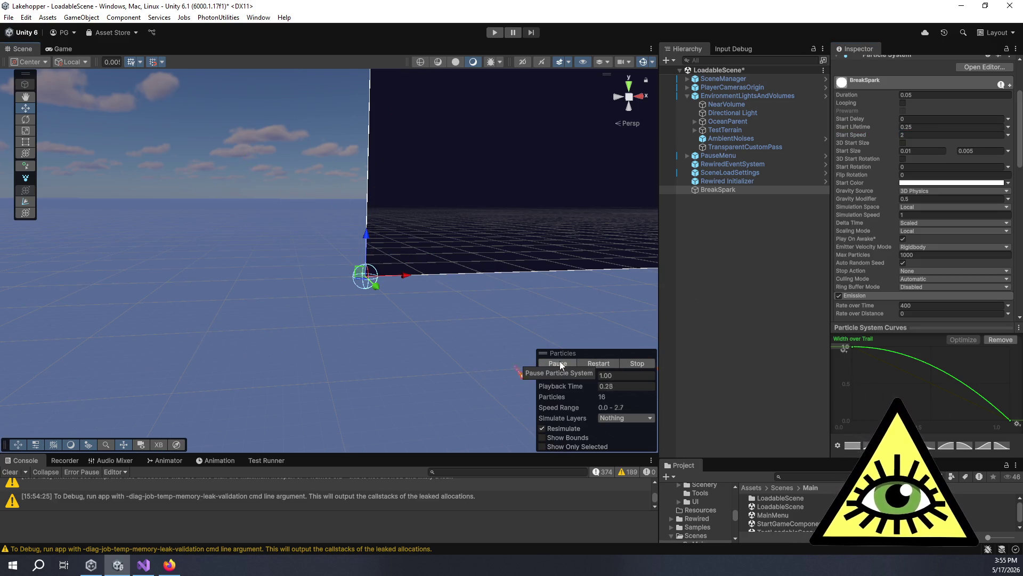
scroll(508, 275, "down", 3)
left_click(918, 134)
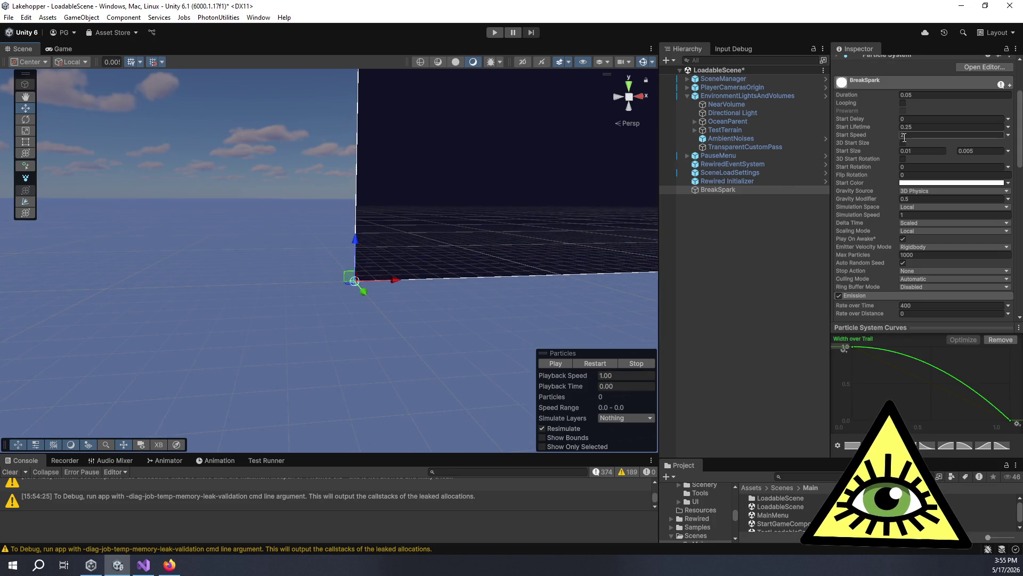
left_click(1007, 134)
left_click(917, 168)
type("5")
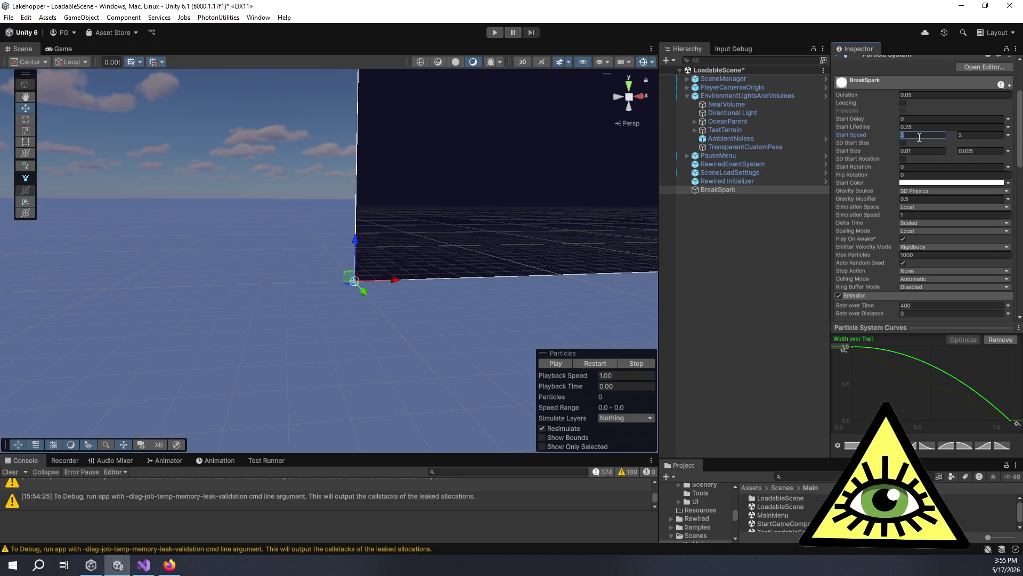
left_click(902, 143)
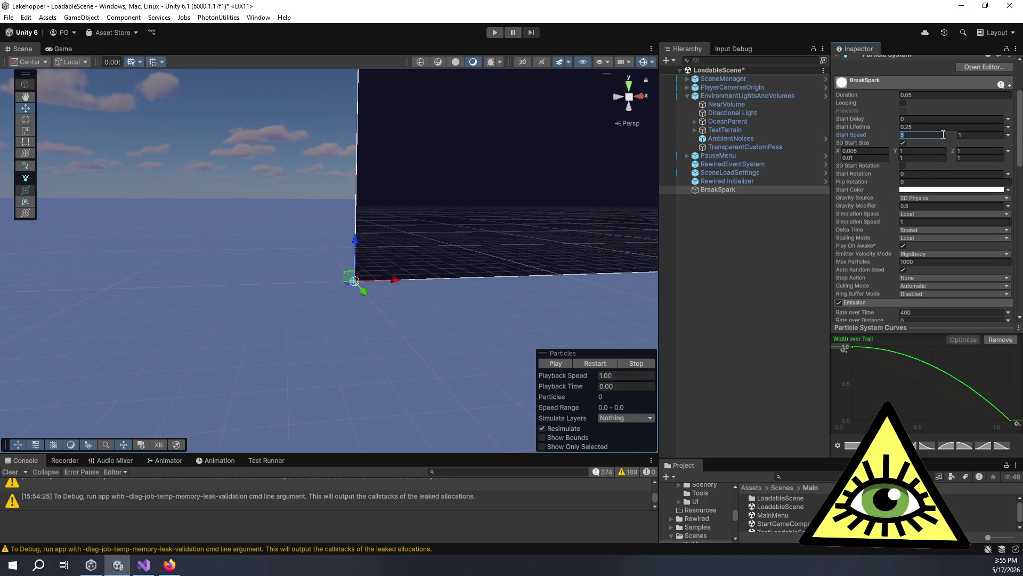
type("5")
key("Return")
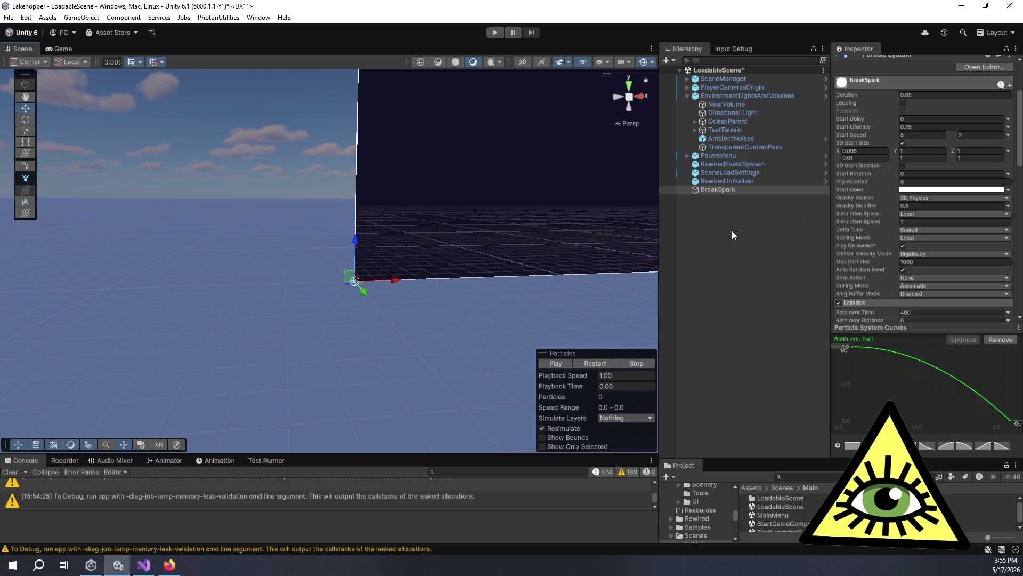
Undo the accidental 3D Start Size change, adjust the speed, and replay the burst preview.
key("ctrl+z")
type("1")
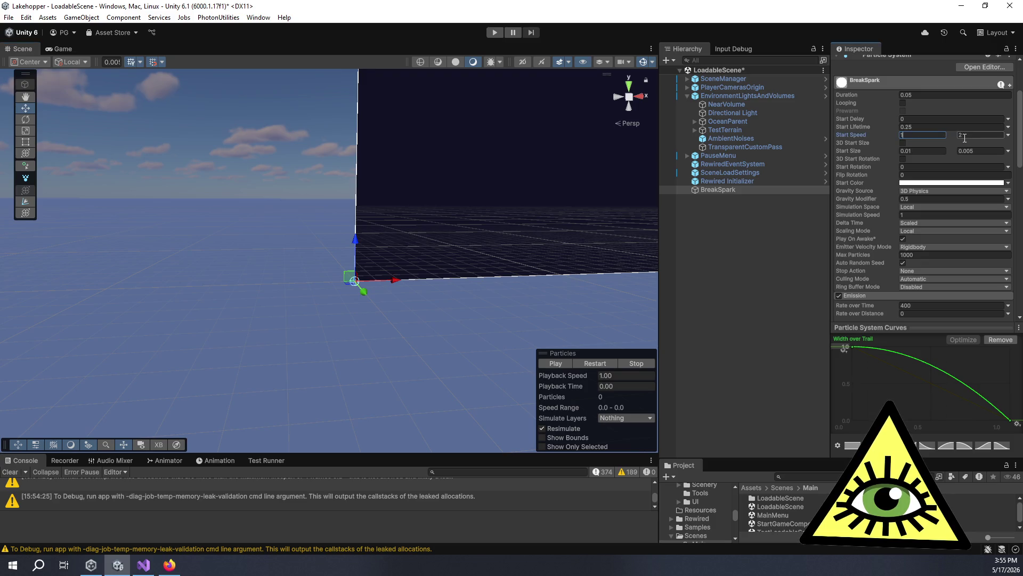
left_click(565, 363)
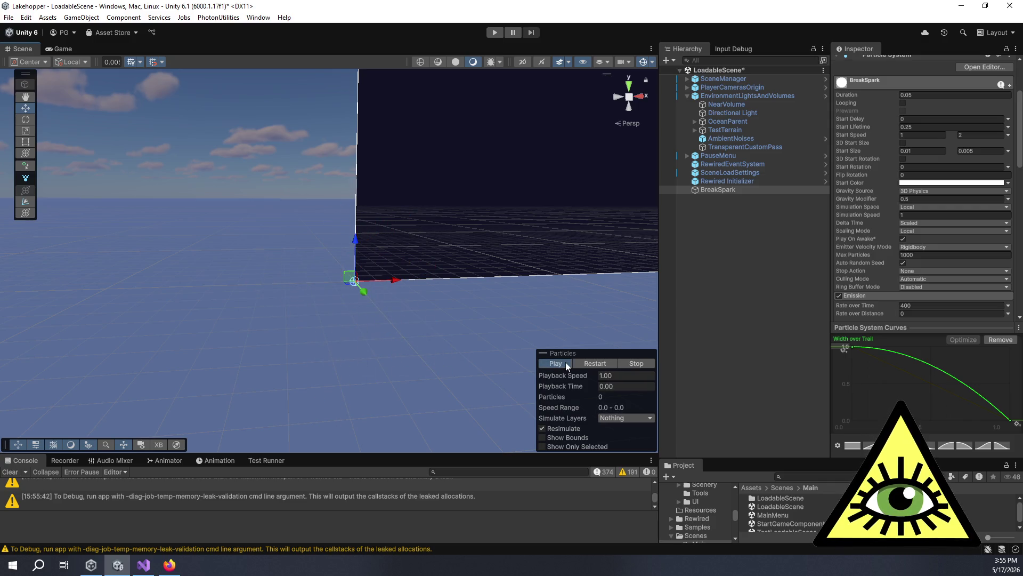
left_click(565, 363)
left_click(565, 362)
left_click(565, 363)
left_click(565, 363)
left_click(565, 362)
Try a Start Speed range of 0.5 to 3 and preview the sparks.
left_click(979, 134)
type("3")
left_click(927, 135)
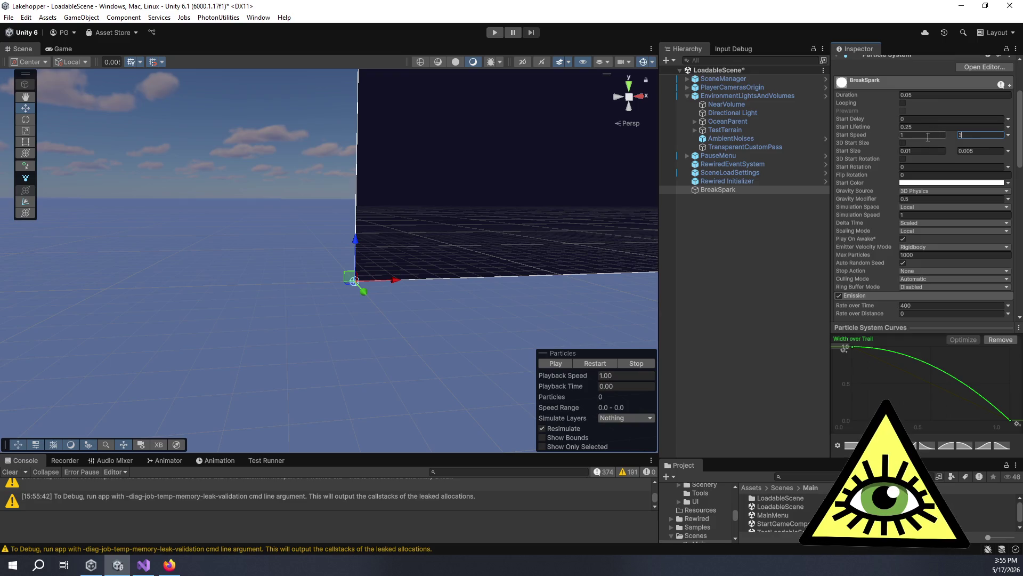
type("0")
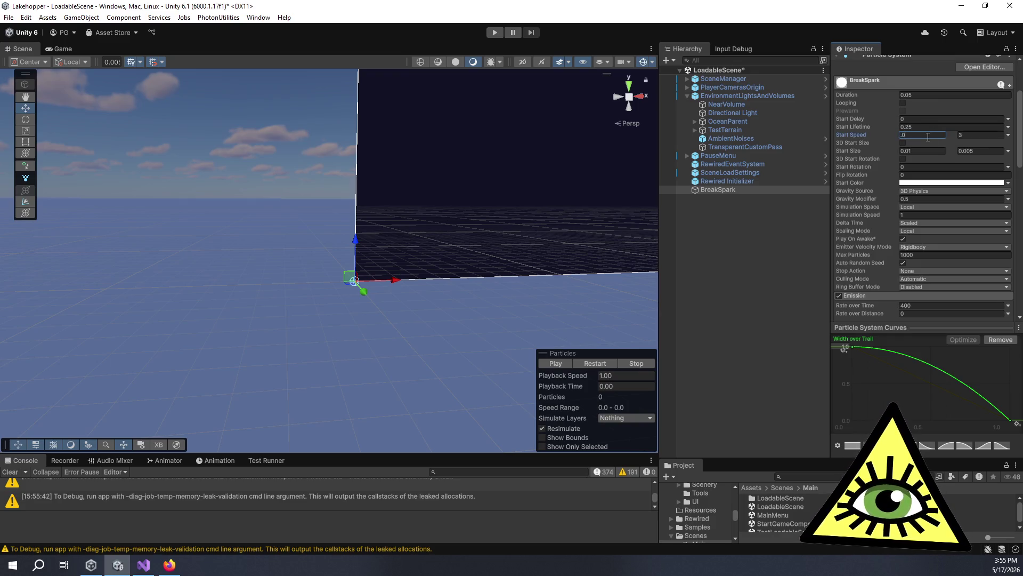
key("Return")
left_click(558, 365)
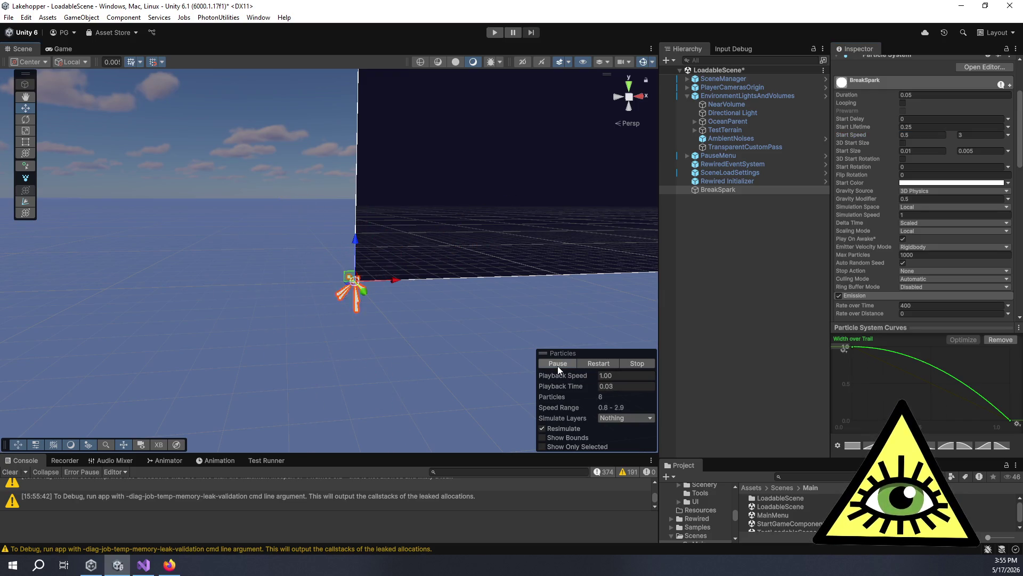
Set the Start Speed range to 0.3–2 and replay the spark burst several times.
left_click(972, 135)
type("2")
left_click(558, 362)
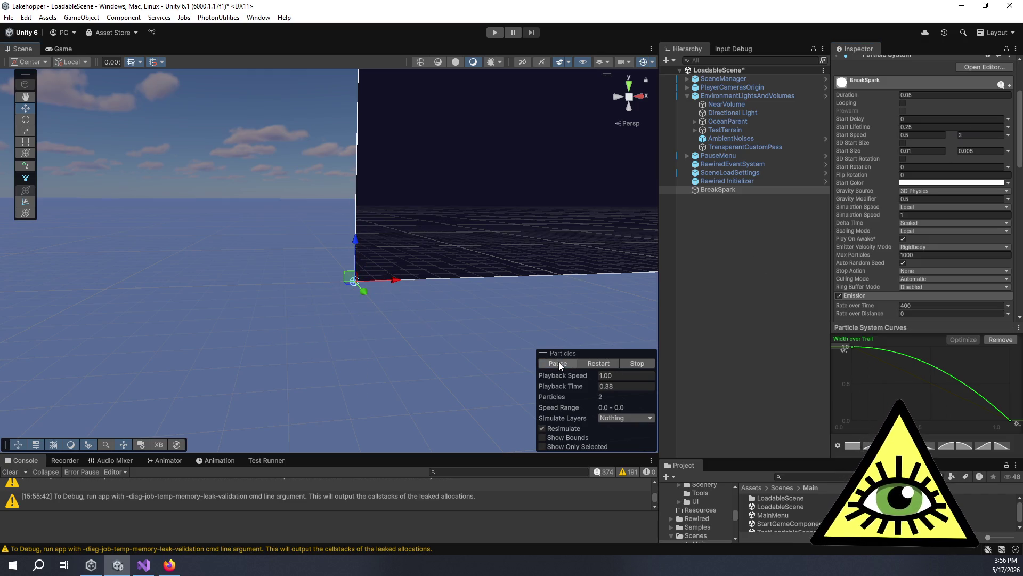
left_click(916, 134)
type("0.3")
left_click(554, 367)
left_click(554, 366)
left_click(555, 366)
left_click(555, 363)
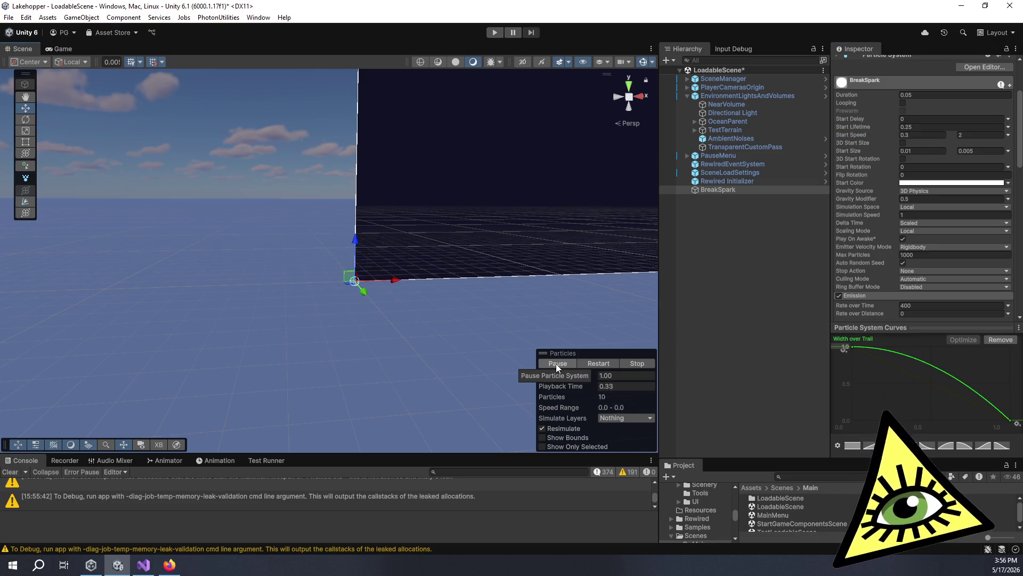
left_click(556, 363)
left_click(556, 363)
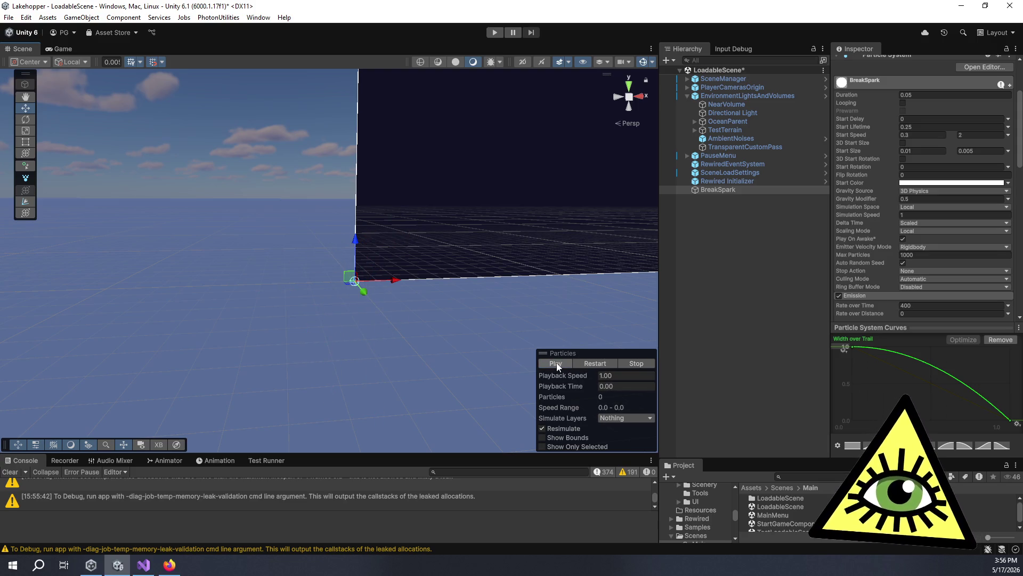
left_click(556, 362)
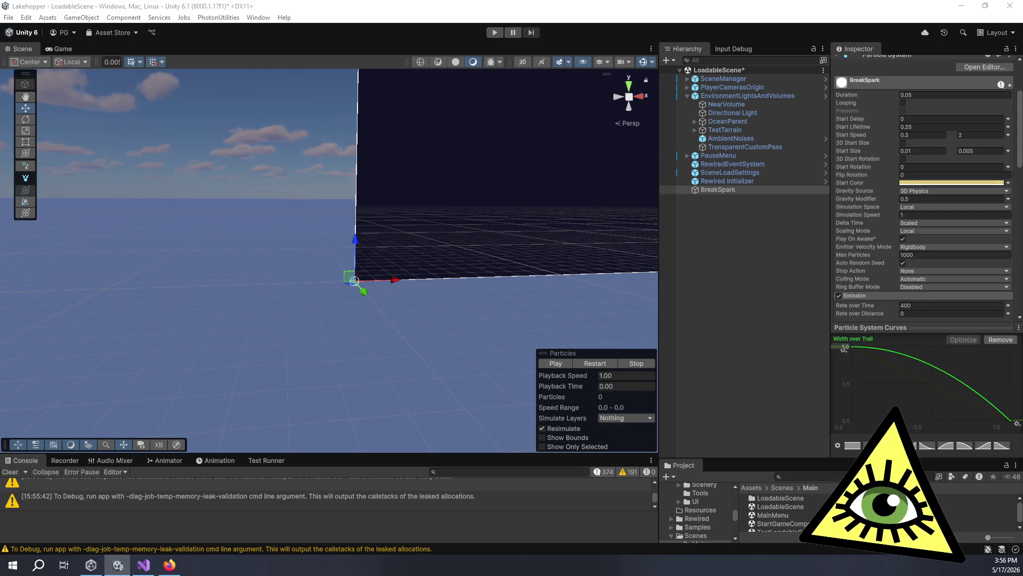
Preview the pale yellow spark burst, then deselect BreakSpark.
left_click(567, 360)
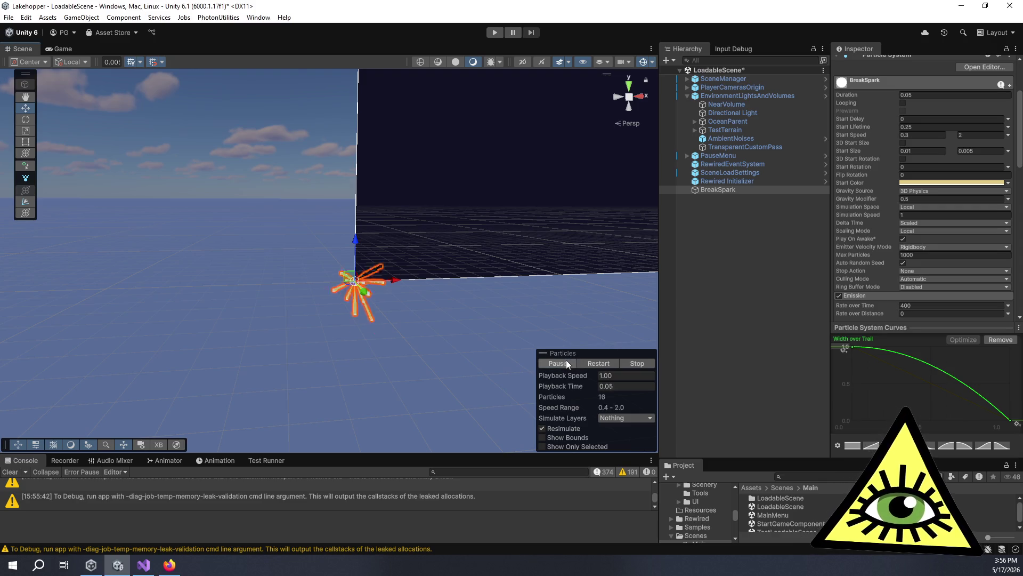
left_click(228, 171)
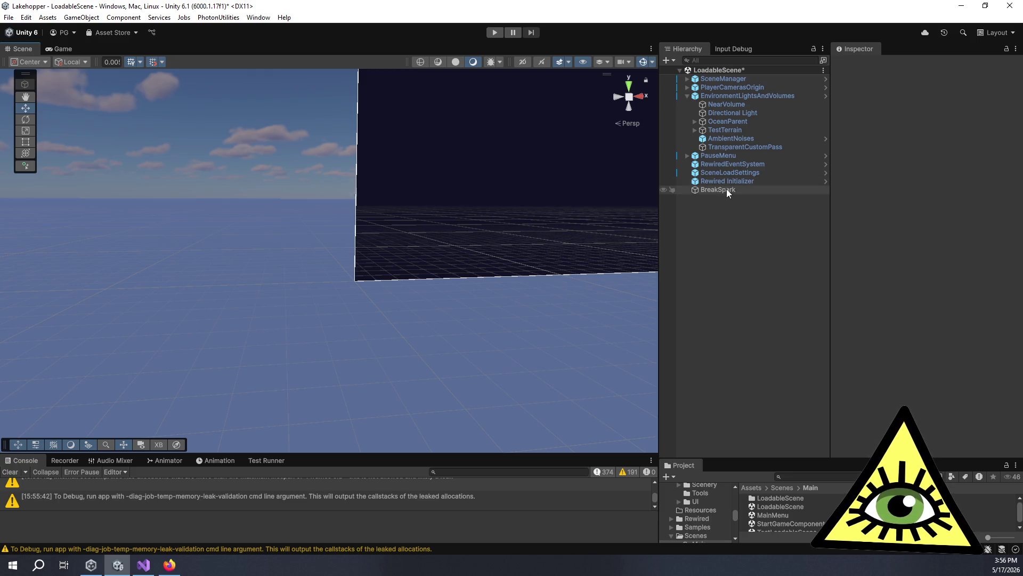
Reselect BreakSpark and hide the Scene view overlays while replaying the burst.
left_click(726, 189)
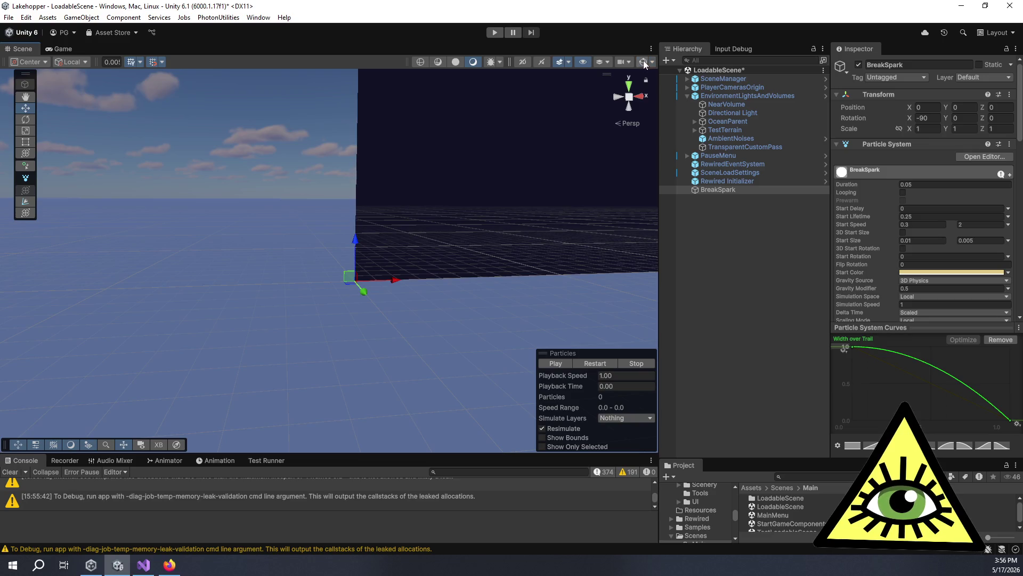
left_click(564, 360)
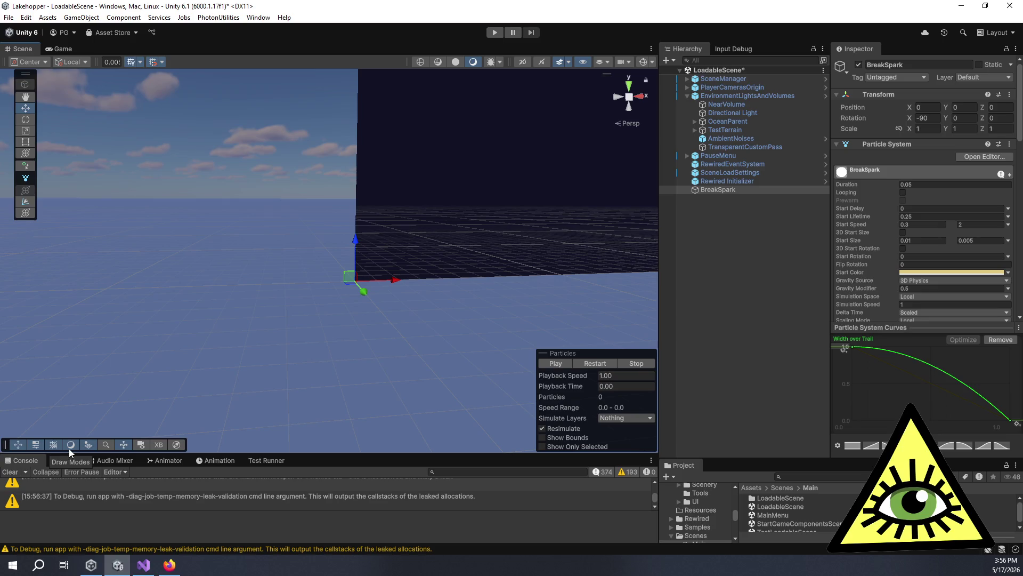
left_click(89, 446)
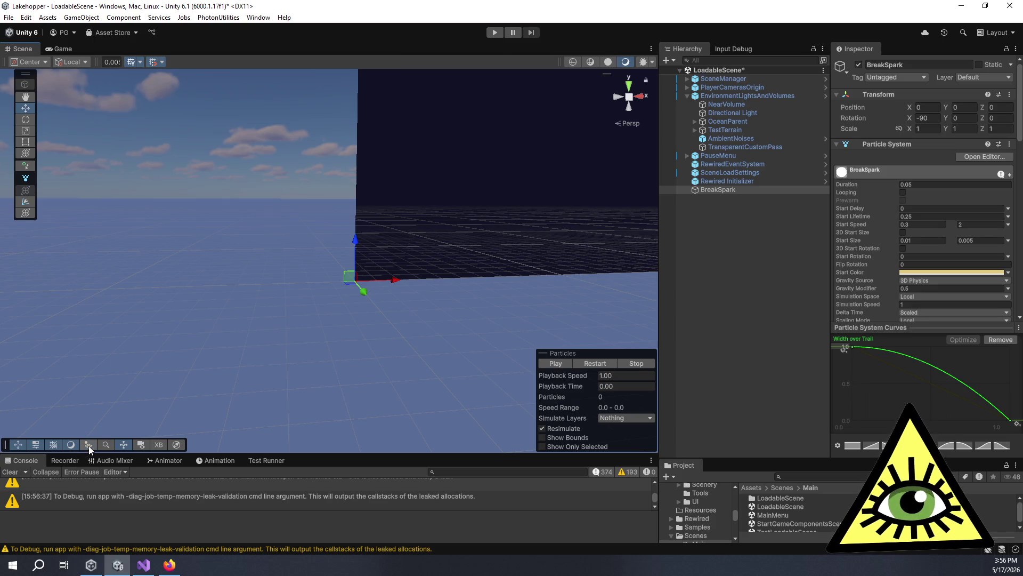
left_click(556, 364)
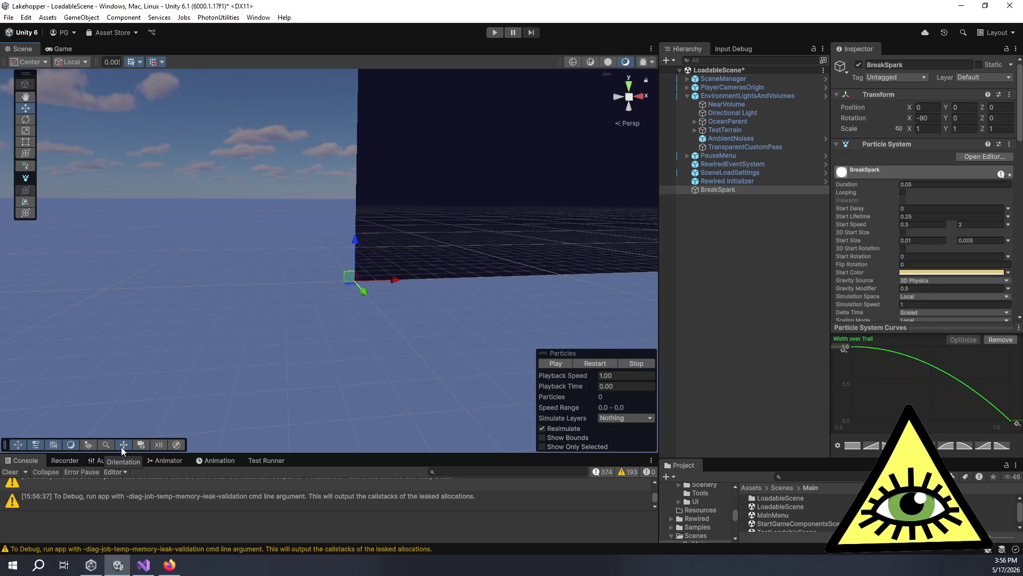
left_click(20, 444)
left_click(557, 363)
Restore the Scene view overlays, toggle the skybox effects off and on, then view the forum thread.
left_click(24, 444)
left_click(63, 445)
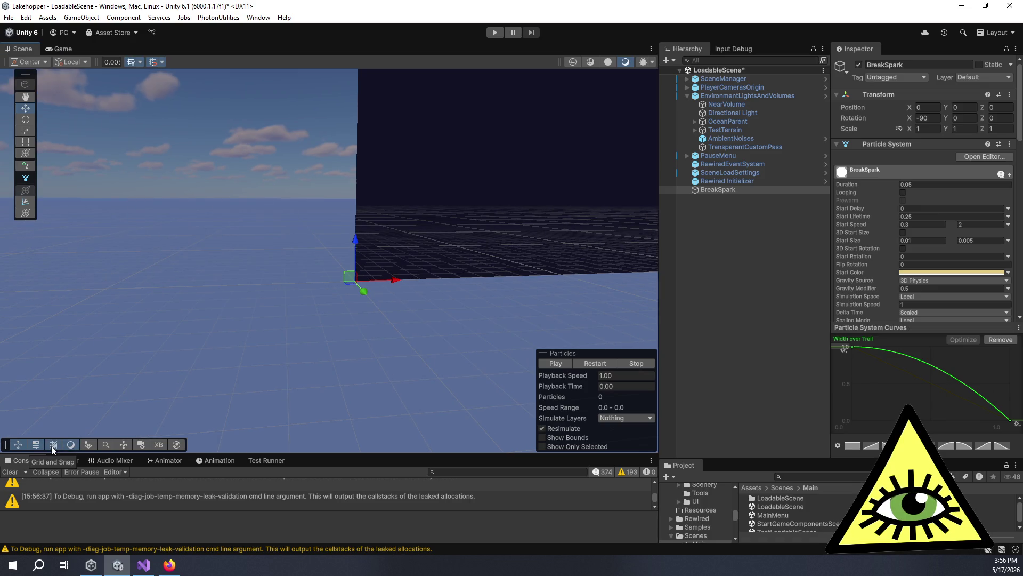
left_click(88, 443)
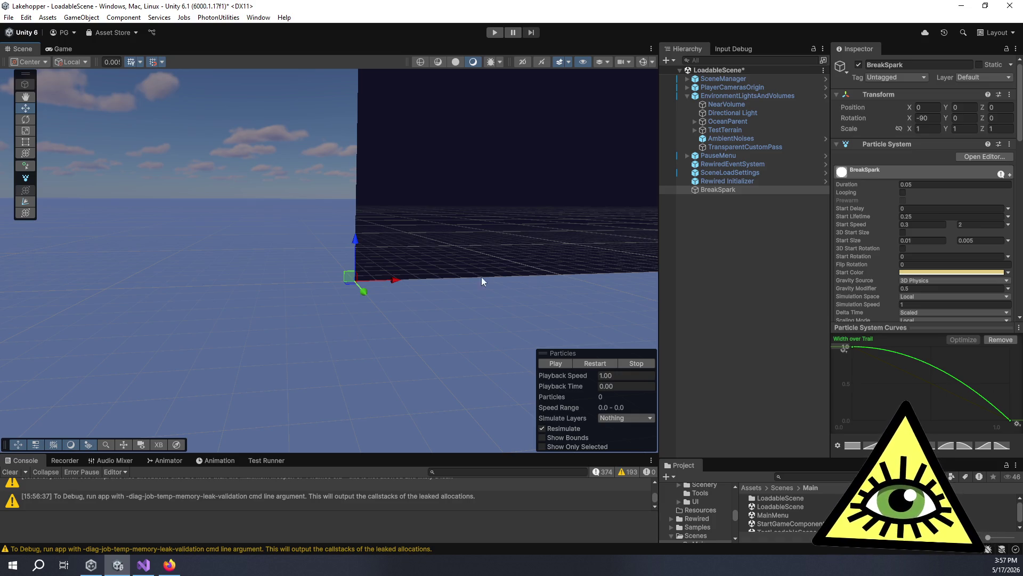
left_click(559, 62)
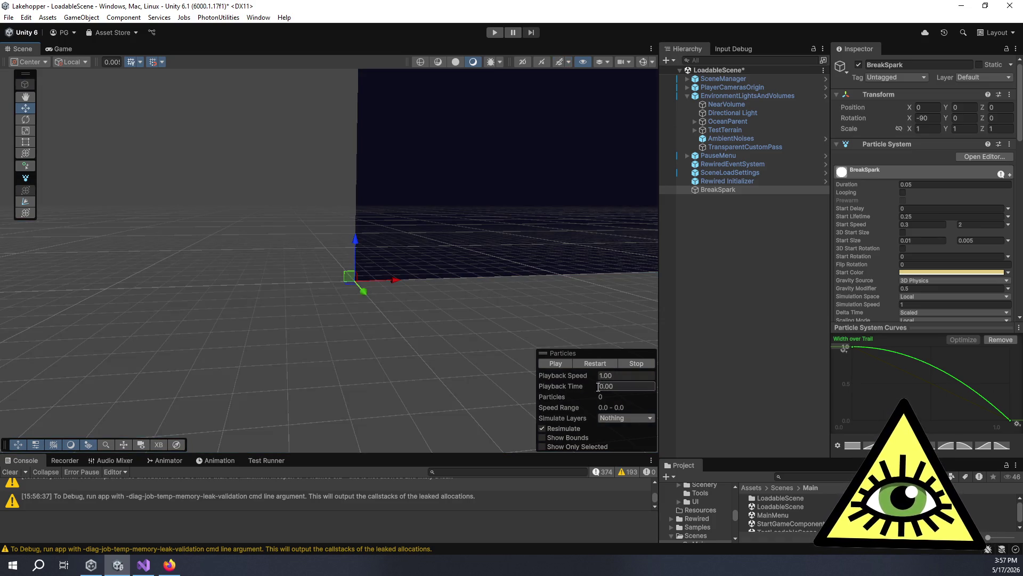
left_click(566, 62)
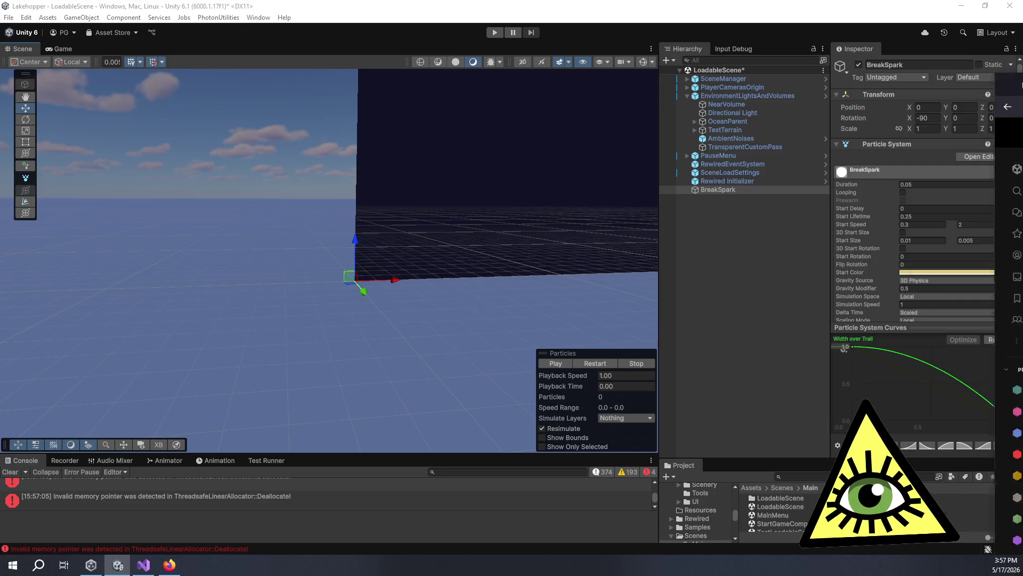
key("alt+Tab")
left_click_drag(535, 86, 605, 104)
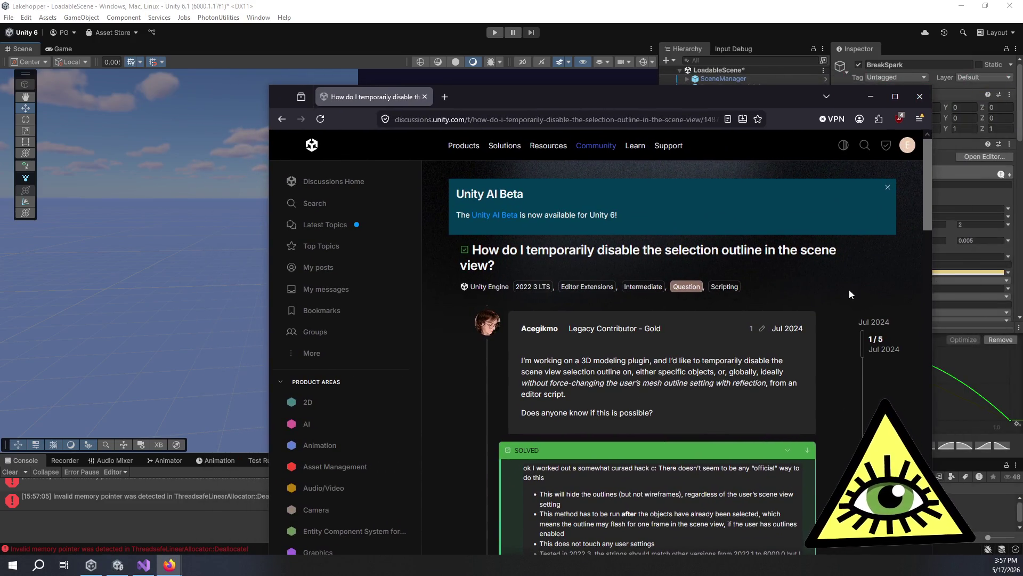
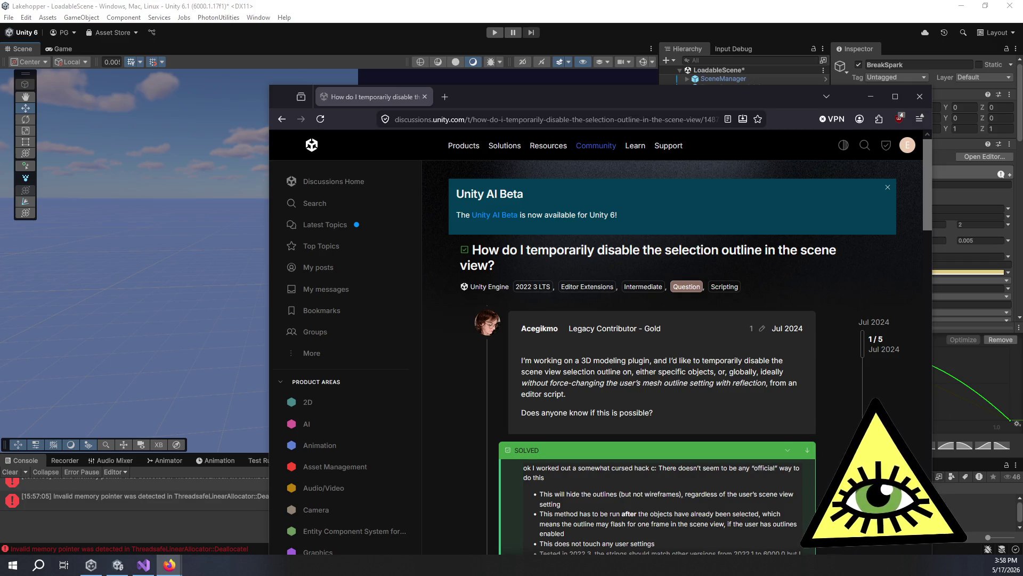
Read through the selection-outline forum thread, widening the window to see the code.
left_click_drag(572, 100, 533, 77)
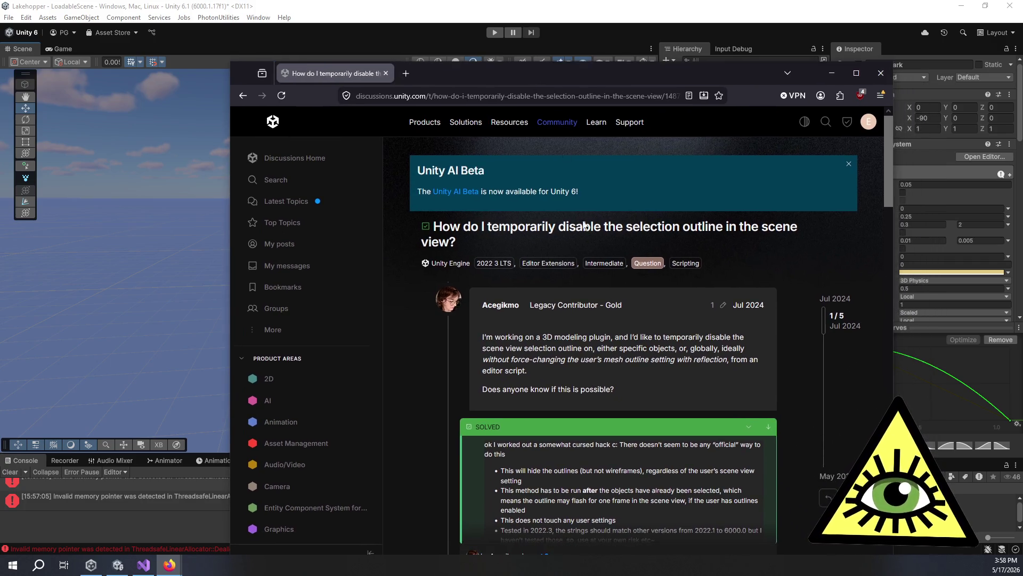
scroll(581, 209, "down", 4)
scroll(417, 265, "down", 2)
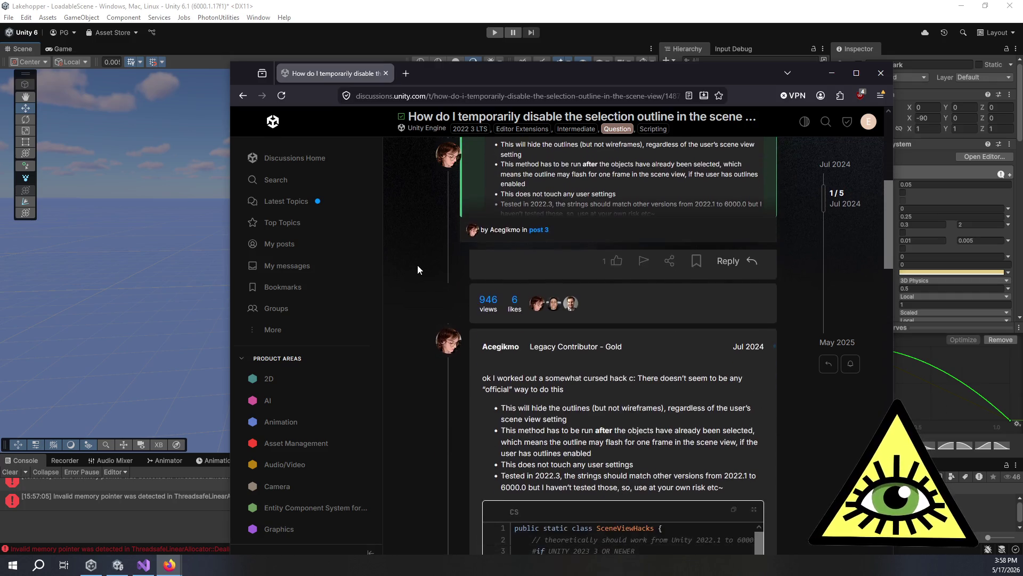
scroll(418, 266, "down", 3)
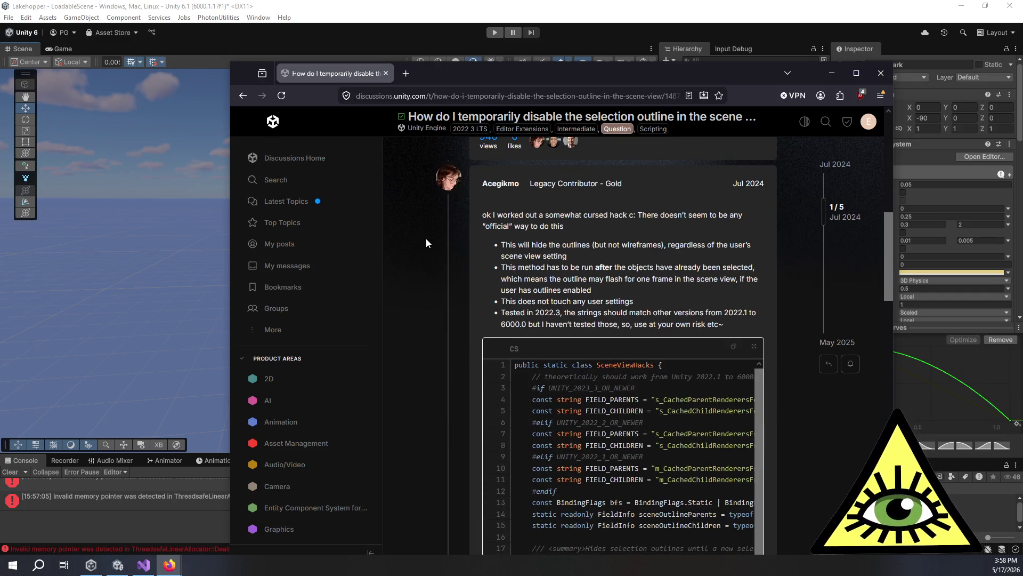
scroll(418, 255, "down", 5)
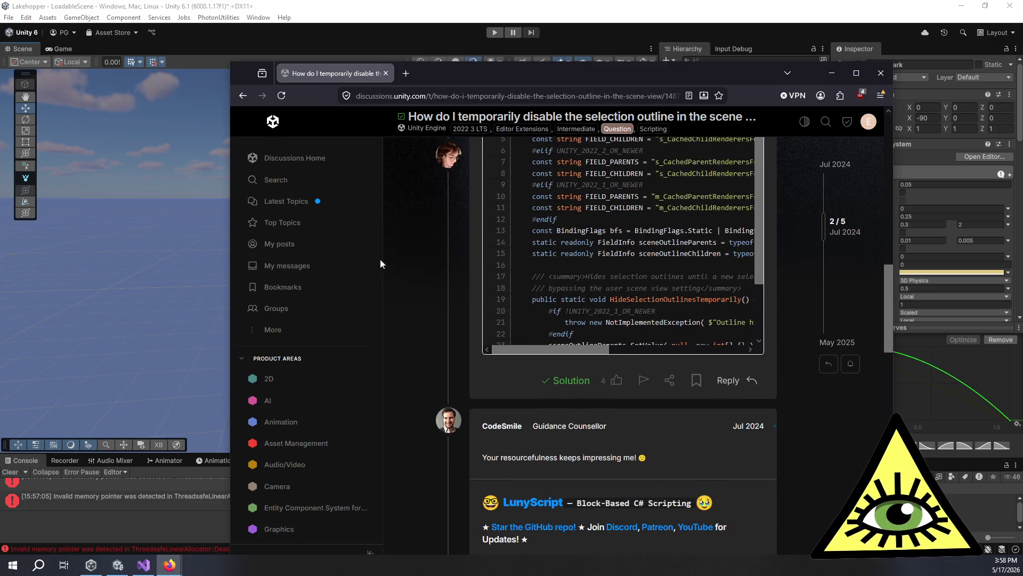
left_click_drag(222, 250, 105, 261)
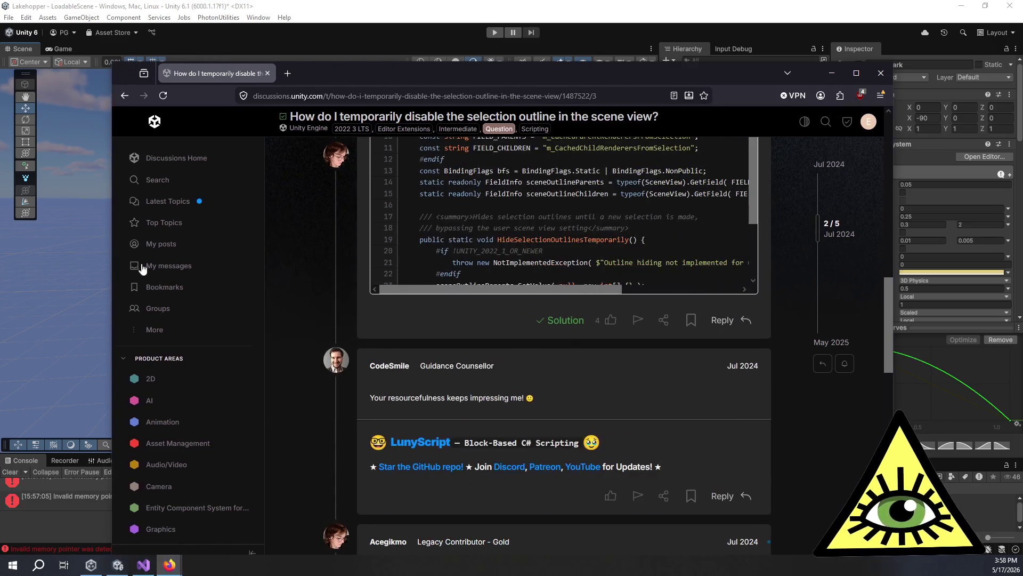
scroll(330, 289, "up", 5)
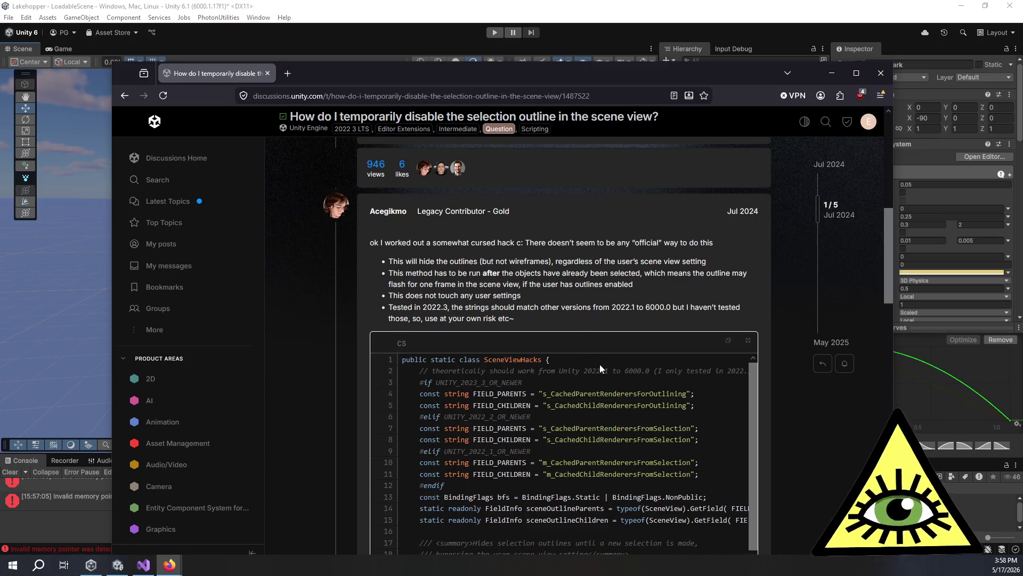
scroll(598, 365, "down", 2)
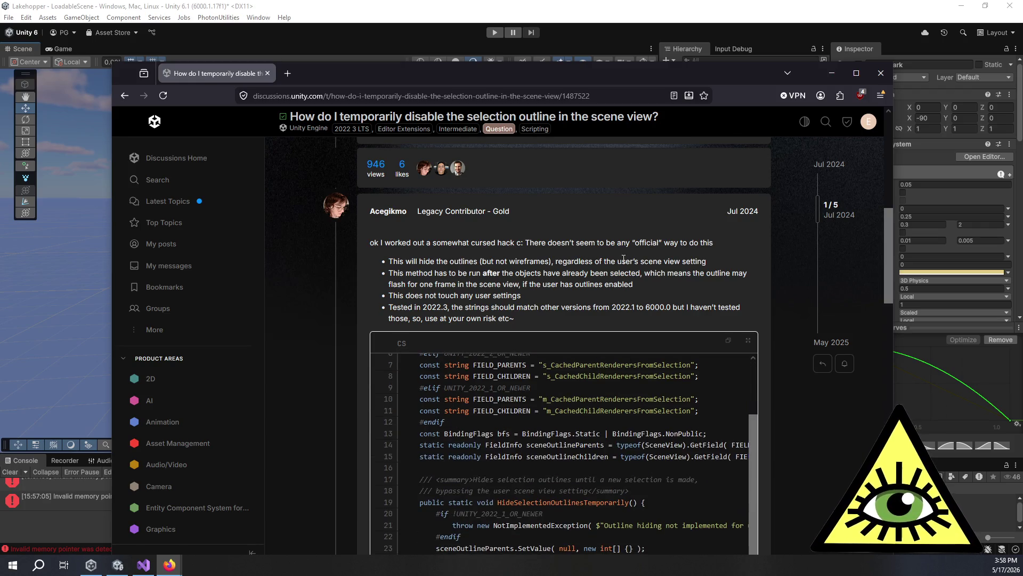
scroll(624, 259, "down", 4)
scroll(459, 290, "up", 1)
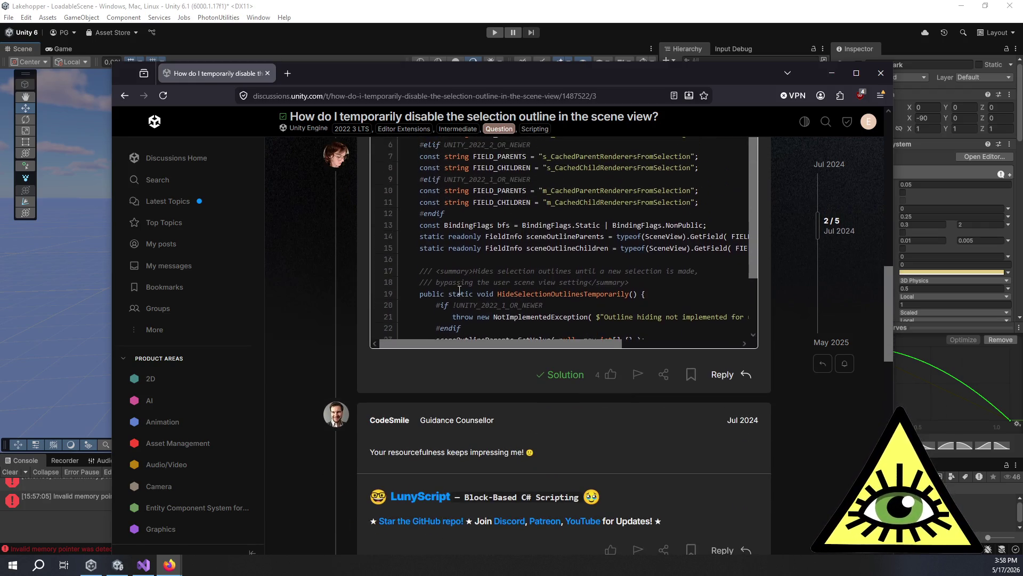
scroll(464, 288, "down", 3)
scroll(353, 339, "down", 5)
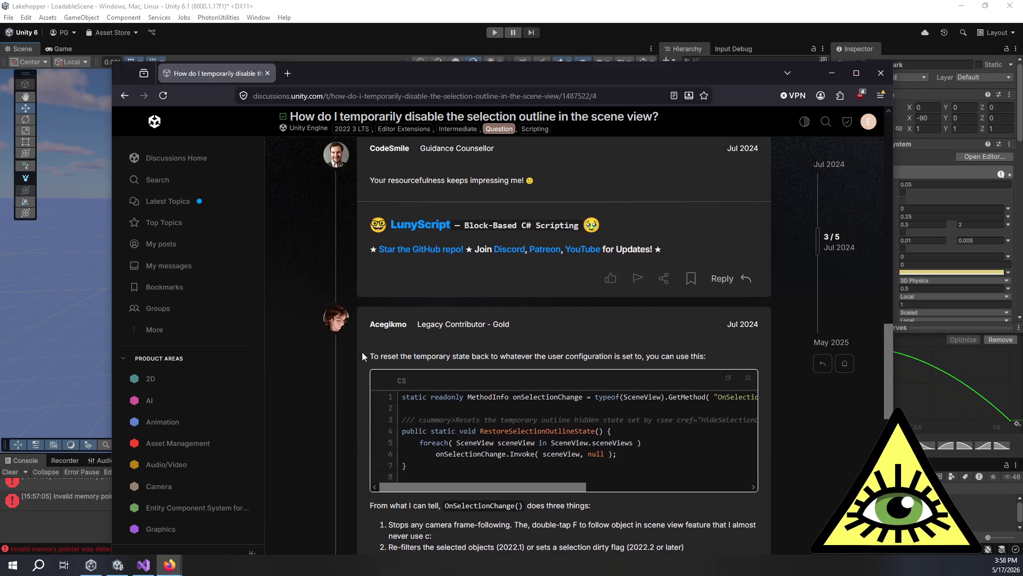
scroll(362, 355, "down", 3)
scroll(363, 350, "down", 4)
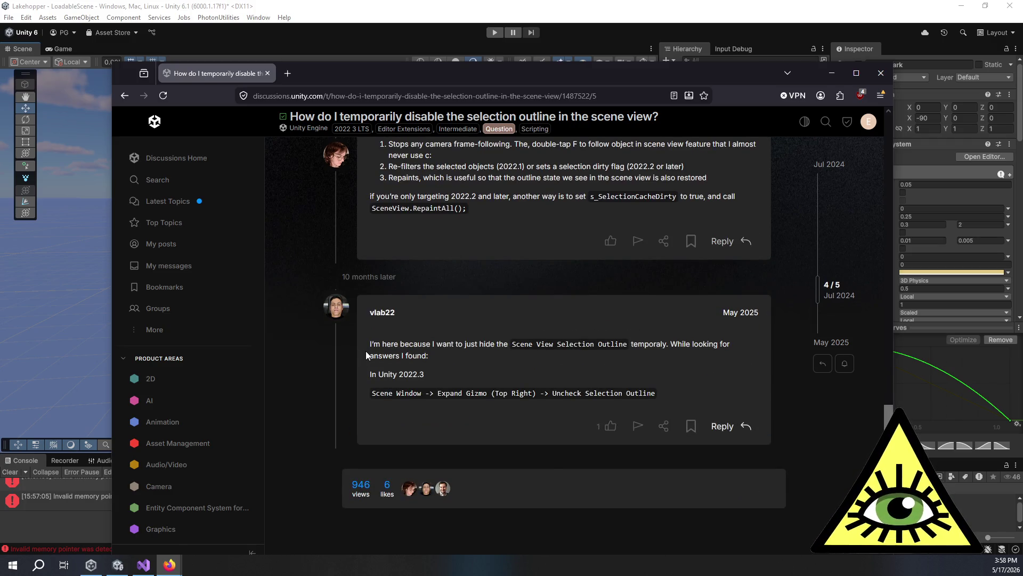
Highlight the answer's Gizmos > Selection Outline menu path, then return to the Unity Editor.
left_click_drag(381, 393, 667, 392)
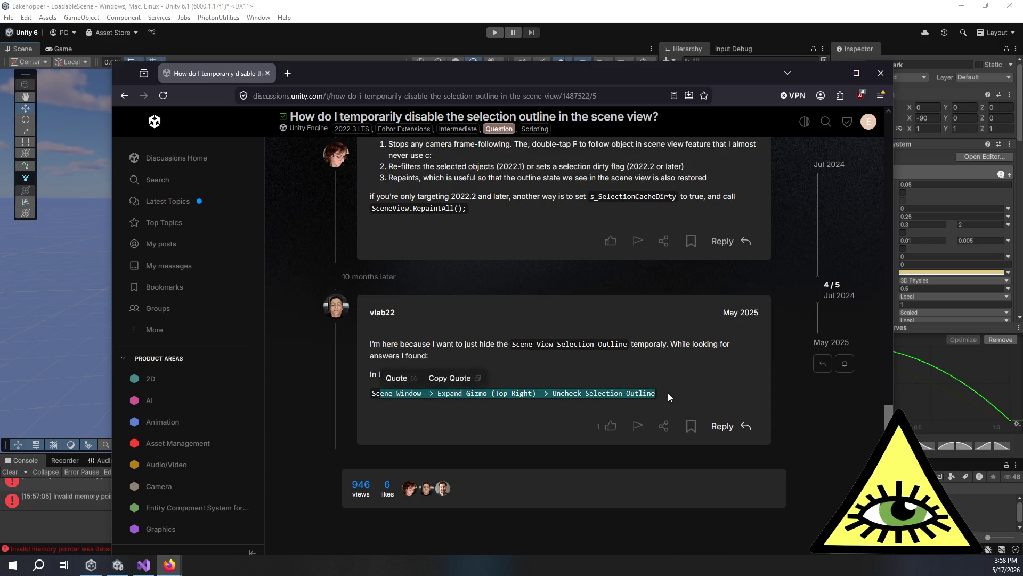
left_click(667, 393)
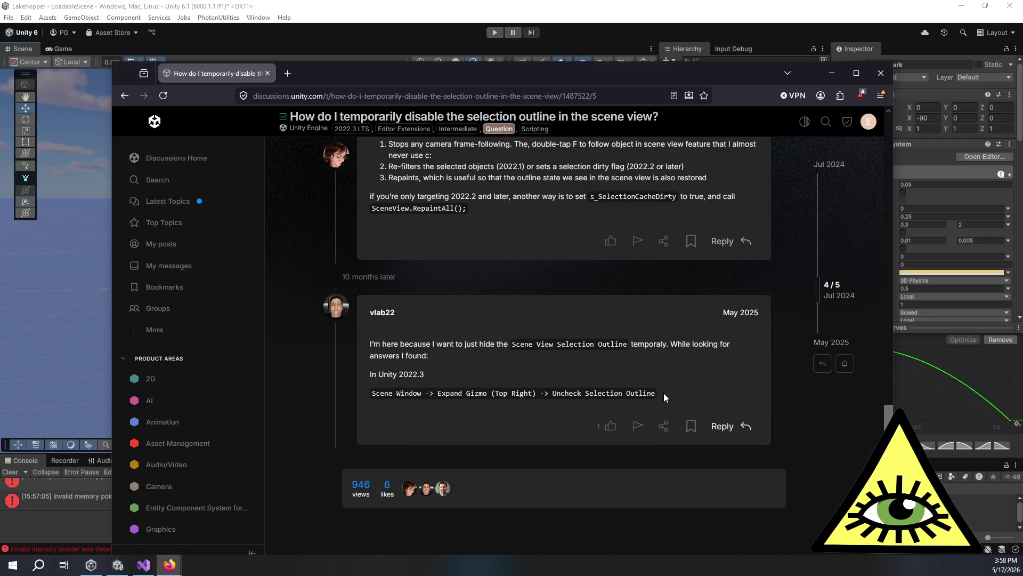
left_click_drag(659, 393, 643, 393)
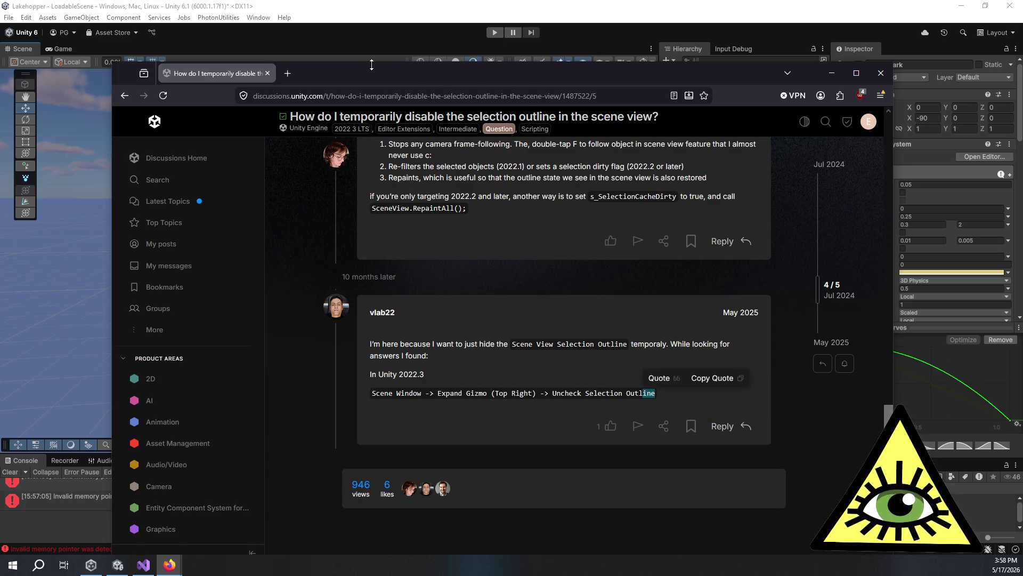
key("alt+Tab")
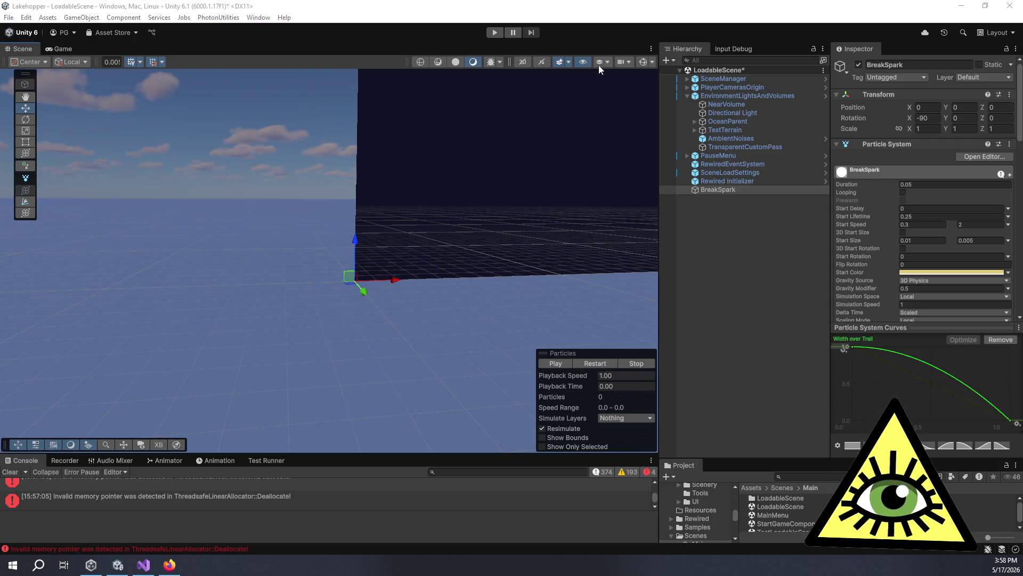
Check the Scene view Gizmos options, orbit around the emitter, and reselect BreakSpark.
left_click(654, 61)
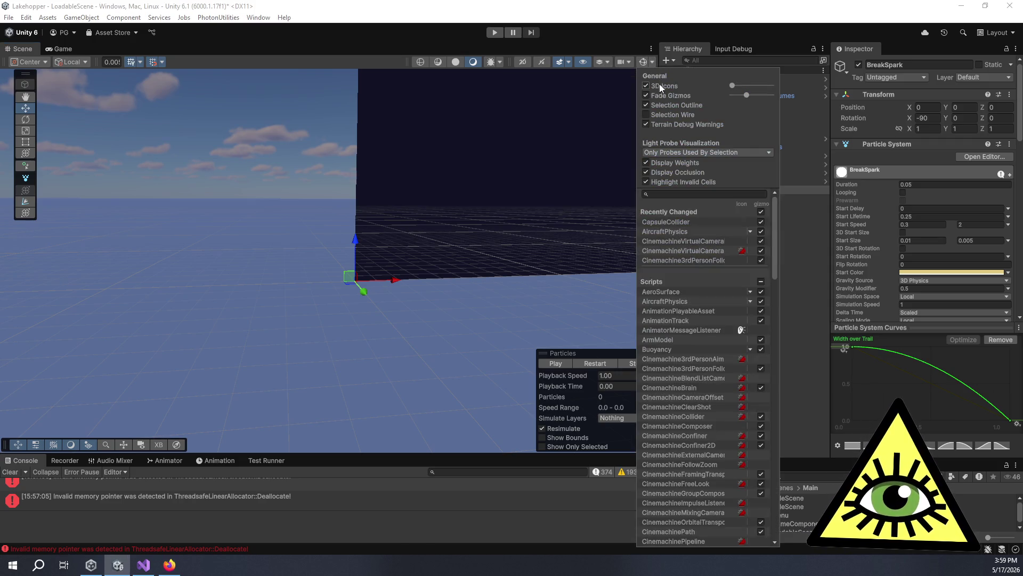
left_click(570, 180)
mouse_move(570, 180)
left_mouse_down()
mouse_move(357, 50)
mouse_move(396, 167)
mouse_move(406, 247)
left_mouse_up()
left_click(724, 183)
left_click(724, 189)
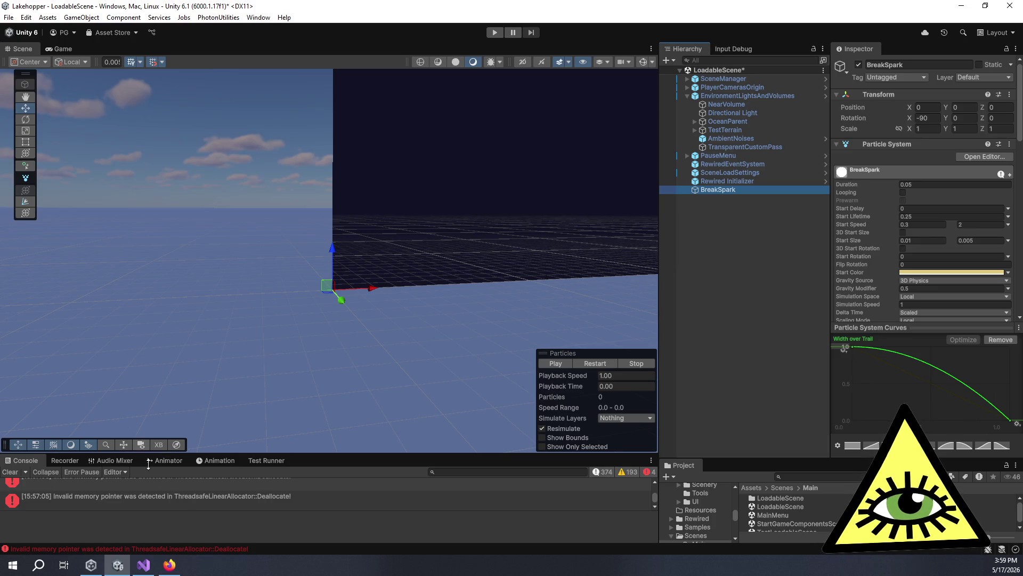
scroll(284, 500, "up", 5)
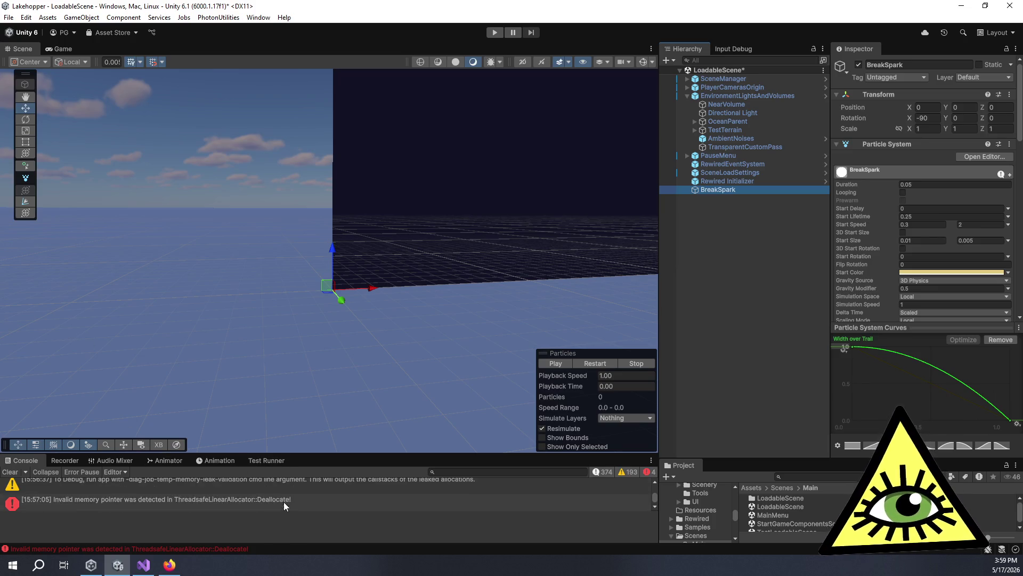
scroll(277, 500, "down", 1)
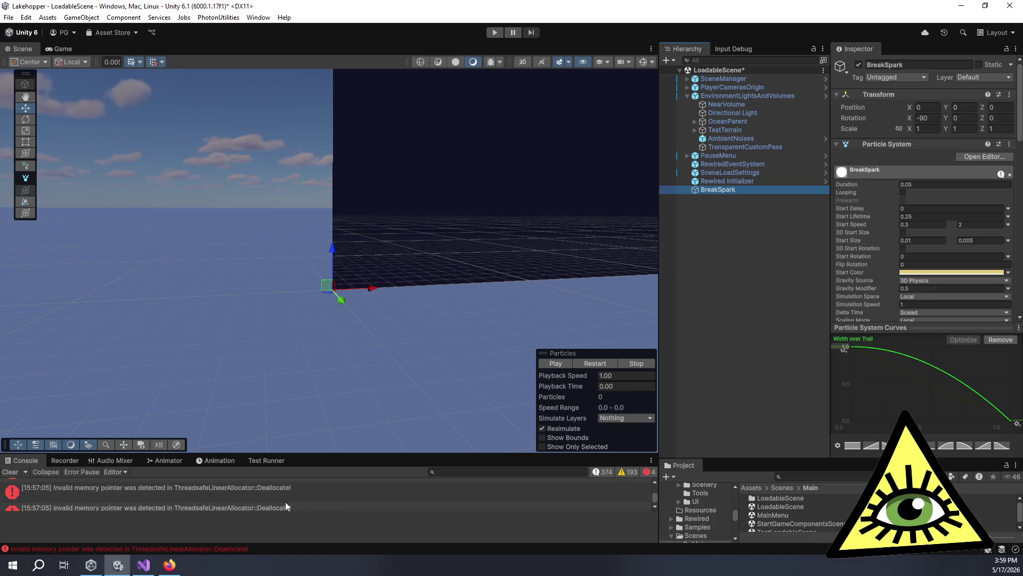
Play and replay the BreakSpark burst, orbiting to view the 16 spark trails.
left_click(546, 361)
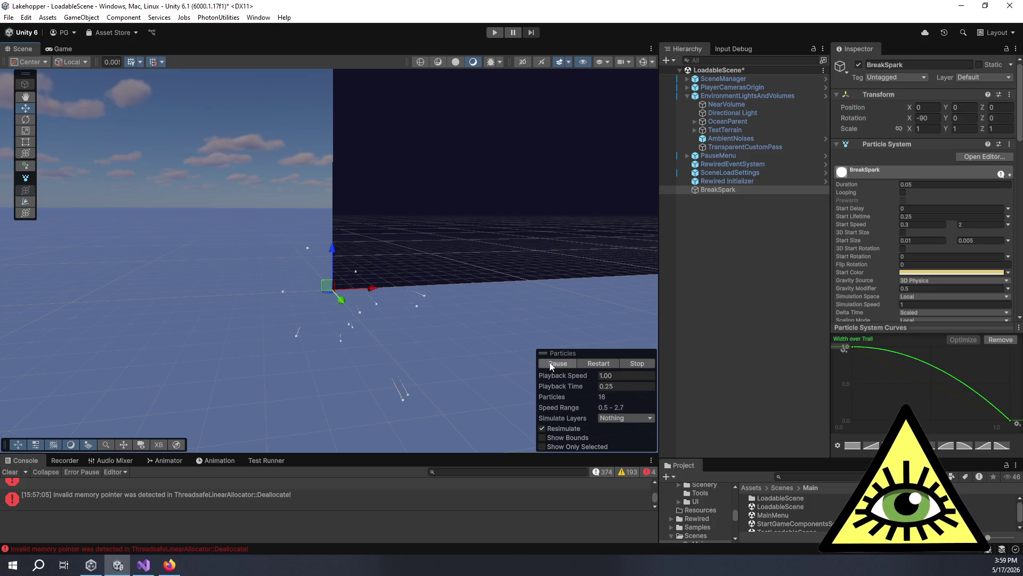
left_click(549, 362)
left_click(549, 362)
left_click(549, 362)
left_click(566, 365)
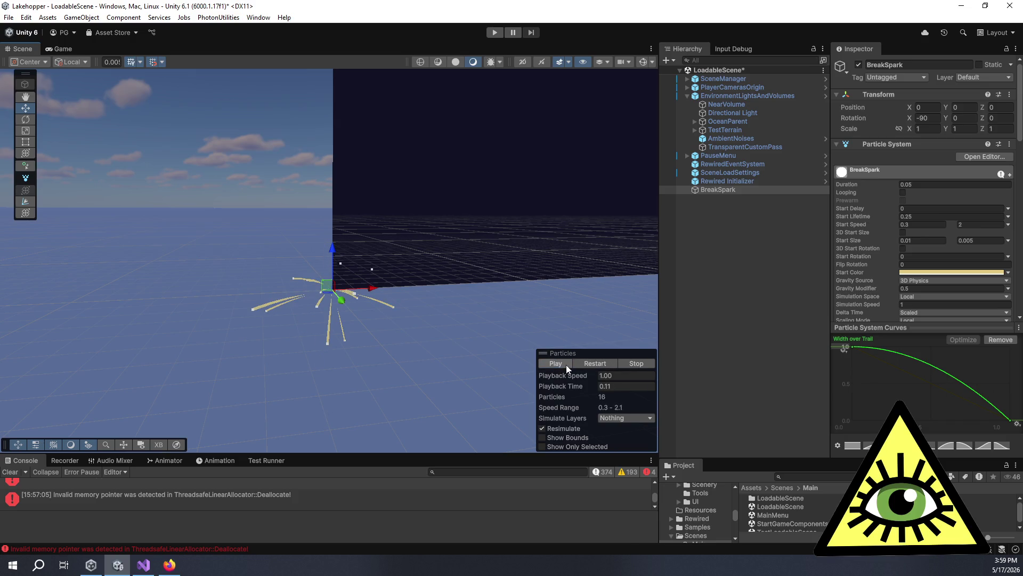
scroll(377, 353, "up", 3)
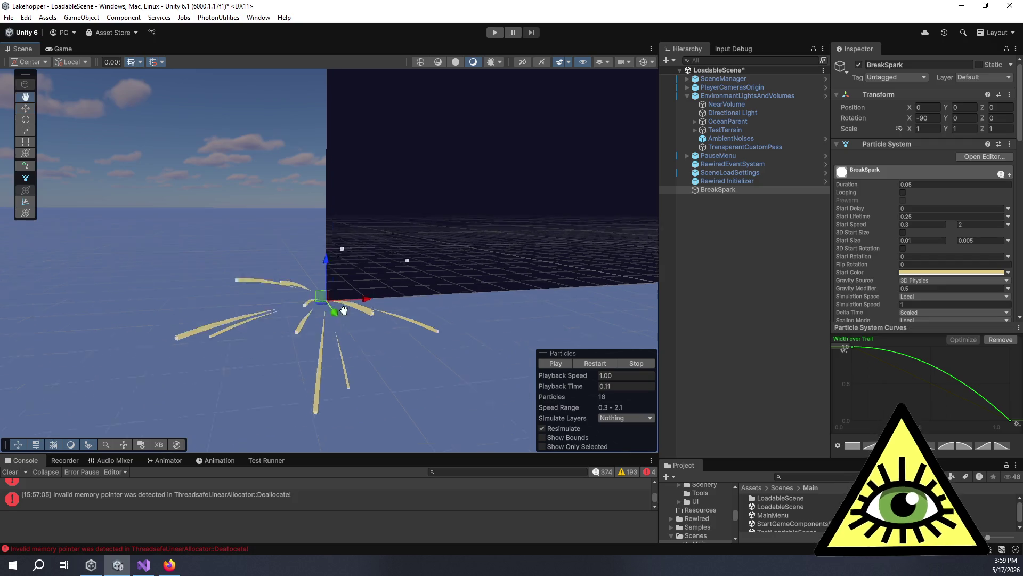
mouse_move(344, 310)
left_mouse_down()
mouse_move(357, 302)
mouse_move(661, 326)
mouse_move(500, 222)
mouse_move(353, 250)
mouse_move(391, 262)
mouse_move(347, 254)
mouse_move(427, 226)
mouse_move(398, 199)
left_mouse_up()
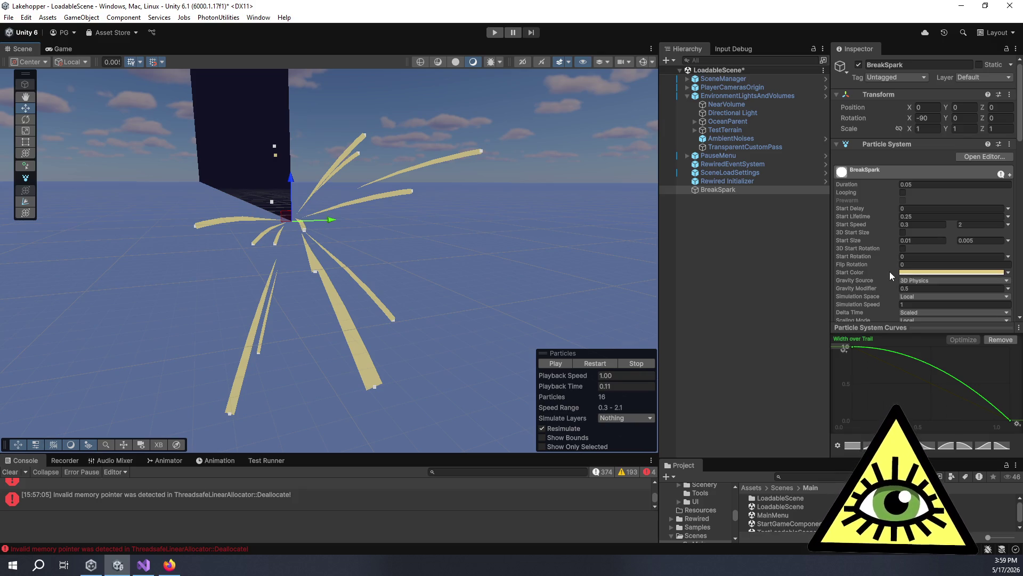
Scroll the Inspector down to the Trails and Renderer modules and expand Renderer's settings.
scroll(890, 272, "down", 10)
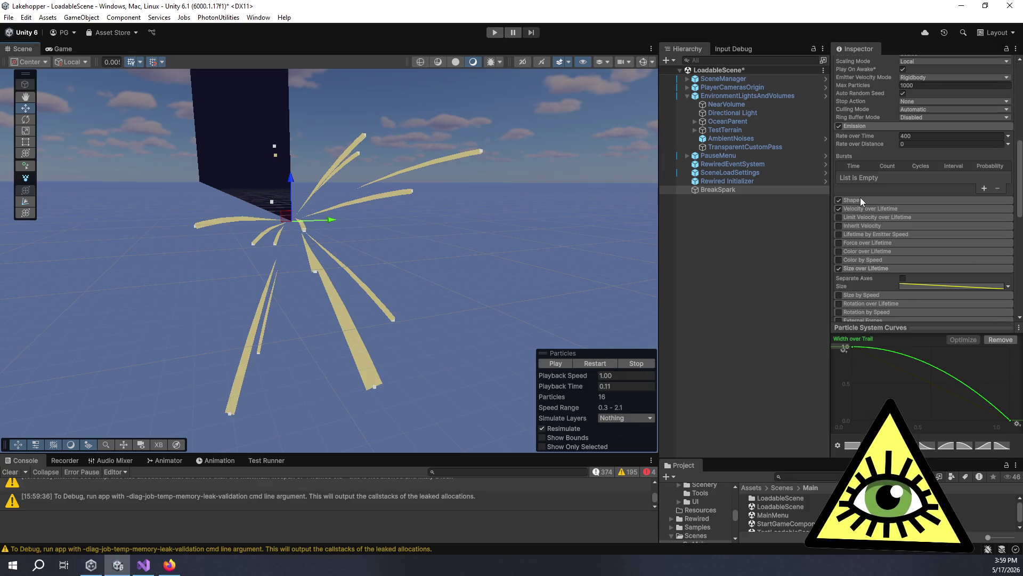
scroll(860, 197, "down", 5)
scroll(867, 200, "down", 4)
scroll(871, 205, "up", 3)
scroll(872, 208, "down", 3)
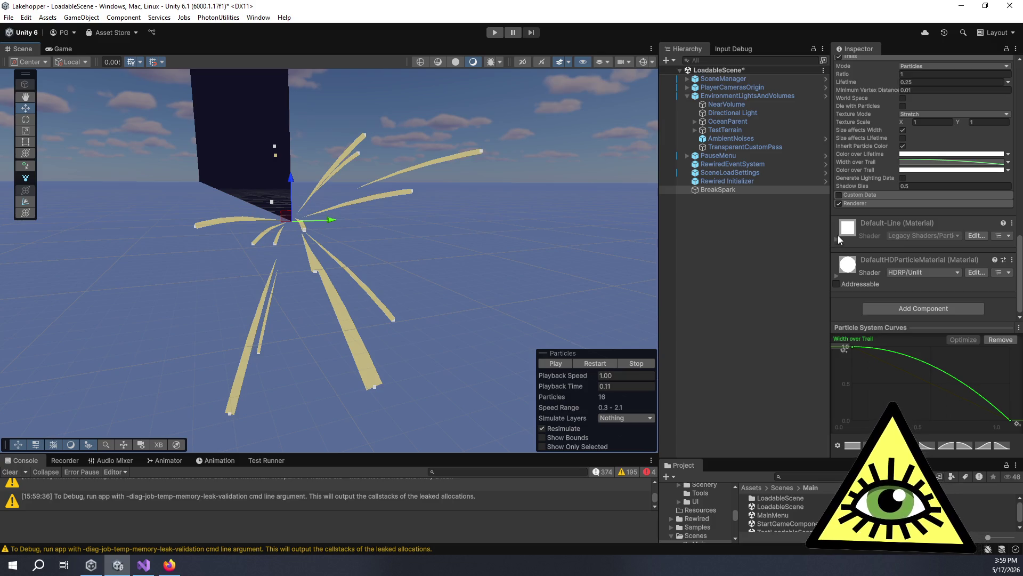
left_click(861, 204)
scroll(881, 249, "down", 3)
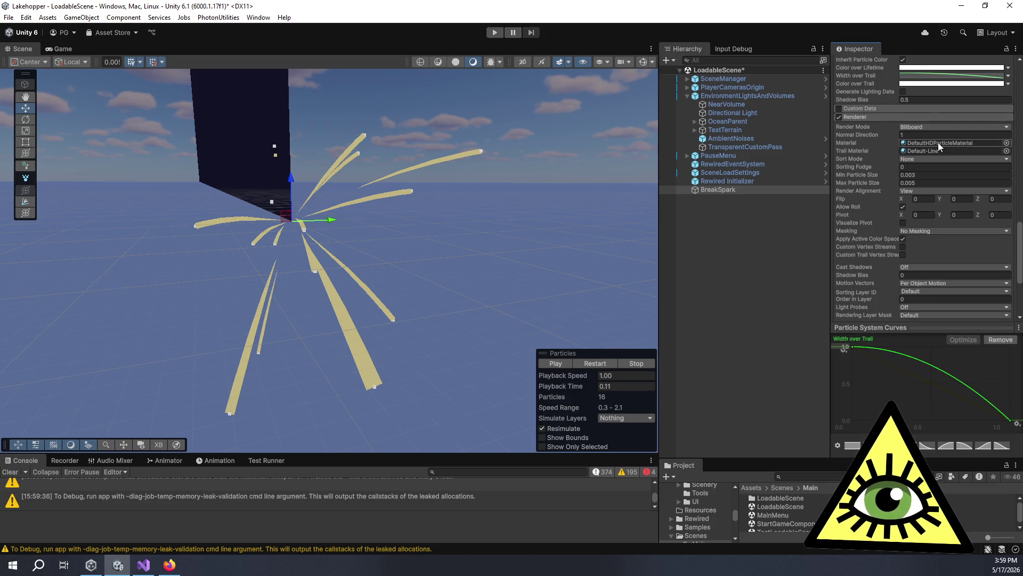
scroll(877, 170, "down", 1)
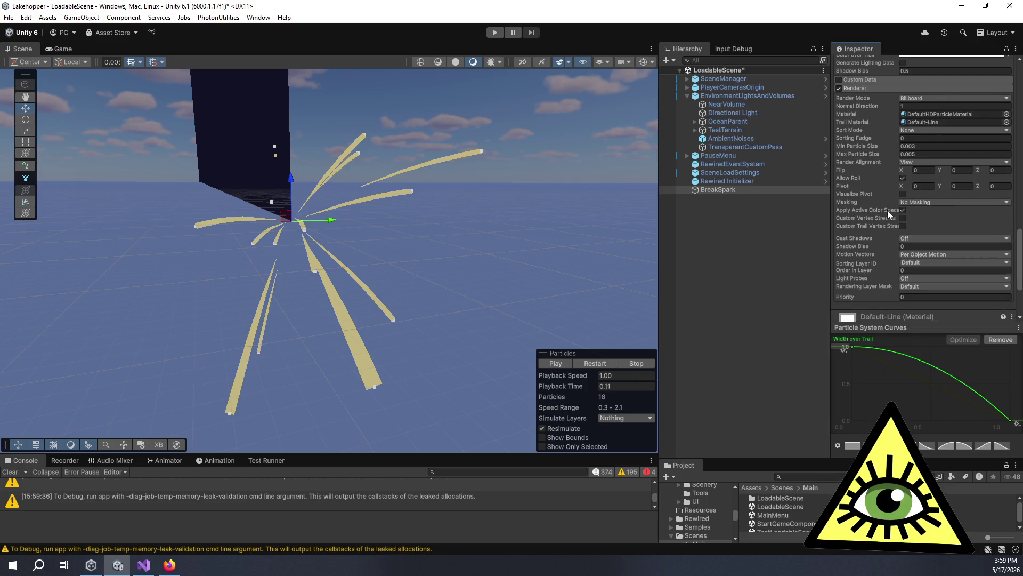
Load the Width over Trail curve, a straight 1-to-0 falloff, into the curve editor.
mouse_move(424, 201)
left_mouse_down()
mouse_move(482, 212)
mouse_move(468, 196)
mouse_move(455, 194)
mouse_move(456, 223)
mouse_move(469, 218)
left_mouse_up()
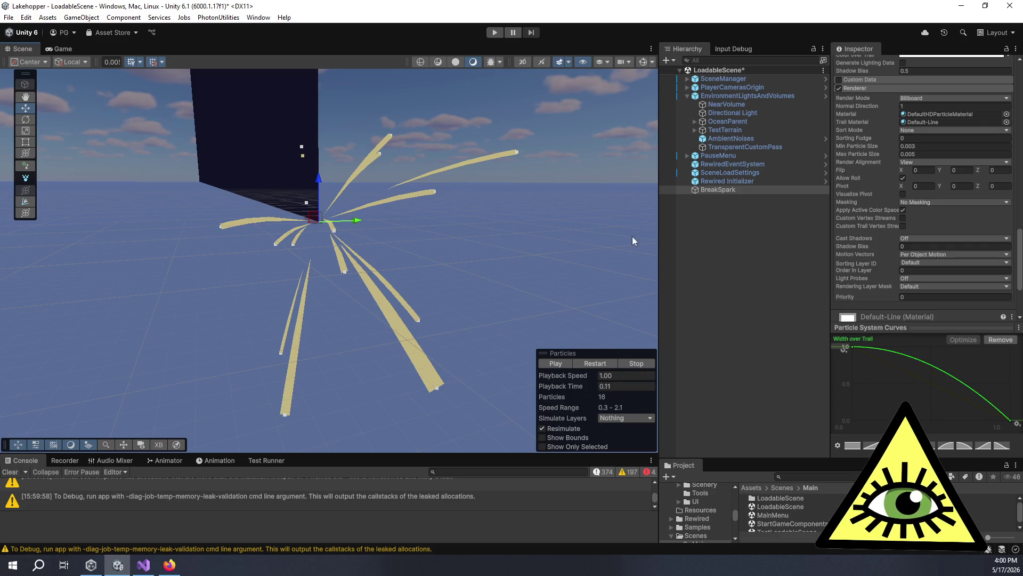
scroll(842, 216, "up", 5)
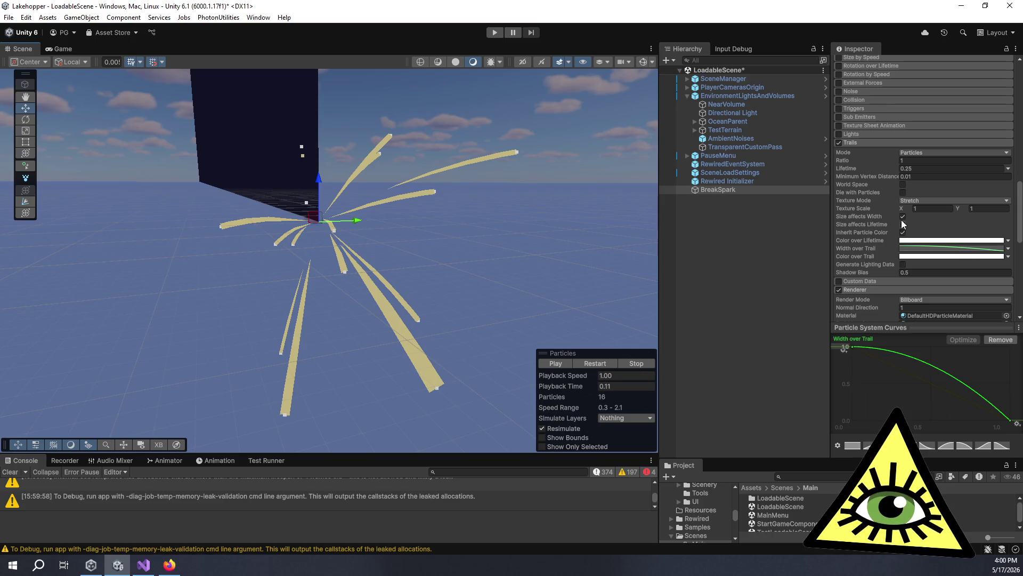
double_click(902, 217)
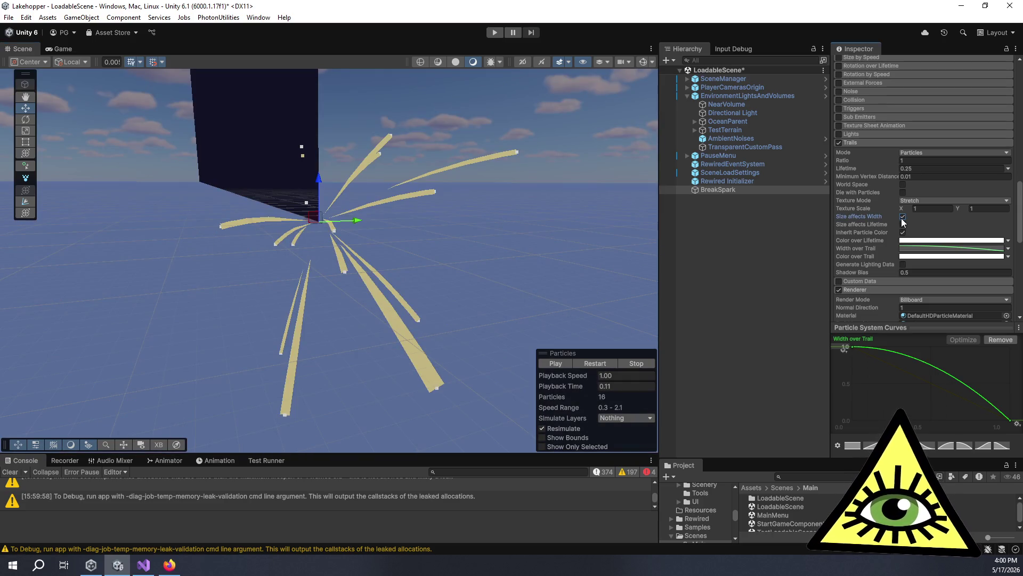
left_click(921, 249)
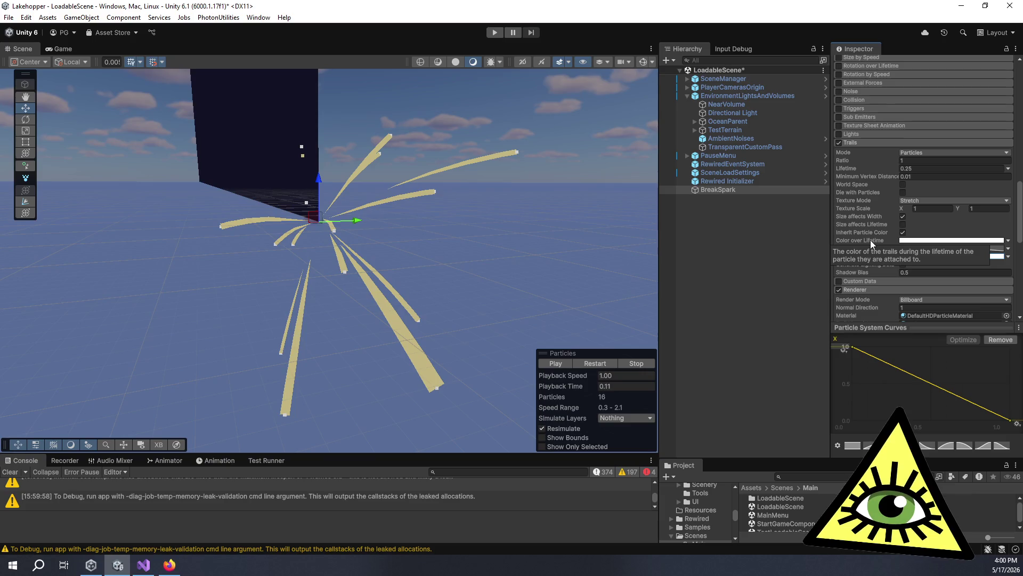
Make Color over Trail a Gradient running from bright yellow to a dark olive-gold end.
left_click(1008, 257)
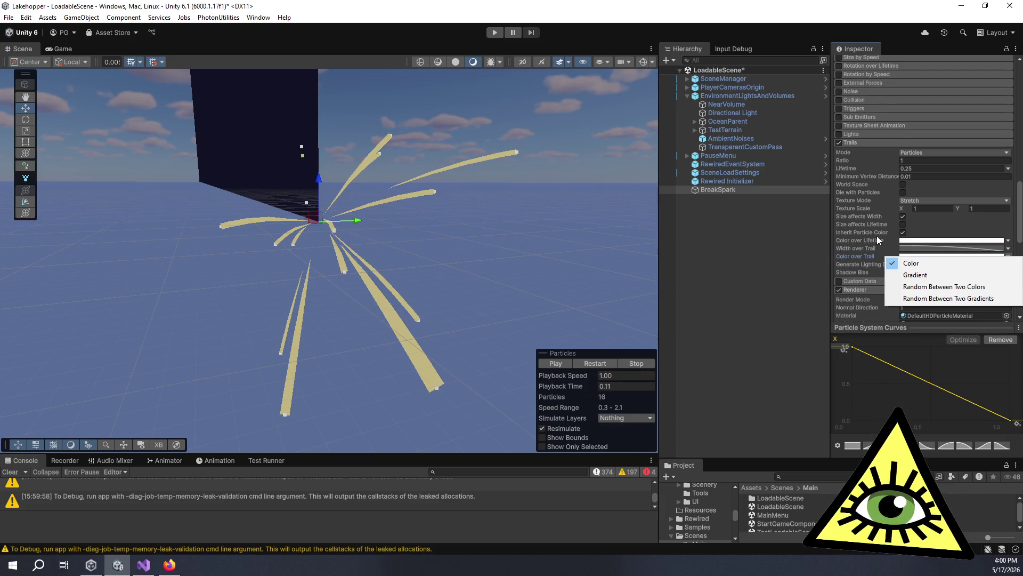
left_click(914, 275)
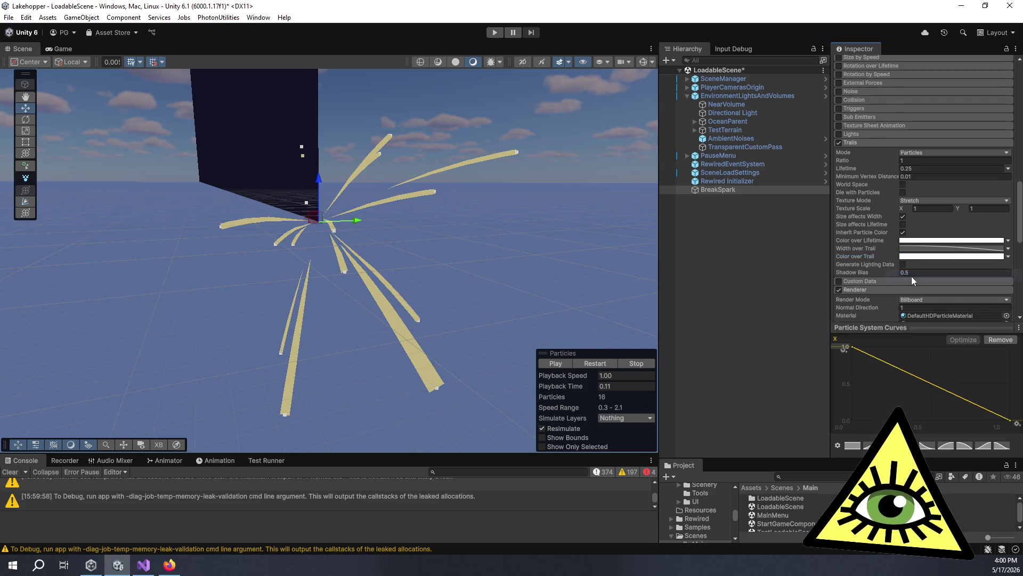
left_click(916, 257)
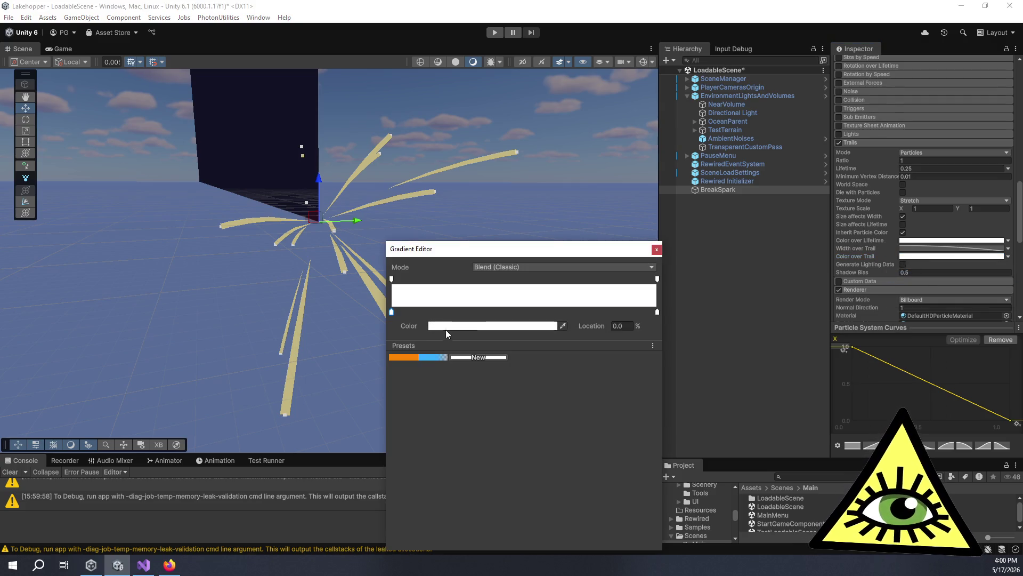
left_click(473, 327)
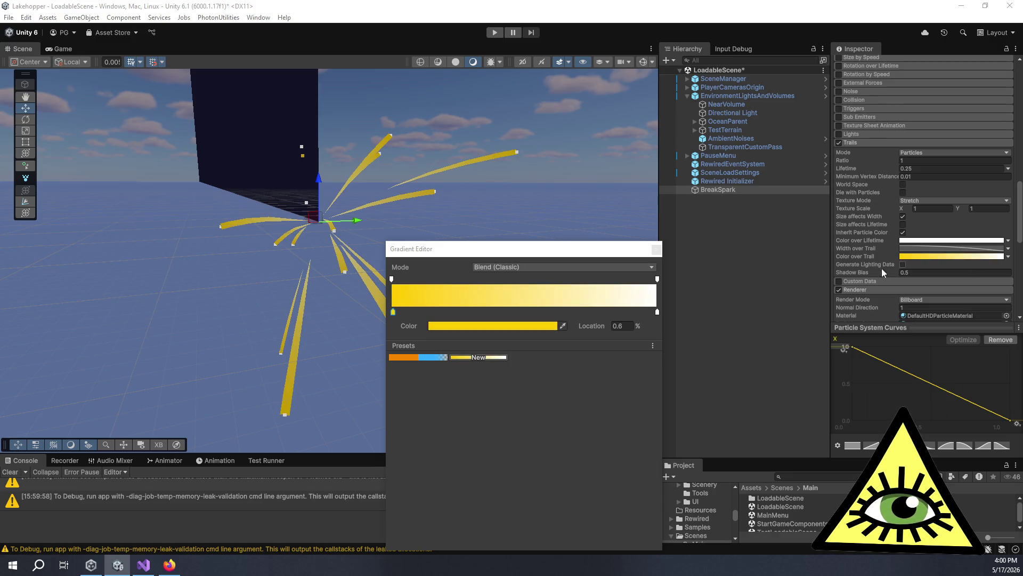
left_click(657, 313)
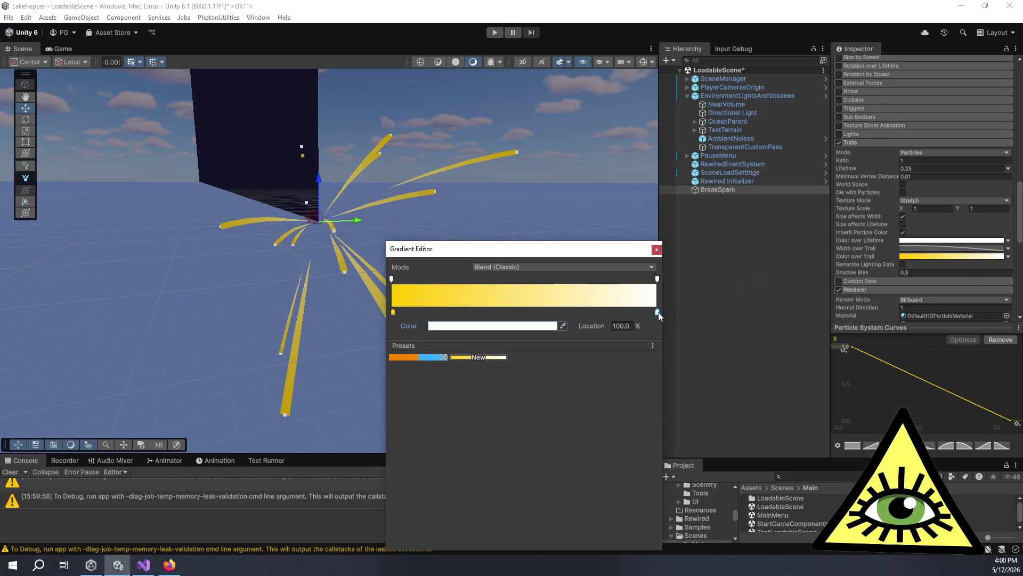
left_click(530, 329)
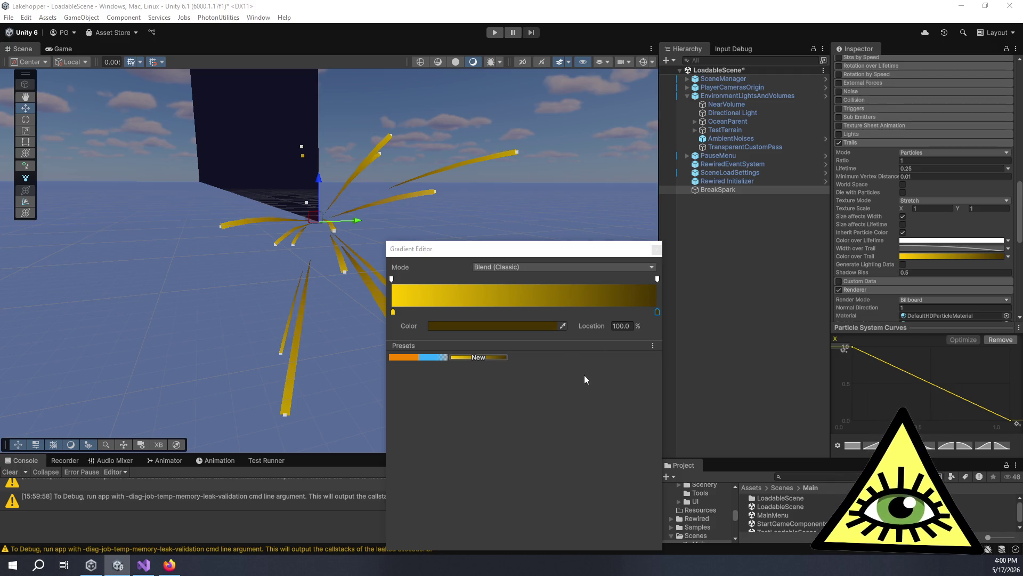
left_click(611, 426)
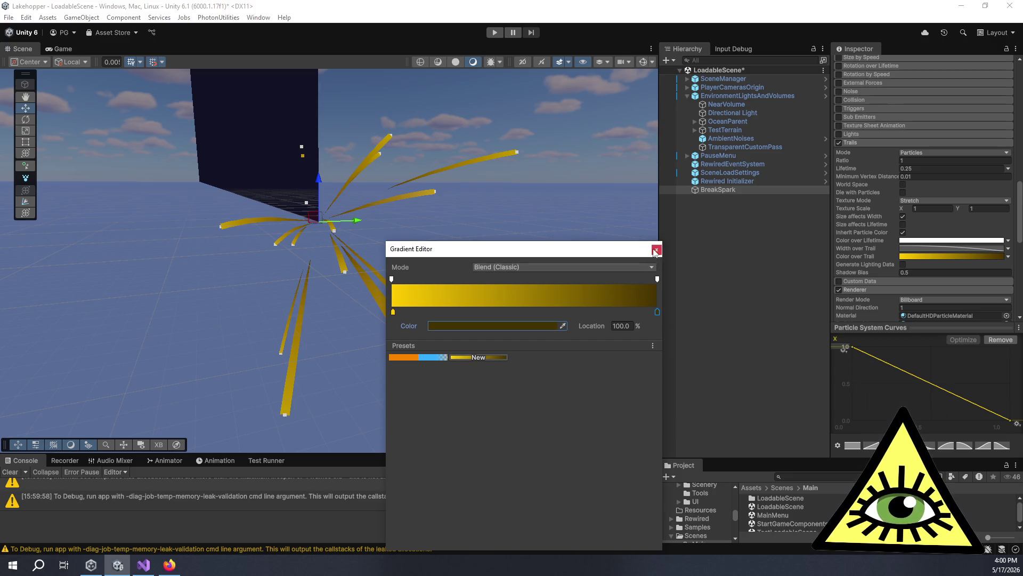
left_click(655, 250)
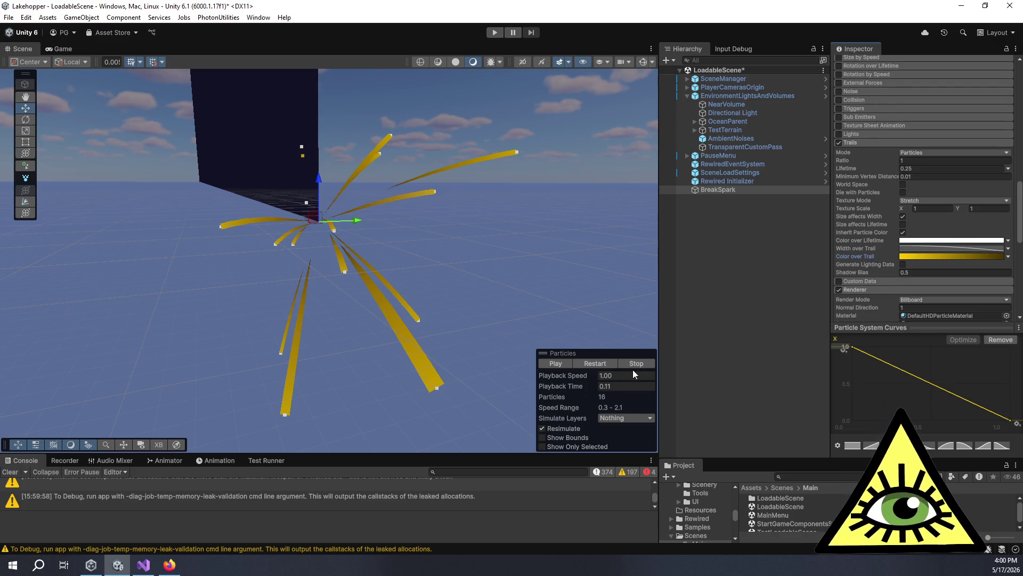
Replay the burst twice to check the golden trails, then reopen the yellow-to-dark-gold gradient.
left_click(559, 364)
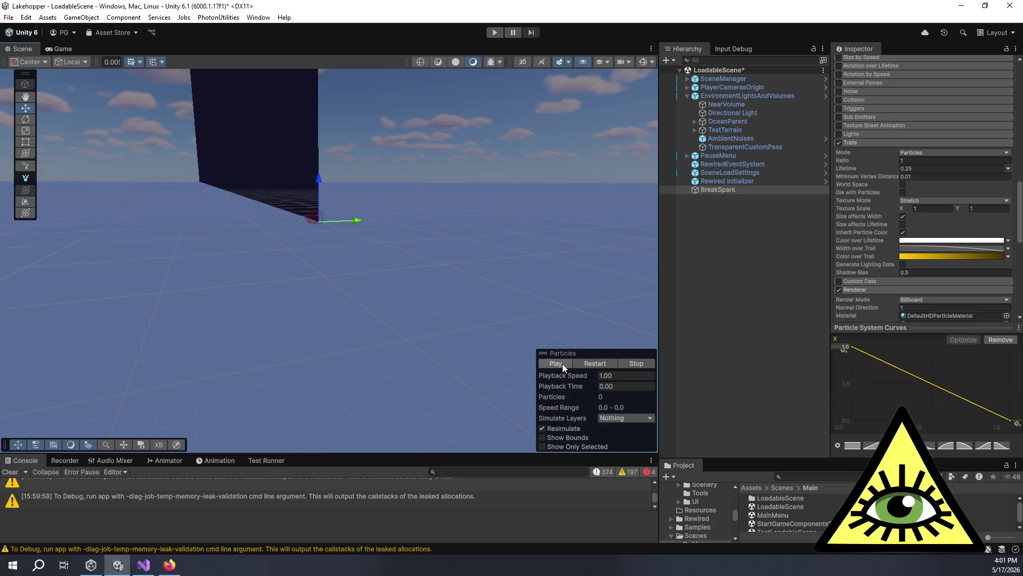
scroll(869, 144, "down", 3)
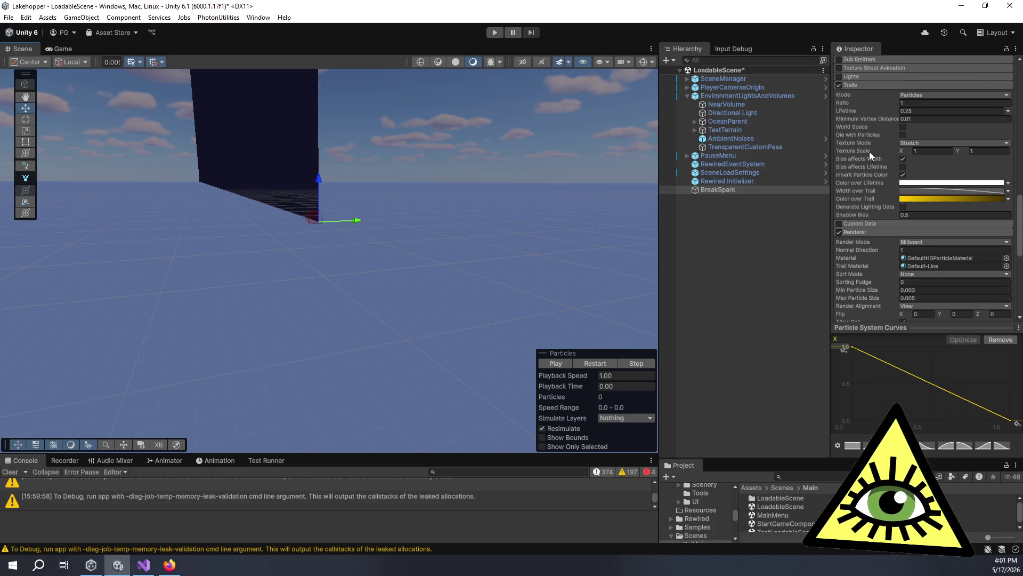
scroll(866, 204, "down", 4)
scroll(866, 207, "up", 12)
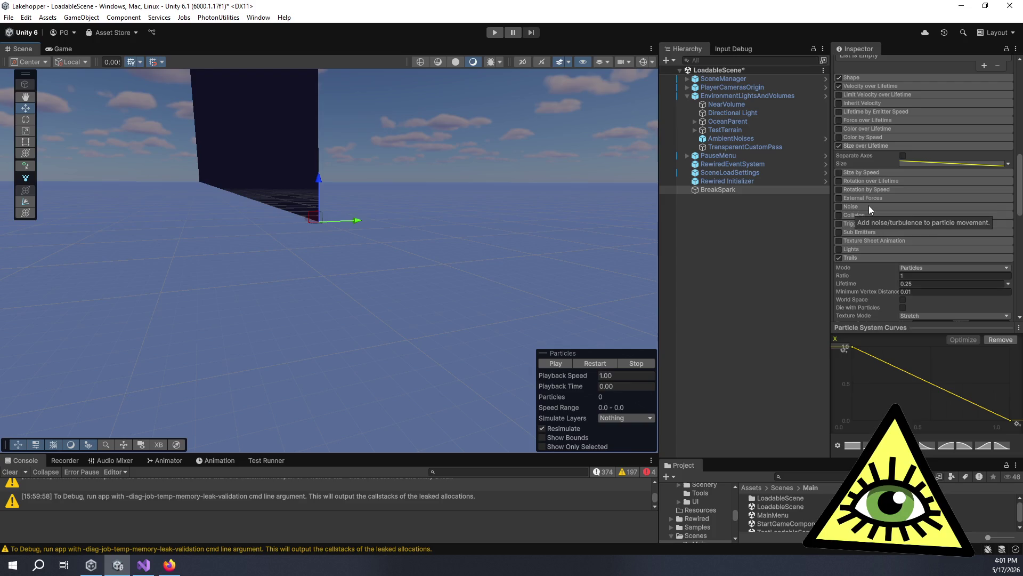
scroll(880, 137, "up", 5)
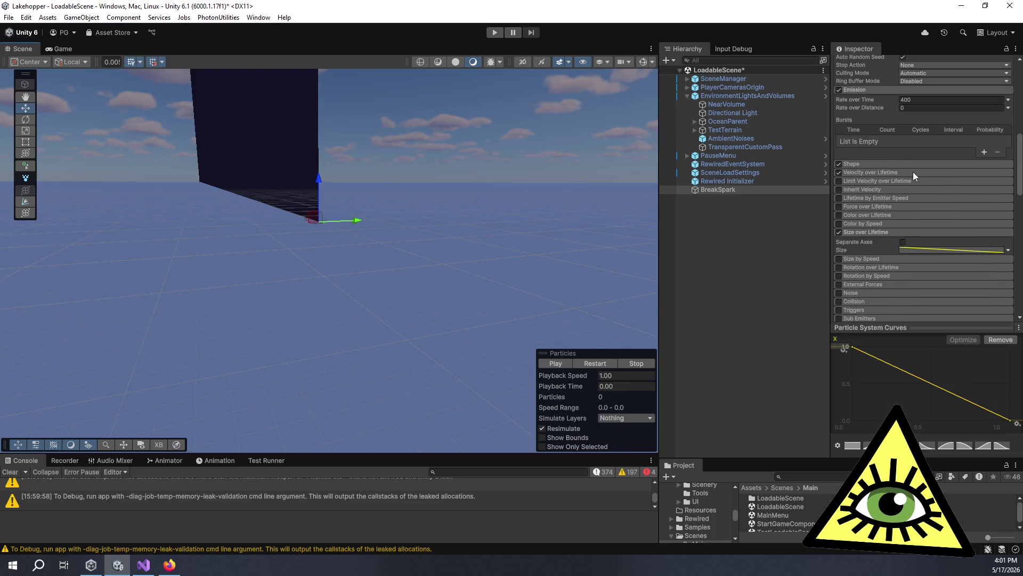
scroll(881, 121, "up", 3)
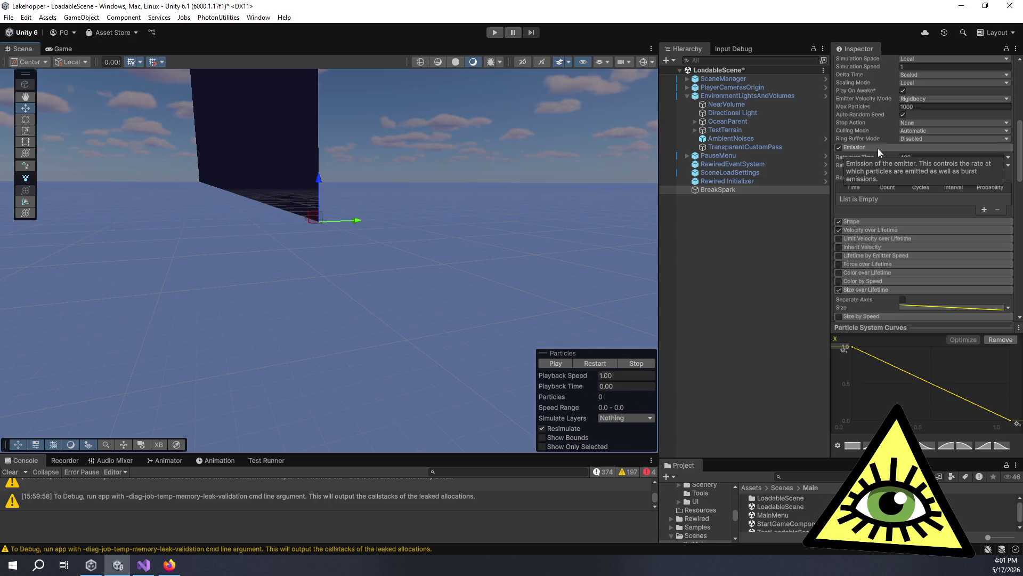
scroll(877, 148, "down", 6)
scroll(879, 168, "down", 3)
scroll(866, 232, "down", 3)
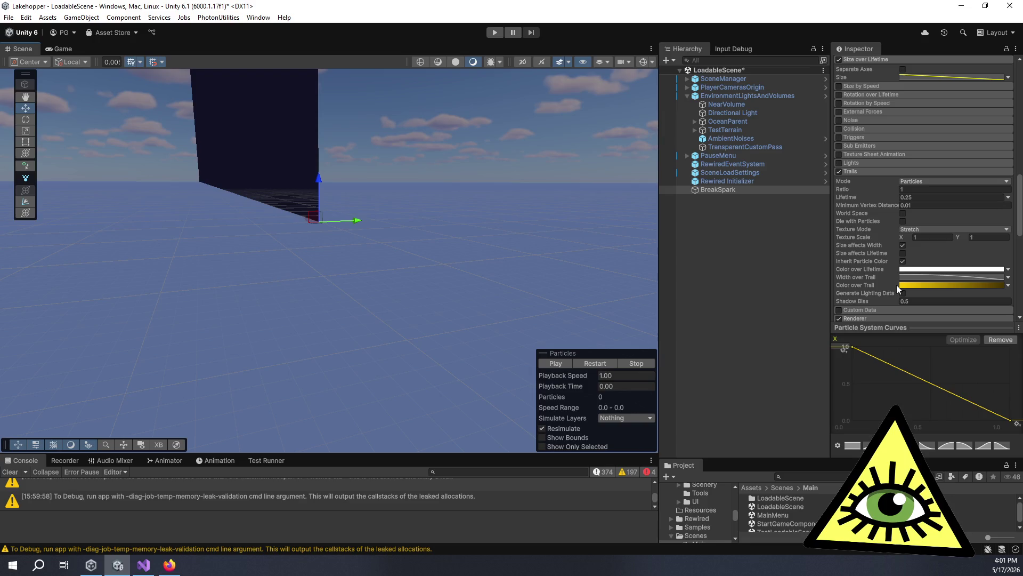
left_click(562, 363)
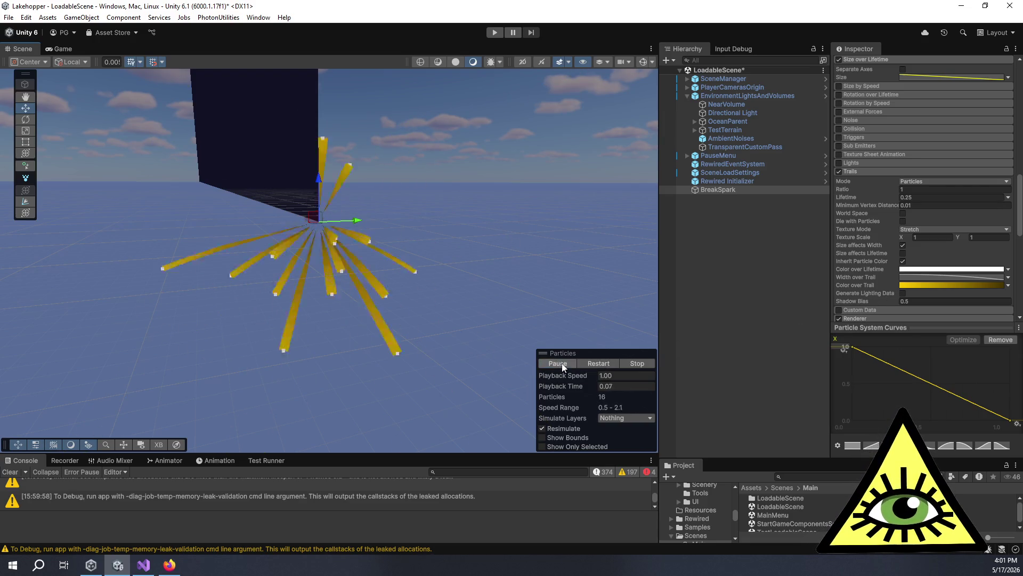
left_click(993, 285)
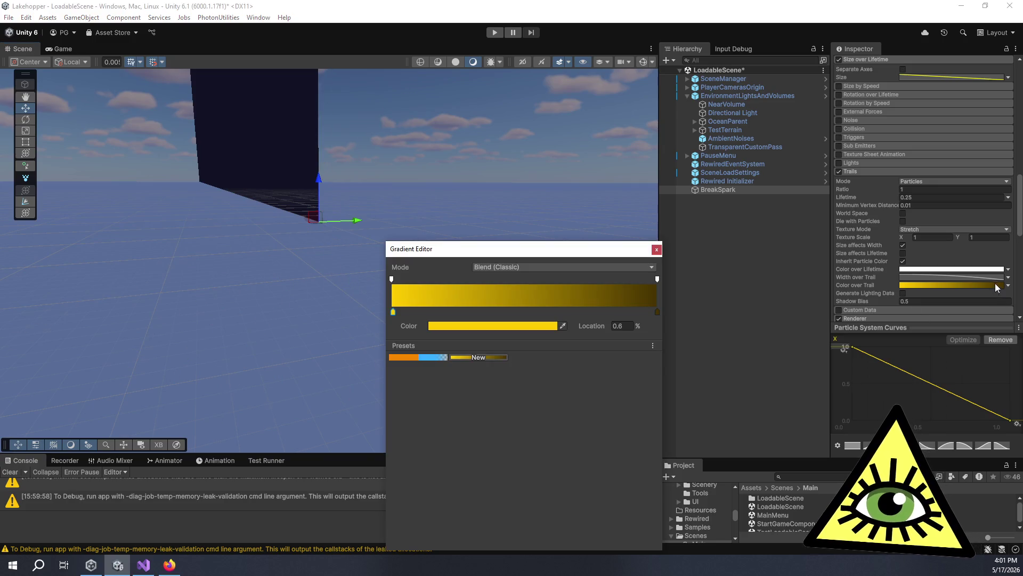
Switch Color over Trail from Gradient to a single bright yellow Color and replay the 16-trail burst.
left_click(657, 312)
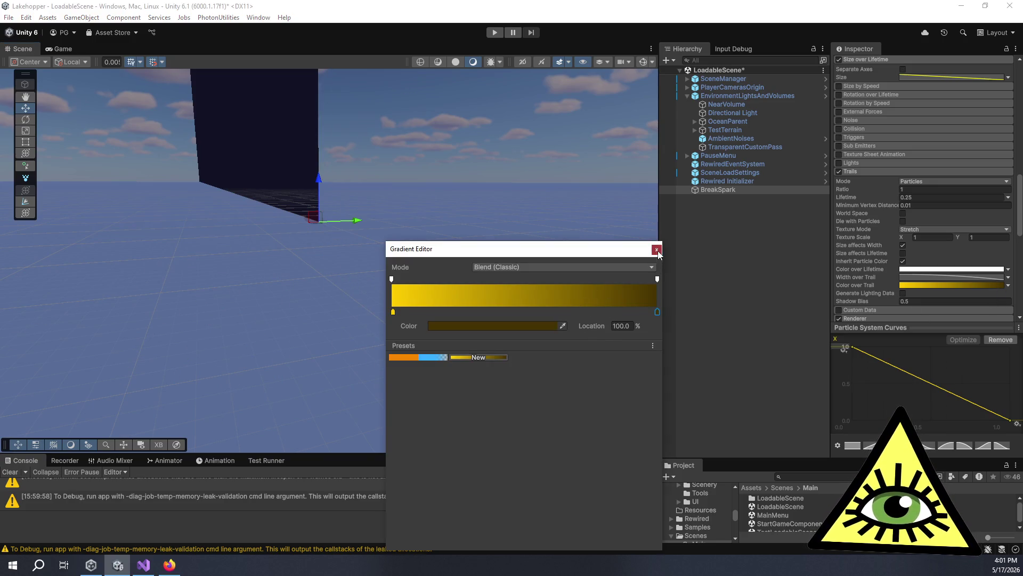
left_click(656, 249)
left_click(907, 286)
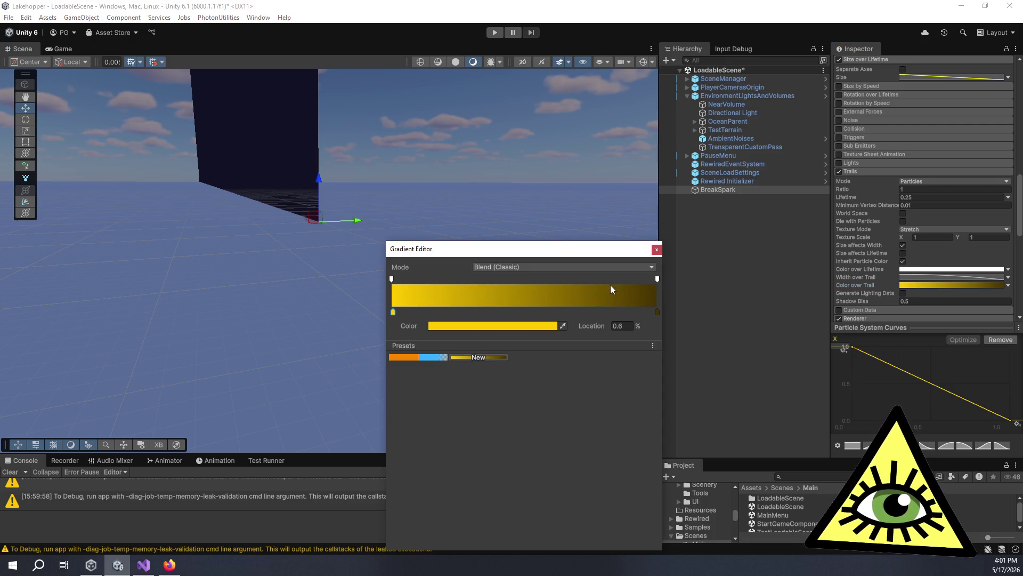
left_click(657, 249)
left_click(1009, 286)
left_click(988, 293)
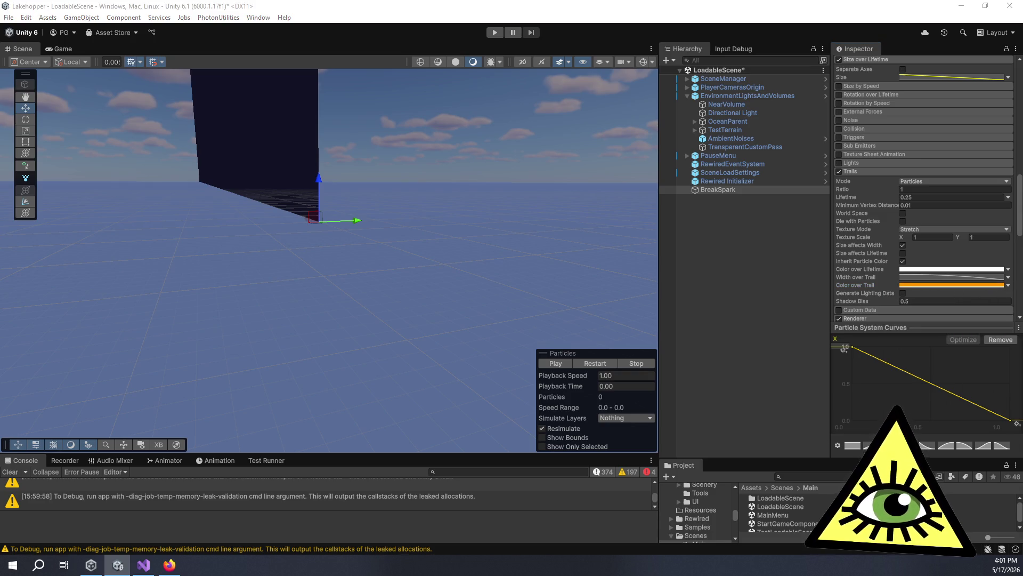
left_click(555, 365)
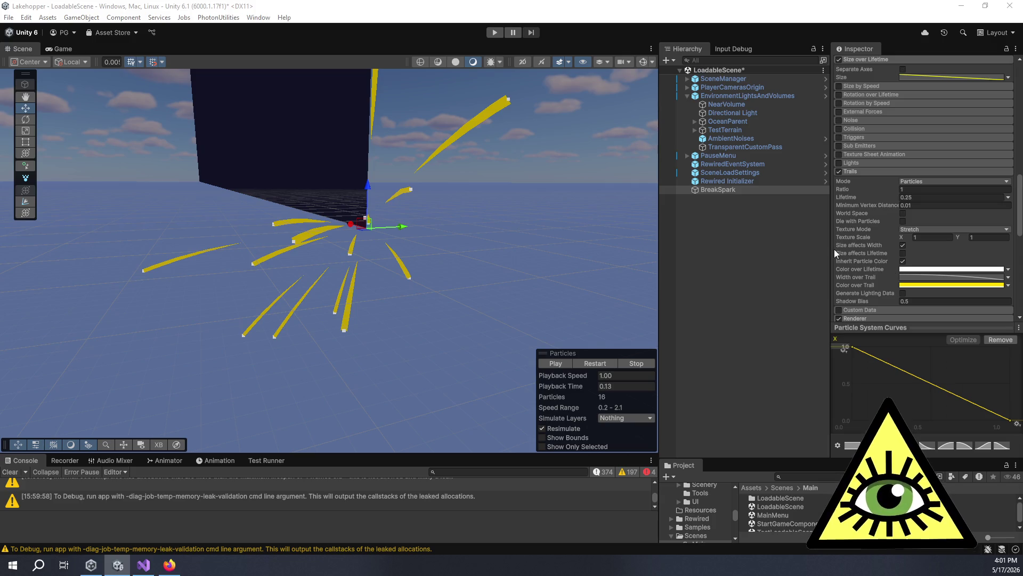
Enlarge the Project panel, open Prefabs/FX, and drag BreakSpark in to save it as a prefab.
scroll(858, 262, "down", 10)
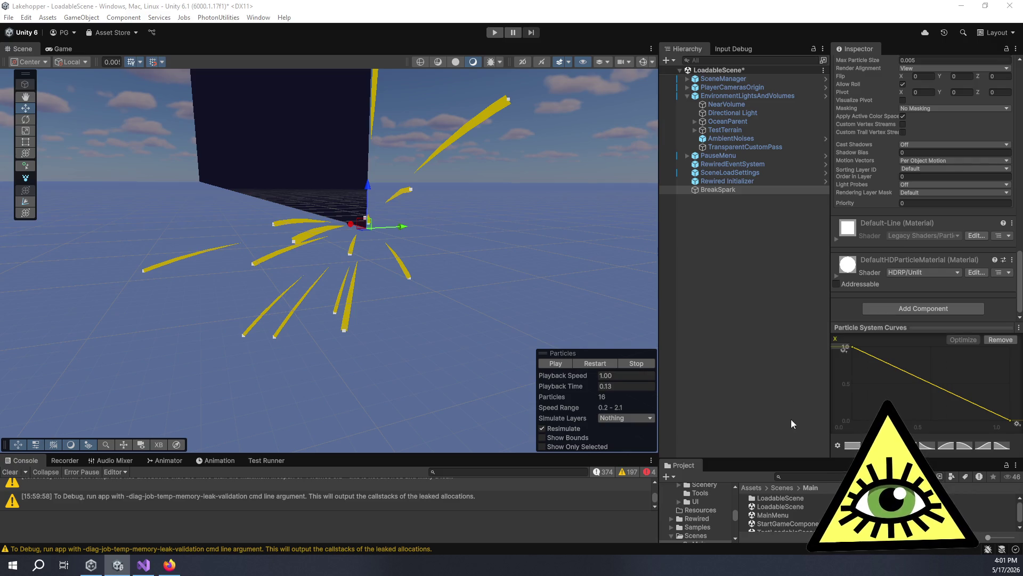
left_click_drag(814, 456, 814, 318)
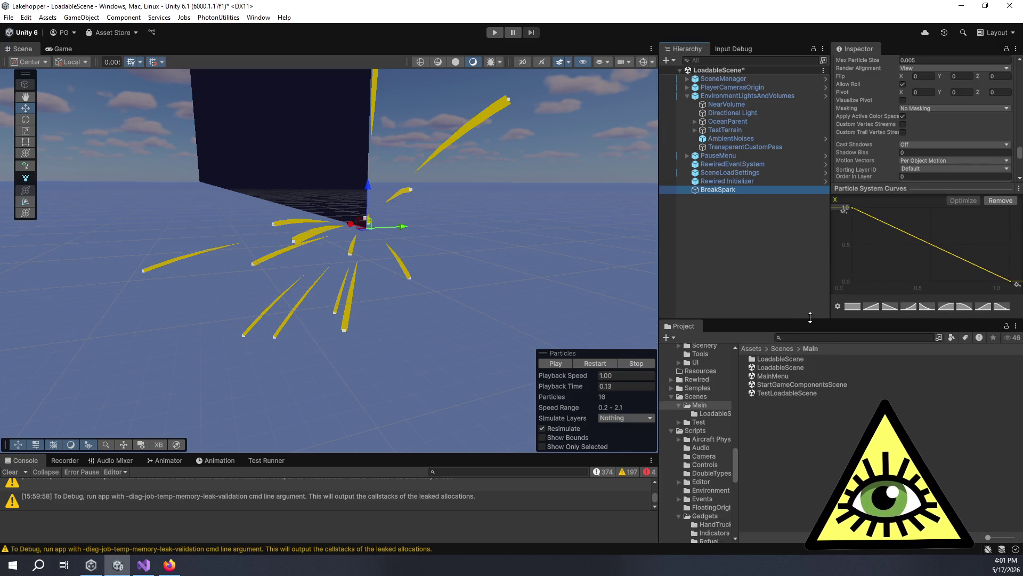
scroll(705, 409, "up", 5)
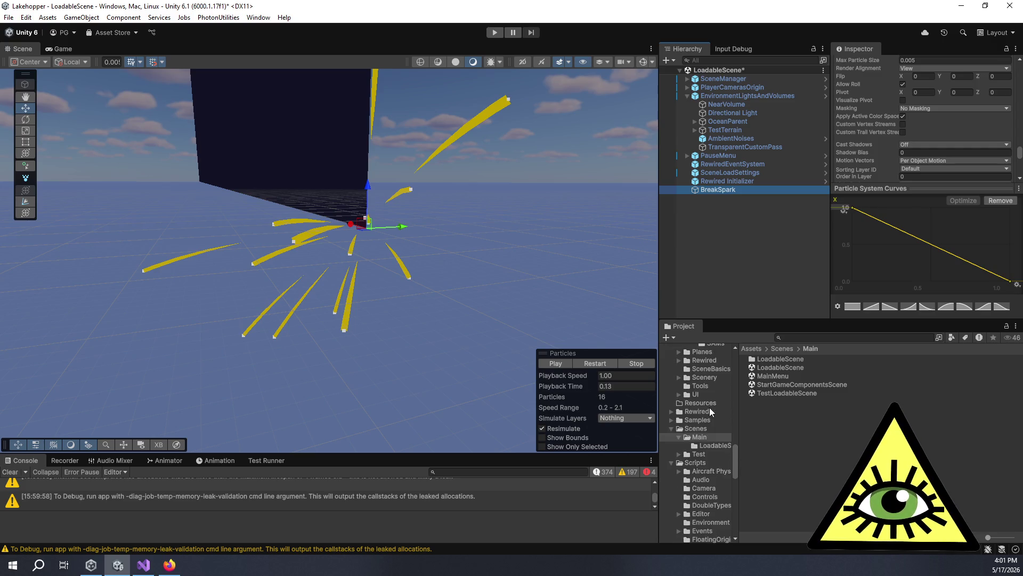
scroll(703, 426, "up", 6)
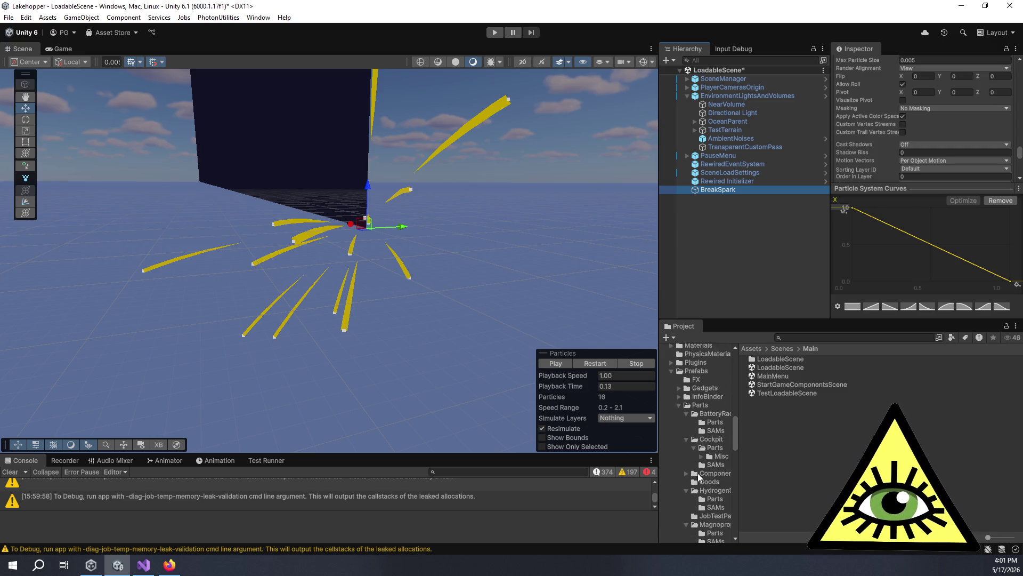
left_click(678, 438)
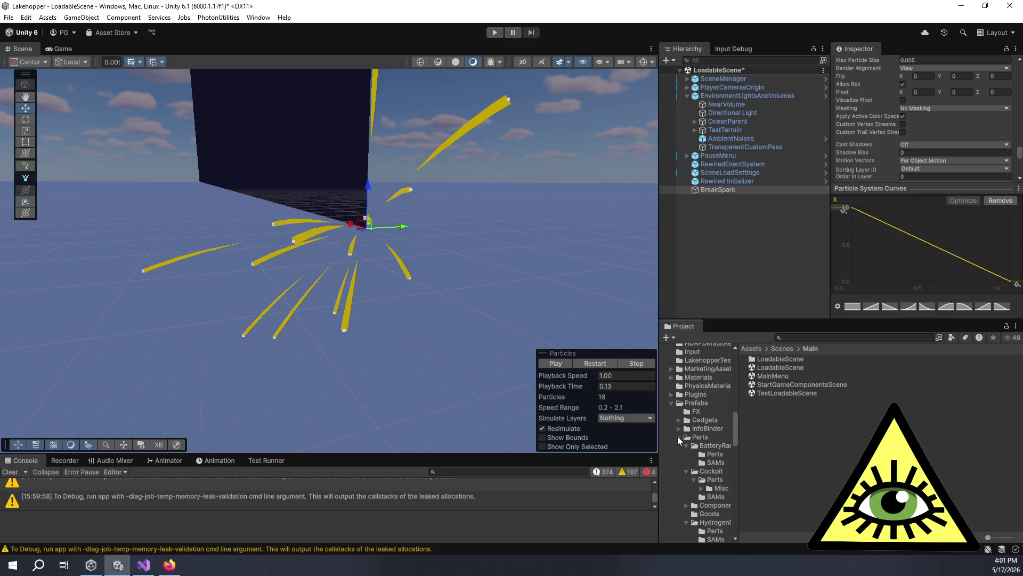
left_click(687, 409)
left_click_drag(717, 191, 838, 471)
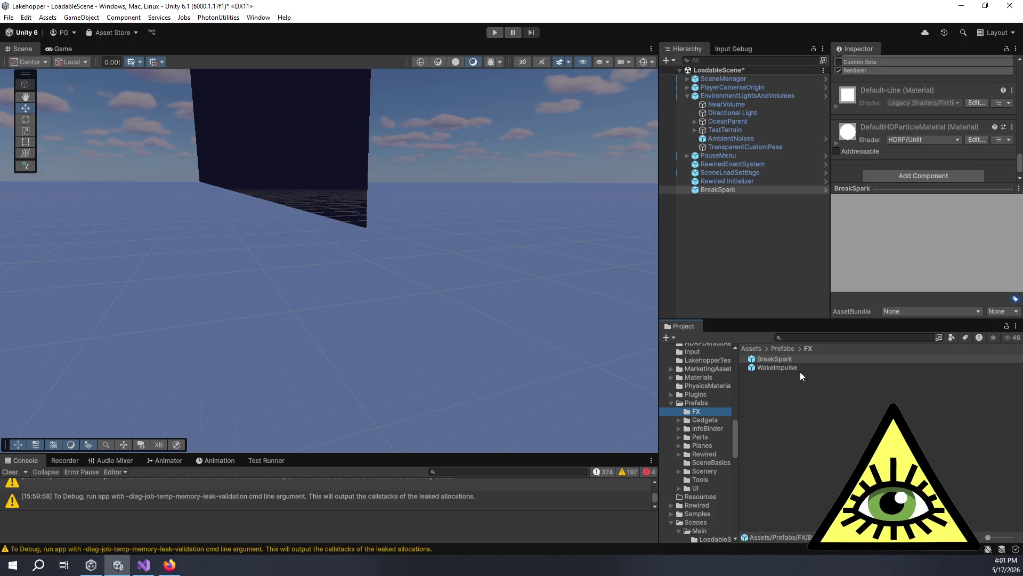
Create a new folder named 'BreakSpark' inside the FX folder.
right_click(828, 431)
mouse_move(858, 147)
left_click(783, 147)
type("BreakSpark")
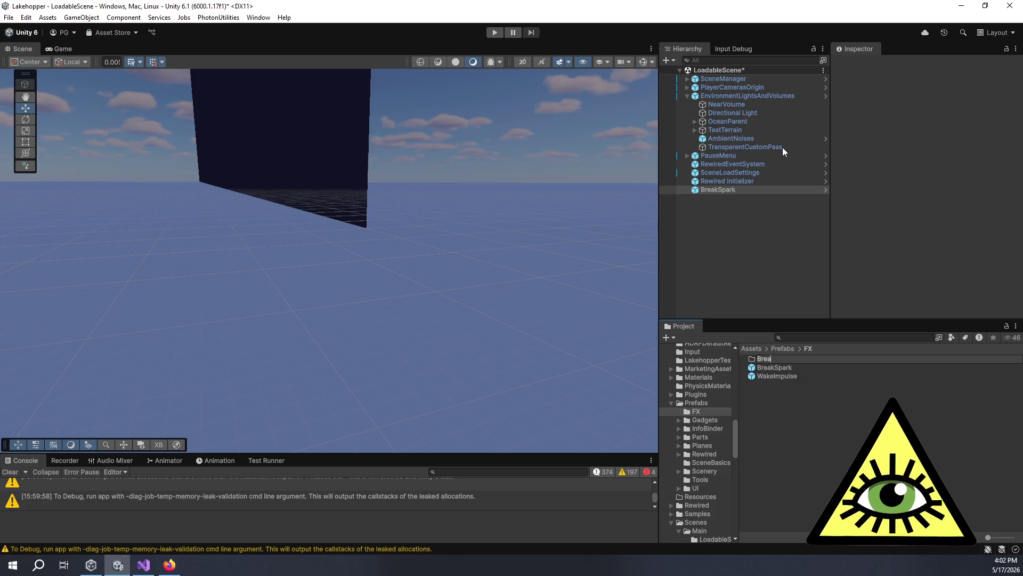
key("Return")
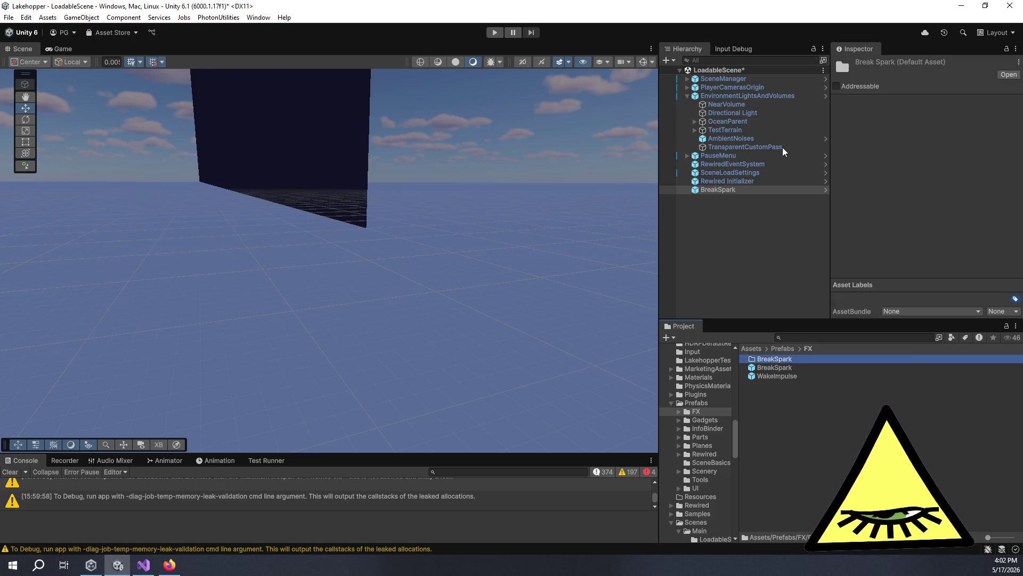
Expand BreakSpark's DefaultHDParticleMaterial and Default-Line materials, then open the BreakSpark folder's create menu.
left_click(775, 367)
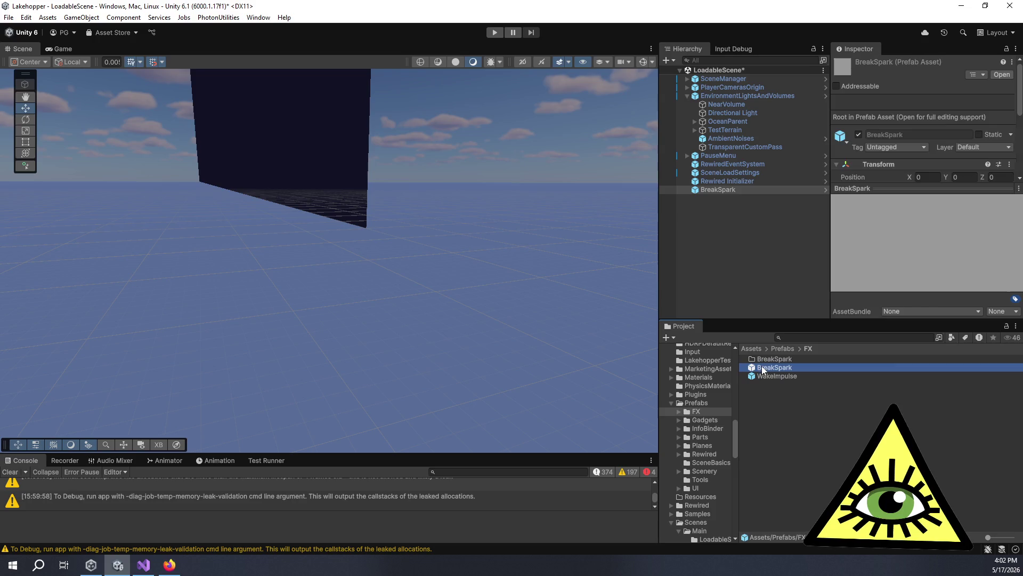
left_click(756, 187)
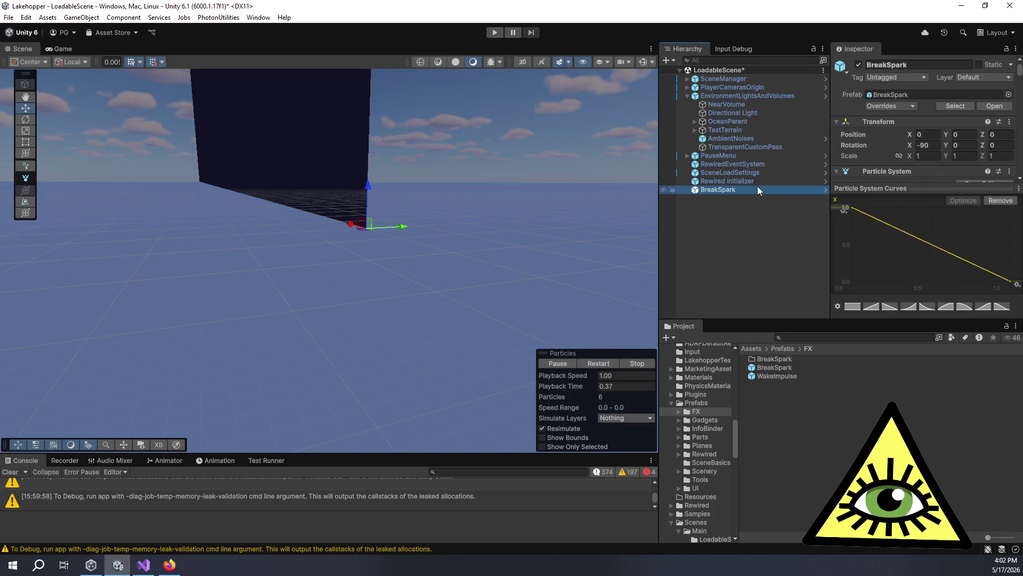
scroll(865, 162, "down", 5)
scroll(871, 162, "down", 10)
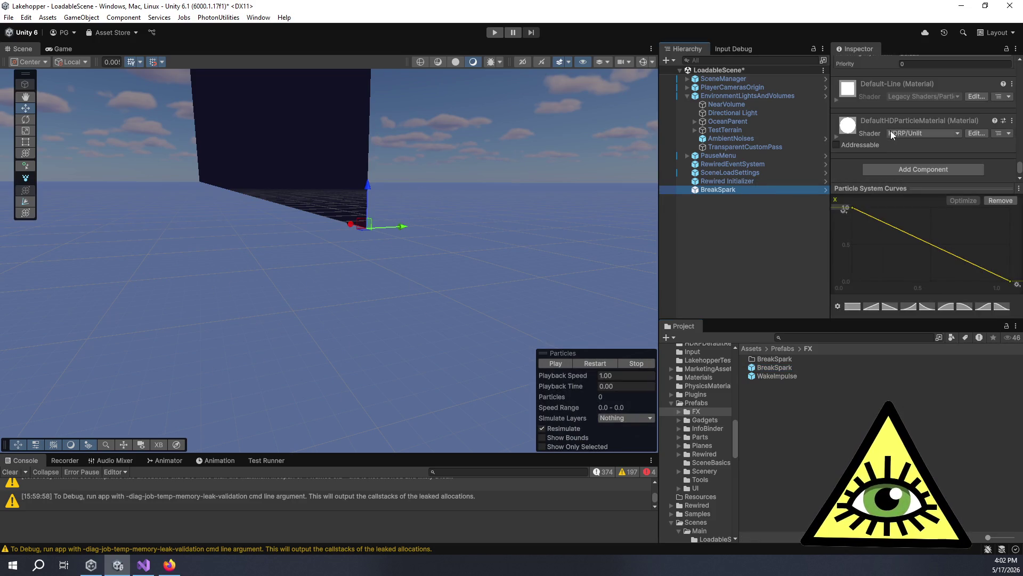
left_click(836, 136)
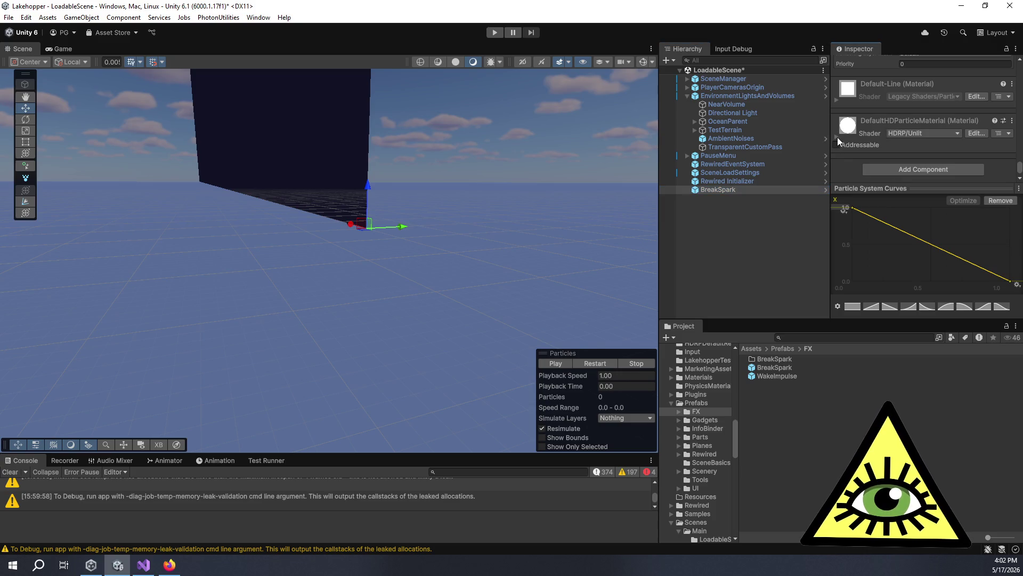
left_click(836, 101)
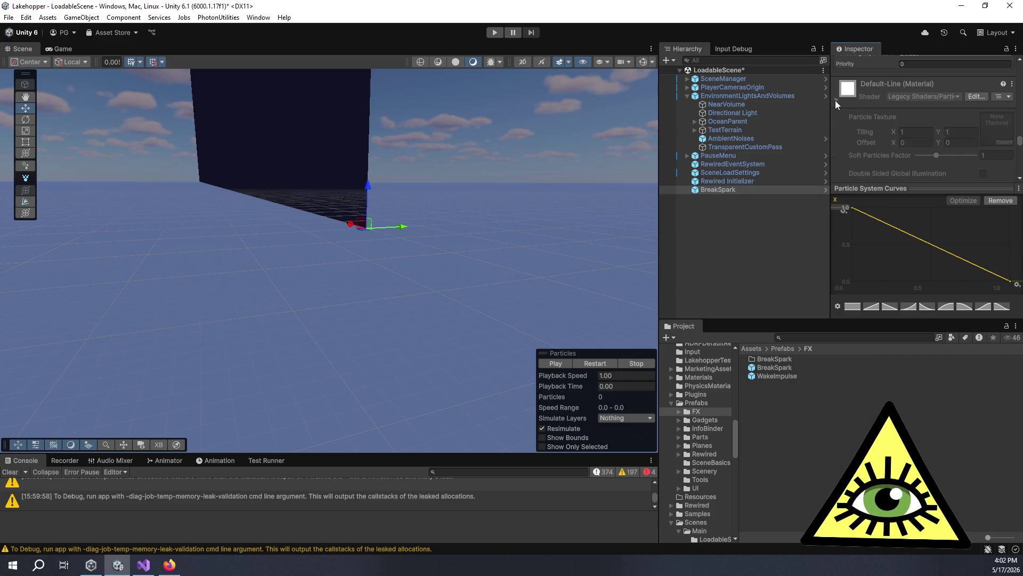
double_click(780, 355)
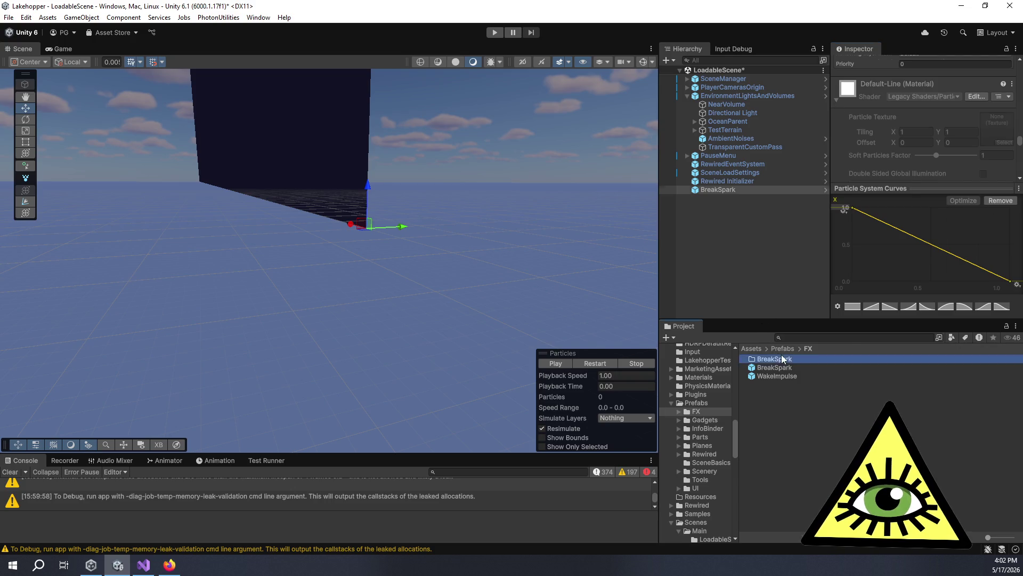
right_click(804, 385)
Create a New Material in the BreakSpark folder, cancelling the delete prompt to keep it.
mouse_move(860, 104)
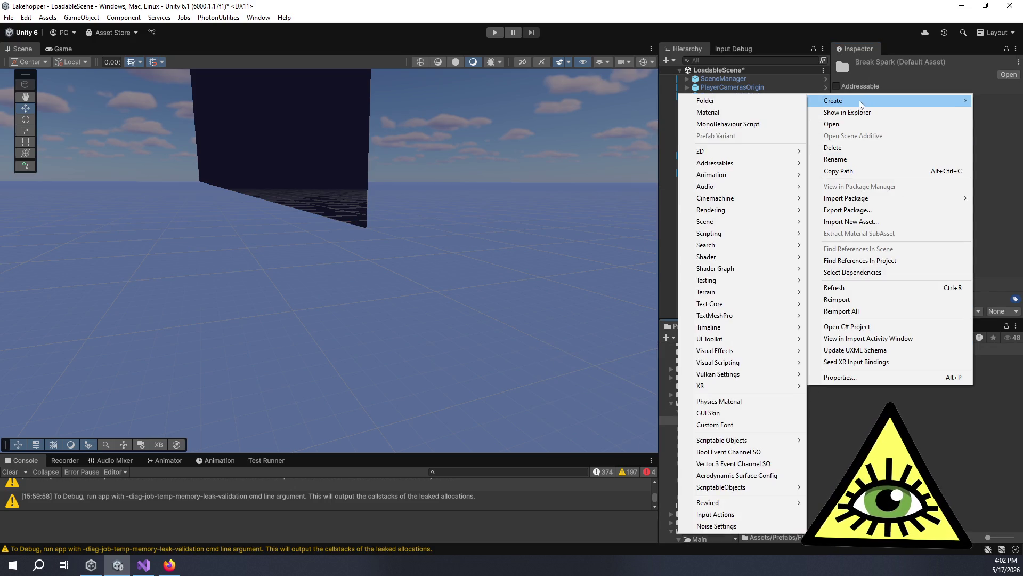
left_click(769, 118)
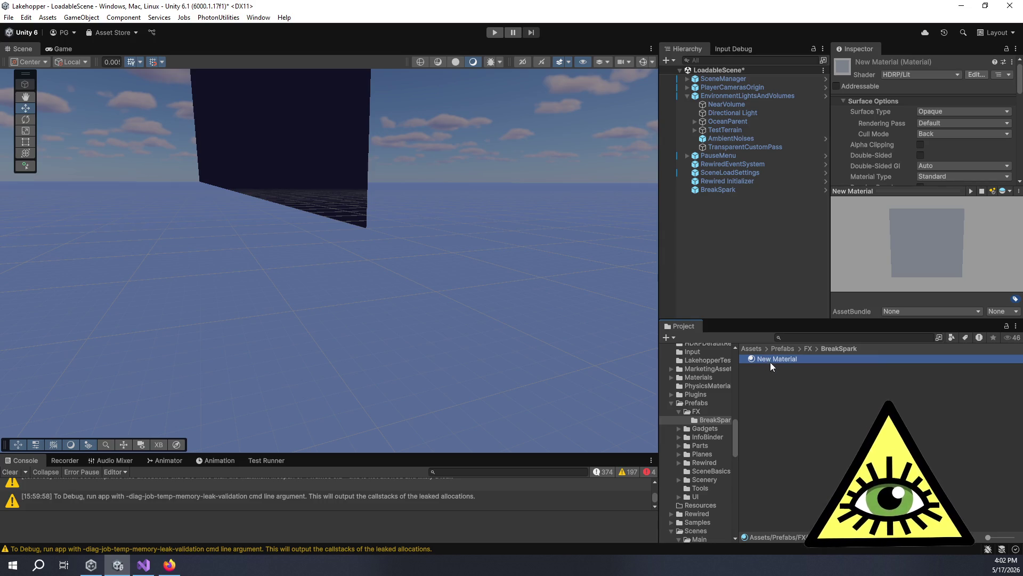
key("Delete")
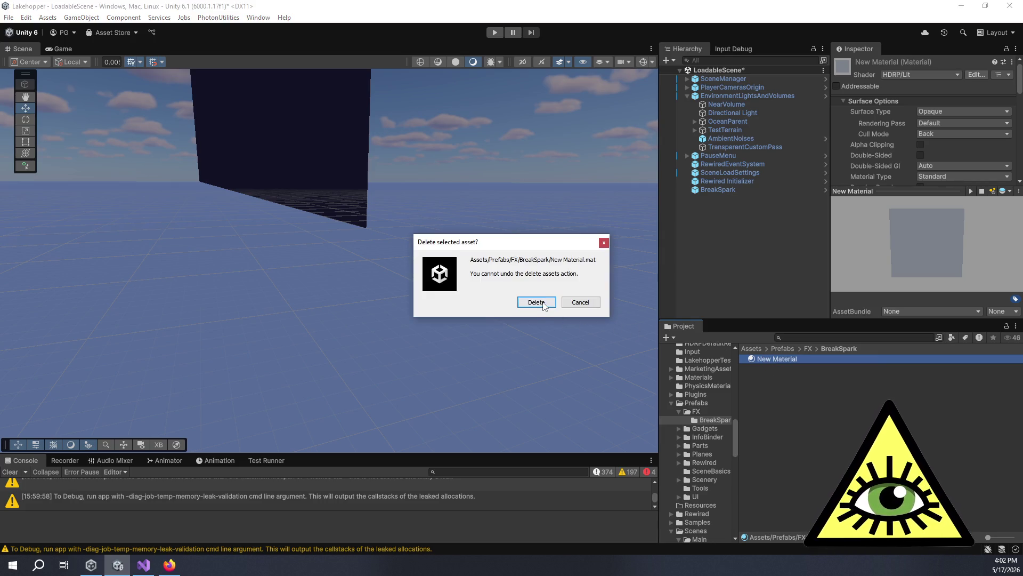
left_click(592, 303)
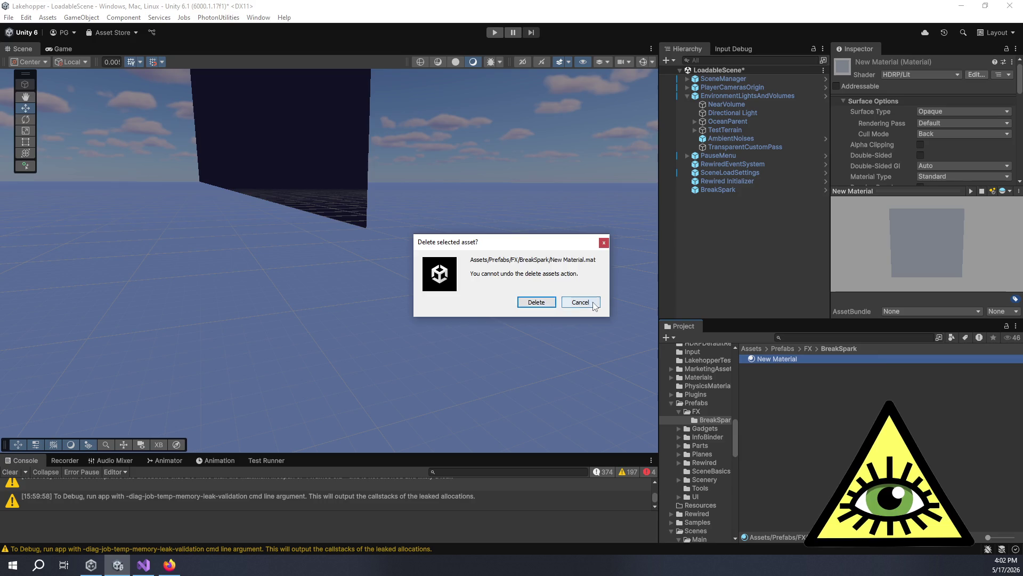
Browse the HDRP and Particles shaders for New Material, leaving HDRP/Lit, then reselect BreakSpark.
left_click(936, 74)
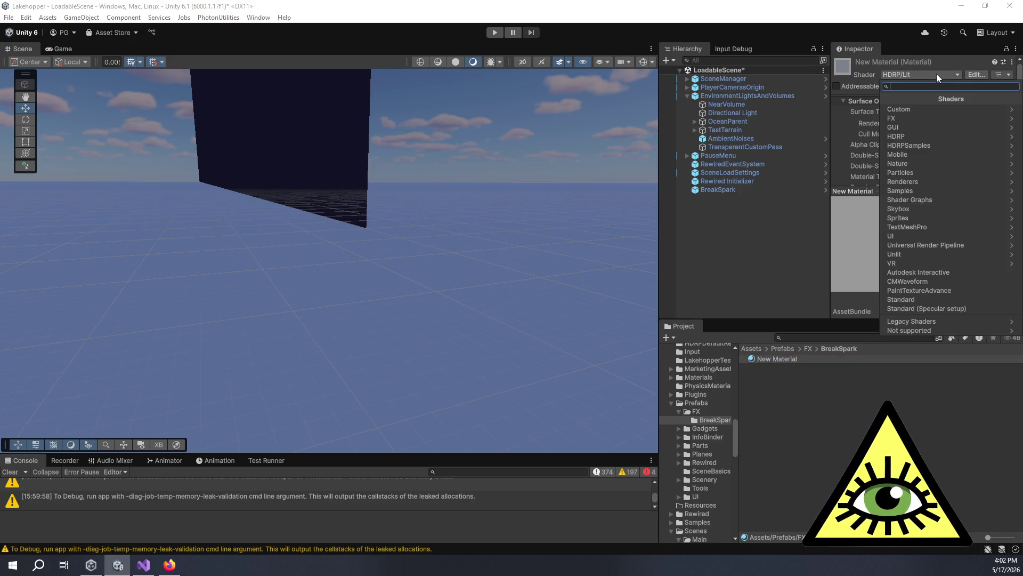
left_click(928, 133)
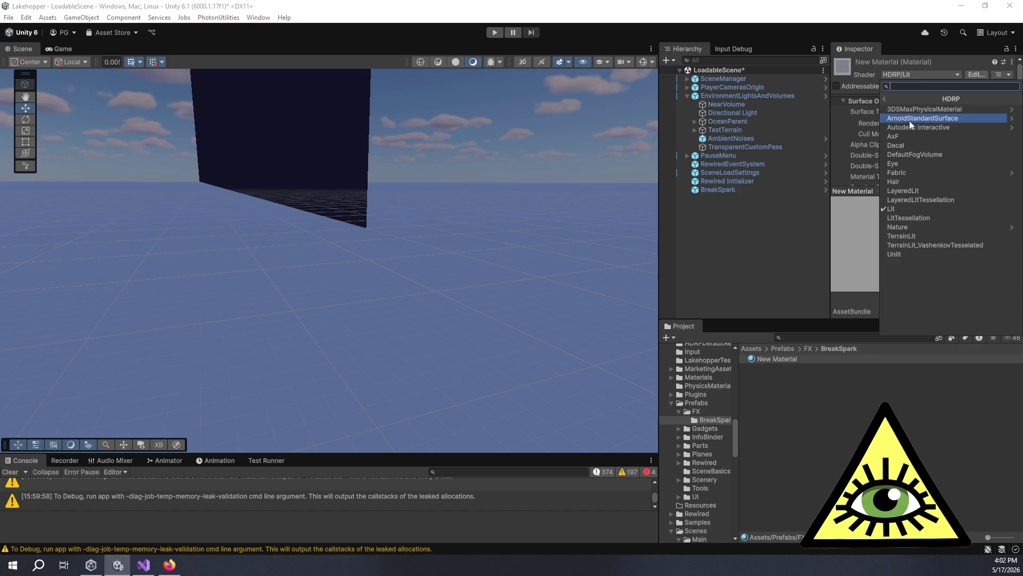
left_click(882, 97)
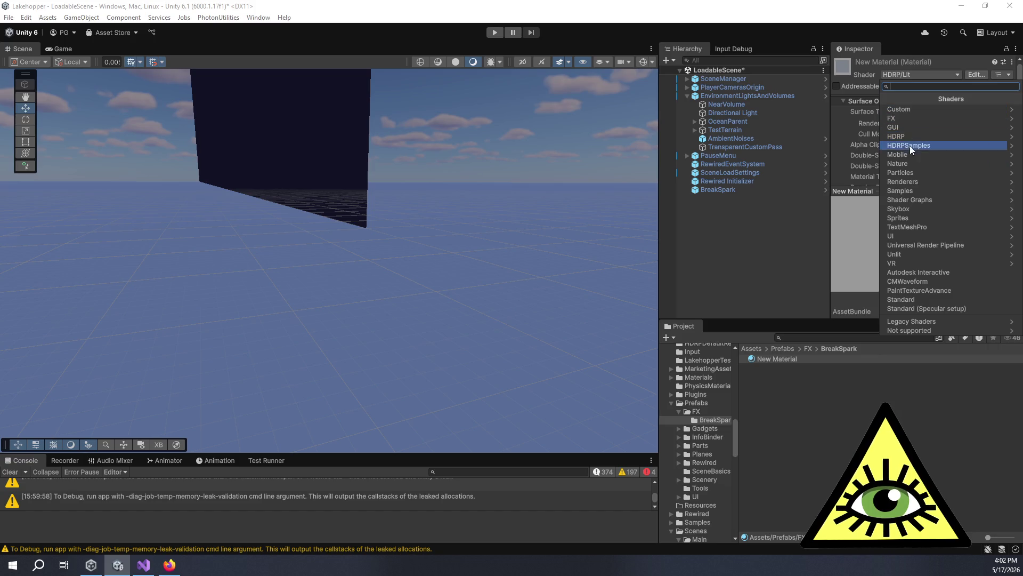
left_click(919, 174)
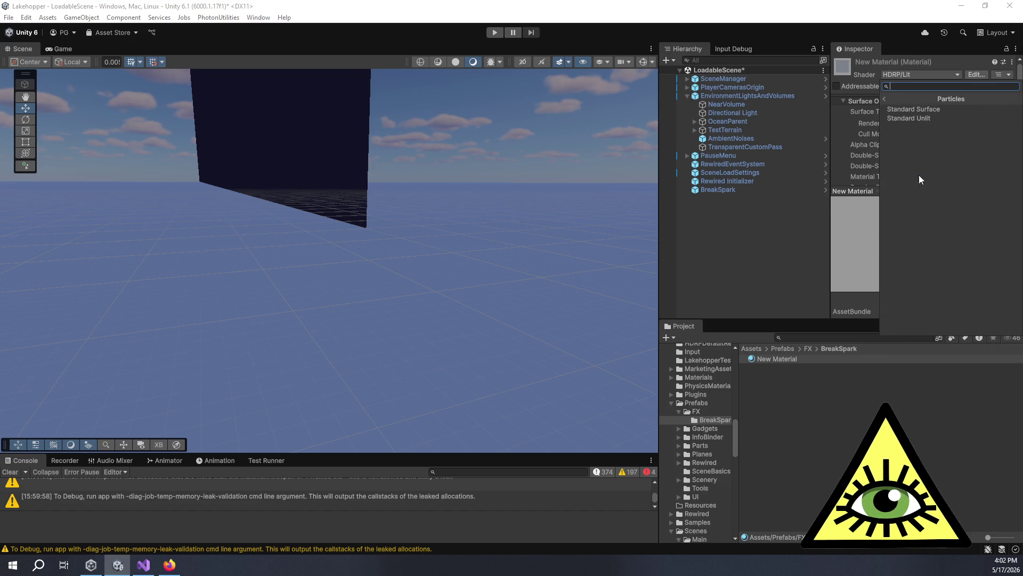
left_click(883, 97)
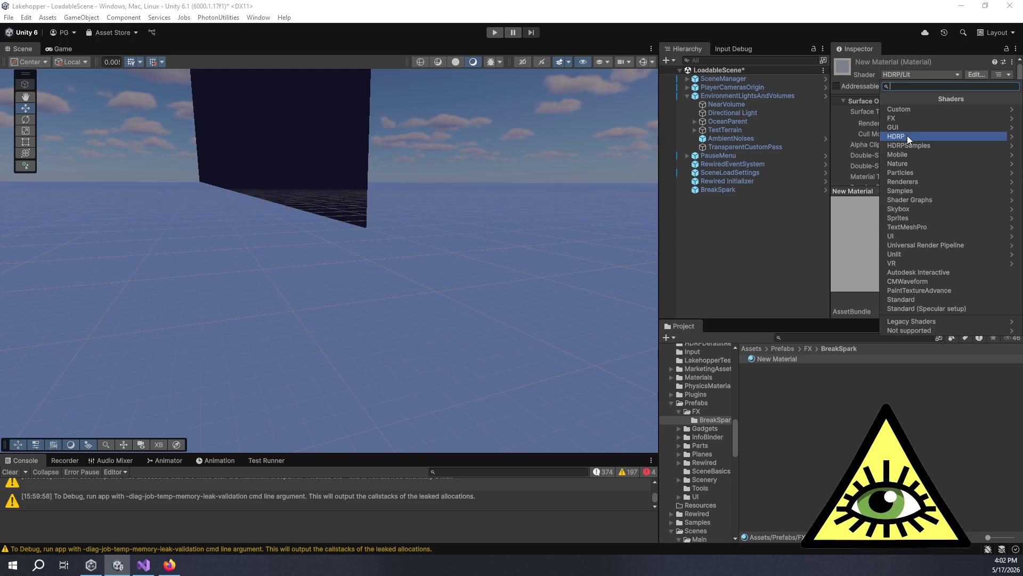
left_click(907, 136)
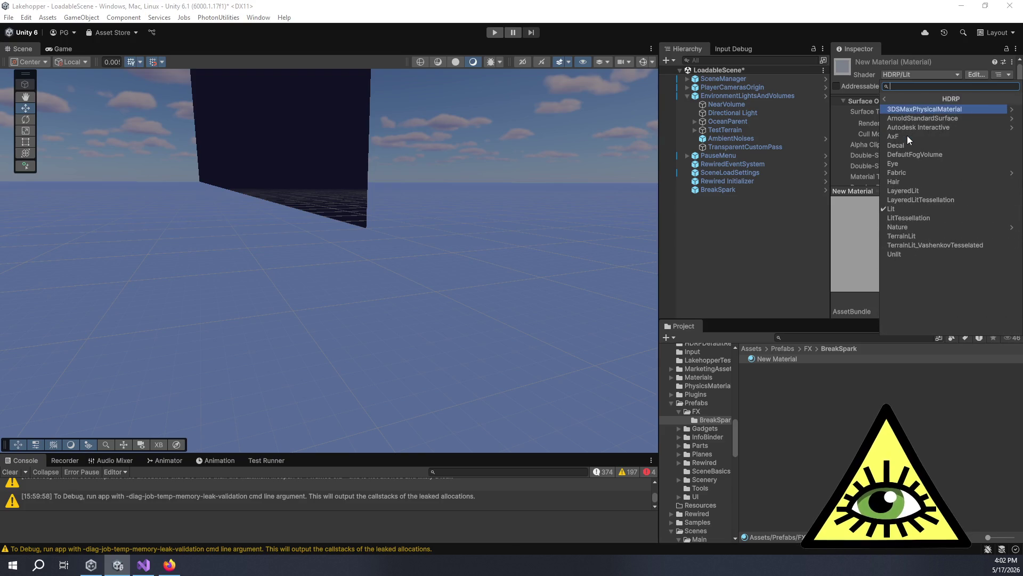
left_click(942, 253)
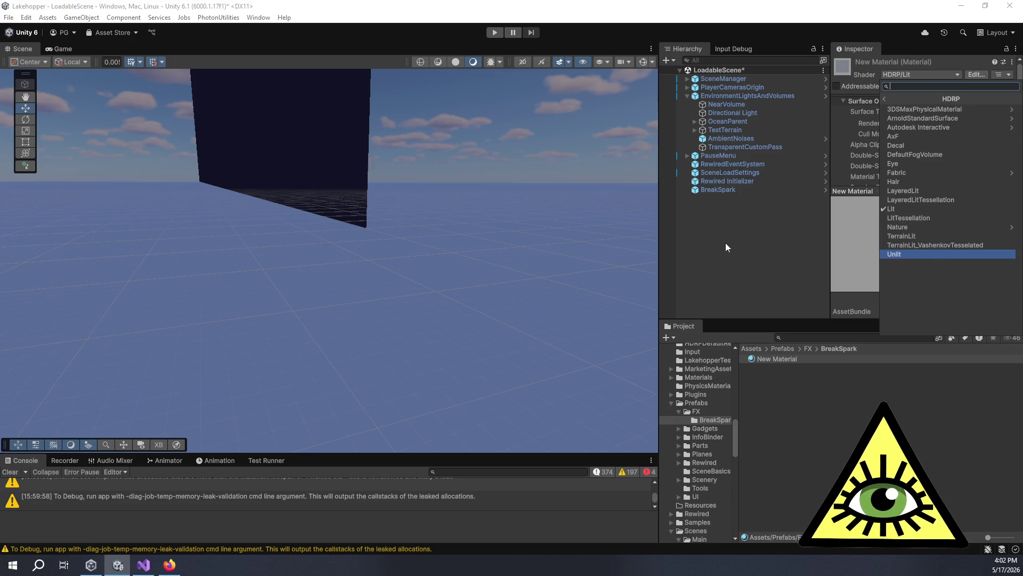
left_click(748, 189)
Review BreakSpark's Trails and Renderer settings in a taller Inspector, collapsing the Default-Line material.
scroll(885, 146, "down", 5)
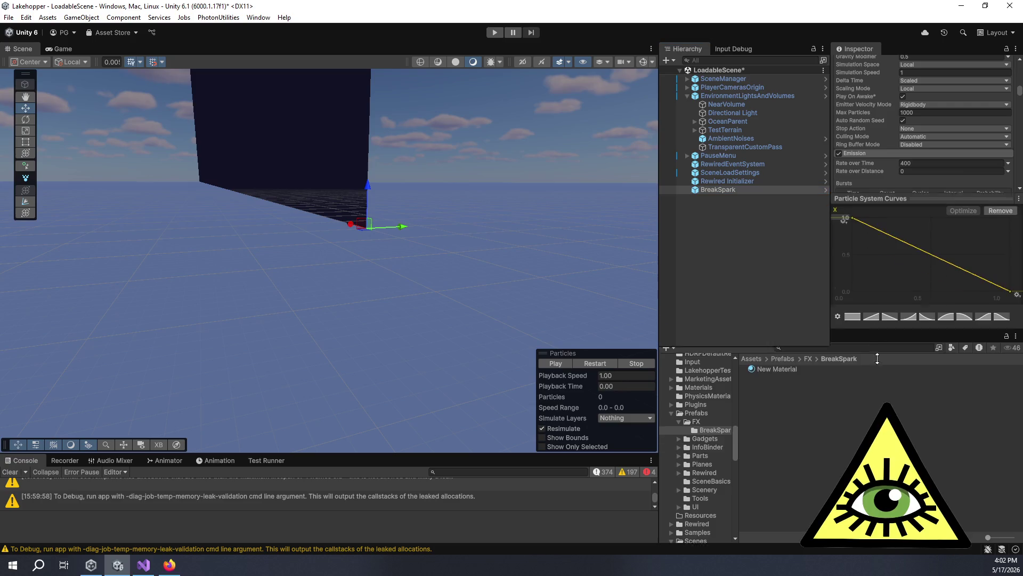
left_click_drag(872, 318, 872, 405)
scroll(883, 210, "down", 15)
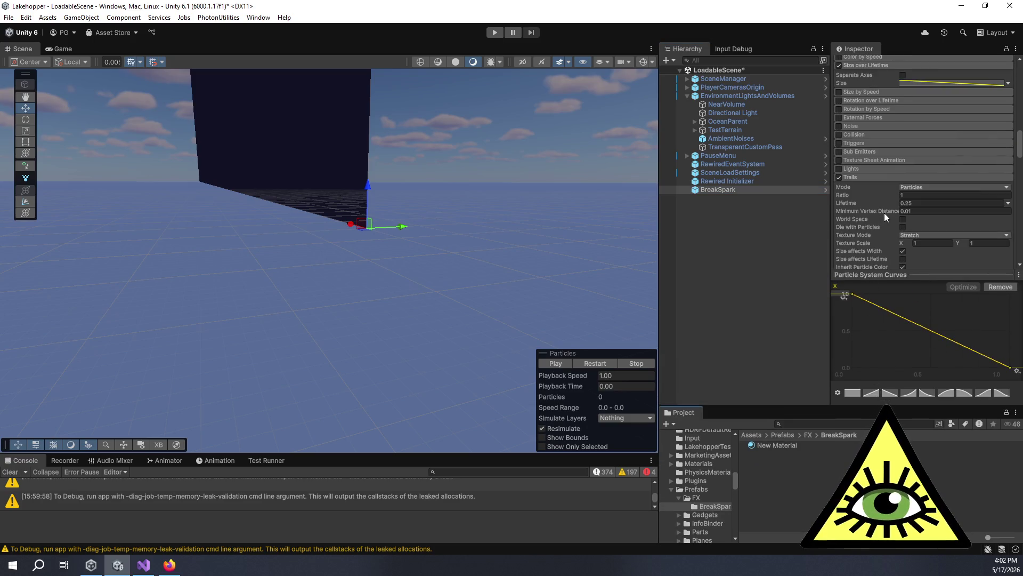
scroll(892, 202, "up", 3)
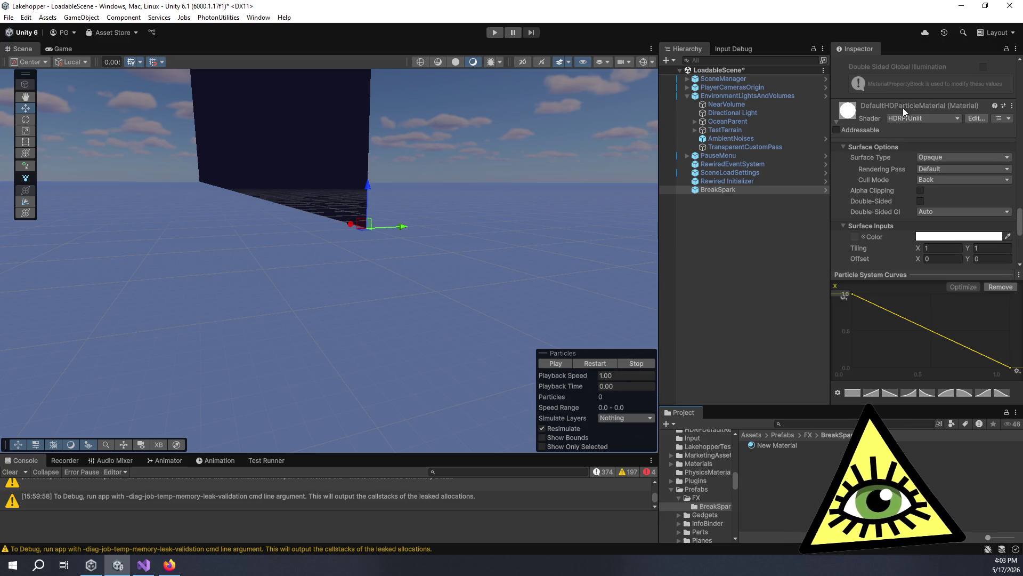
scroll(917, 107, "up", 5)
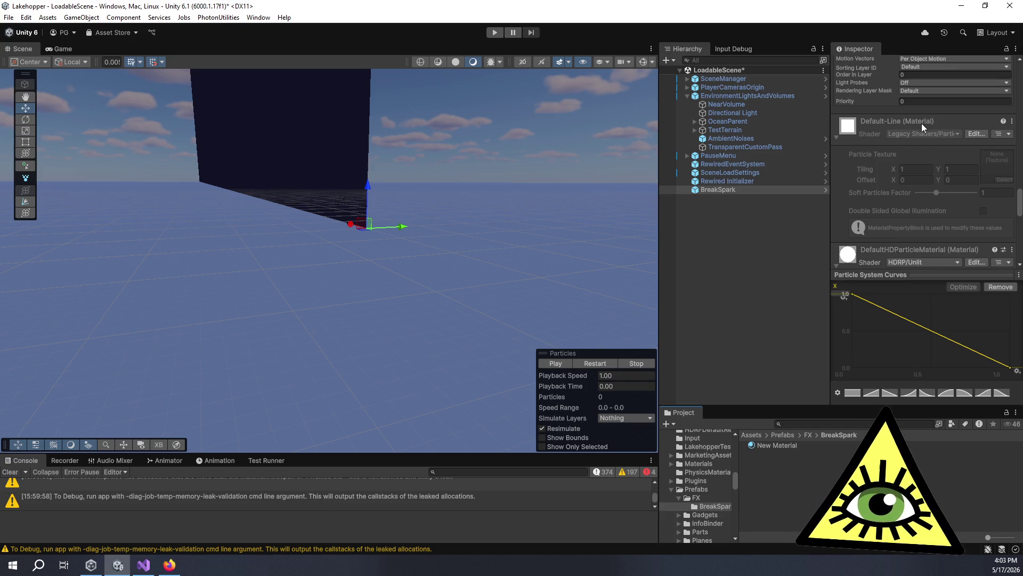
left_click(951, 135)
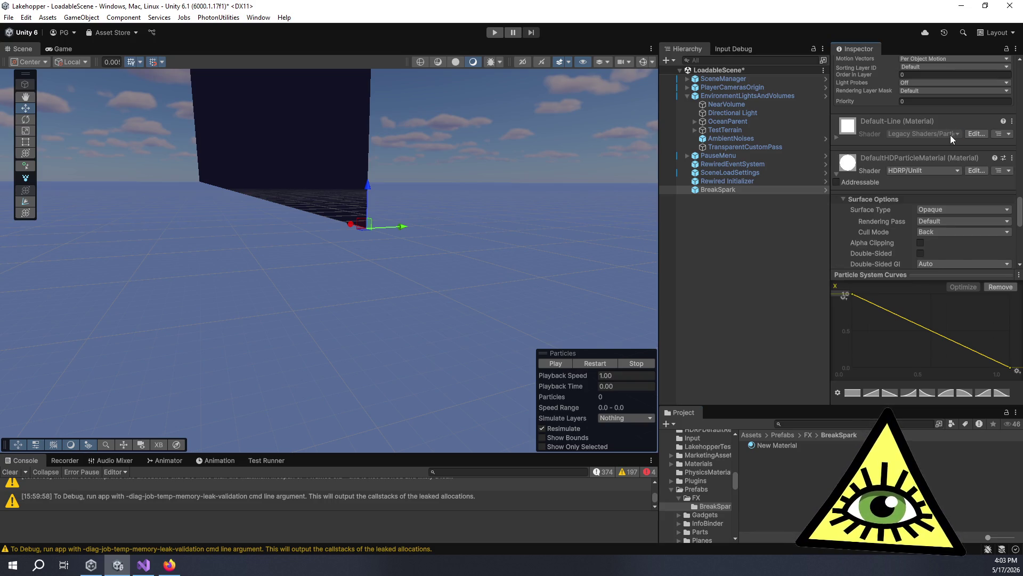
scroll(906, 113, "up", 5)
scroll(874, 160, "up", 1)
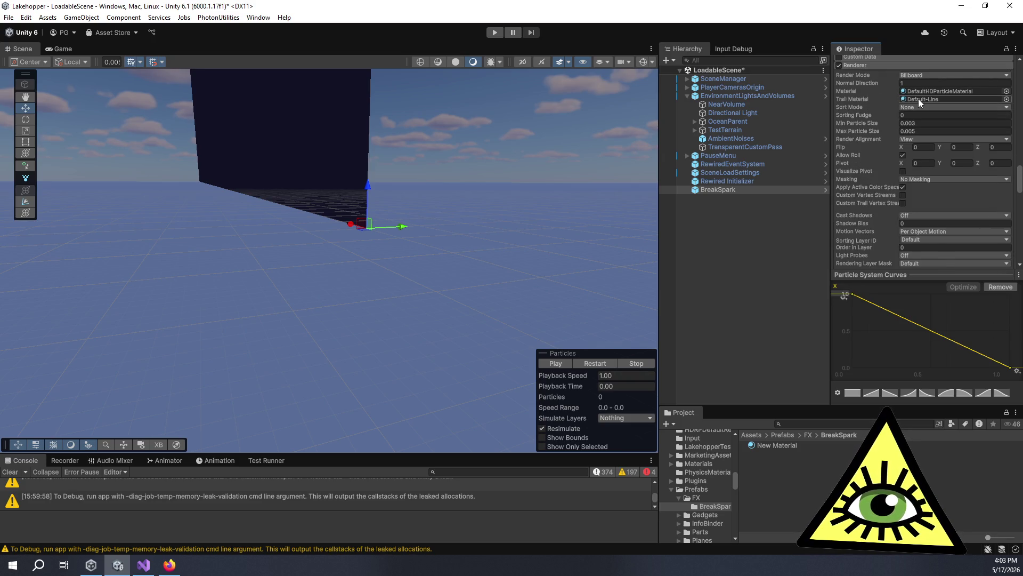
scroll(871, 197, "down", 3)
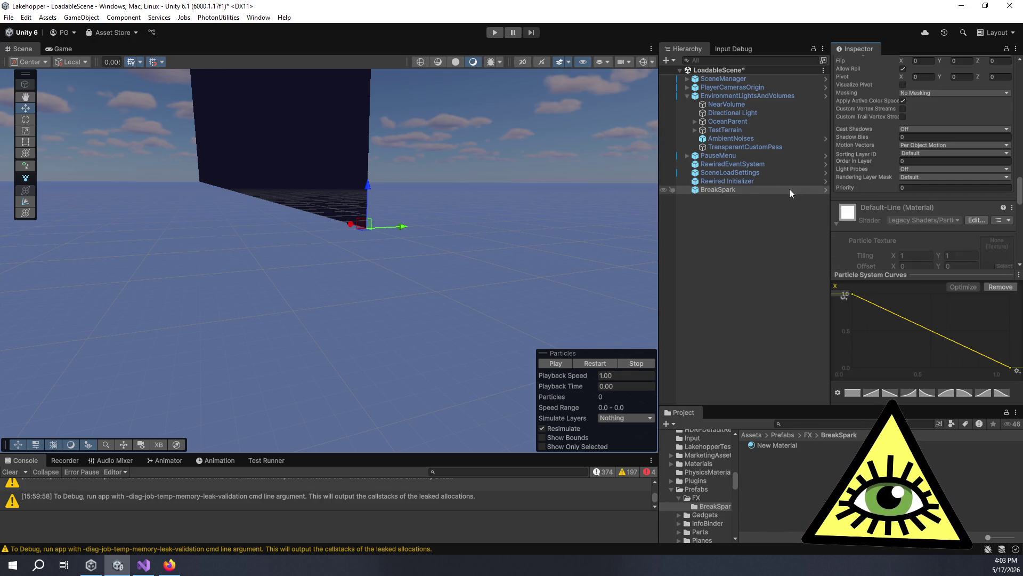
Start renaming New Material to 'BreakParticle' in the Project window.
left_click(758, 191)
left_click(775, 444)
key("F2")
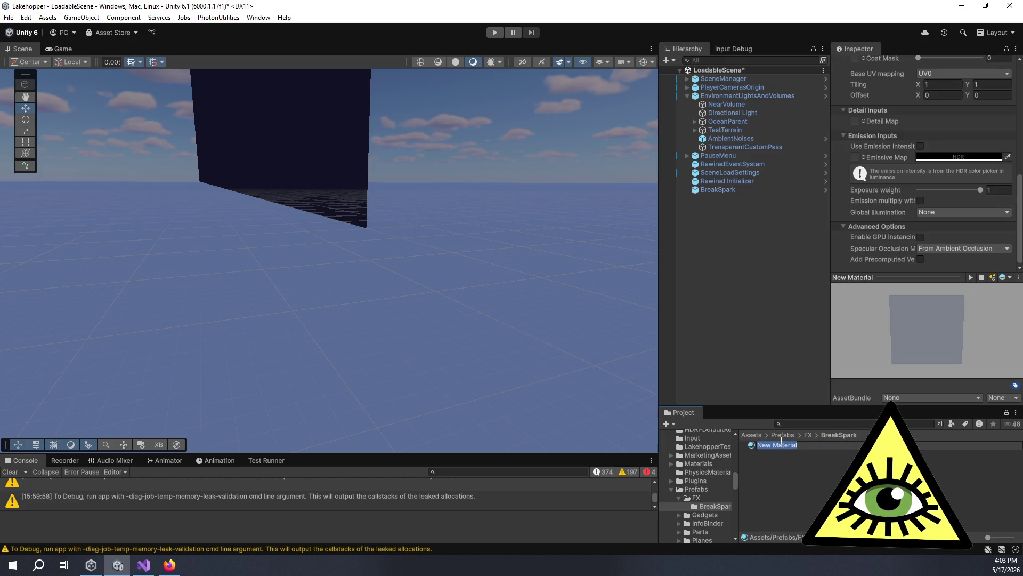
type("BreakParticle")
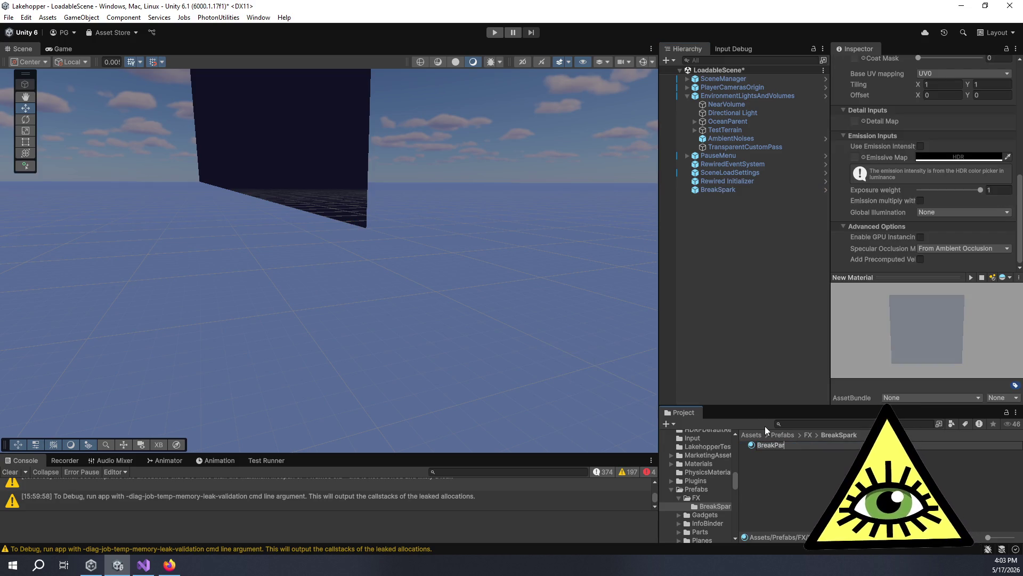
Commit the BreakParticle name and create a second material named BreakTrail in the BreakSpark folder.
key("Return")
left_click(821, 497)
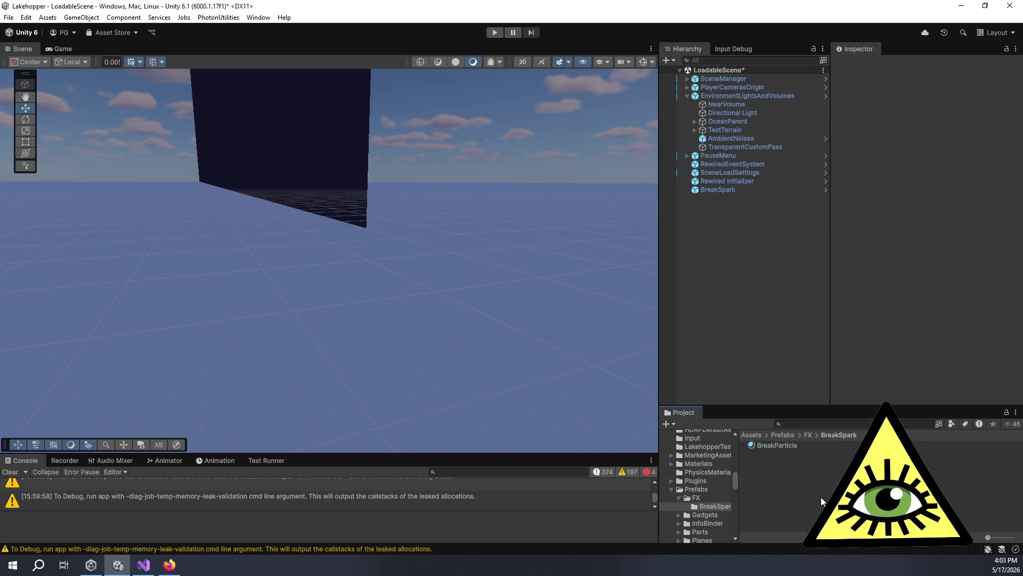
right_click(821, 497)
mouse_move(876, 219)
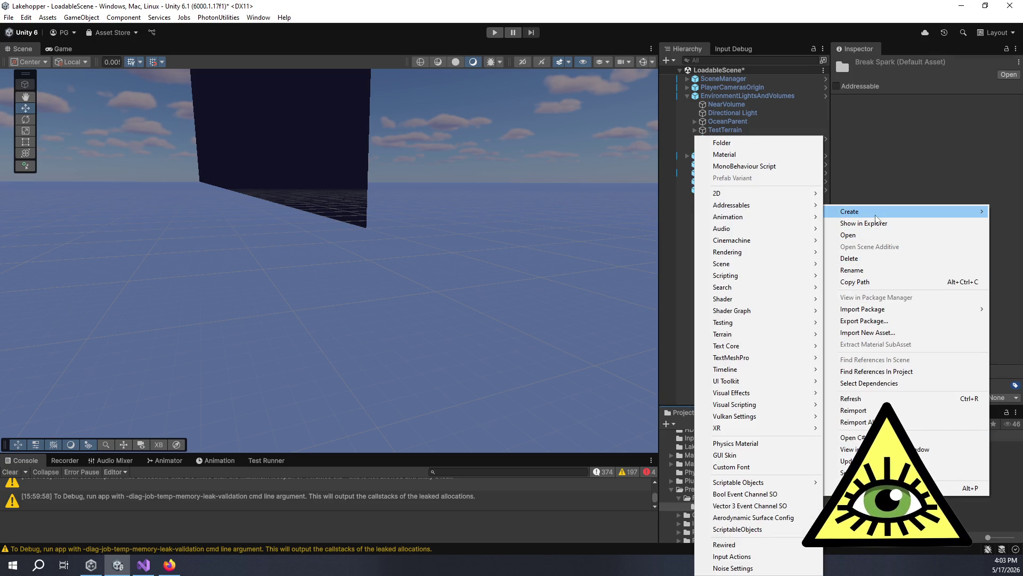
left_click(752, 158)
type("BreakTrail")
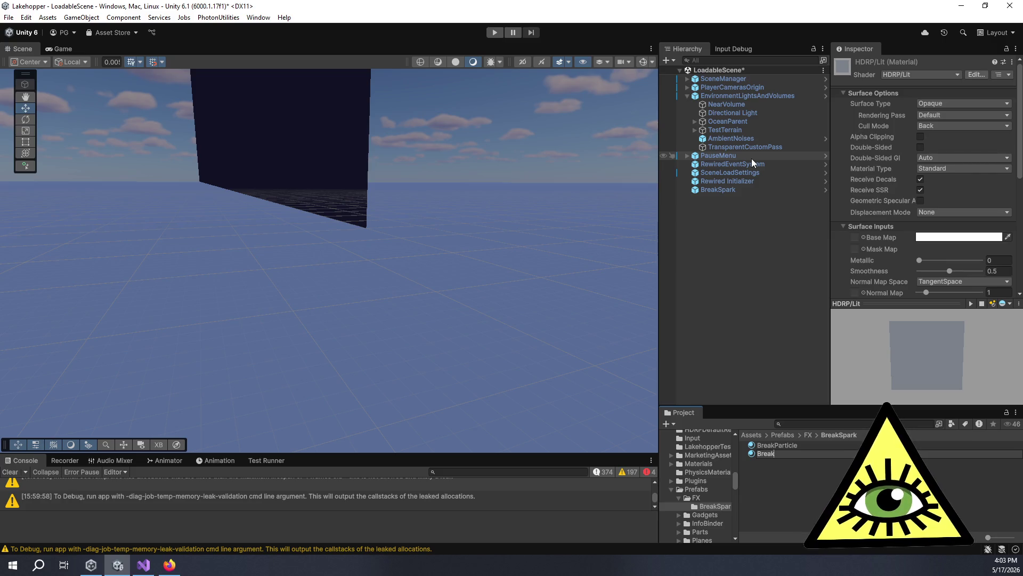
key("Return")
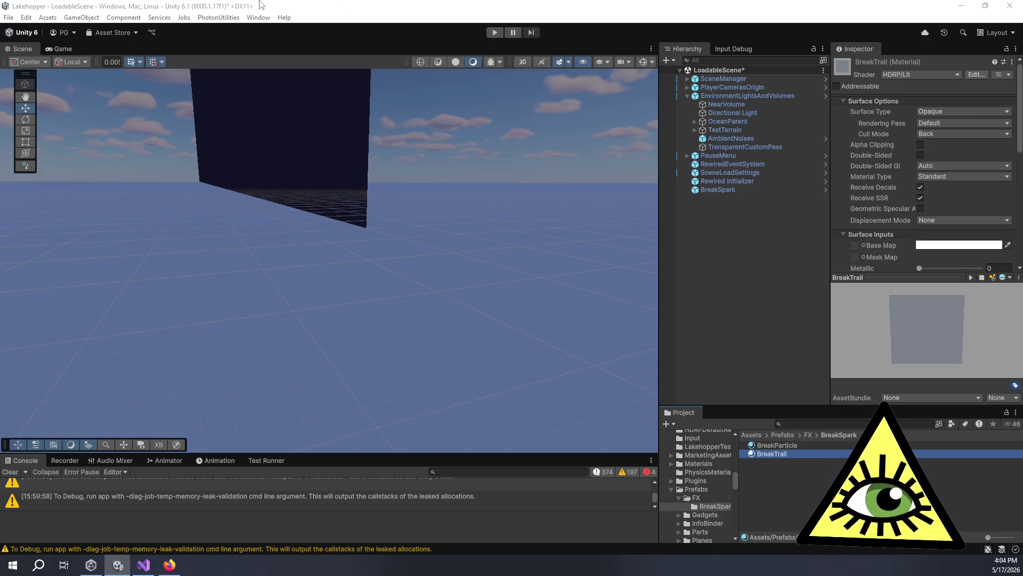
left_click(253, 19)
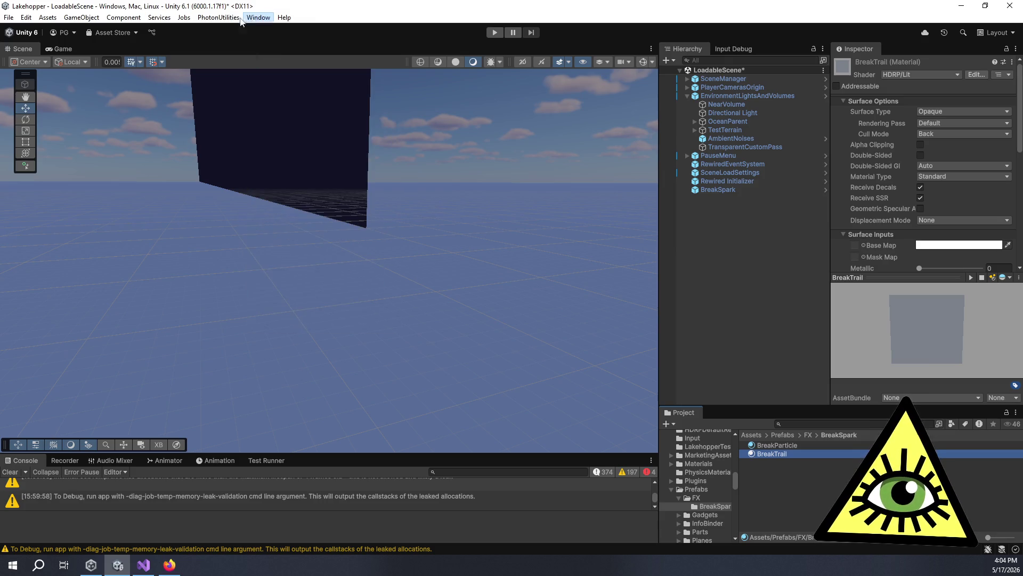
Open the Package Manager through Window > Package Management.
mouse_move(219, 16)
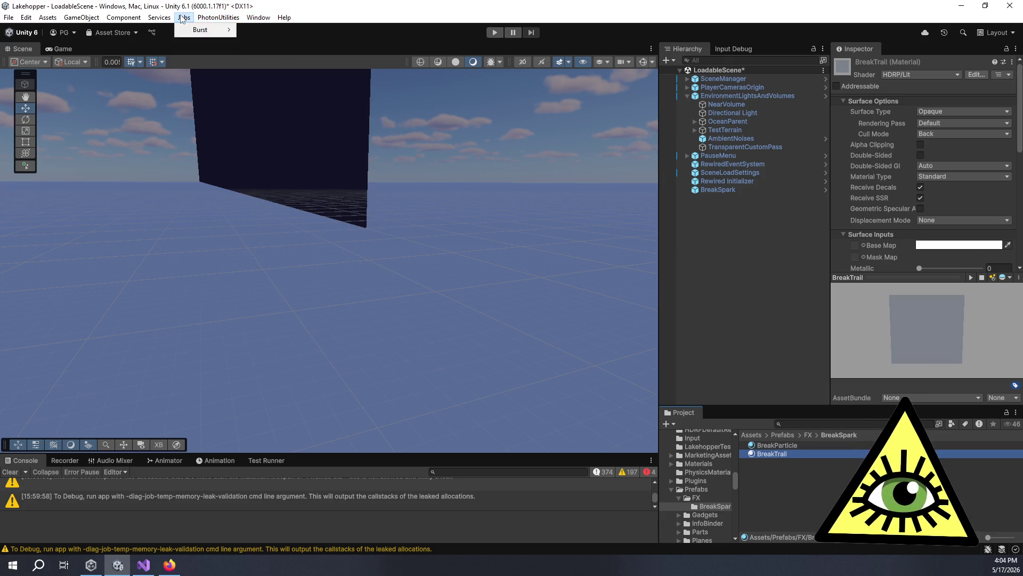
mouse_move(263, 22)
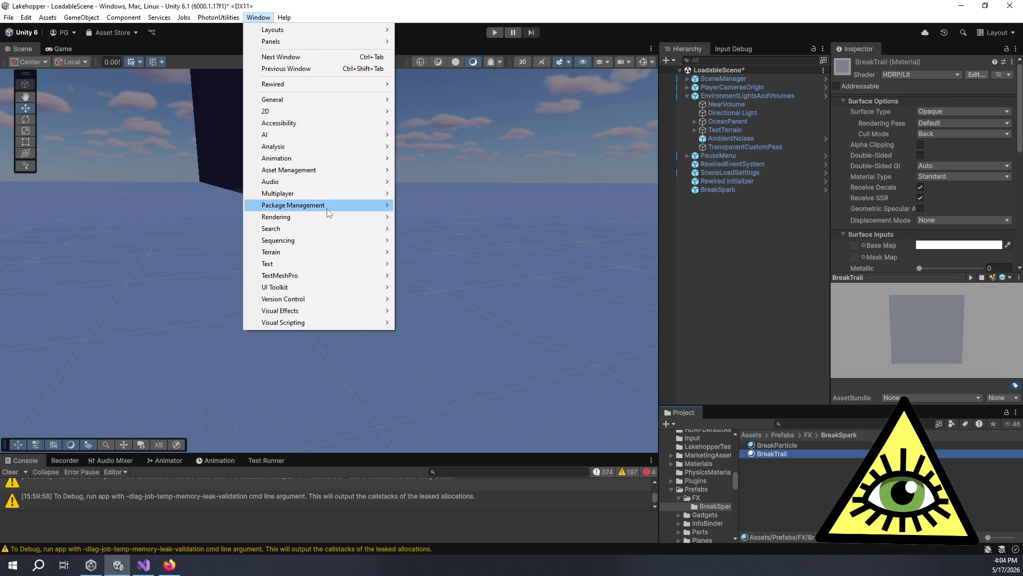
mouse_move(327, 207)
left_click(456, 210)
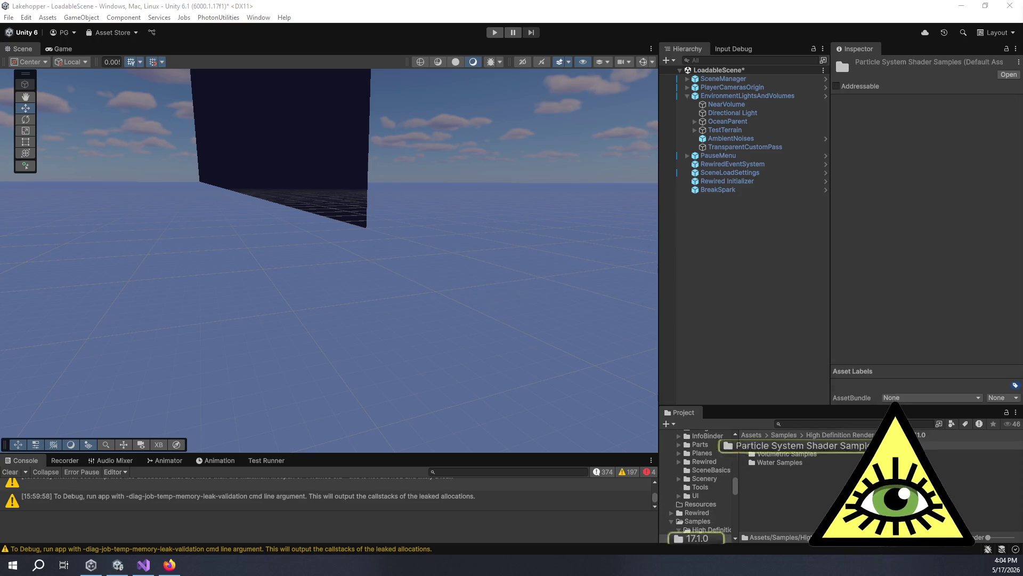
Open Particle System Shader Samples > Materials and enlarge the Project panel to view the sample materials.
double_click(800, 448)
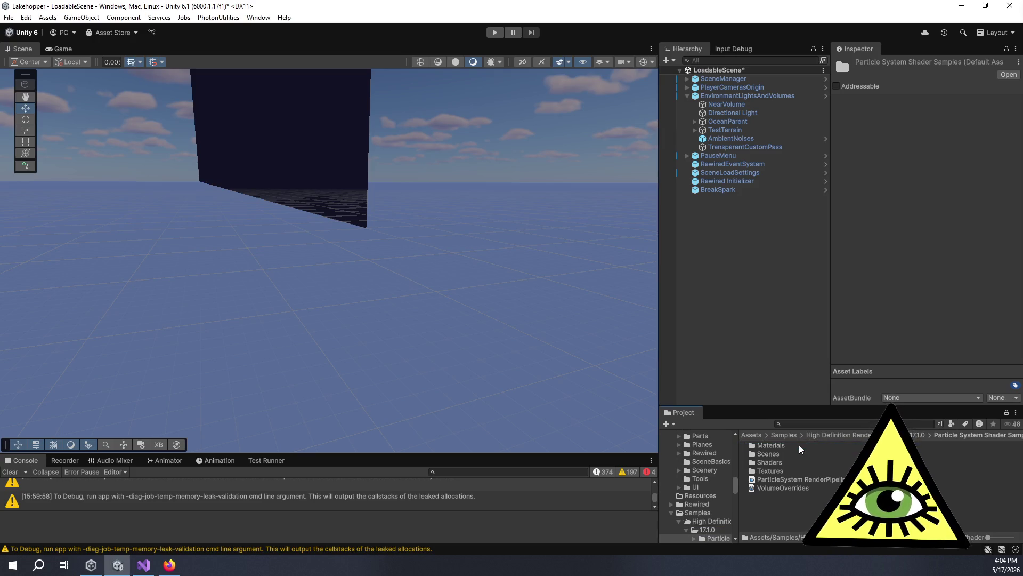
double_click(771, 445)
scroll(815, 474, "down", 1)
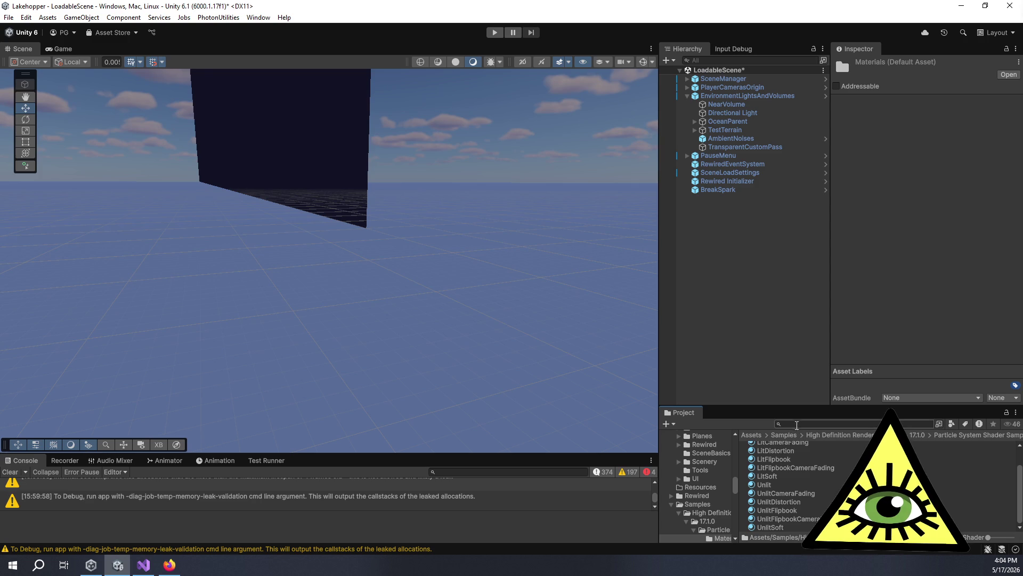
left_click_drag(815, 406, 815, 295)
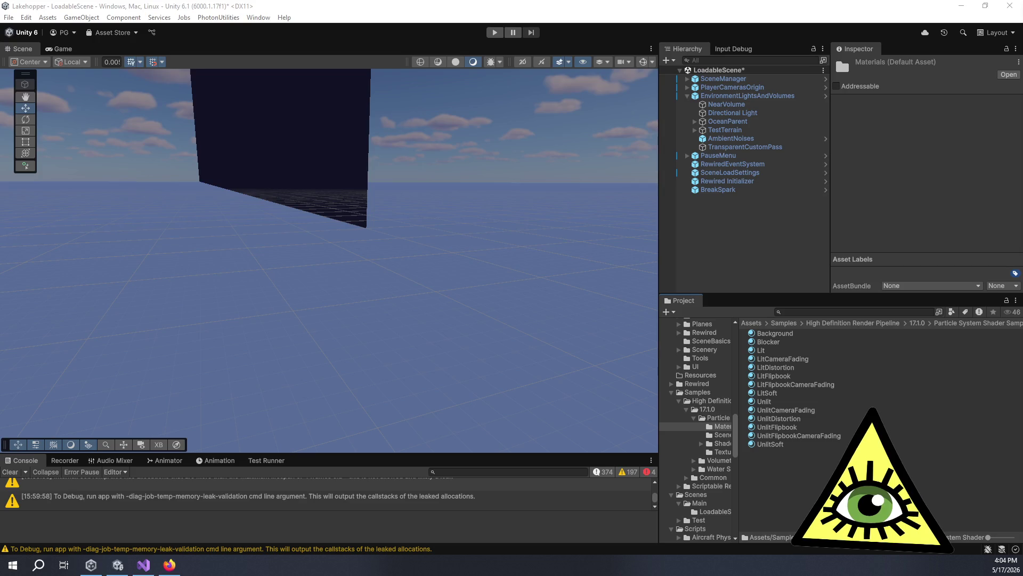
left_click(772, 244)
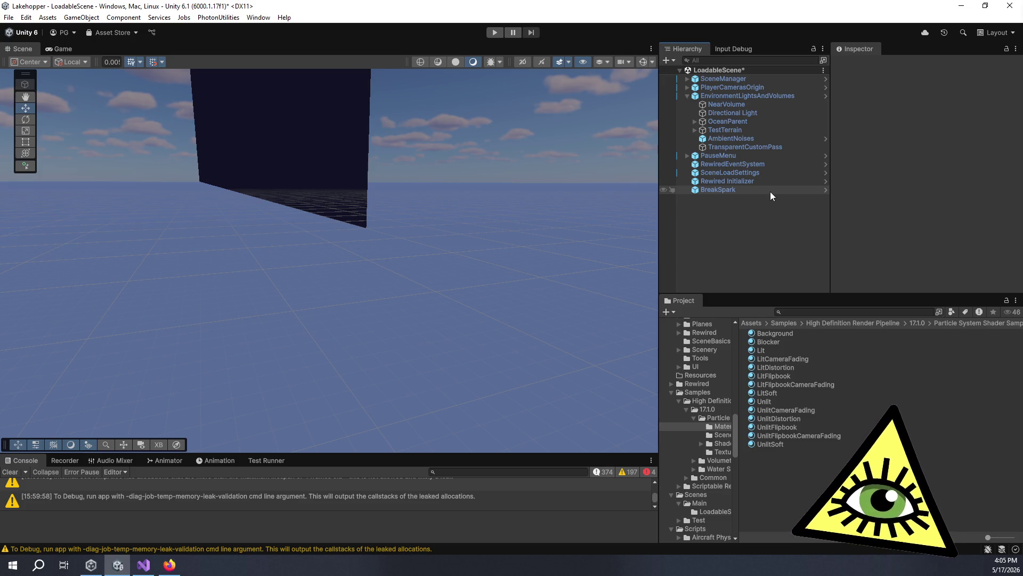
Ping the BreakSpark prefab and select the BreakTrail material in its folder.
left_click(770, 191)
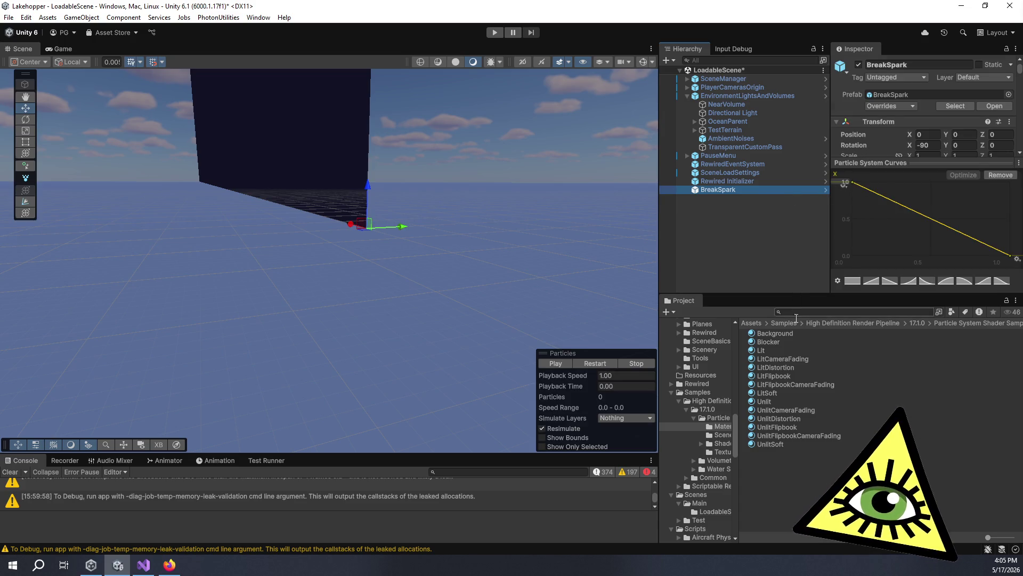
left_click(882, 94)
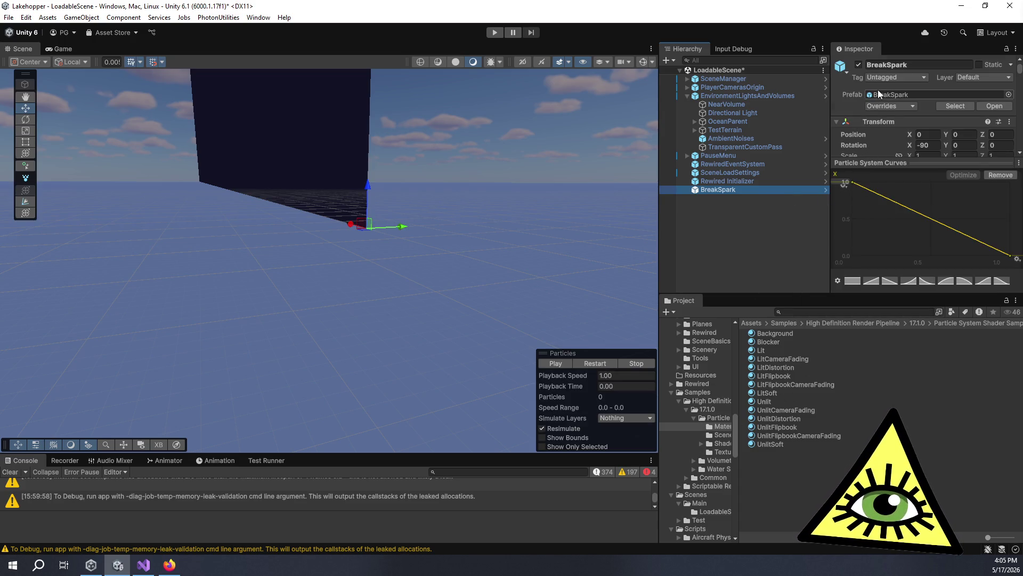
double_click(775, 334)
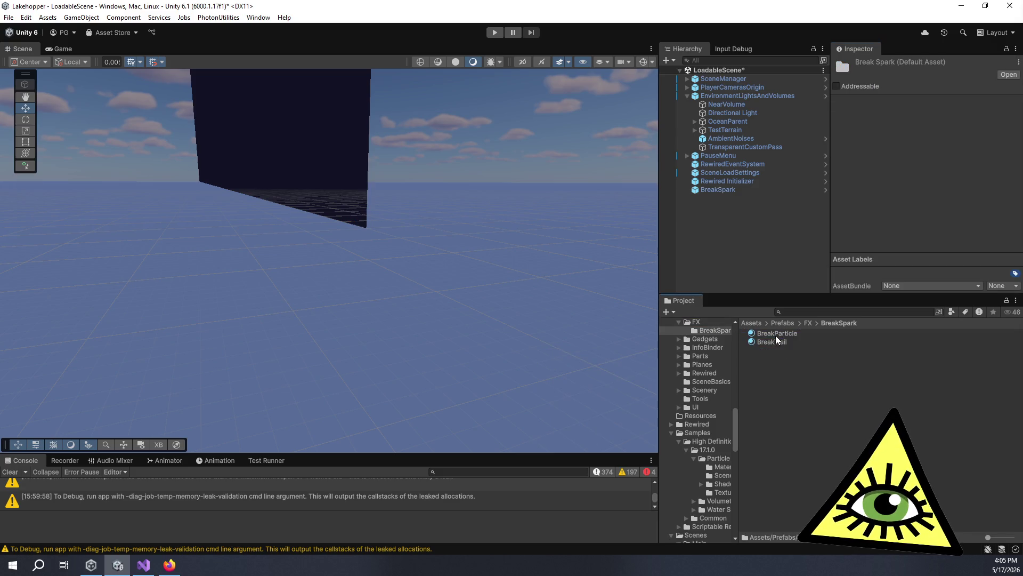
left_click(776, 344)
Set BreakTrail's shader to Shader Graphs > ParticleUnlit.
left_click(891, 73)
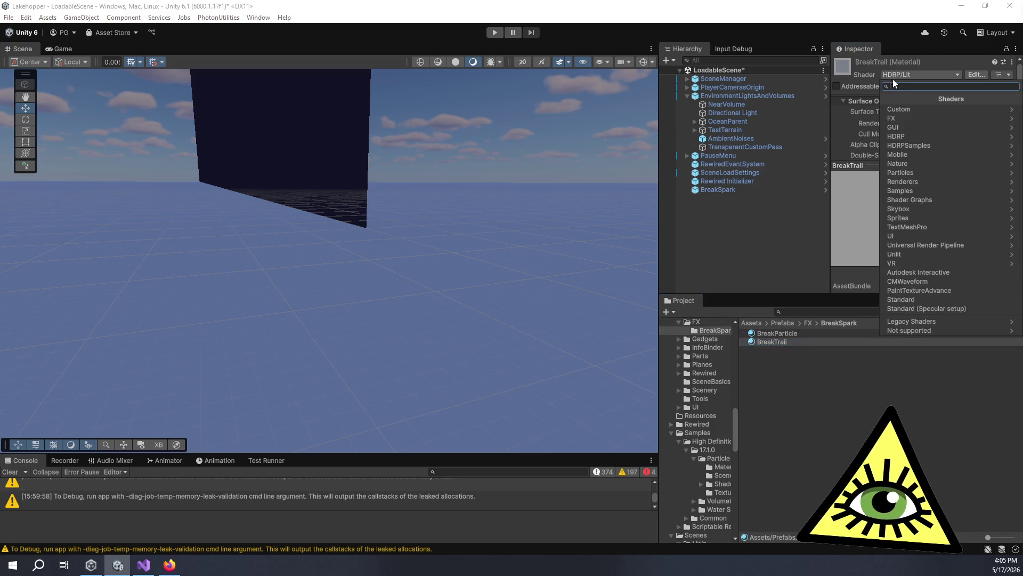
left_click(931, 202)
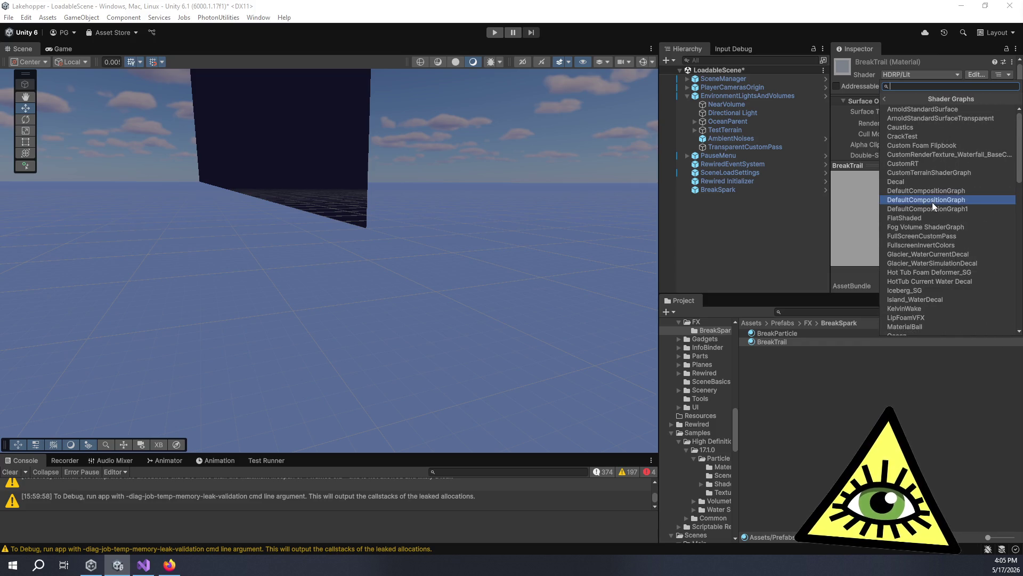
scroll(932, 202, "down", 5)
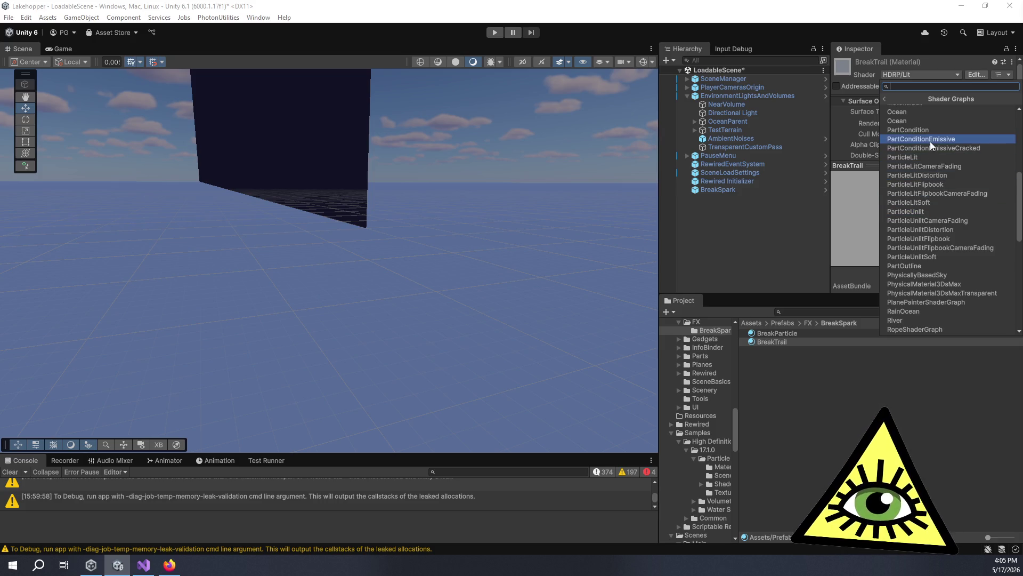
left_click(941, 213)
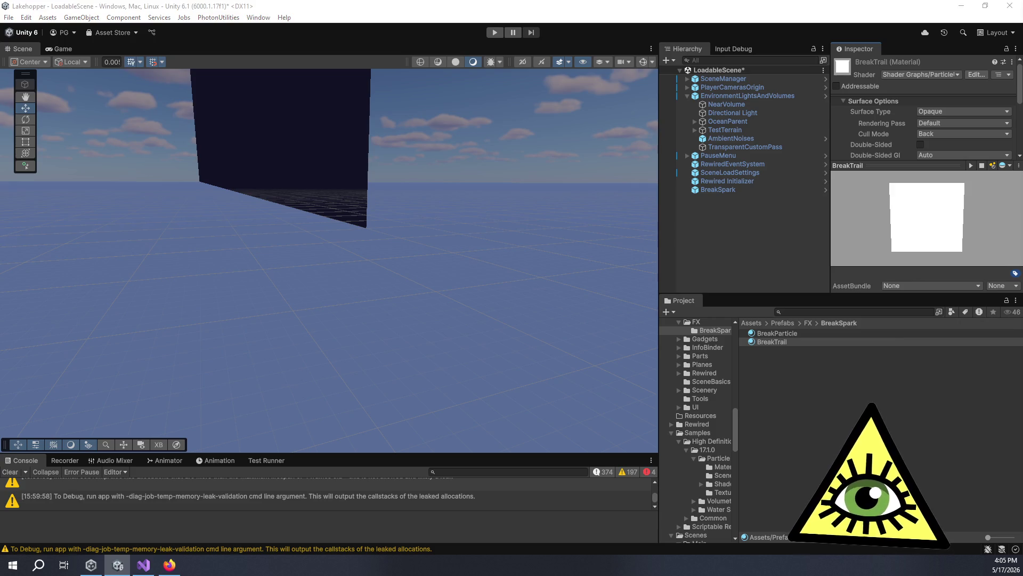
Try the ParticleLit shader graph on BreakTrail and review its material settings.
left_click(935, 76)
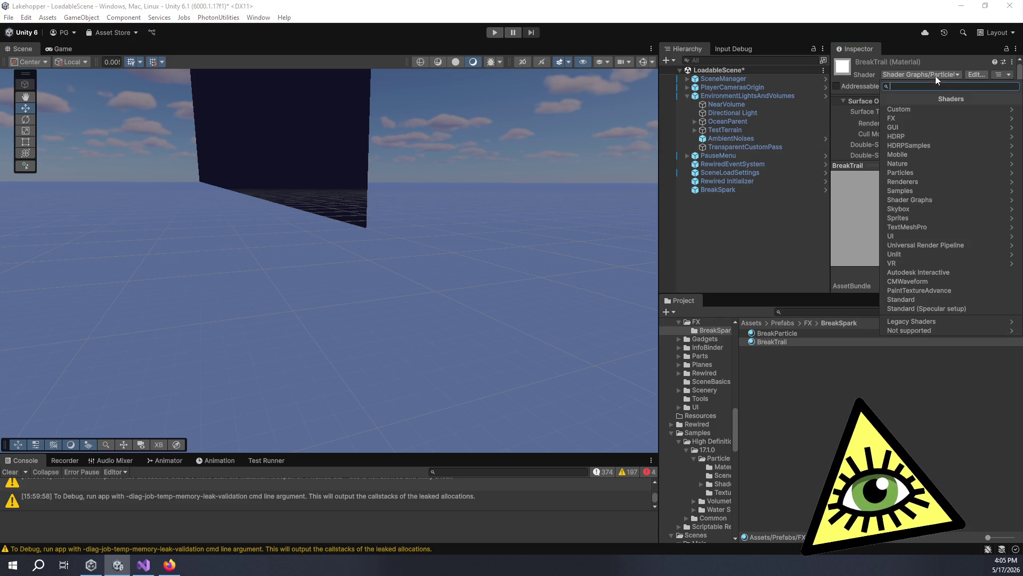
left_click(925, 199)
scroll(932, 207, "down", 2)
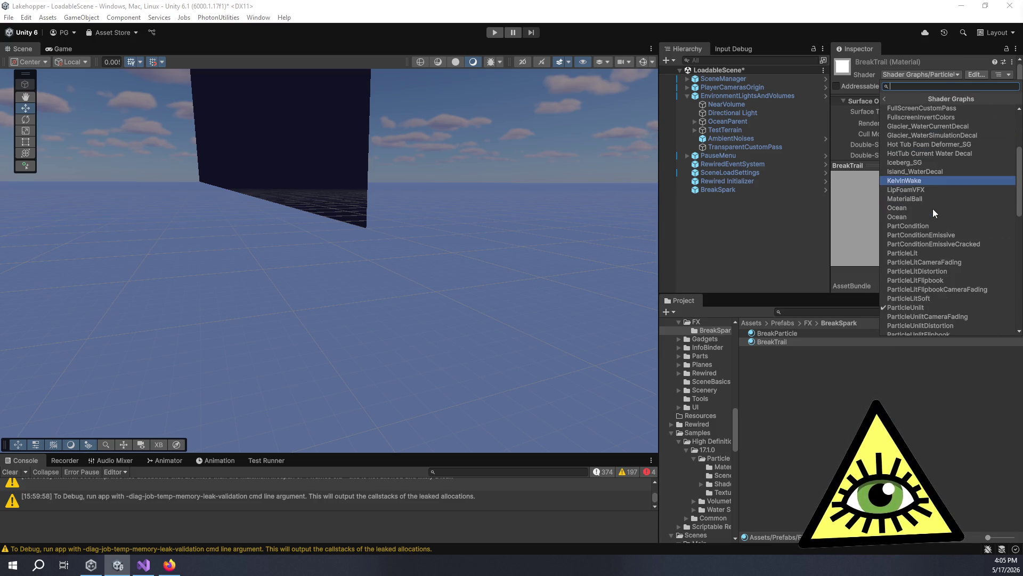
left_click(922, 255)
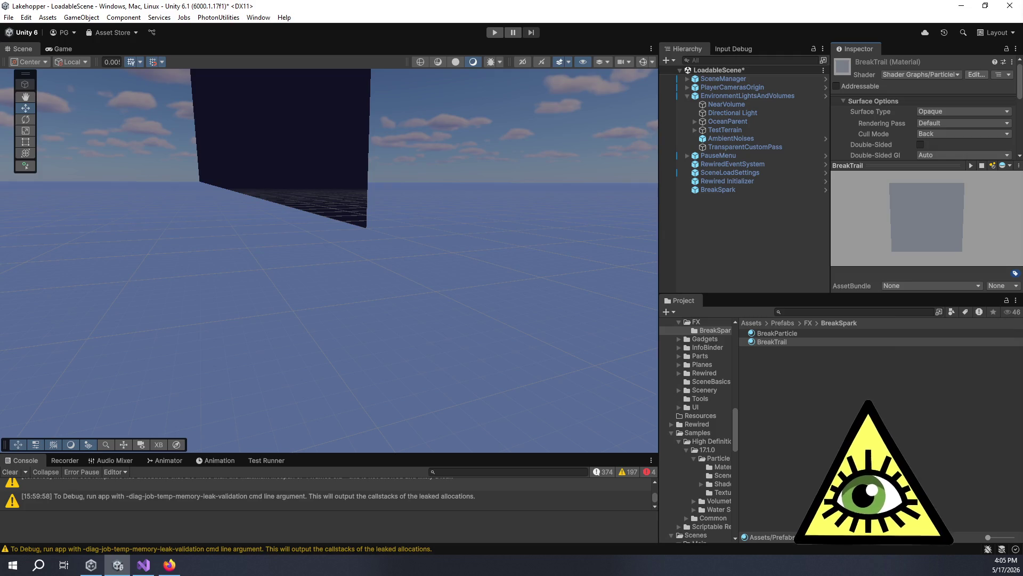
scroll(908, 130, "down", 3)
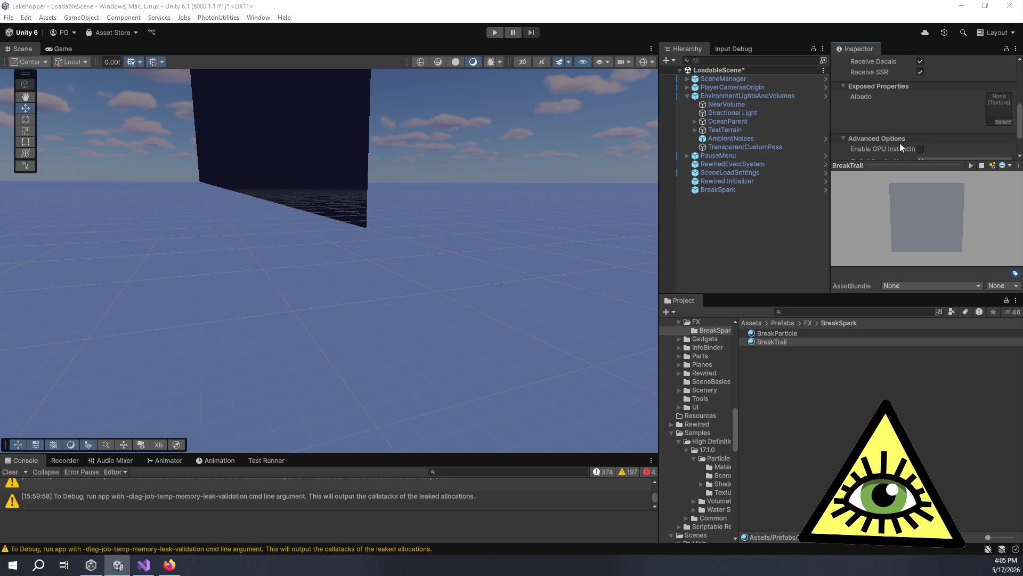
left_click_drag(839, 293, 840, 403)
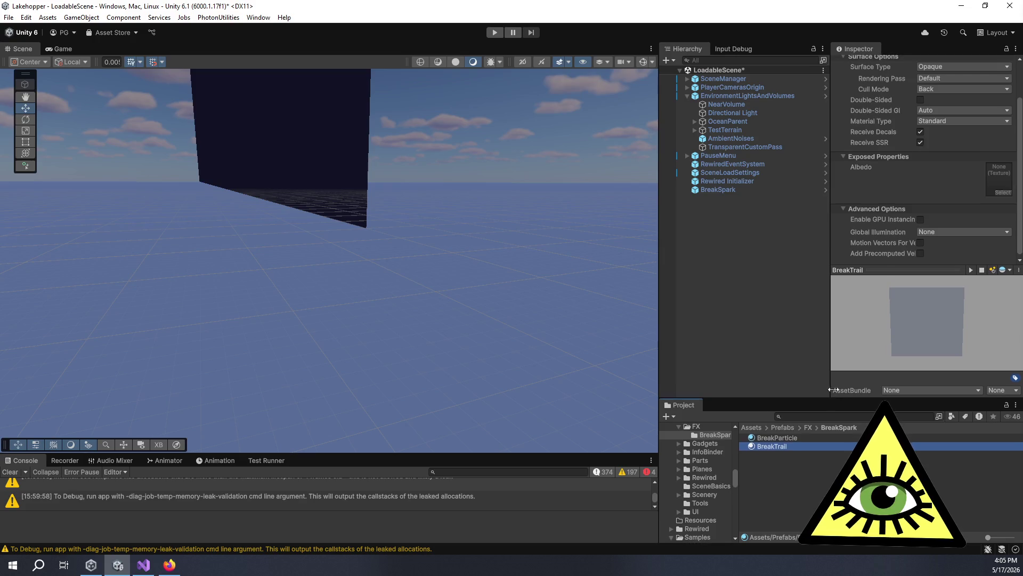
scroll(890, 232, "up", 2)
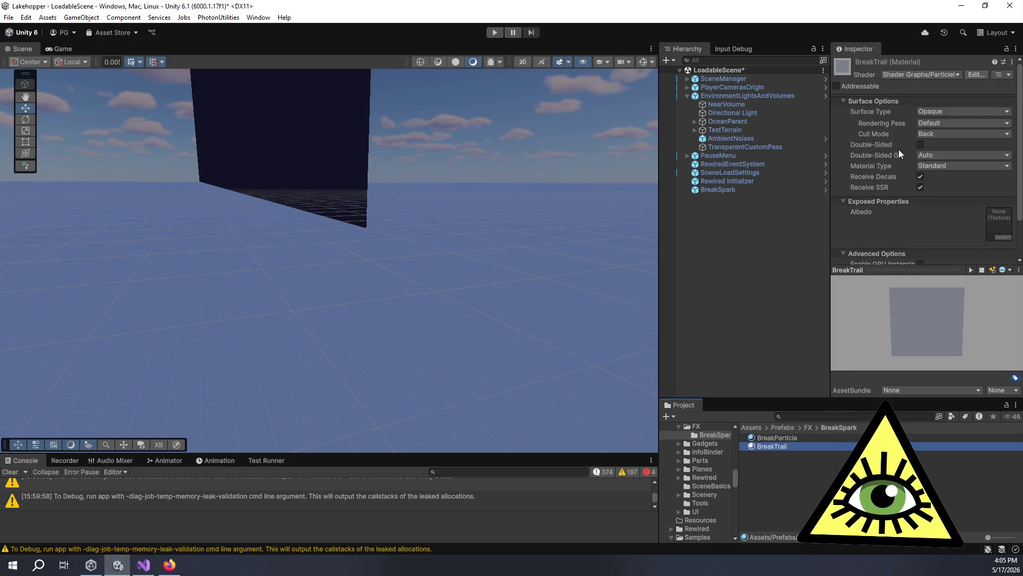
scroll(889, 142, "down", 2)
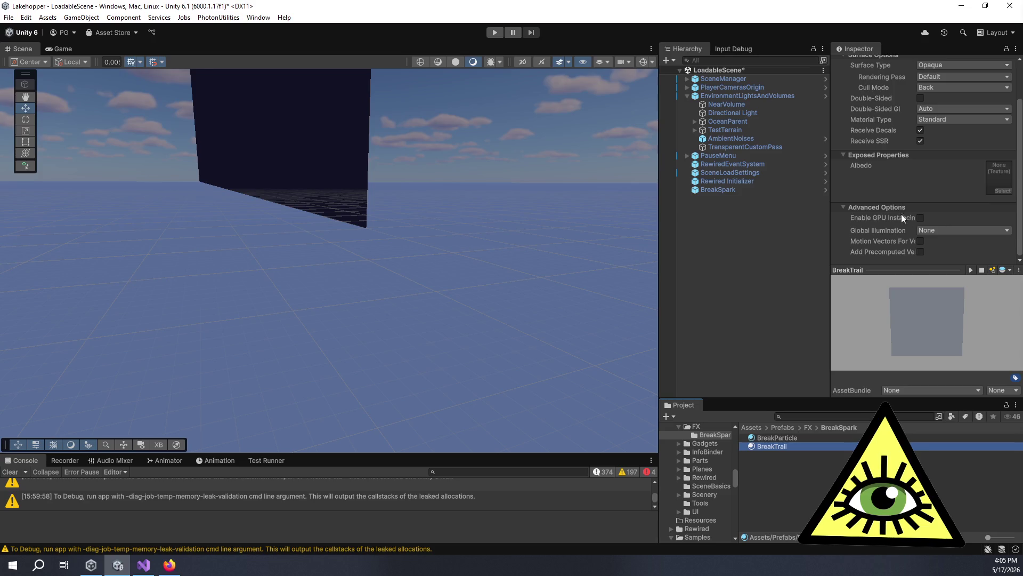
scroll(936, 225, "up", 2)
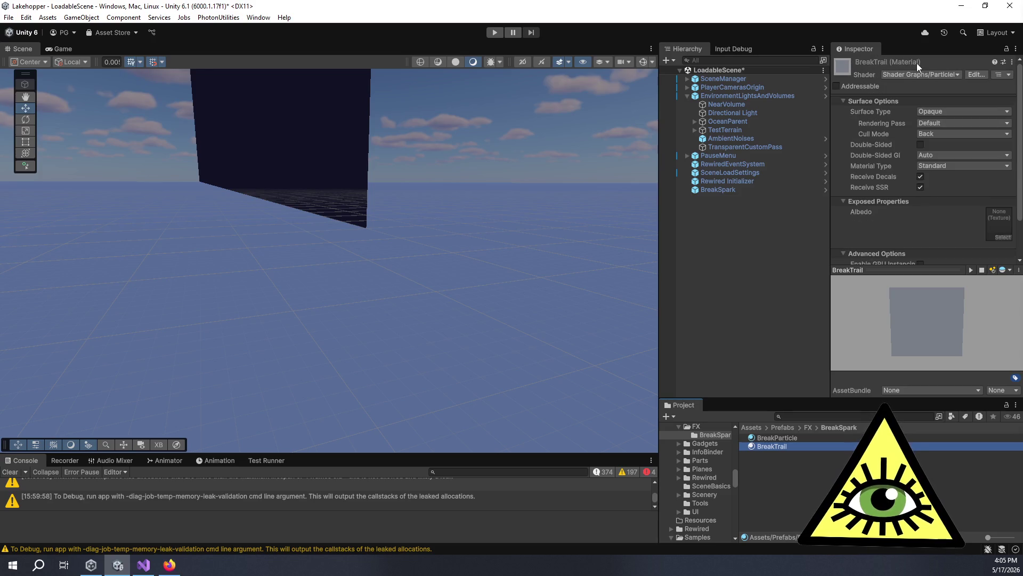
Switch BreakTrail back to the ParticleUnlit shader graph.
left_click(921, 74)
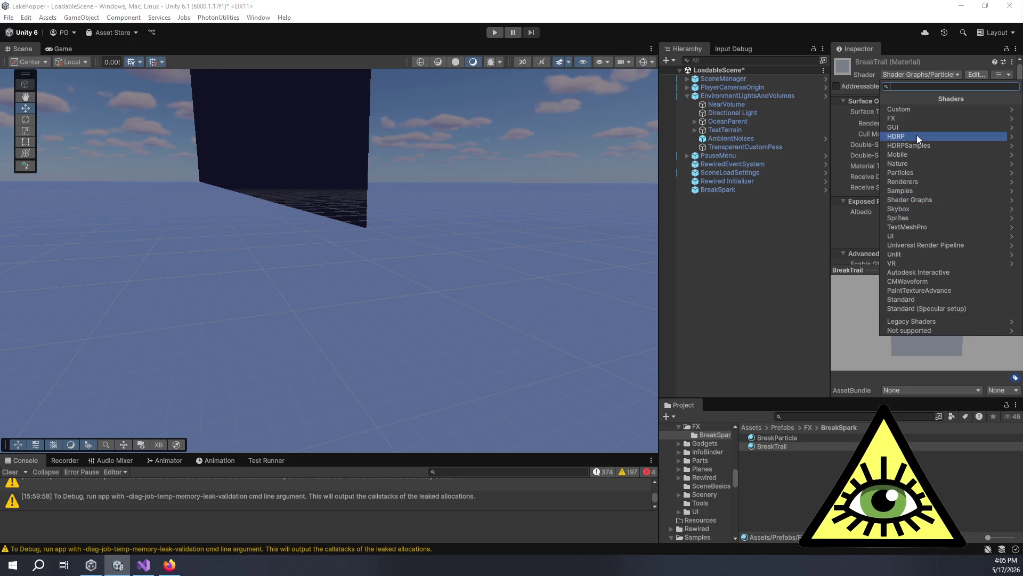
left_click(919, 200)
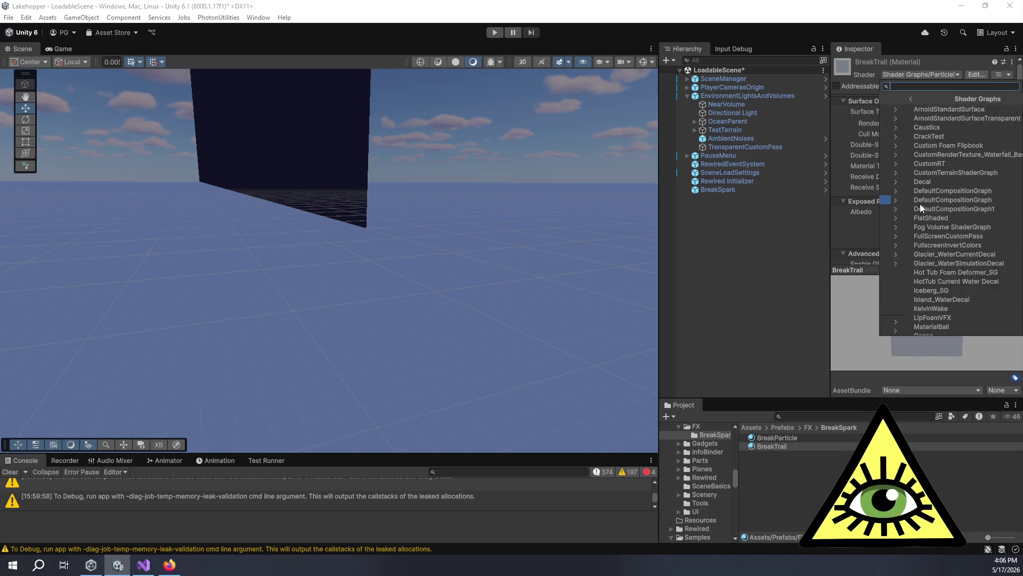
scroll(930, 215, "down", 5)
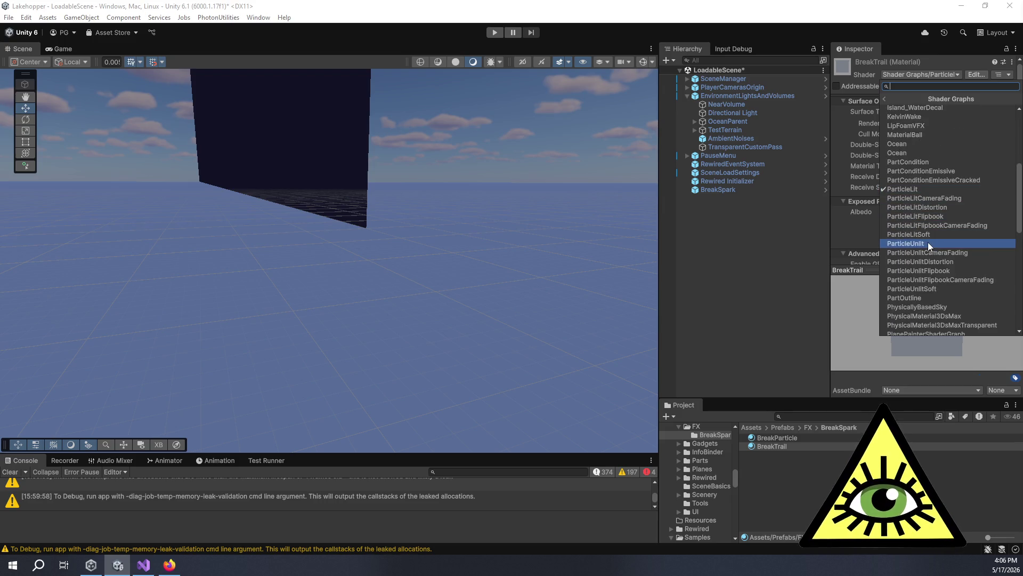
left_click(928, 243)
scroll(906, 202, "down", 1)
scroll(909, 207, "up", 1)
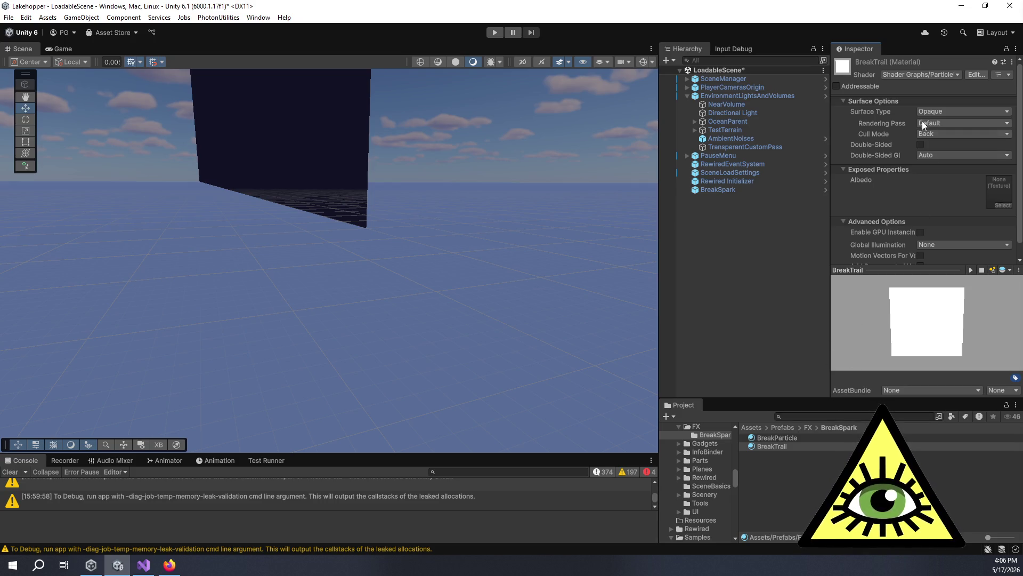
scroll(907, 186, "down", 1)
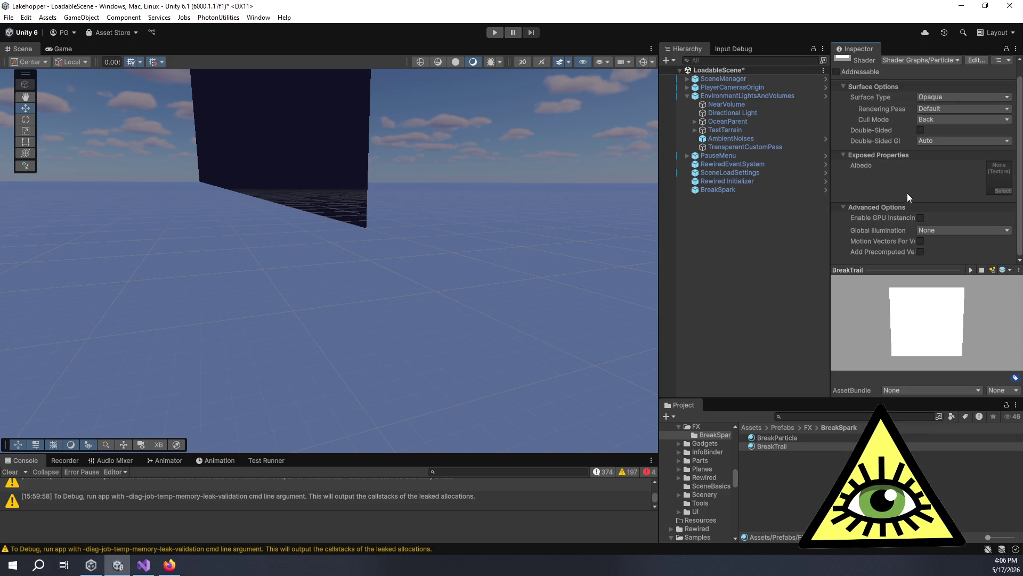
Assign the soft white radial texture to BreakTrail's Albedo slot.
left_click(1003, 191)
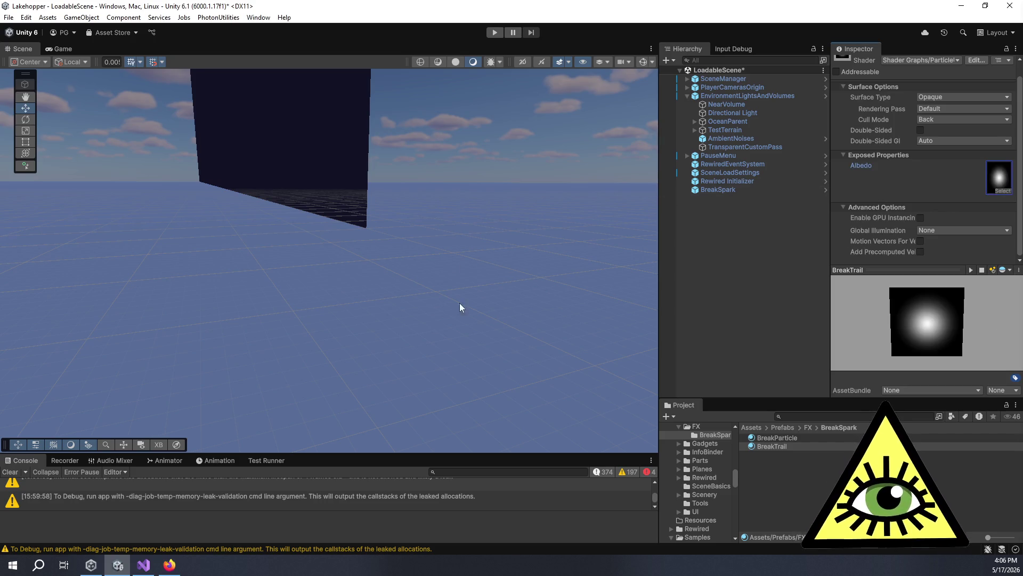
left_click(770, 438)
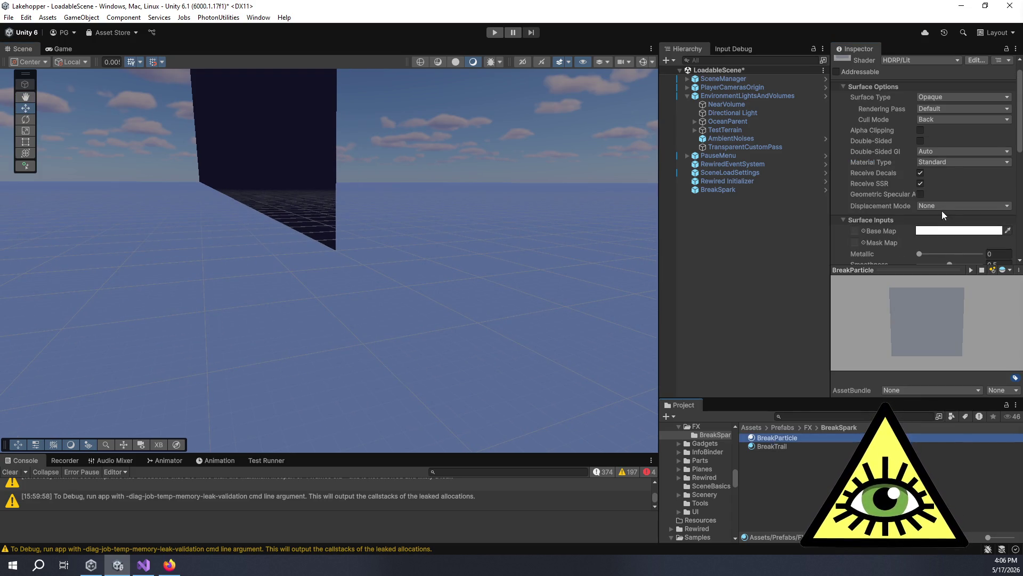
Switch BreakParticle to a particle shader from the Shader Graphs list.
left_click(934, 59)
left_click(924, 184)
scroll(957, 204, "down", 5)
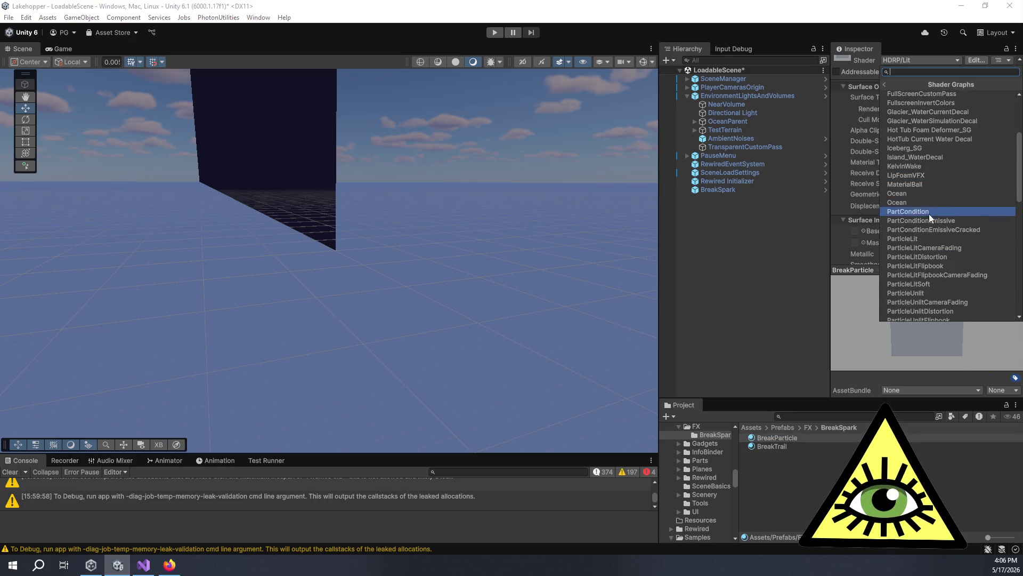
left_click(918, 238)
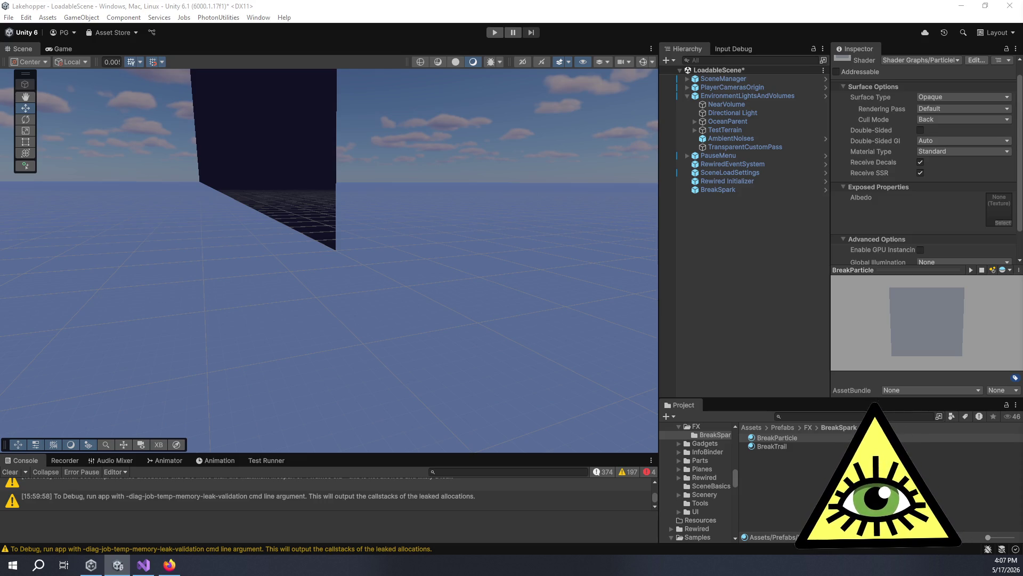
scroll(897, 194, "down", 3)
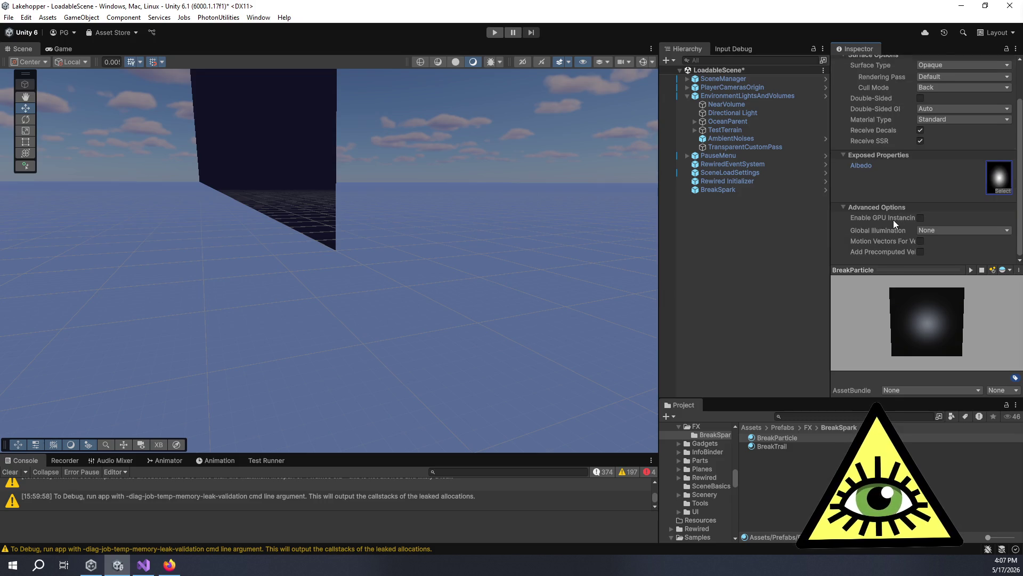
Reselect BreakParticle and try the Particles > Standard Unlit shader.
left_click(777, 445)
left_click(785, 437)
scroll(942, 209, "up", 1)
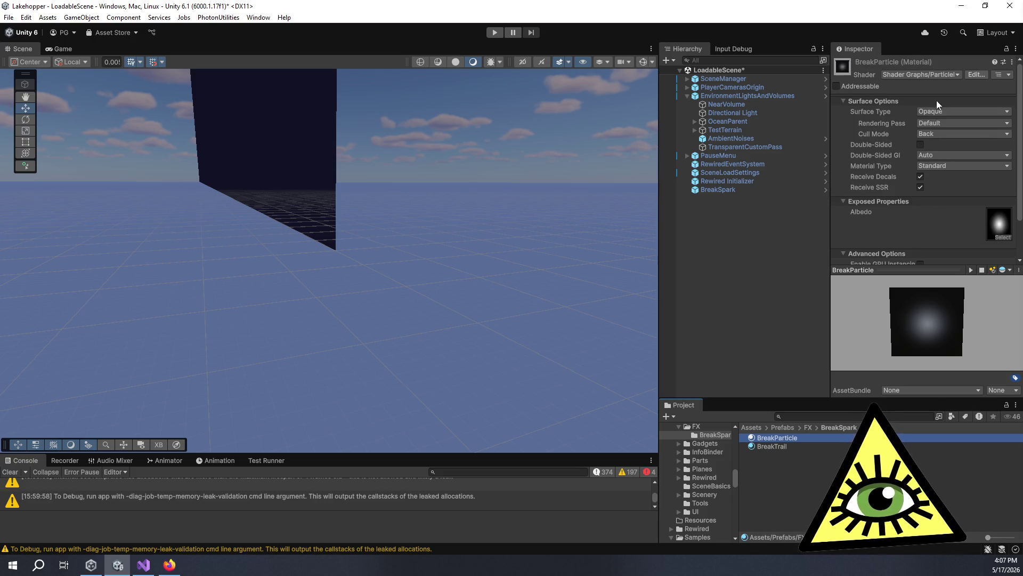
left_click(932, 75)
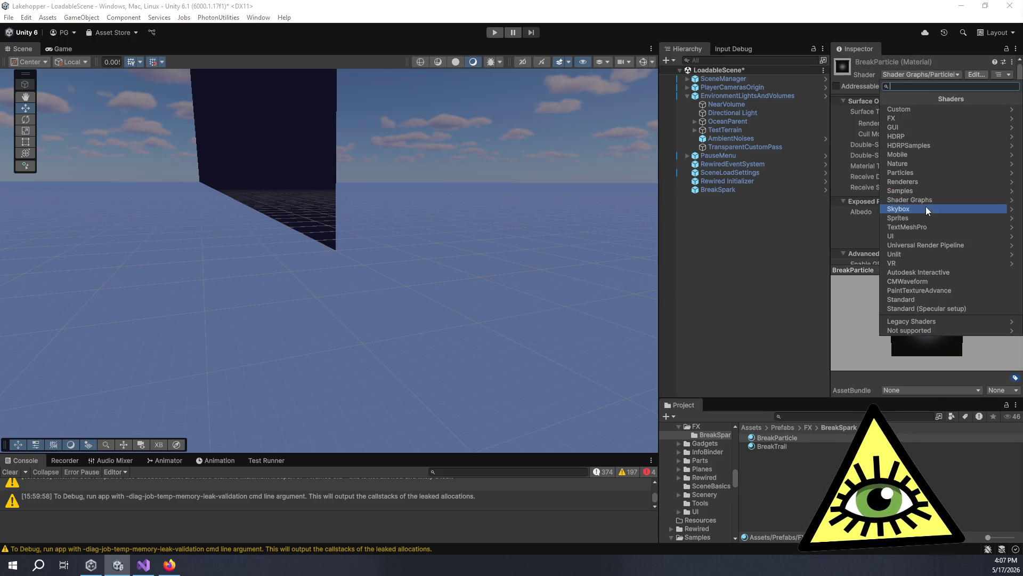
left_click(916, 171)
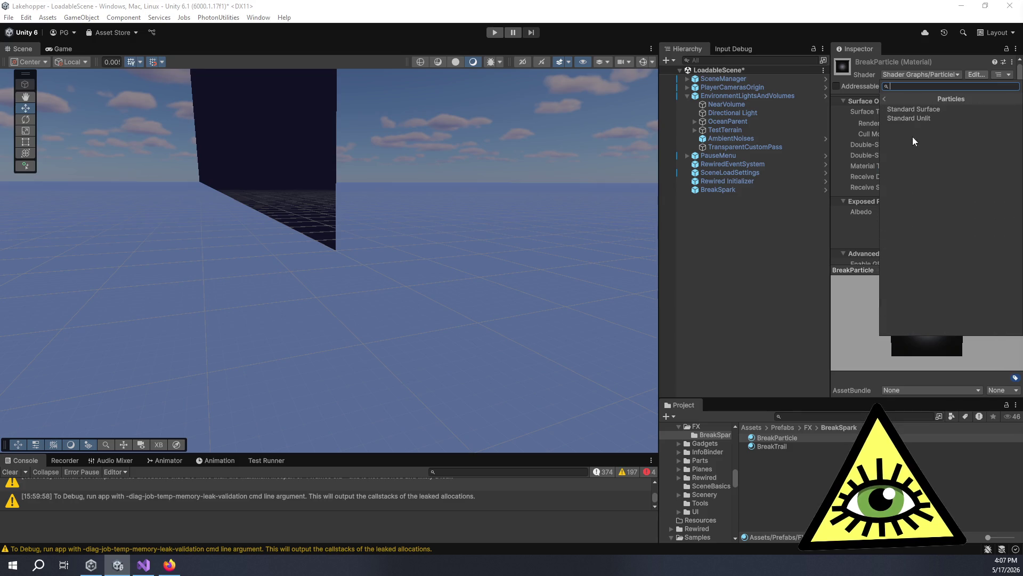
left_click(913, 119)
scroll(935, 210, "down", 1)
scroll(934, 210, "up", 1)
Apply the Shader Graphs > ParticleUnlit shader to BreakParticle.
left_click(919, 76)
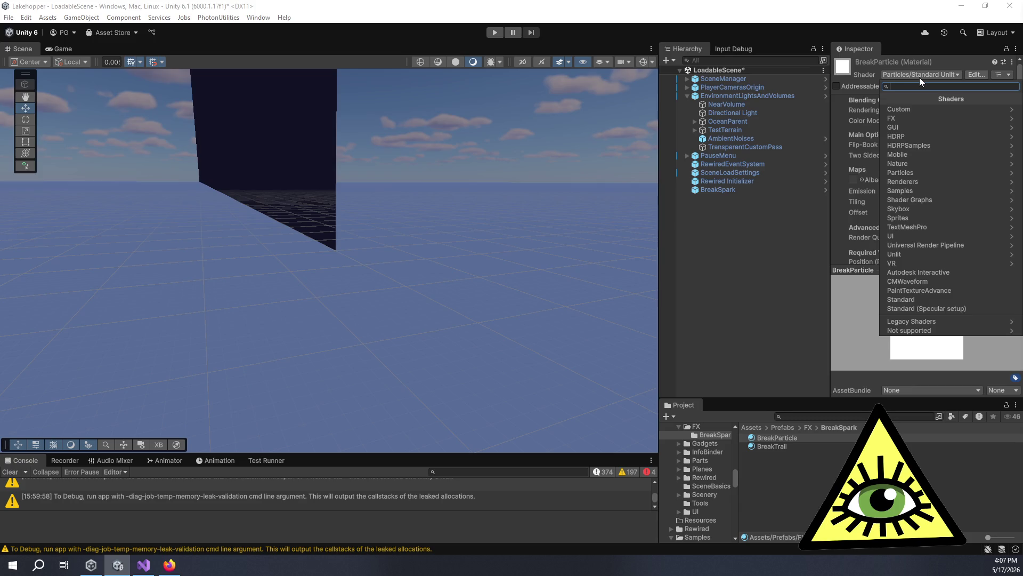
left_click(915, 201)
scroll(967, 203, "down", 5)
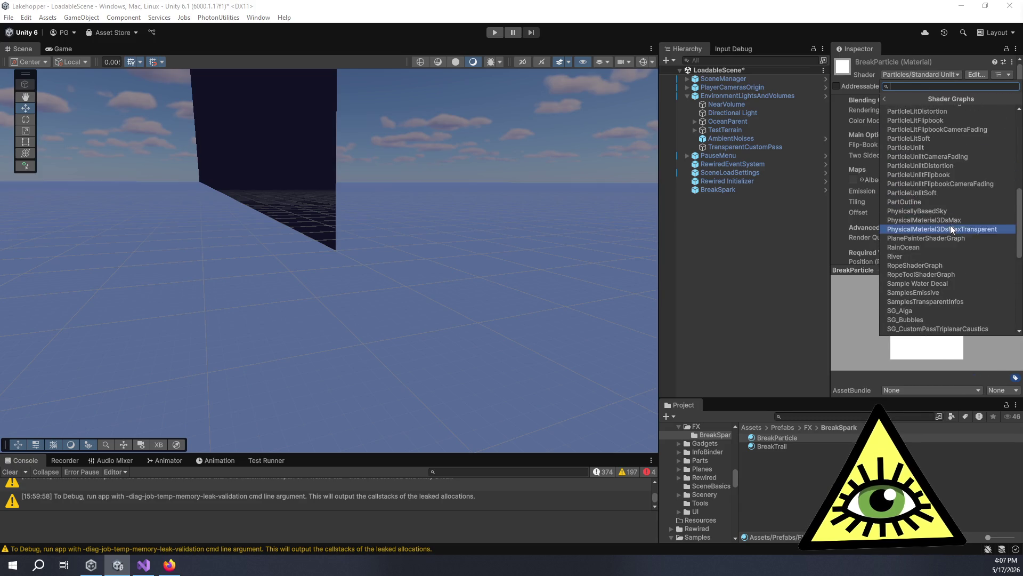
left_click(938, 148)
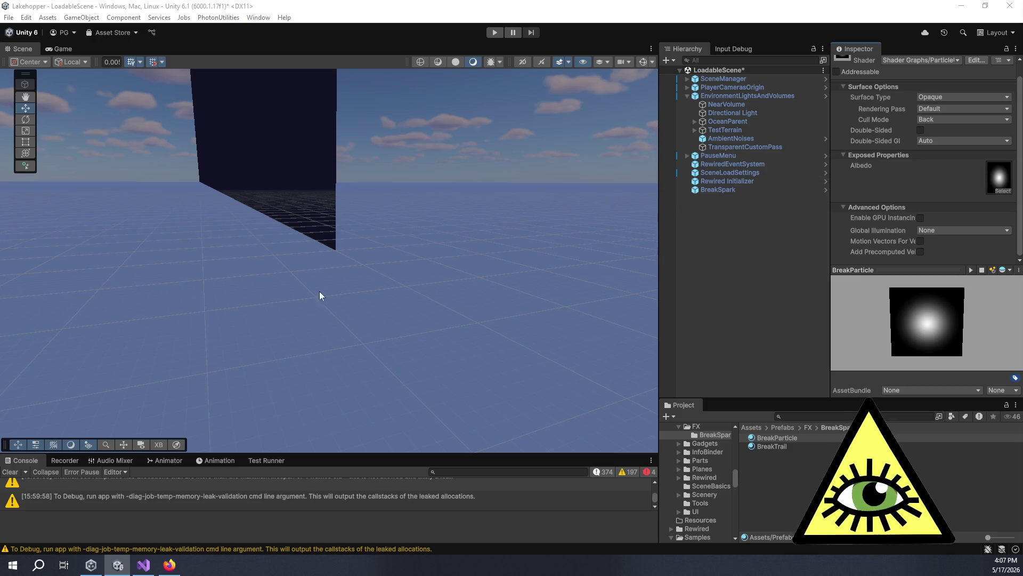
left_click(764, 191)
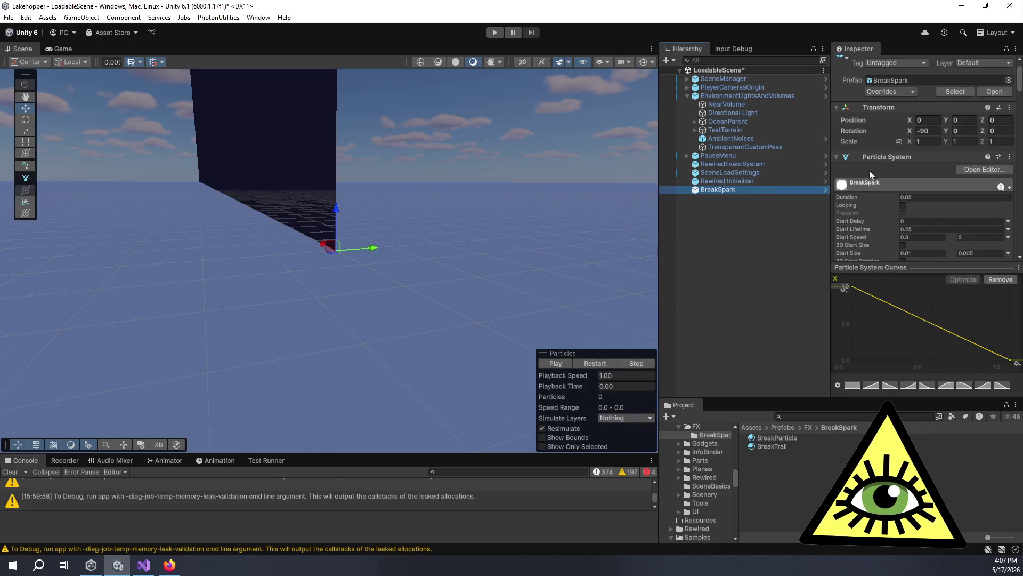
Assign BreakParticle as the Renderer material and BreakTrail as the Trail Material.
scroll(883, 193, "down", 10)
scroll(882, 197, "down", 6)
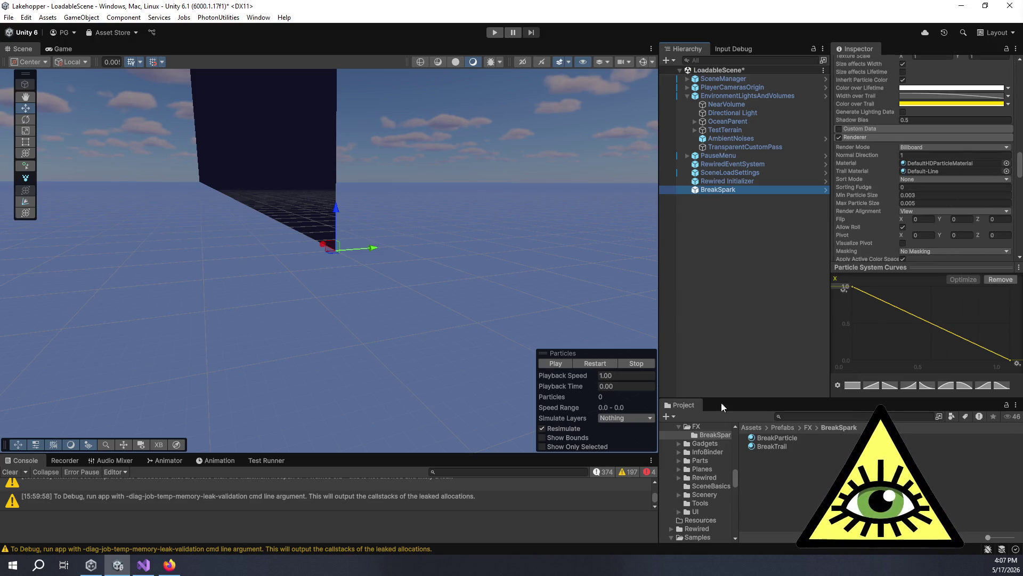
left_click(767, 439)
scroll(894, 168, "down", 2)
left_click_drag(767, 442, 930, 104)
left_click_drag(785, 450, 948, 110)
Play the BreakSpark burst in the Particles overlay to preview it.
left_click(566, 366)
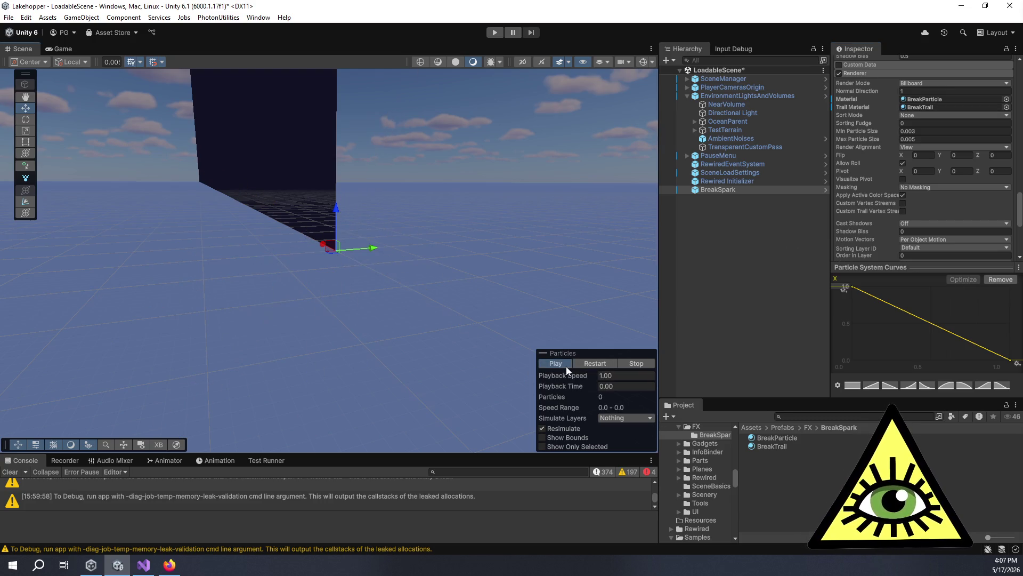
scroll(356, 264, "up", 1)
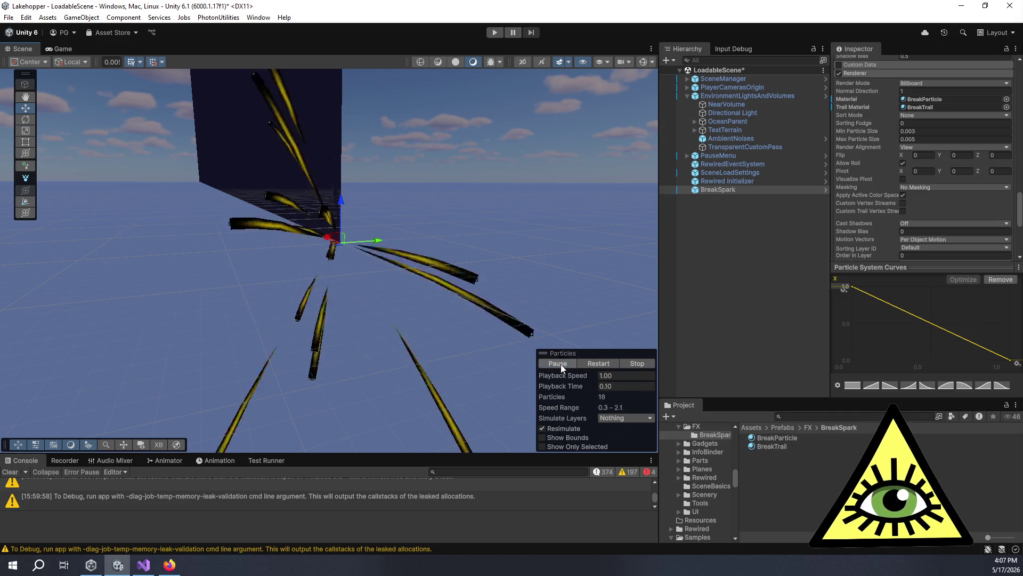
scroll(379, 274, "down", 2)
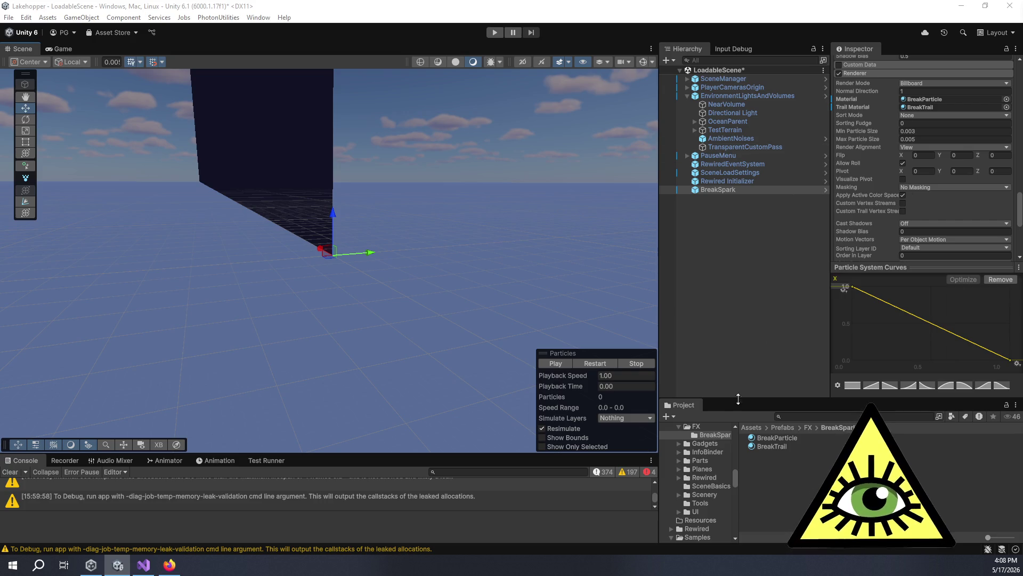
left_click(766, 437)
Switch BreakParticle to the Shader Graphs > ParticleUnlitSoft shader.
left_click(938, 60)
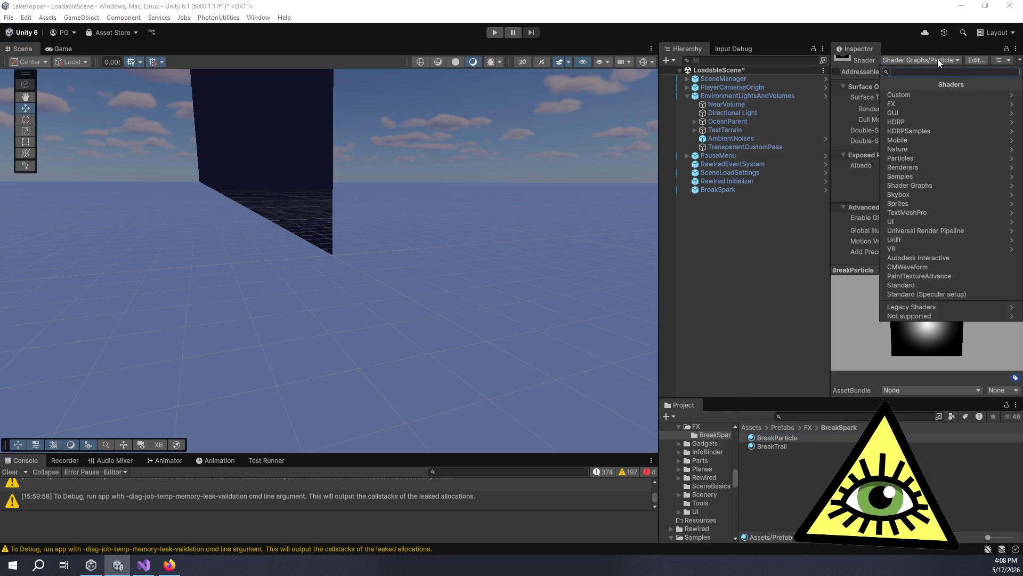
left_click(917, 182)
scroll(931, 178, "down", 5)
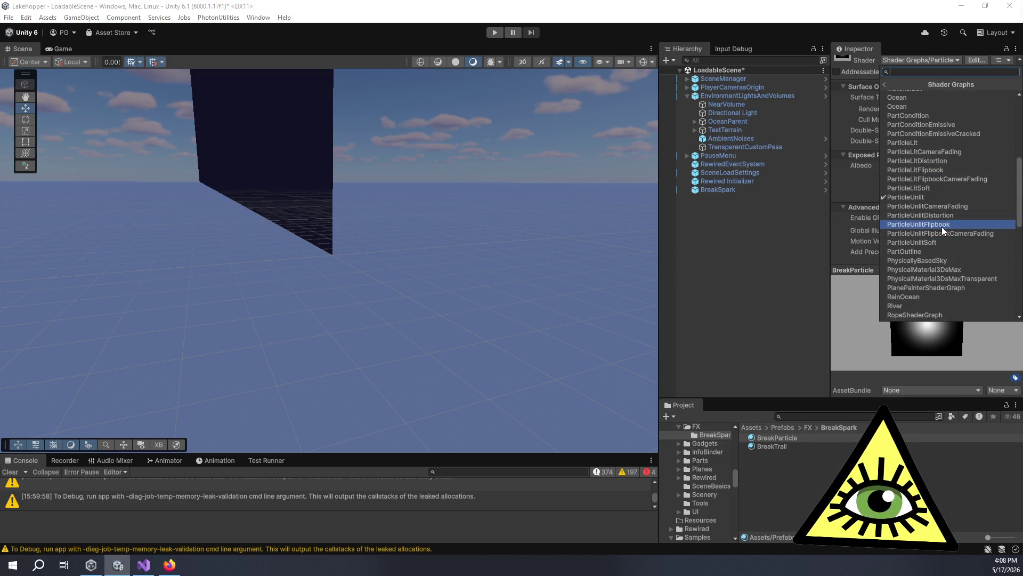
left_click(932, 241)
Assign the glowing sphere texture to BreakParticle's Albedo slot.
scroll(943, 168, "down", 2)
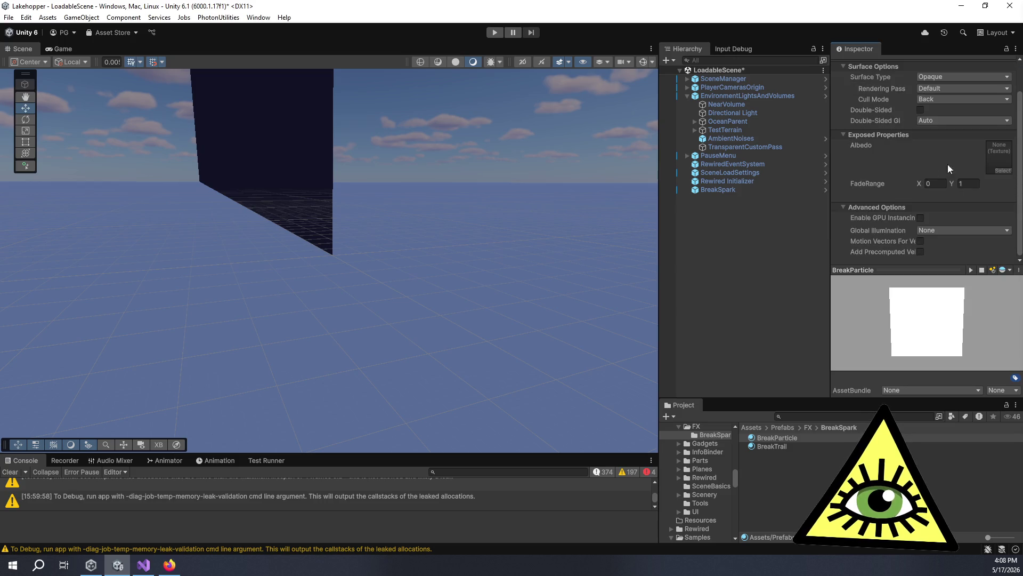
left_click(1002, 170)
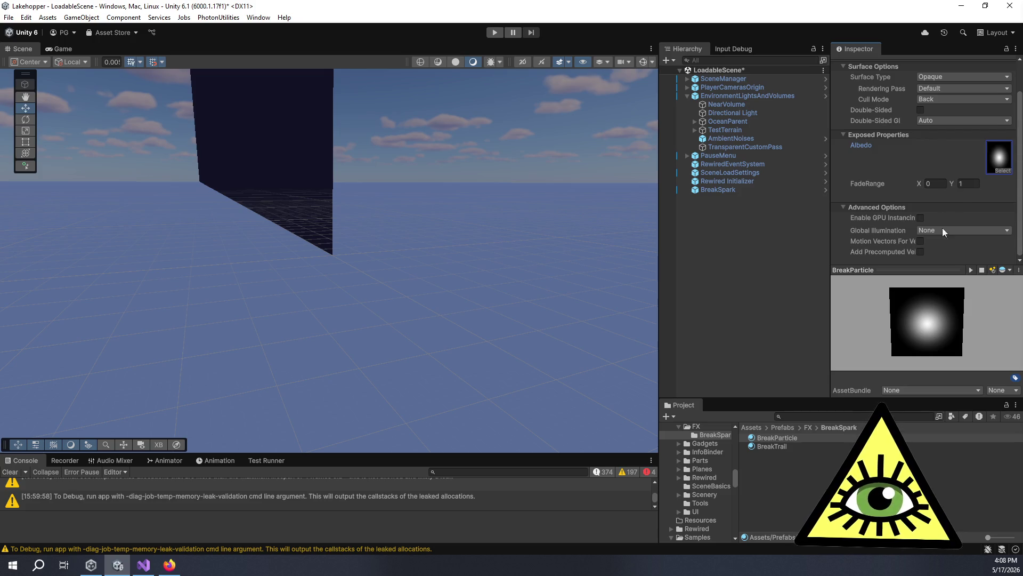
scroll(896, 232, "up", 2)
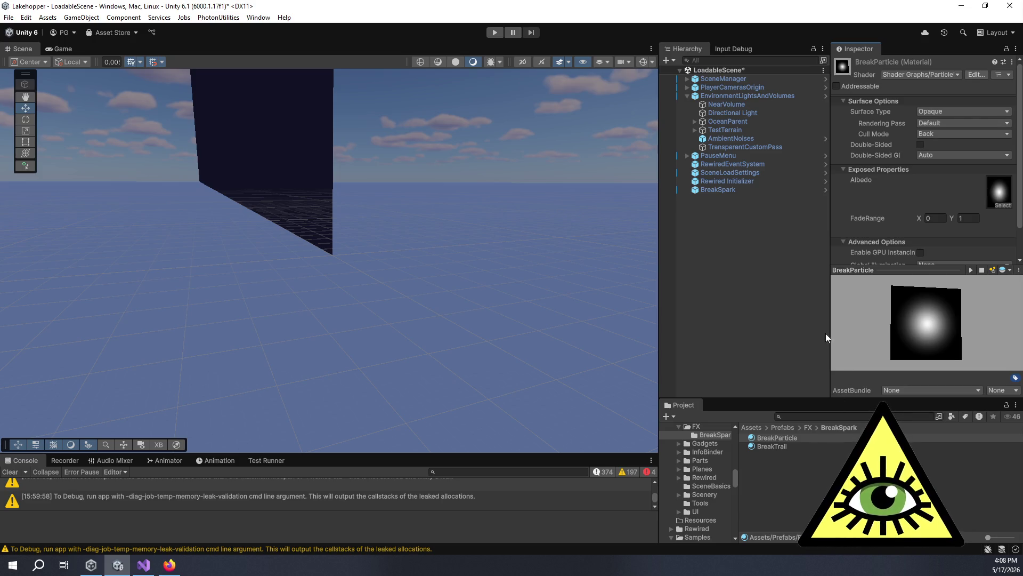
key("ctrl+z")
key("ctrl+y")
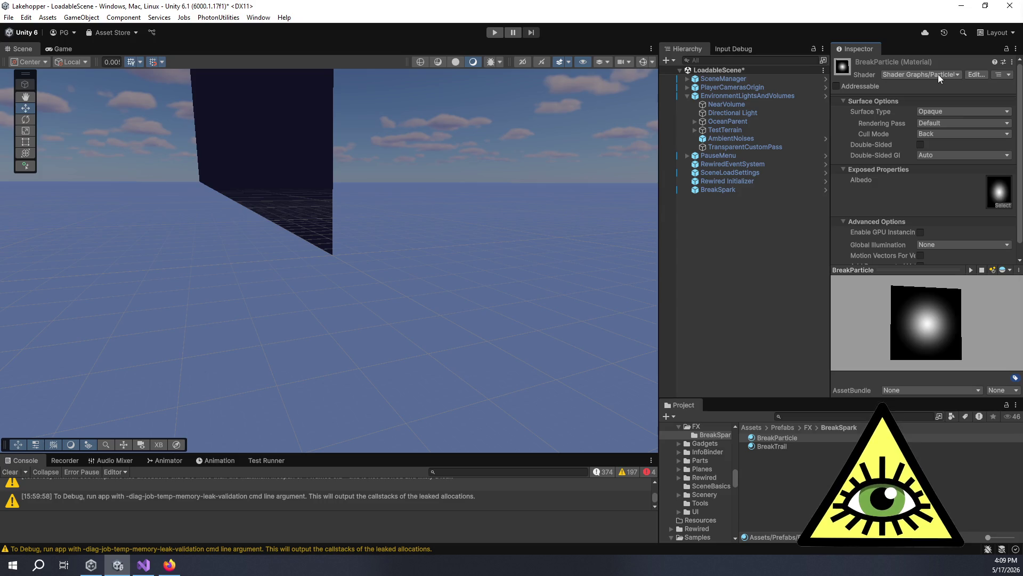
left_click(939, 111)
Set the Surface Type of both BreakParticle and BreakTrail to Transparent.
left_click(952, 136)
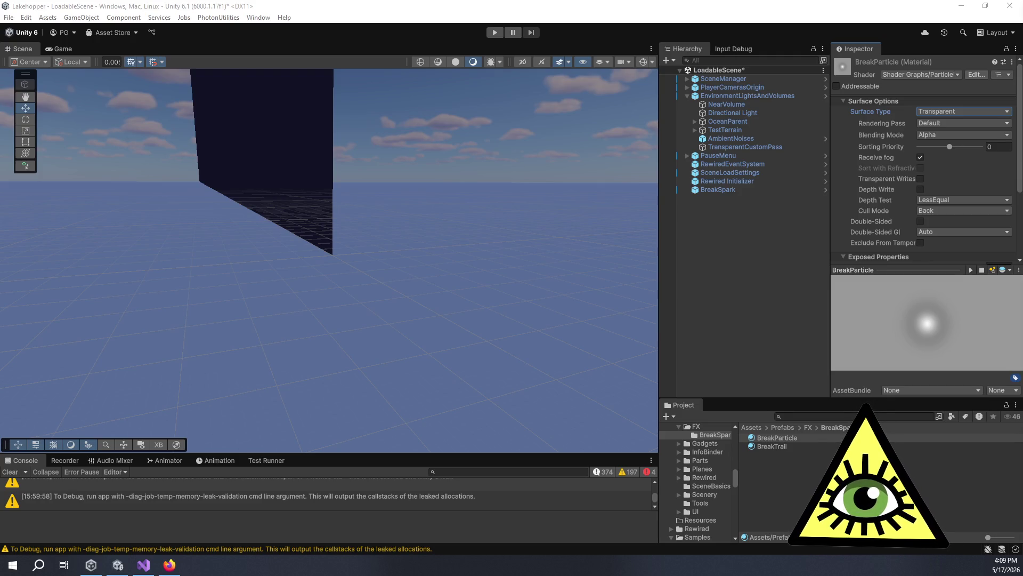
left_click(795, 445)
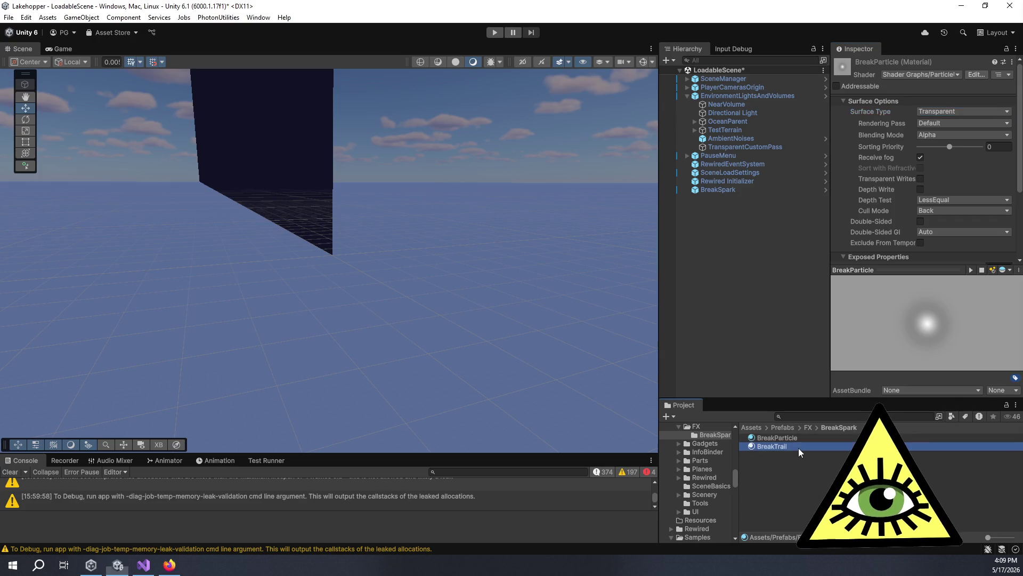
left_click(938, 111)
left_click(952, 137)
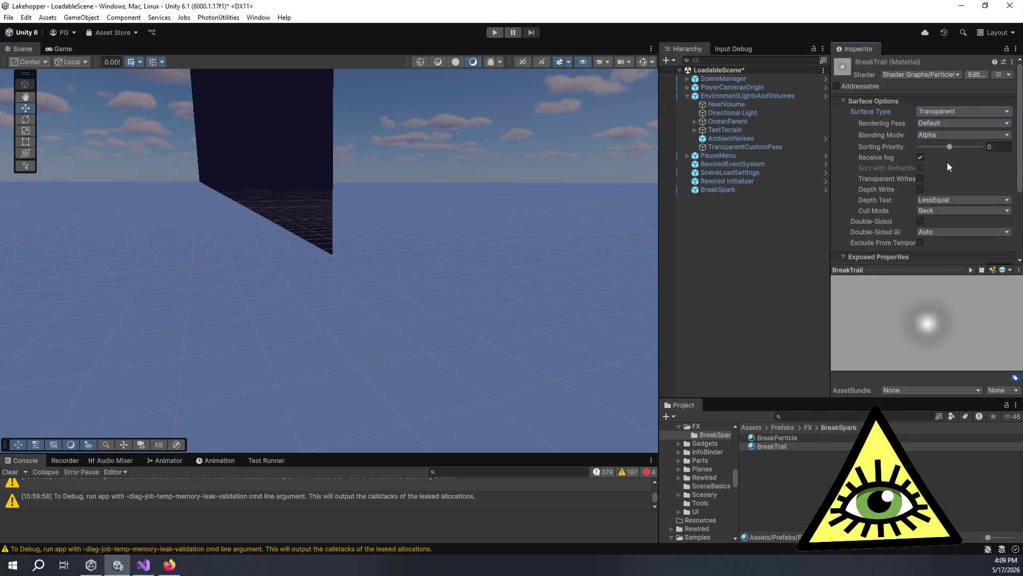
mouse_move(937, 345)
left_mouse_down()
mouse_move(876, 312)
mouse_move(903, 311)
mouse_move(902, 324)
left_mouse_up()
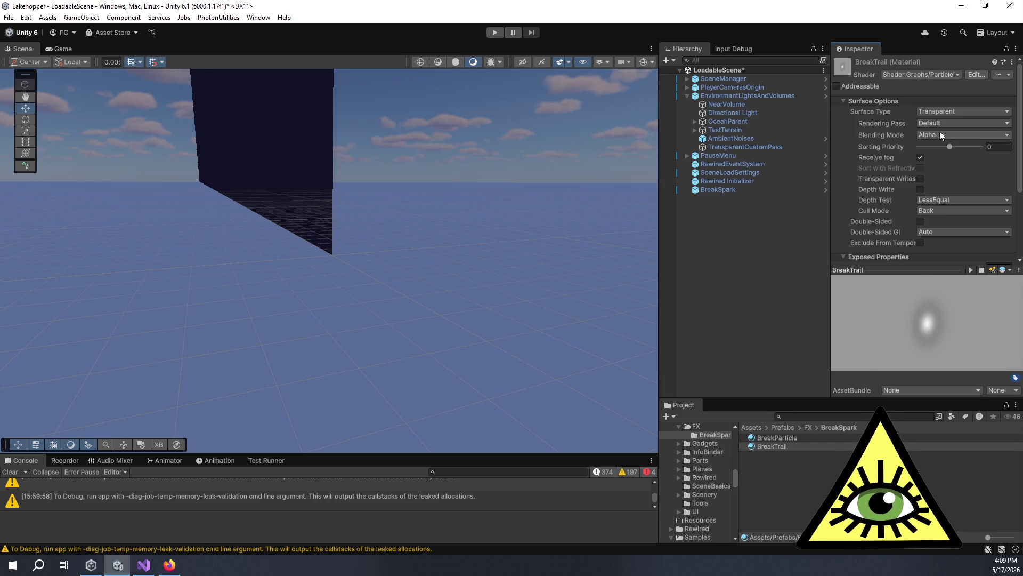
scroll(876, 181, "down", 3)
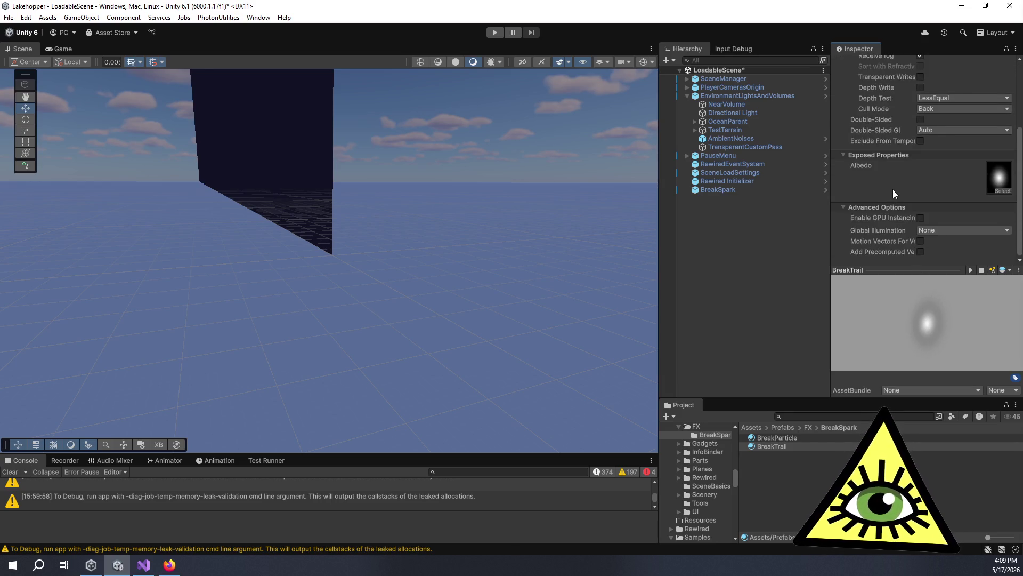
scroll(894, 190, "up", 3)
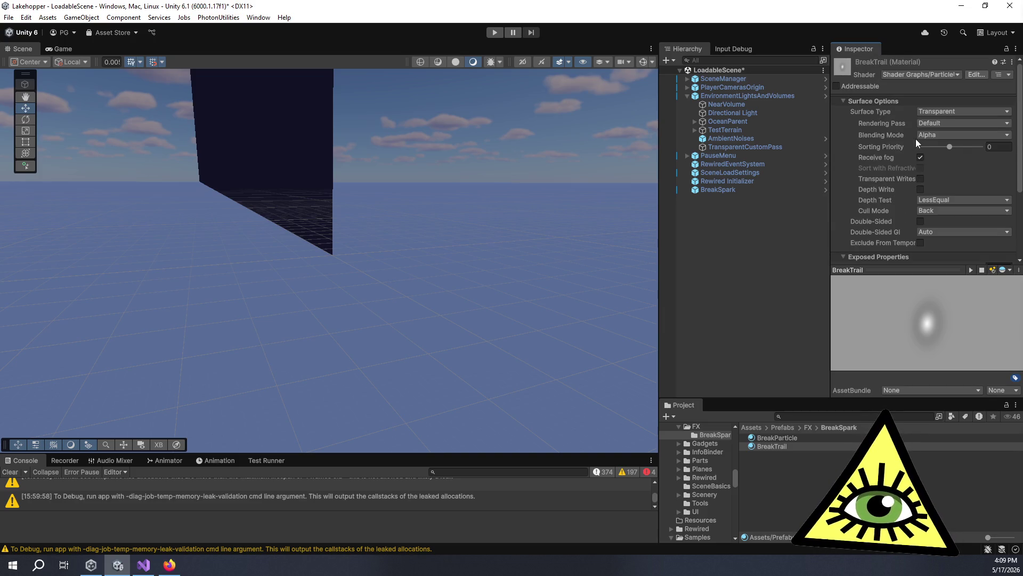
Give both materials Additive blending and play the BreakSpark burst to see the glow.
left_click(933, 136)
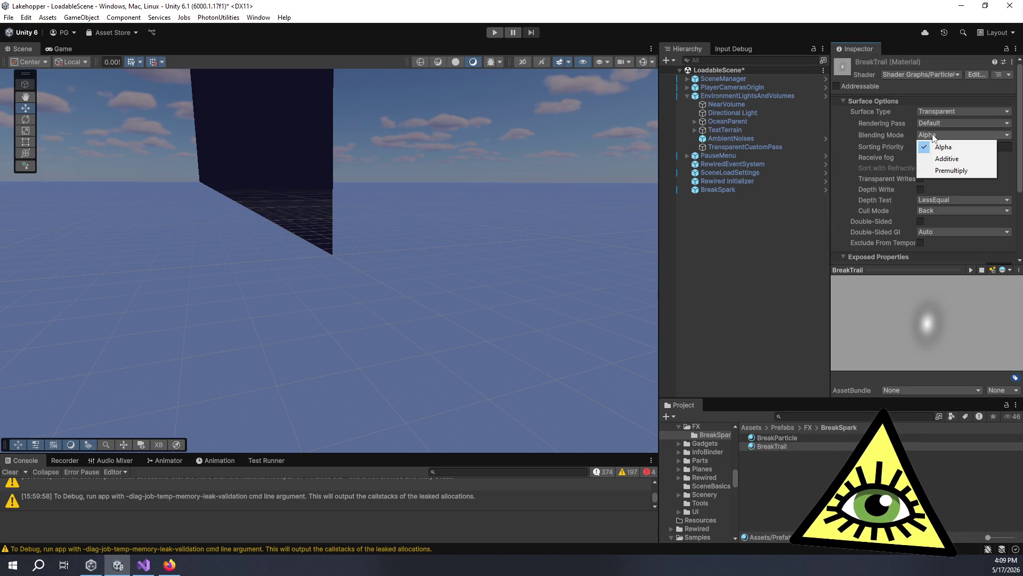
left_click(938, 162)
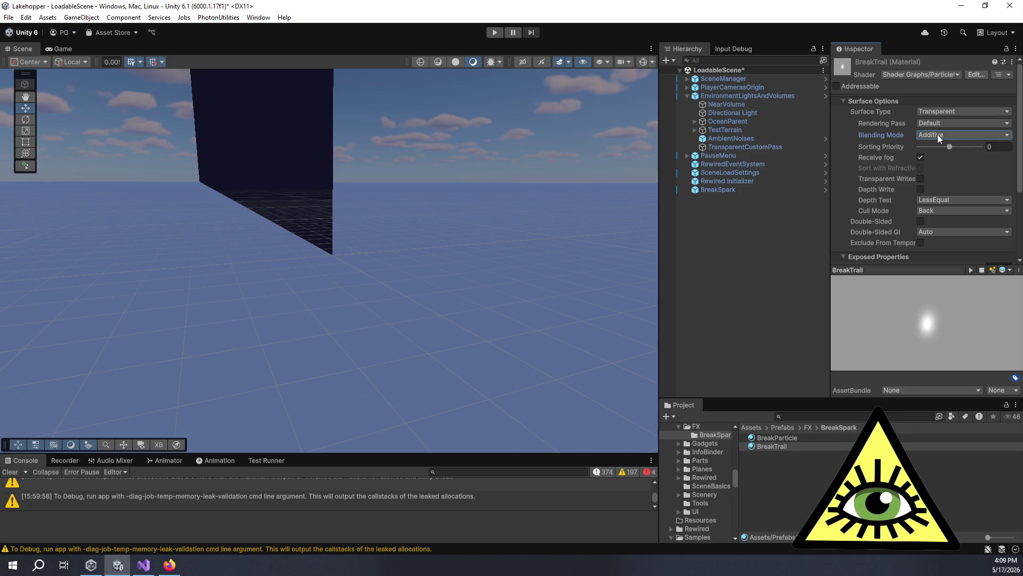
left_click(777, 437)
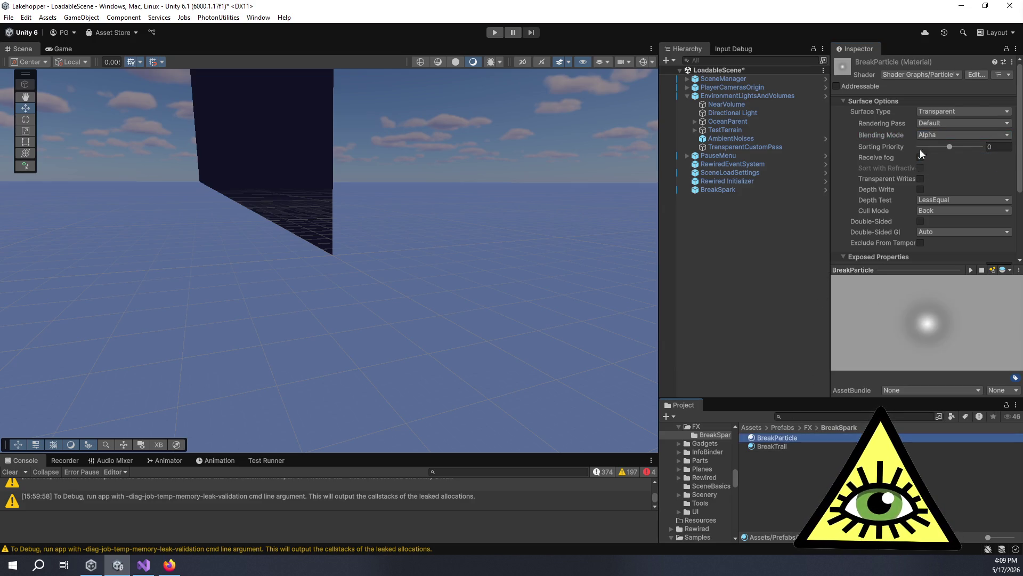
left_click(927, 135)
left_click(930, 155)
left_click_drag(958, 341, 912, 336)
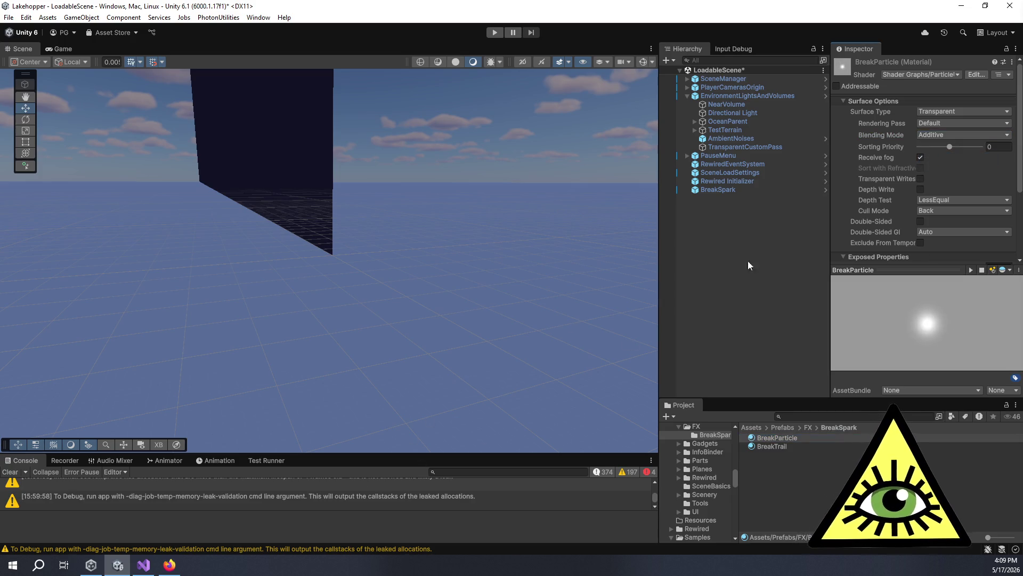
left_click(748, 191)
left_click(565, 365)
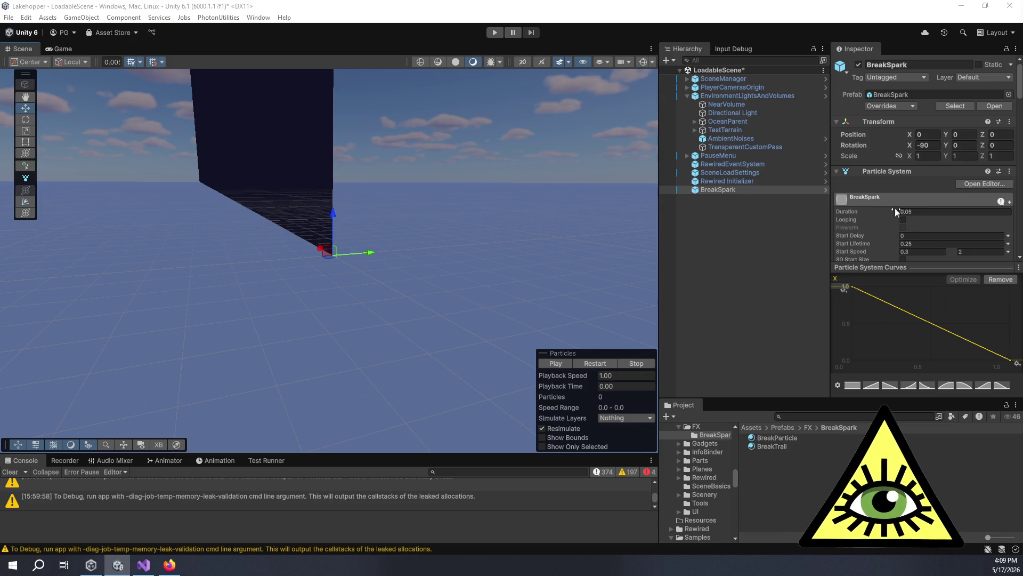
Set BreakSpark's Start Size range to 0.1–0.01, replay the burst, and orbit around it.
scroll(885, 224, "down", 1)
scroll(885, 224, "down", 2)
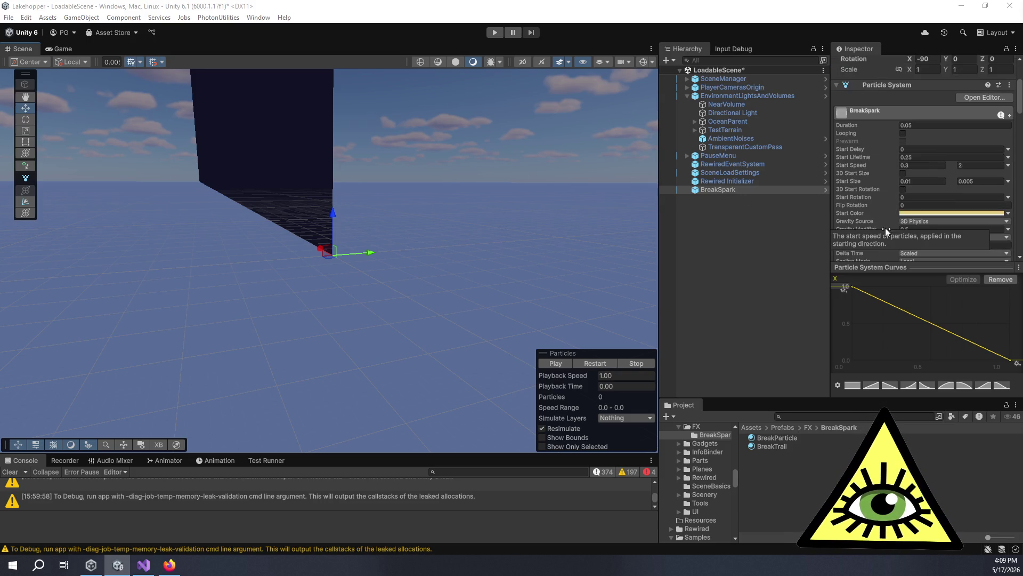
left_click(914, 165)
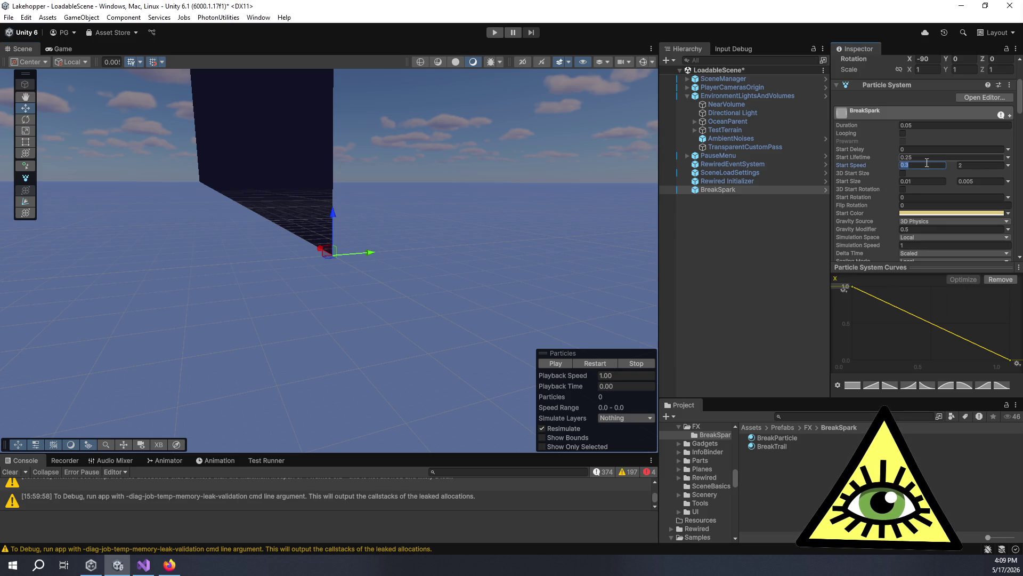
left_click(919, 180)
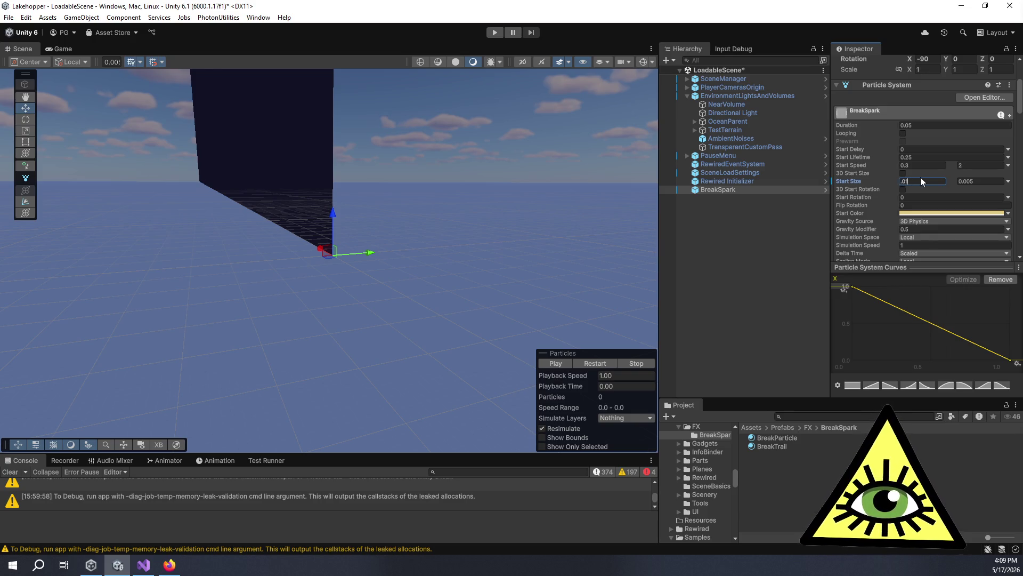
key("Tab")
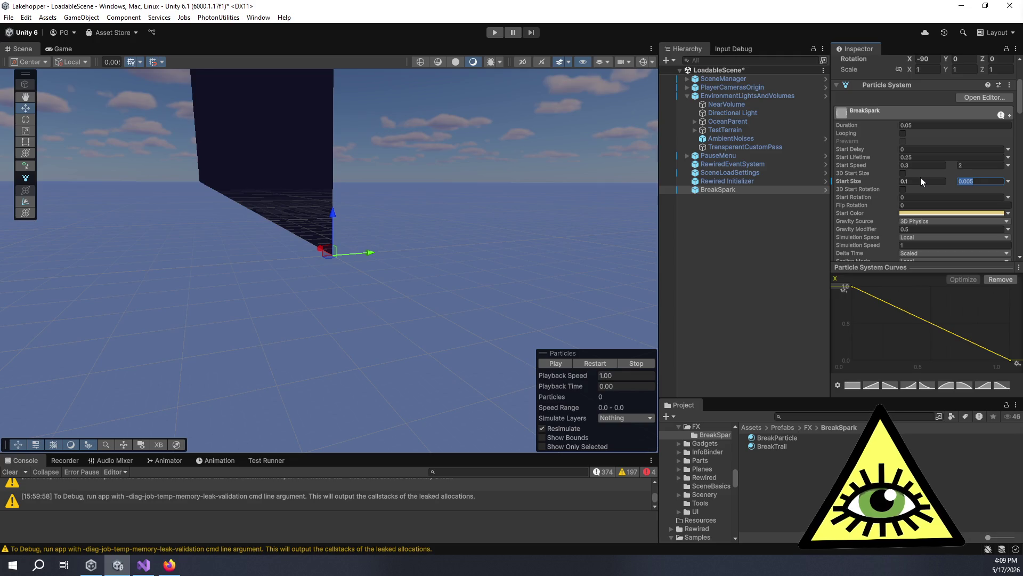
type("0.01")
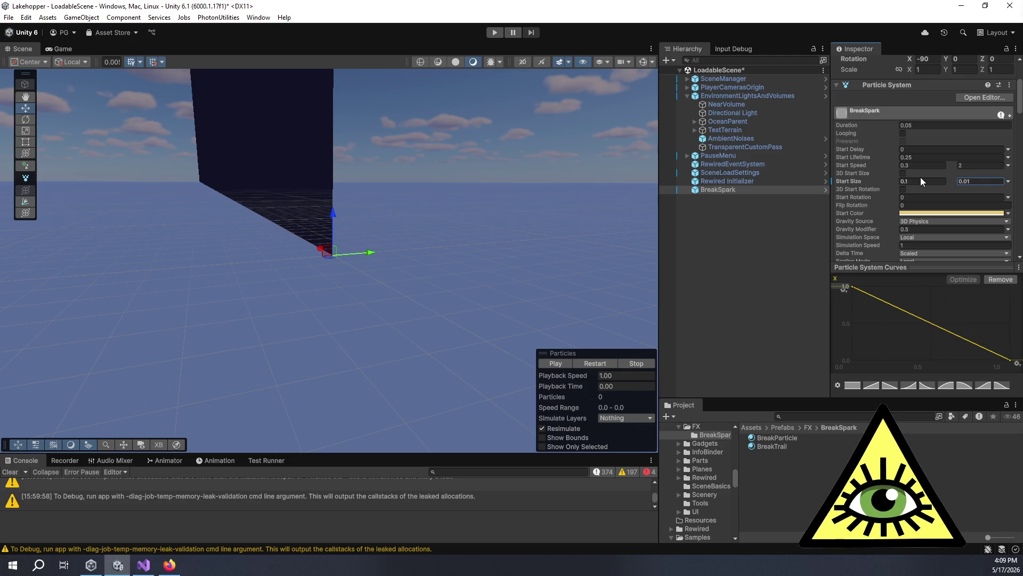
left_click(556, 366)
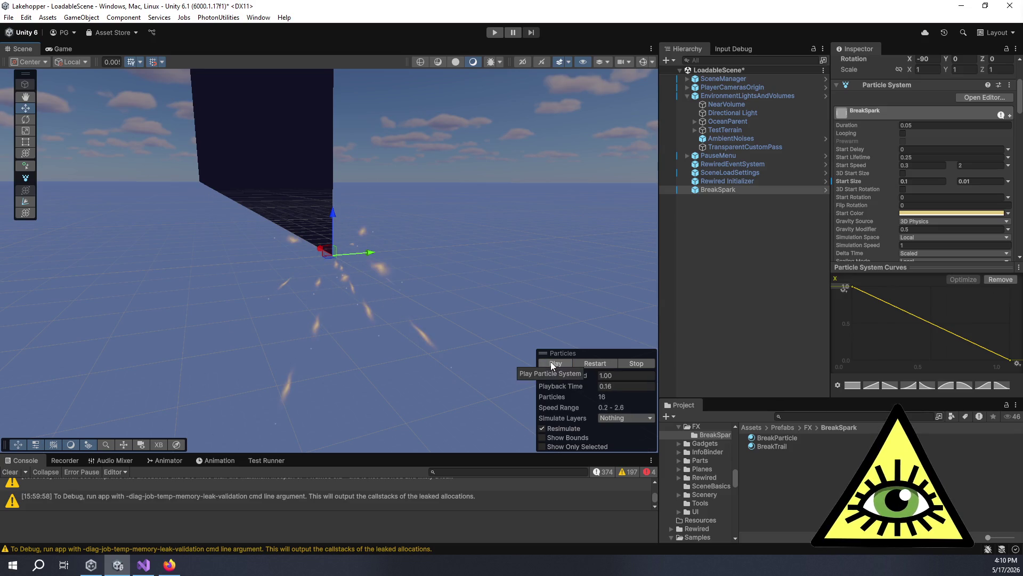
mouse_move(445, 347)
left_mouse_down()
mouse_move(429, 338)
mouse_move(272, 346)
left_mouse_up()
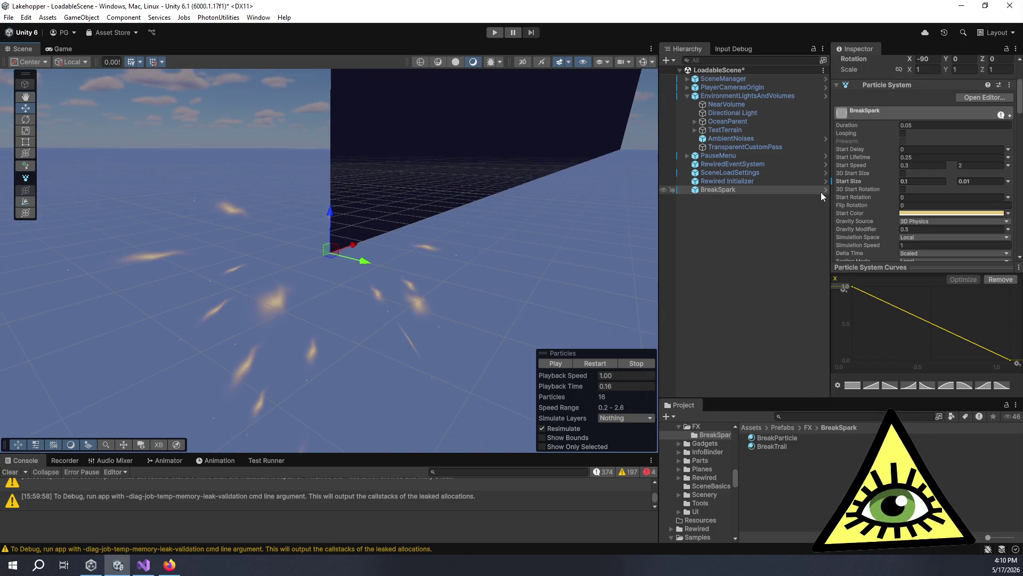
Try each trail Texture Mode option and settle on DistributePerSegment.
scroll(875, 188, "down", 8)
scroll(875, 188, "down", 6)
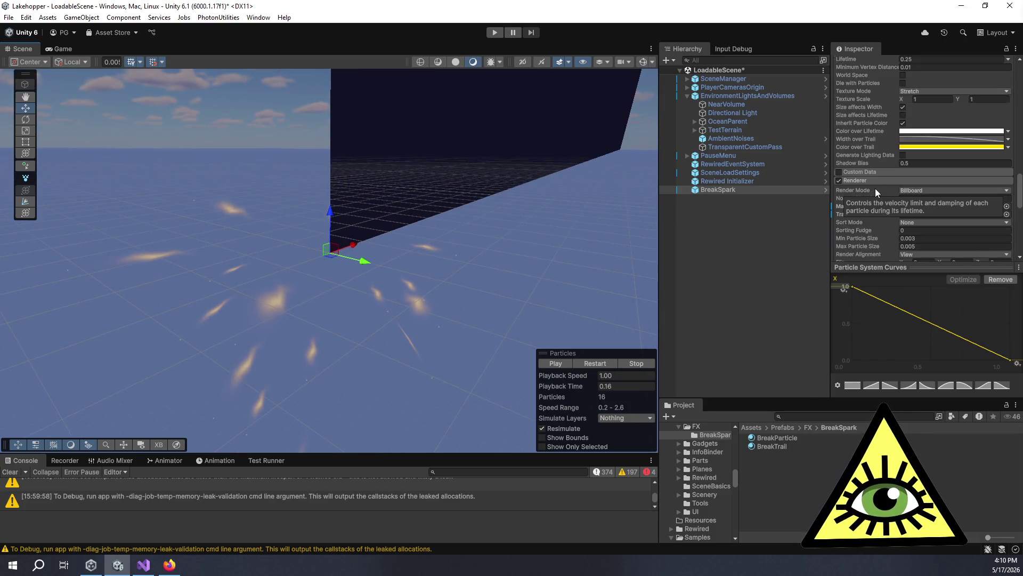
scroll(887, 189, "down", 1)
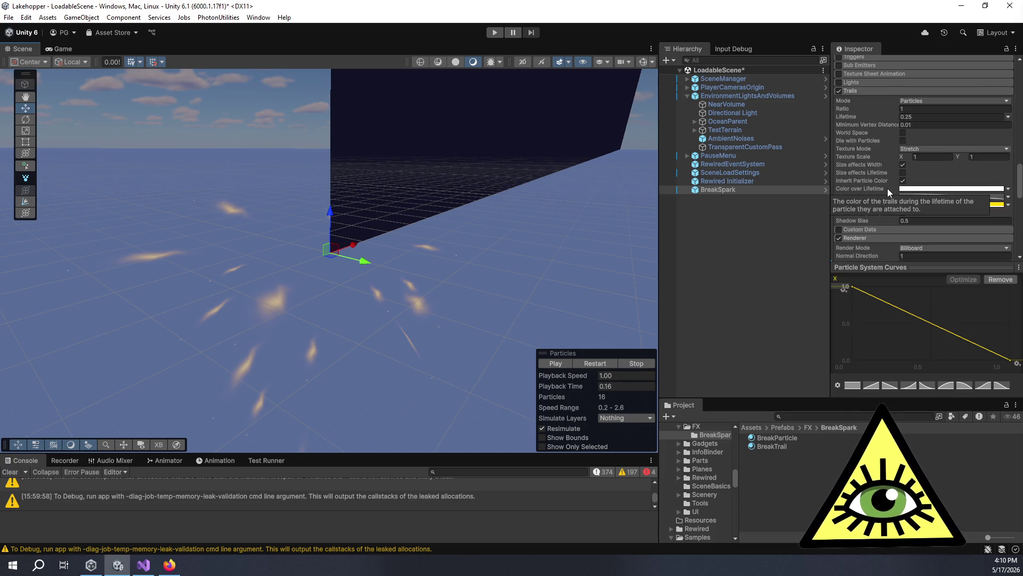
left_click(911, 150)
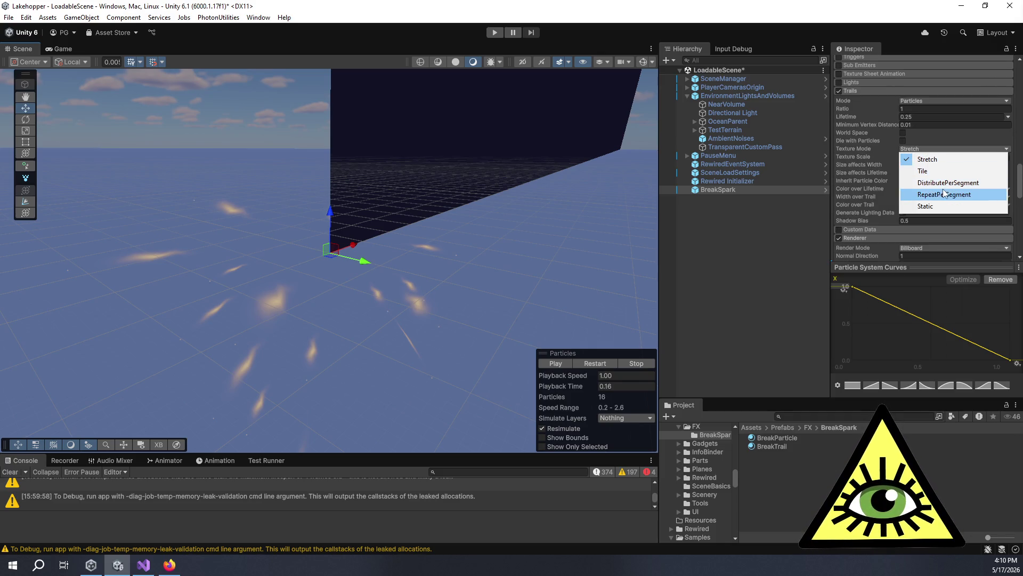
left_click(959, 195)
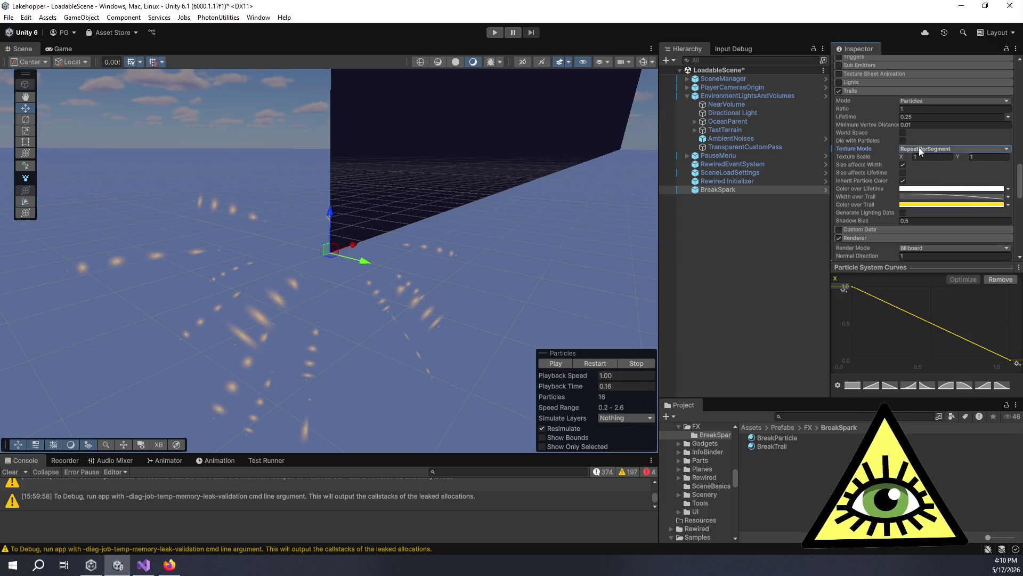
left_click(917, 150)
left_click(939, 207)
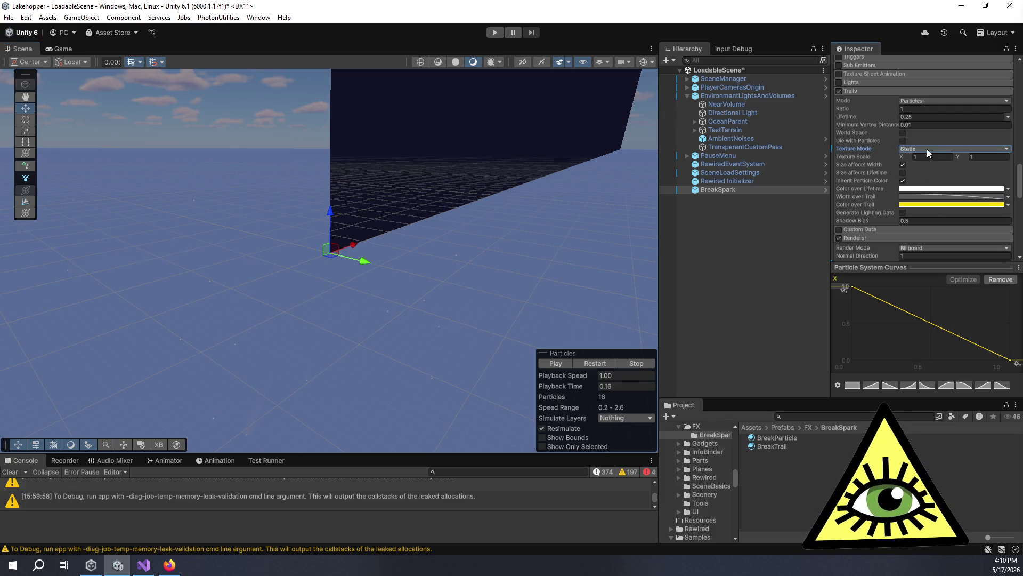
left_click(929, 150)
left_click(933, 170)
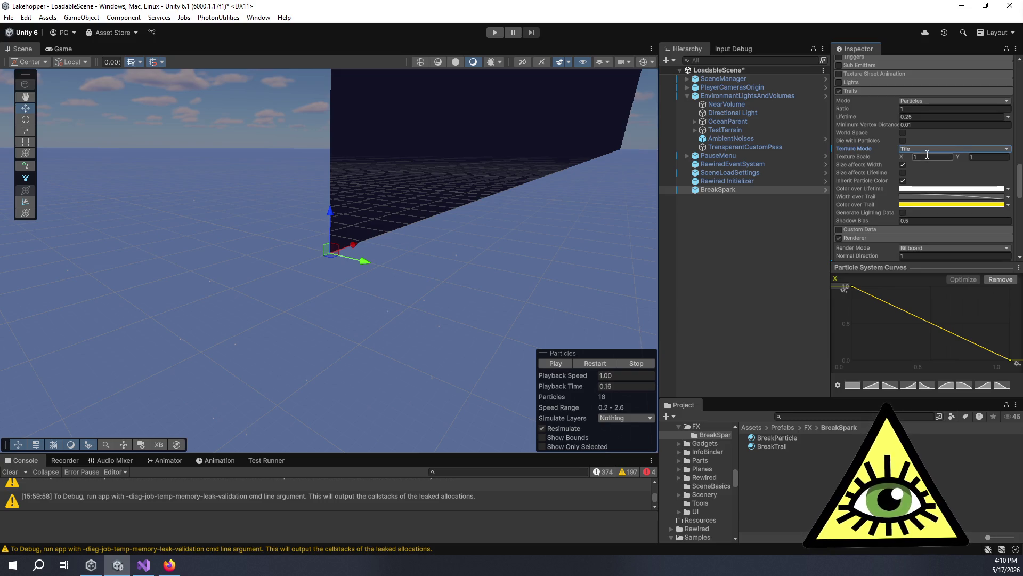
left_click(927, 150)
left_click(940, 182)
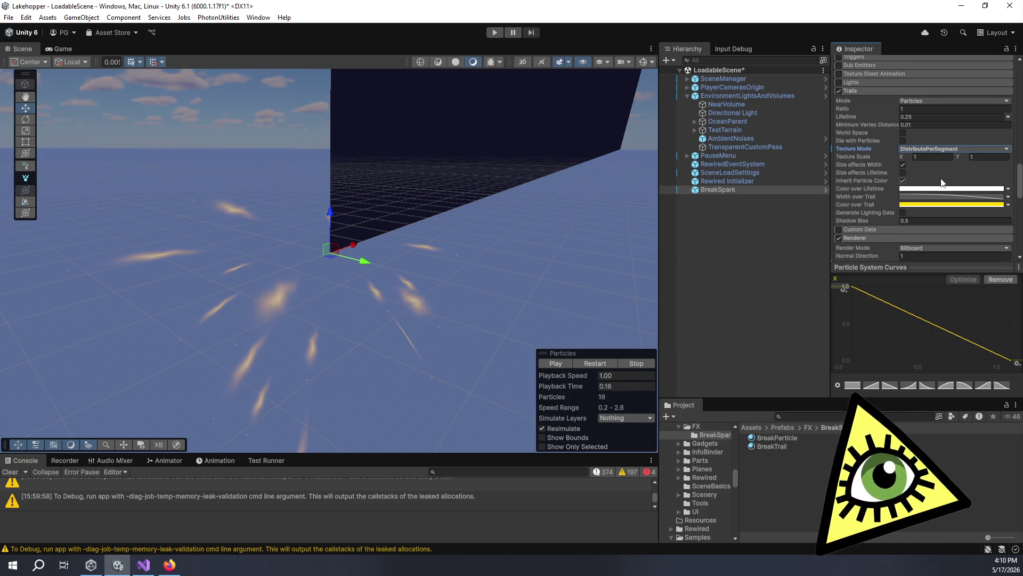
Remove the Albedo texture from the BreakTrail material.
scroll(886, 238, "down", 10)
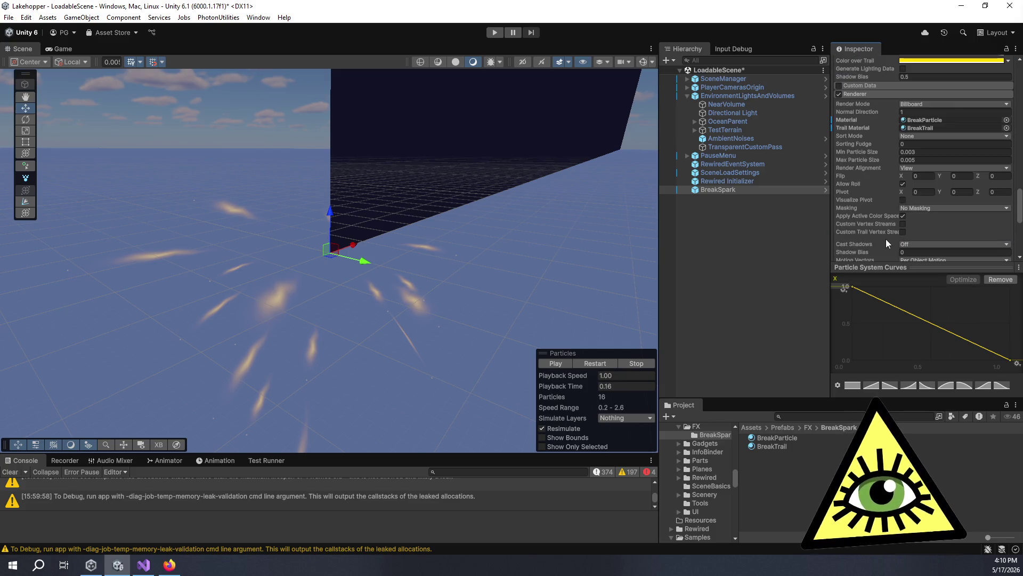
scroll(887, 229, "down", 3)
scroll(872, 176, "down", 2)
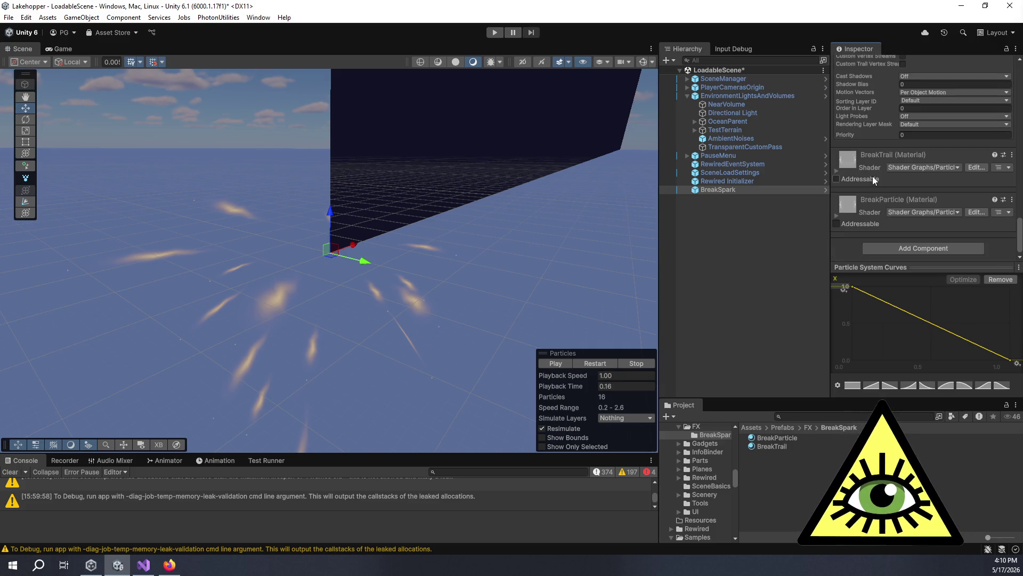
left_click(836, 171)
scroll(847, 177, "down", 5)
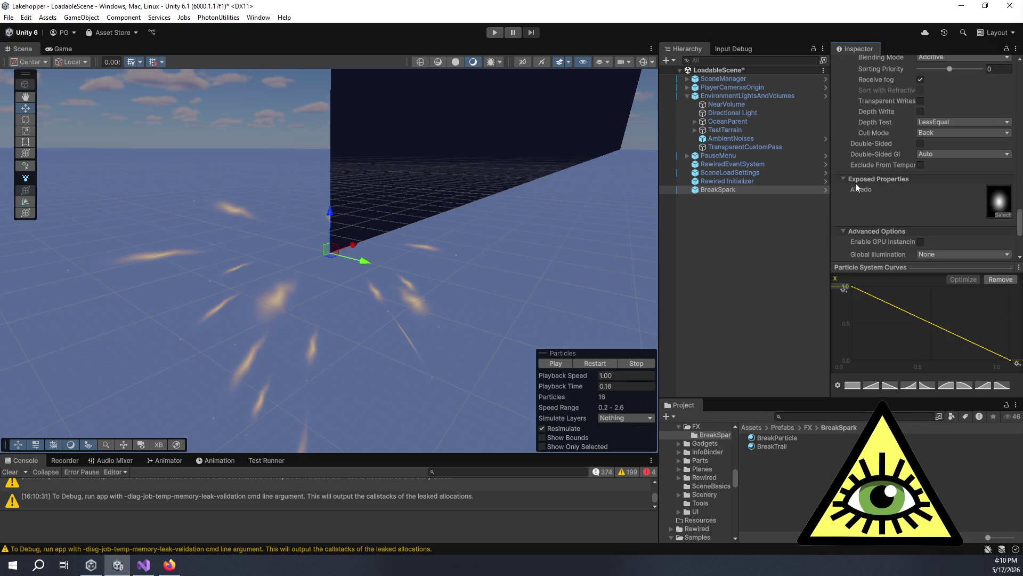
left_click(999, 208)
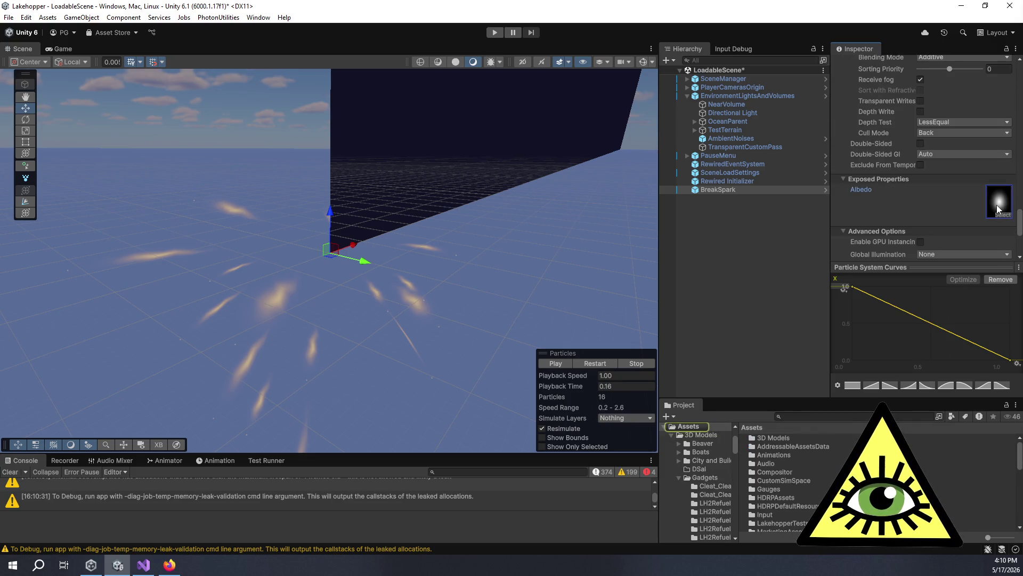
key("Delete")
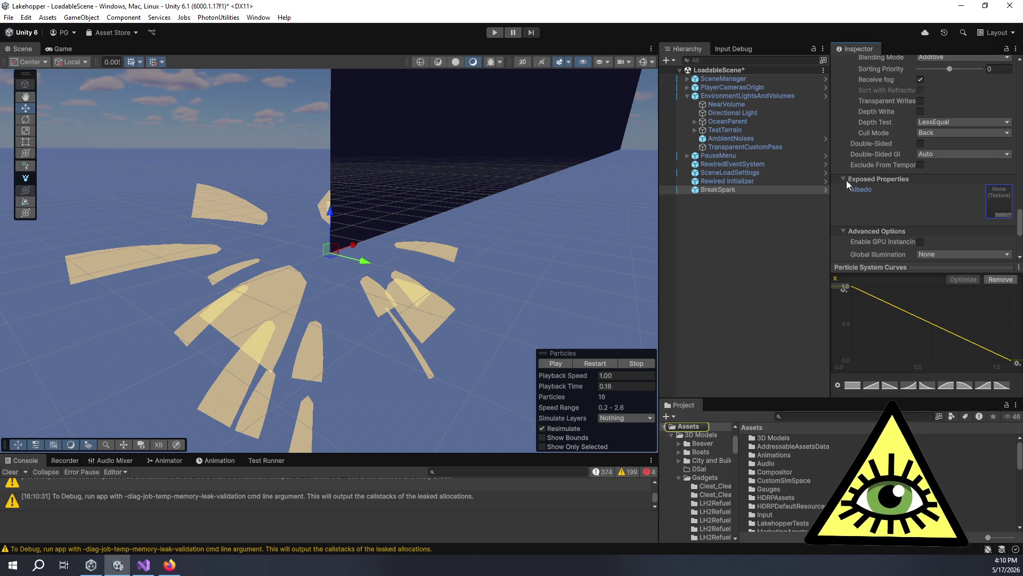
Replay the spark burst, then assign the soft glow texture to Albedo.
scroll(874, 194, "up", 5)
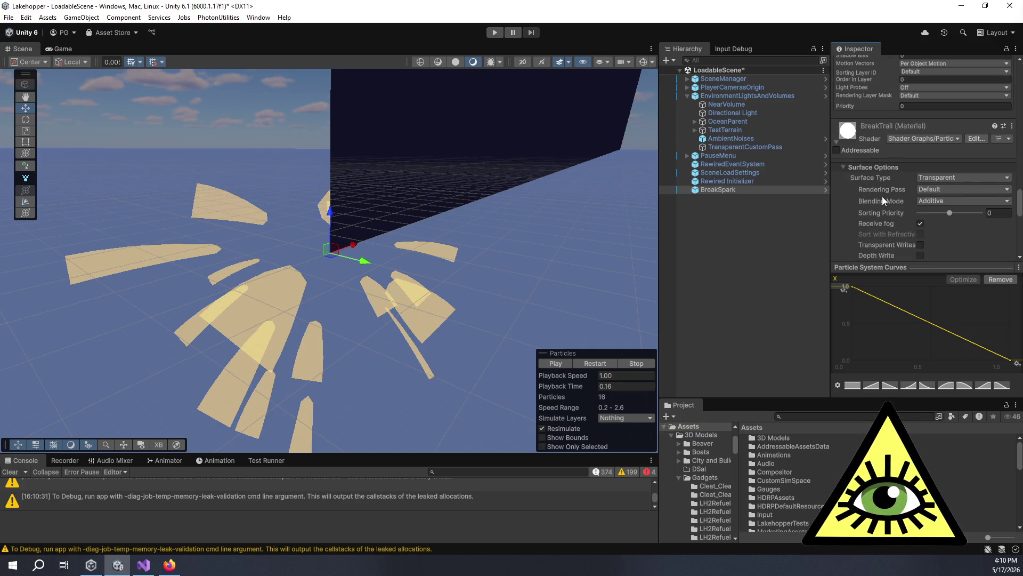
scroll(881, 196, "down", 5)
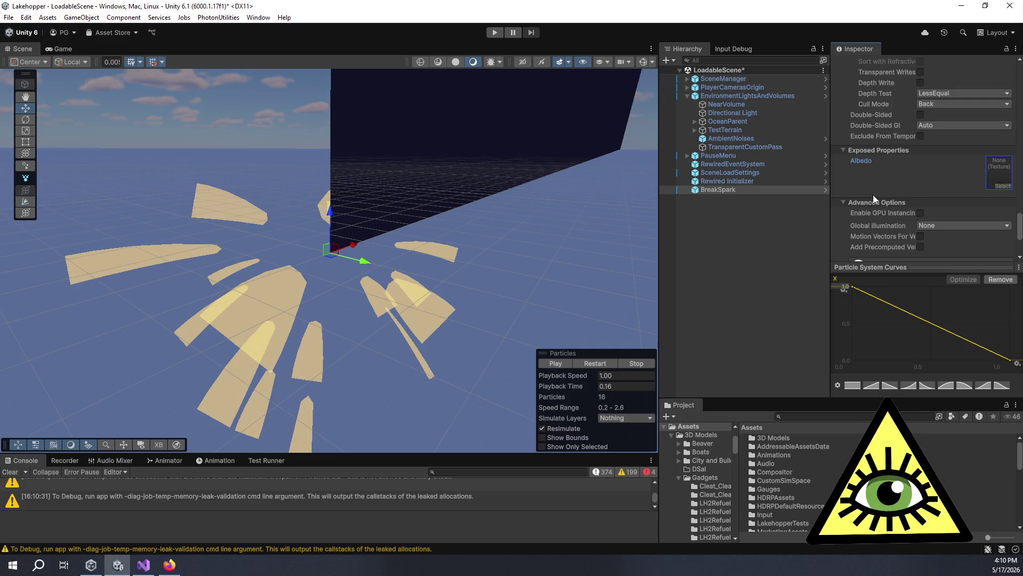
left_click(551, 363)
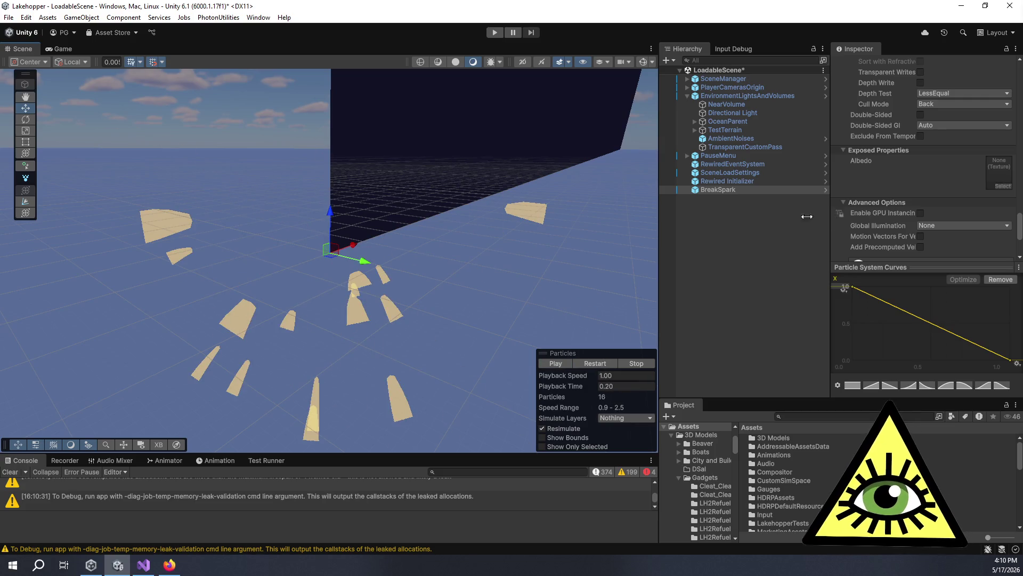
left_click(1003, 187)
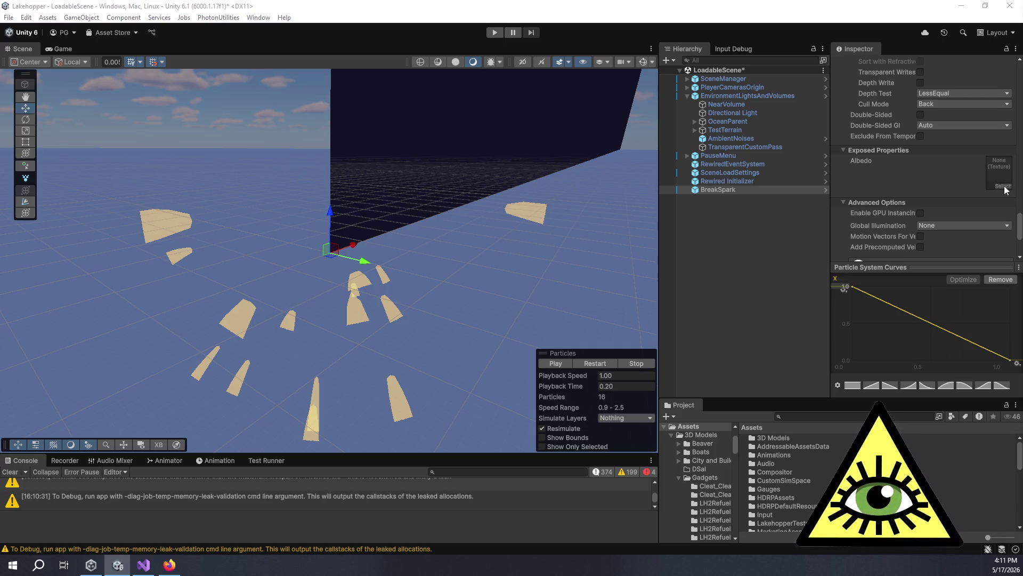
key("Return")
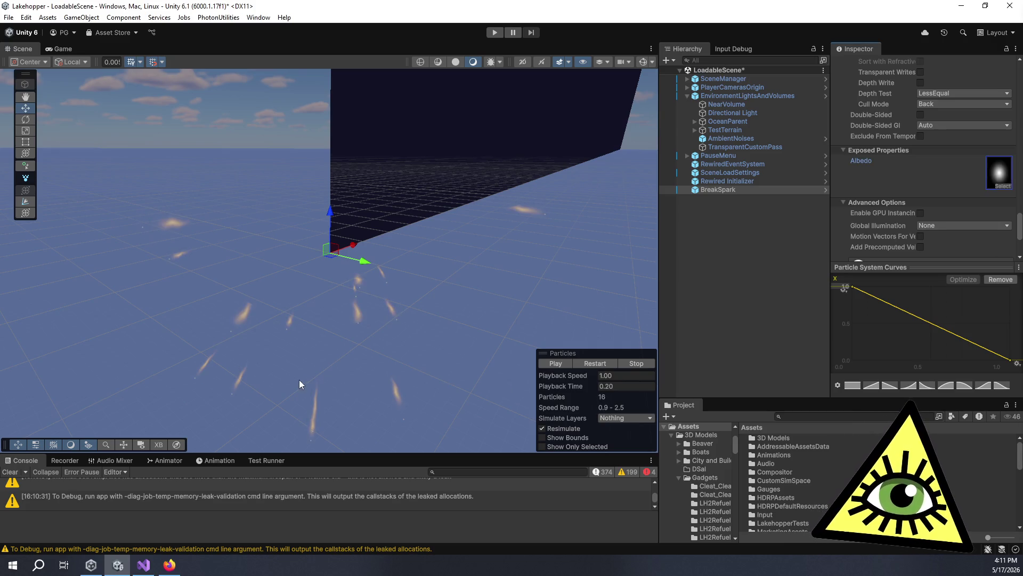
Pan across the sparks, reselect BreakSpark and return to its Trails module.
mouse_move(257, 347)
left_mouse_down()
mouse_move(283, 295)
mouse_move(441, 306)
mouse_move(542, 287)
mouse_move(505, 306)
left_mouse_up()
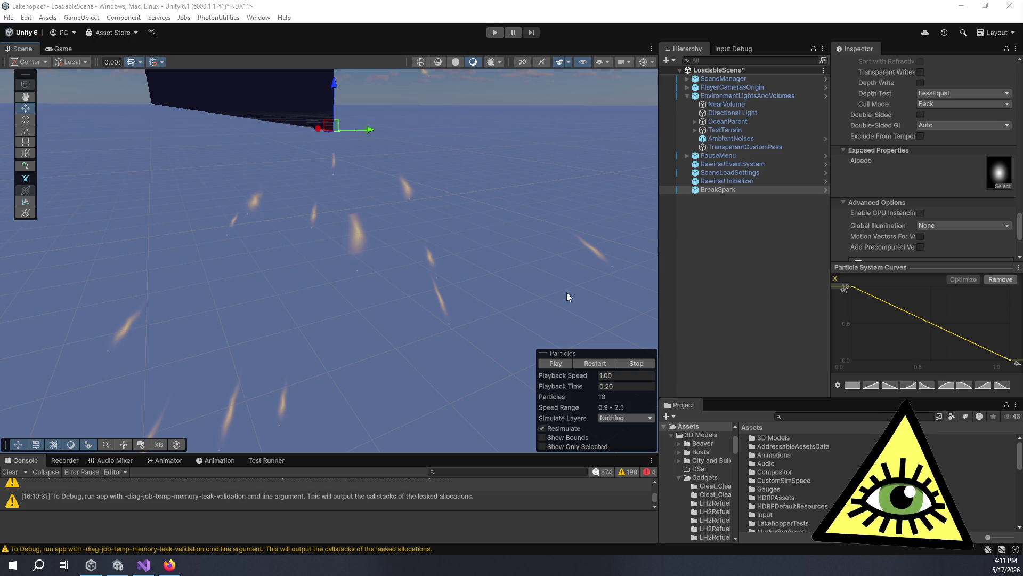
scroll(887, 162, "up", 5)
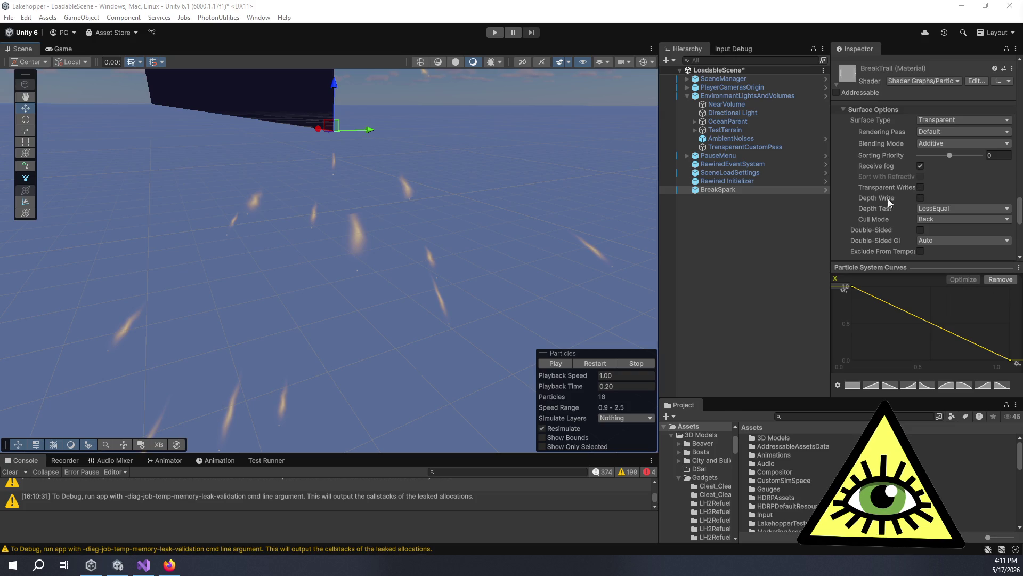
scroll(891, 215, "down", 5)
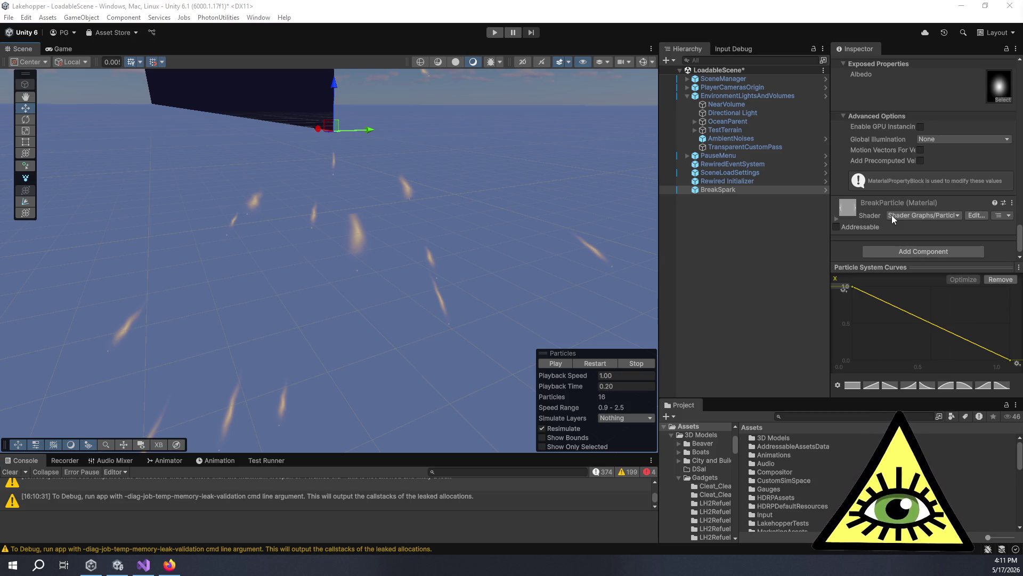
left_click(731, 187)
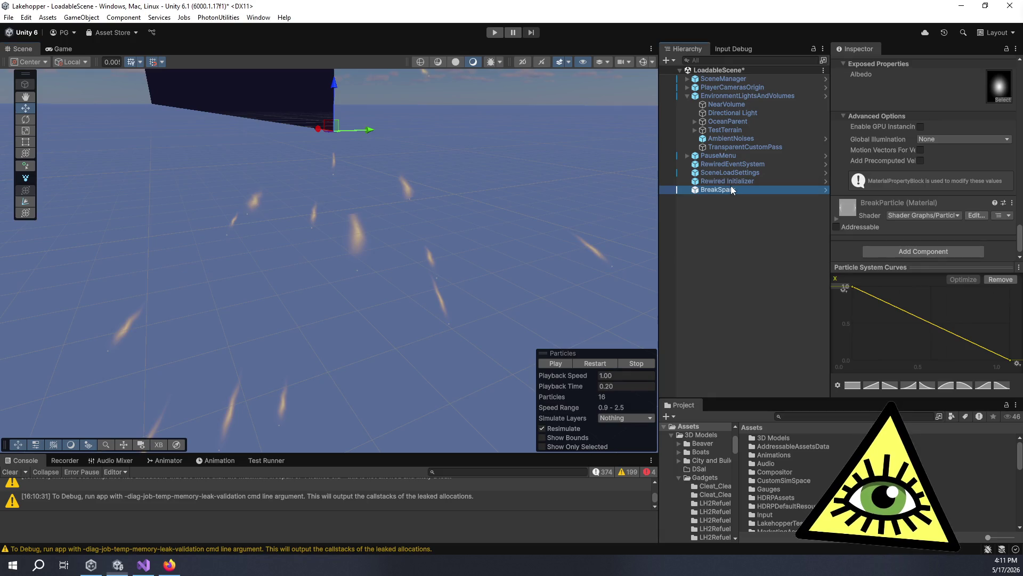
scroll(920, 132, "up", 5)
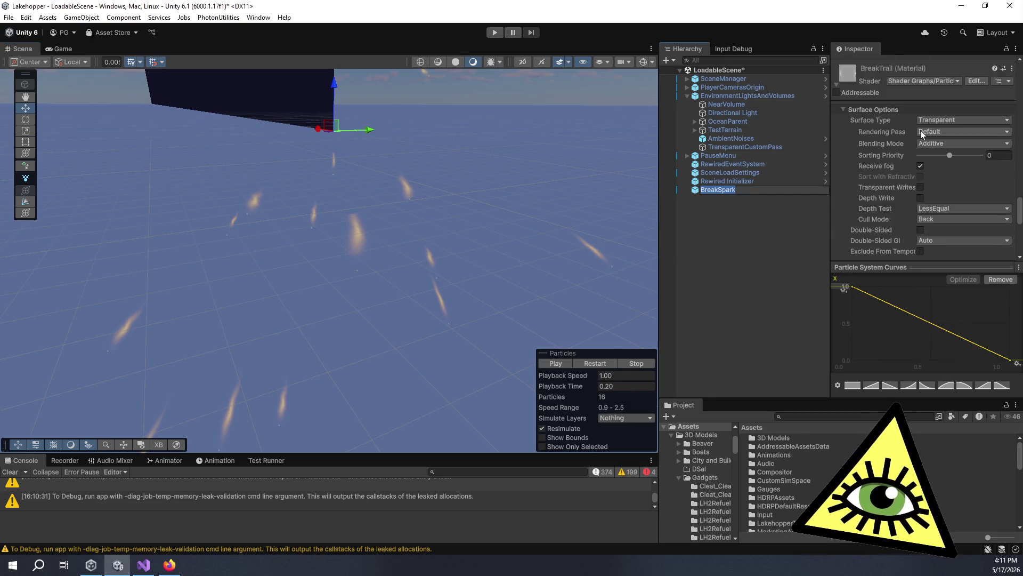
scroll(919, 133, "up", 5)
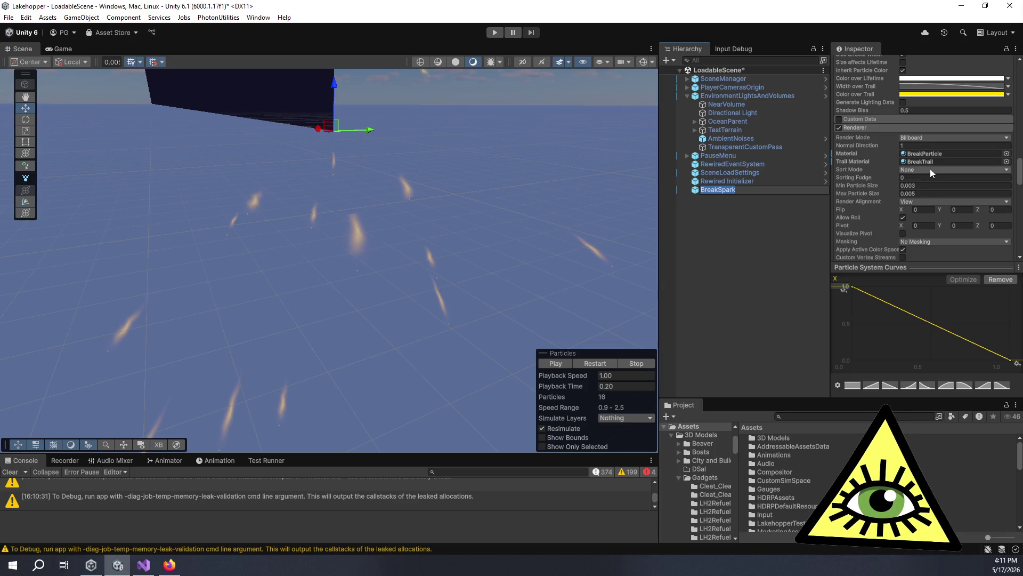
scroll(929, 169, "up", 6)
scroll(934, 172, "down", 2)
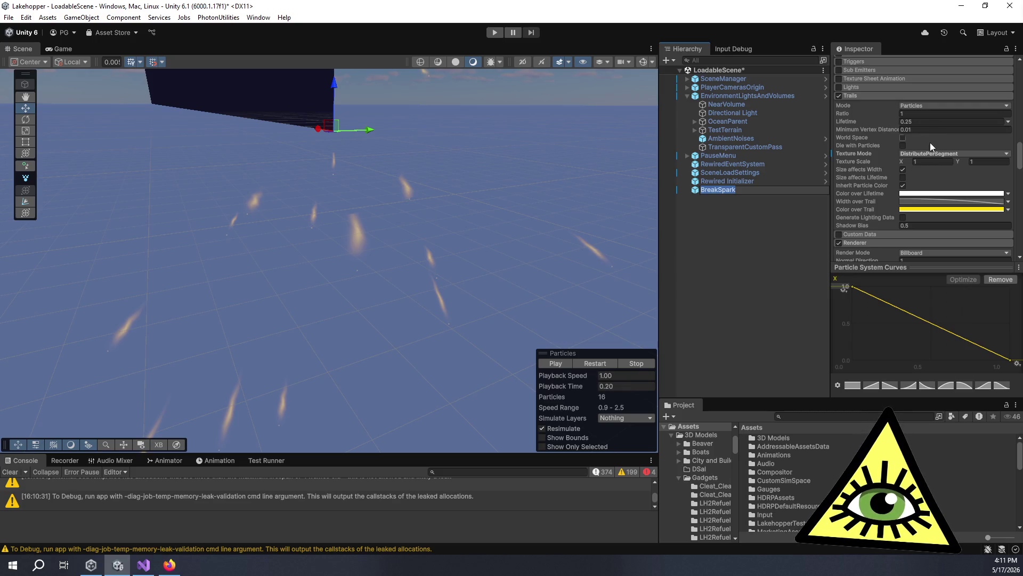
Switch the trail Texture Mode to Stretch and replay the spark burst several times.
left_click(916, 155)
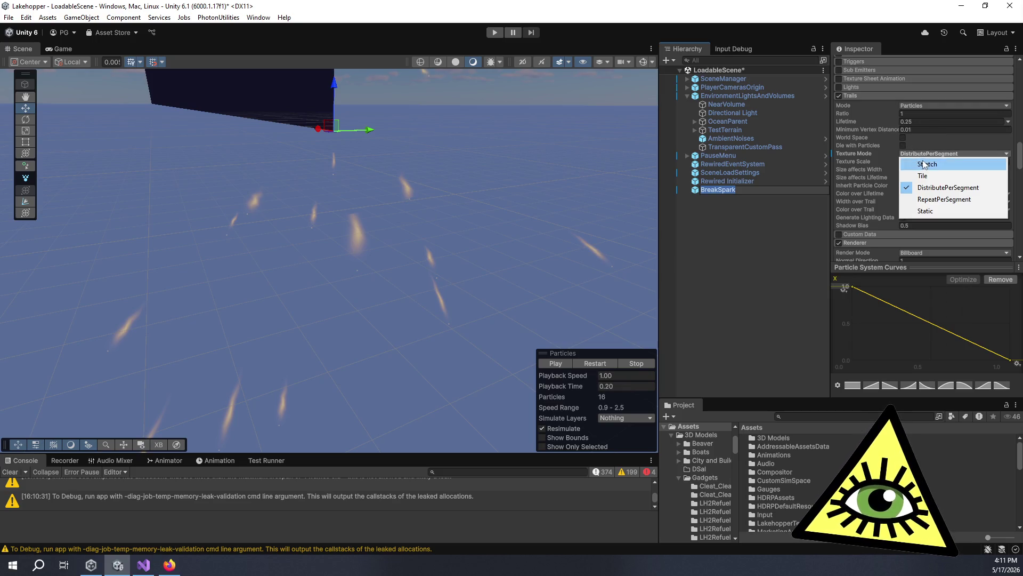
left_click(926, 162)
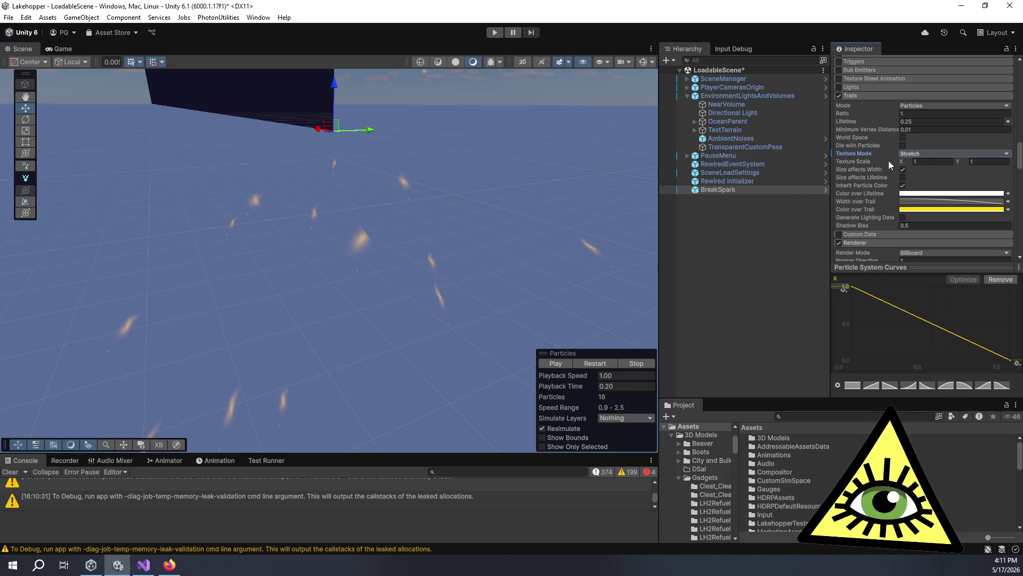
left_click(558, 363)
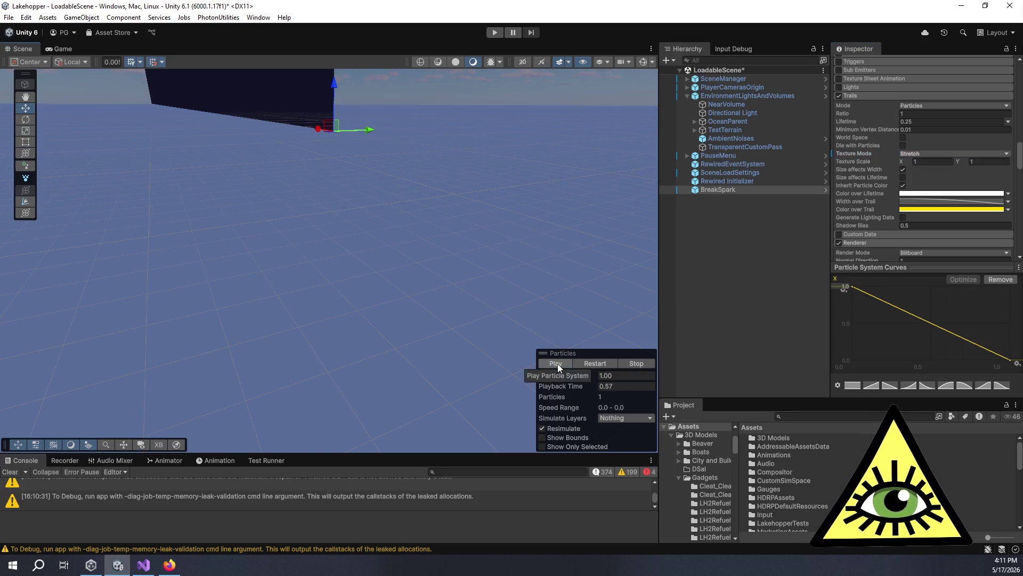
left_click(558, 364)
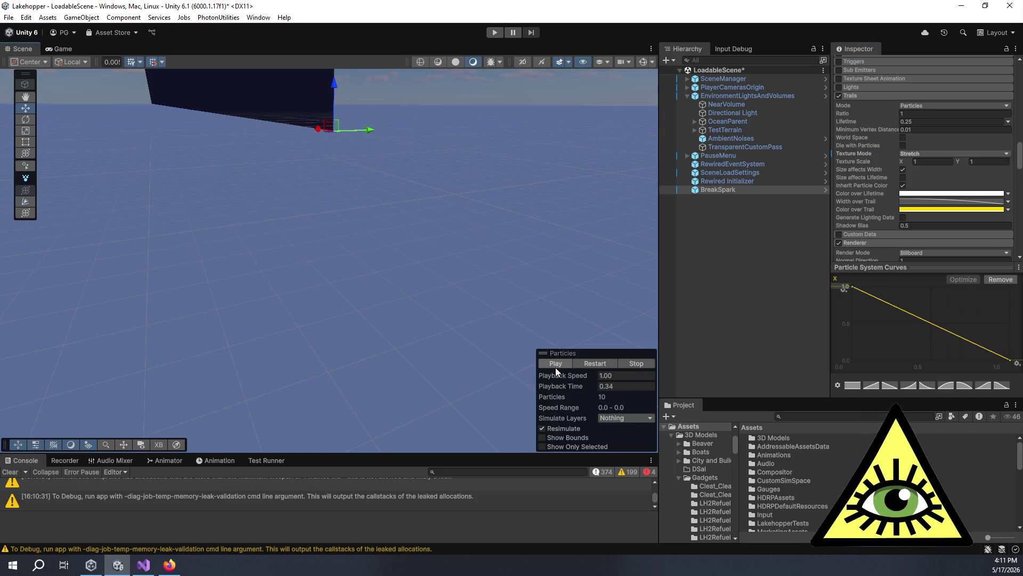
left_click(555, 364)
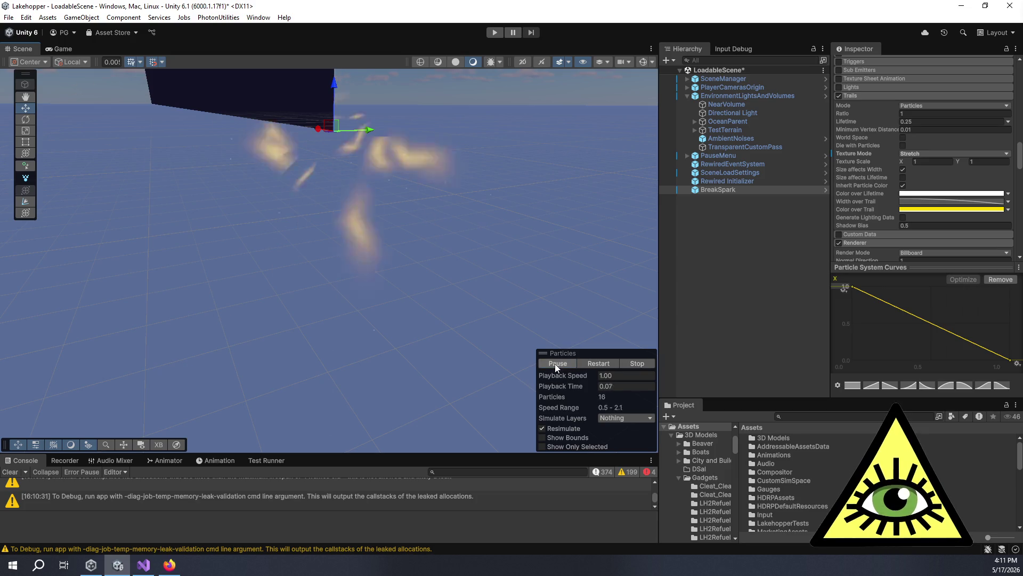
left_click(554, 363)
left_click(555, 364)
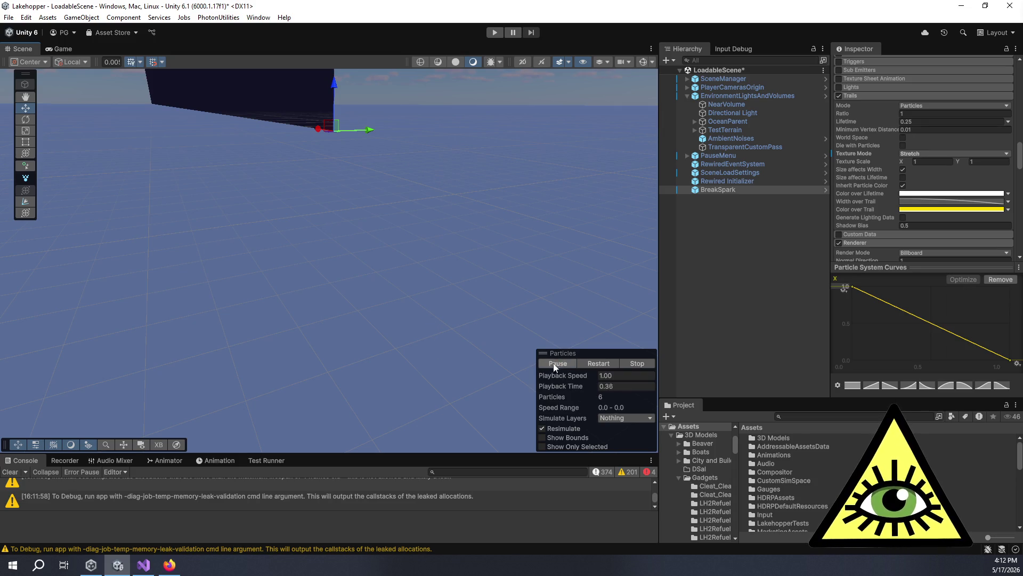
left_click(555, 366)
mouse_move(398, 279)
left_mouse_down()
mouse_move(364, 271)
mouse_move(233, 304)
mouse_move(459, 281)
mouse_move(509, 312)
mouse_move(393, 372)
mouse_move(249, 262)
mouse_move(94, 246)
mouse_move(195, 319)
mouse_move(210, 279)
mouse_move(441, 288)
mouse_move(410, 312)
mouse_move(399, 357)
mouse_move(298, 277)
left_mouse_up()
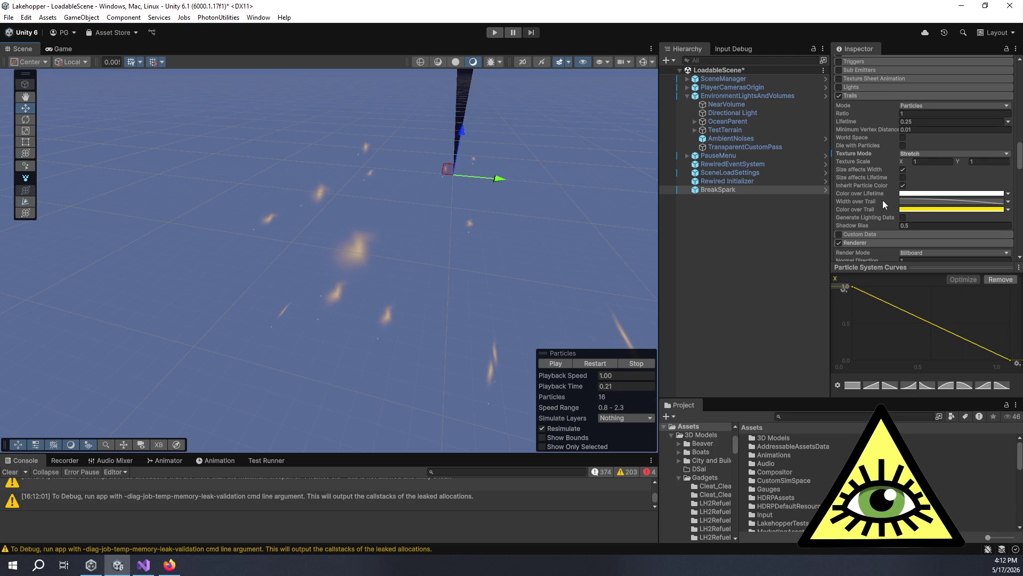
Make trail width Constant, toggle Size affects Width, and enter 0.0 for Minimum Vertex Distance.
left_click(1008, 202)
left_click(952, 213)
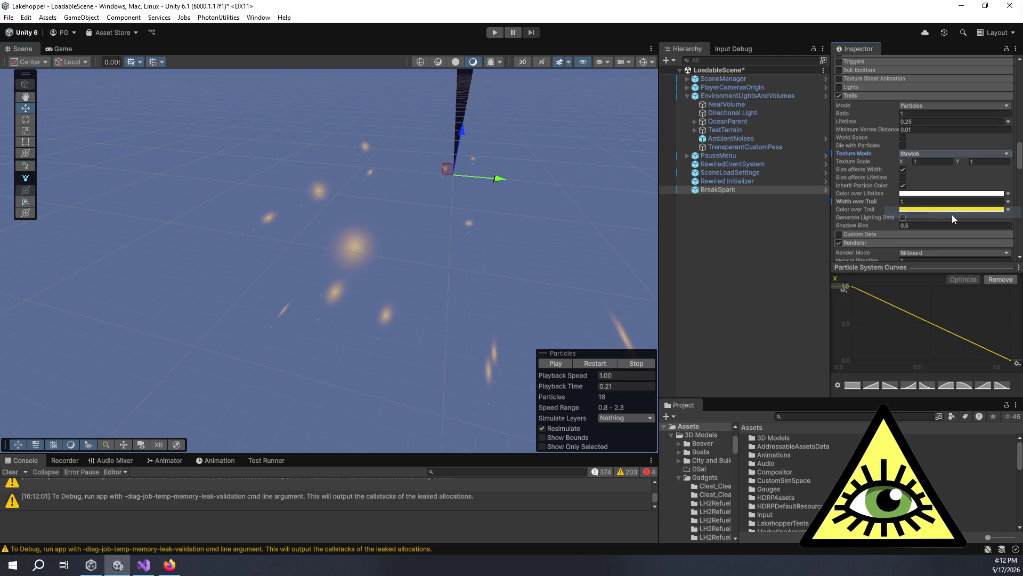
mouse_move(564, 250)
left_mouse_down()
mouse_move(406, 288)
mouse_move(320, 225)
mouse_move(392, 167)
mouse_move(570, 194)
mouse_move(615, 219)
mouse_move(693, 213)
left_mouse_up()
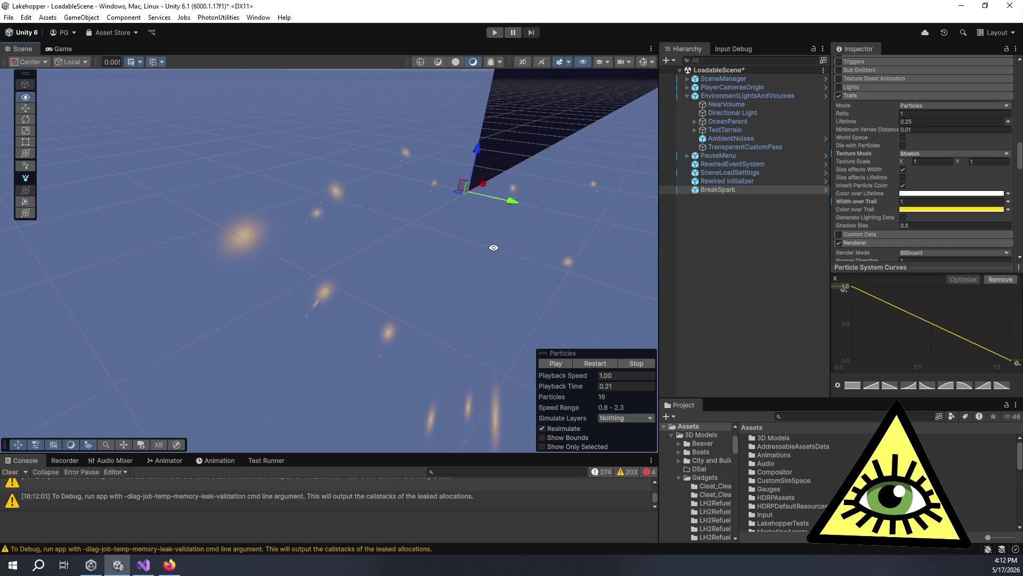
left_click(902, 169)
left_click(902, 169)
left_click(903, 177)
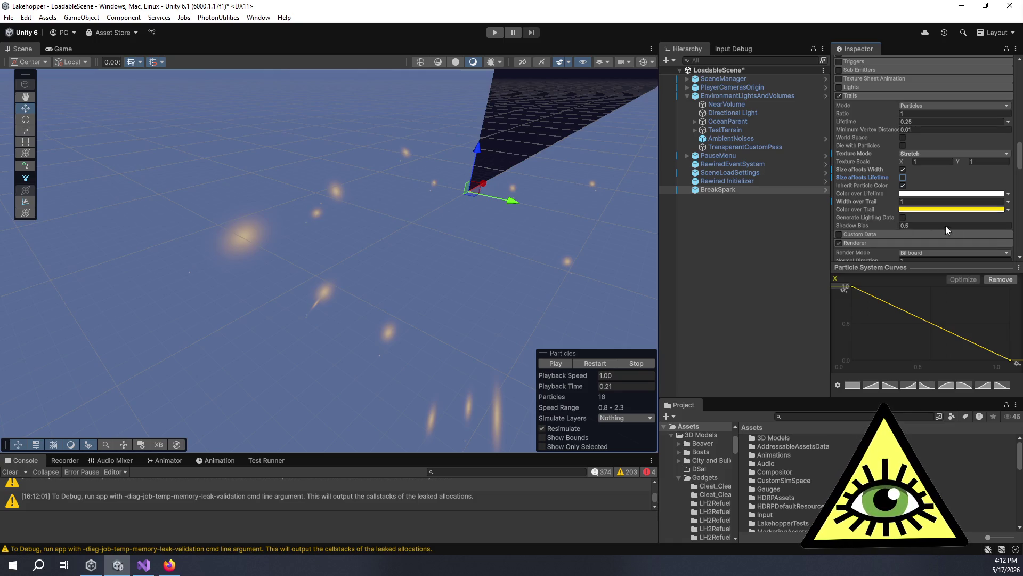
left_click(922, 130)
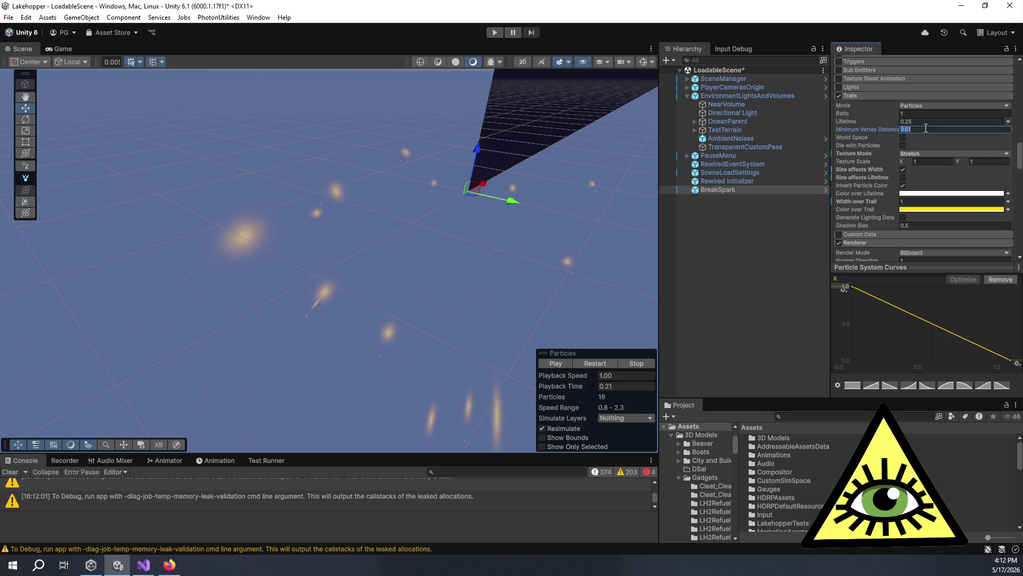
type("0.0")
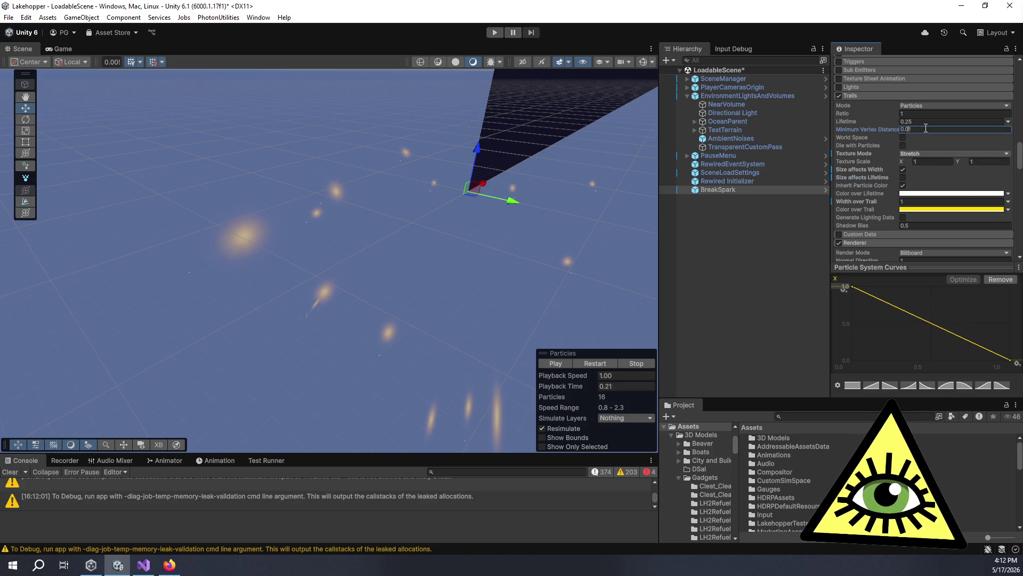
Change the trail Texture Mode from Tile to DistributePerSegment and frame the sparks.
left_click(915, 152)
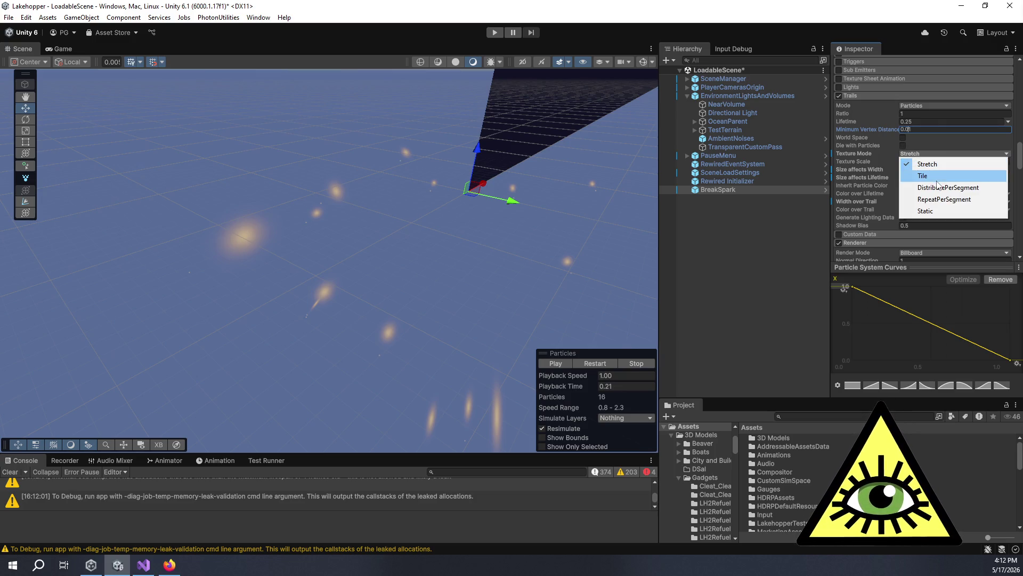
left_click(936, 178)
left_click(922, 152)
left_click(928, 187)
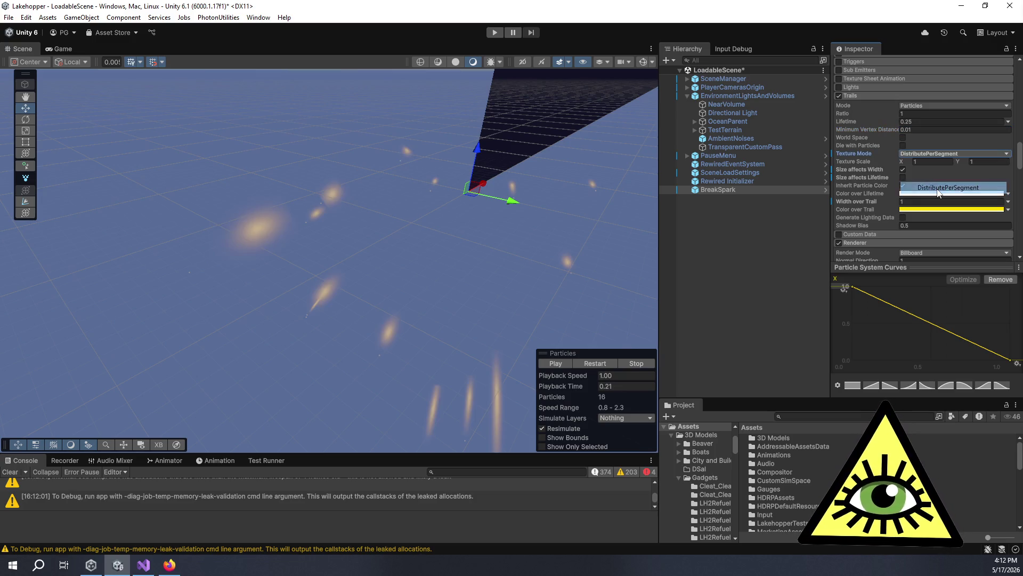
mouse_move(494, 255)
left_mouse_down()
mouse_move(430, 164)
mouse_move(488, 181)
left_mouse_up()
mouse_move(367, 242)
left_mouse_down()
mouse_move(521, 279)
mouse_move(566, 229)
mouse_move(518, 264)
left_mouse_up()
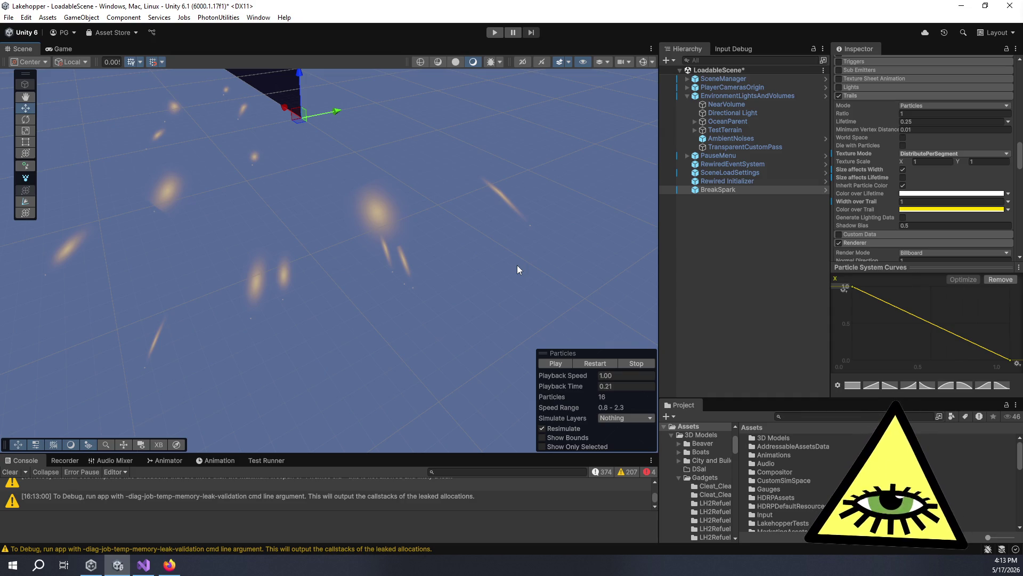
left_click_drag(456, 282, 475, 296)
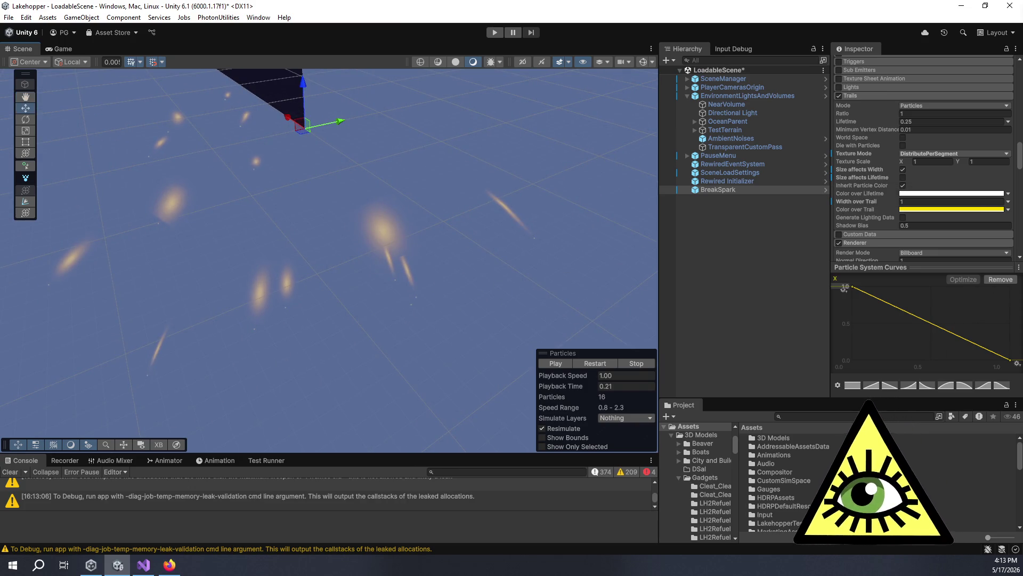
scroll(911, 207, "down", 3)
scroll(912, 207, "down", 5)
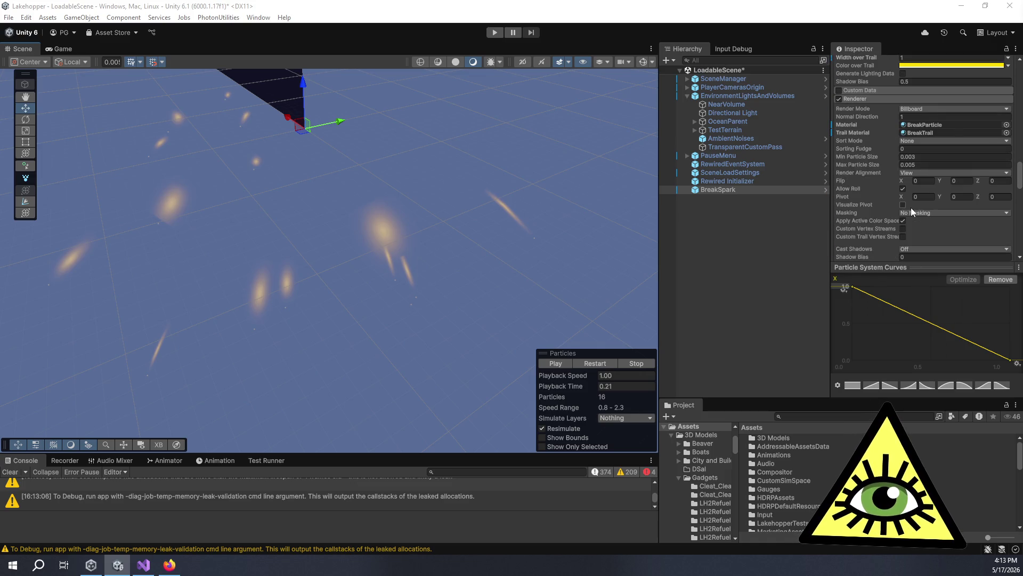
Delete the sparks' BreakParticle renderer material, then undo to restore it.
left_click(974, 126)
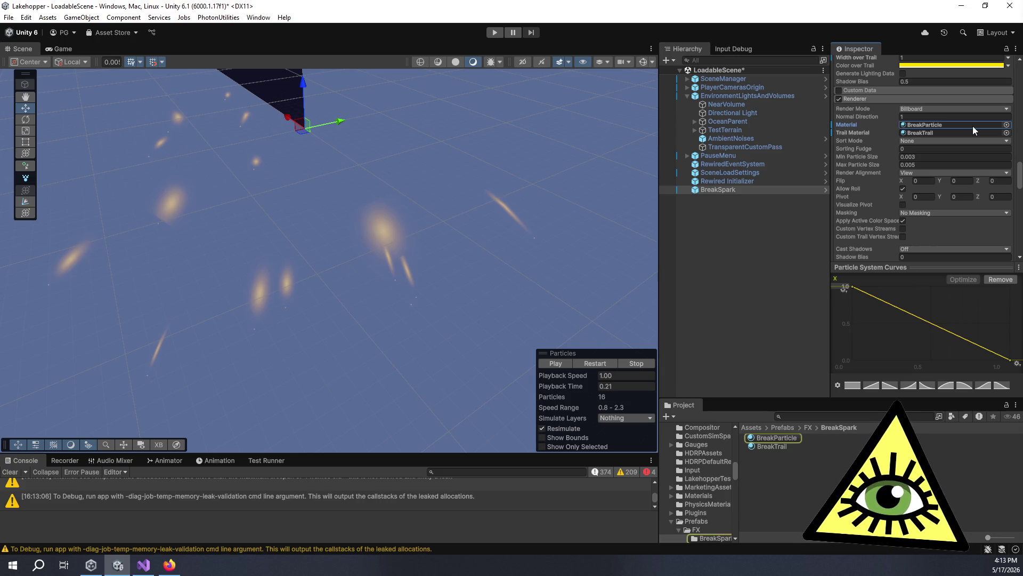
key("Delete")
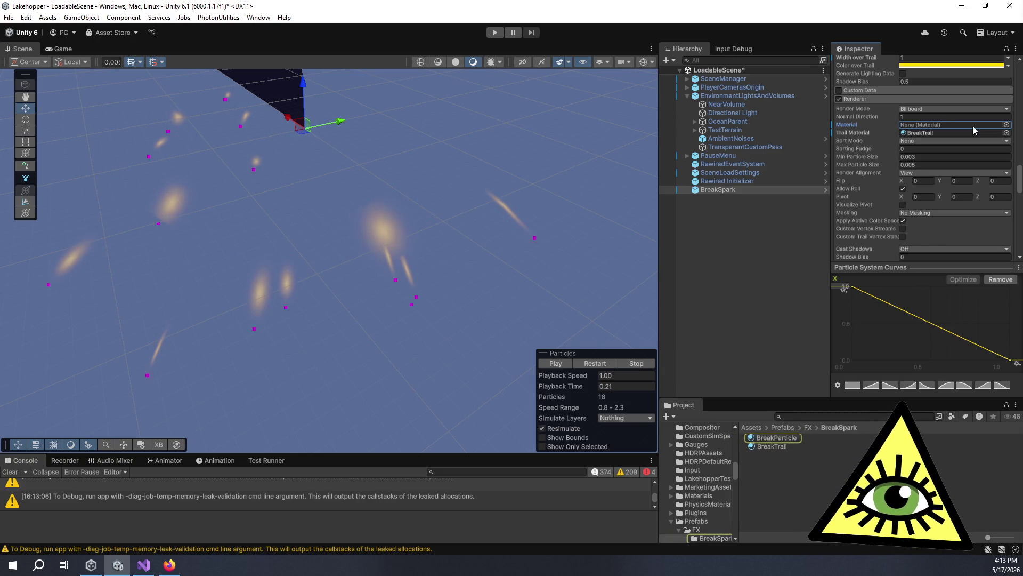
key("ctrl+z")
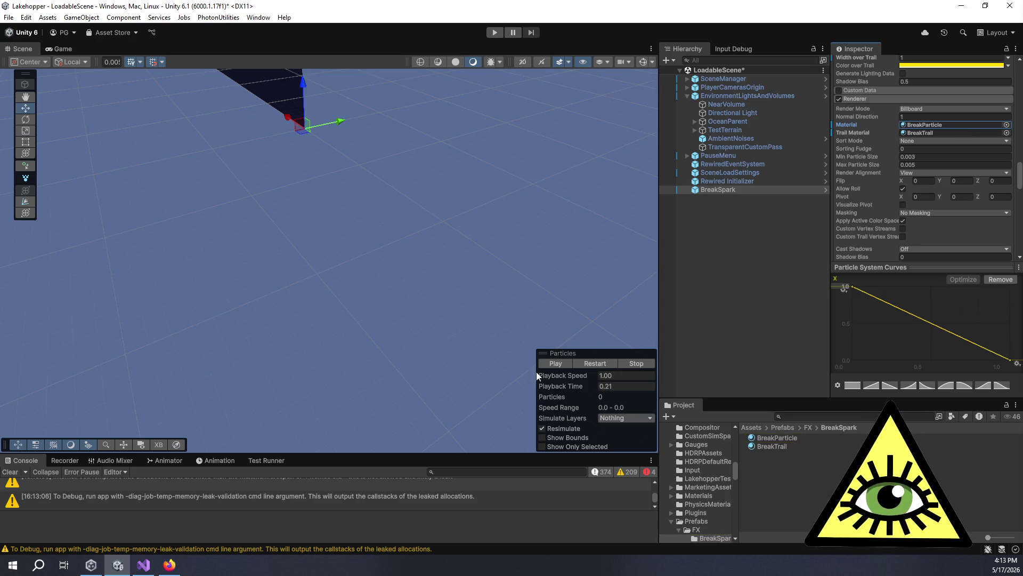
Replay the spark burst and orbit the view to frame the sparks.
left_click(561, 363)
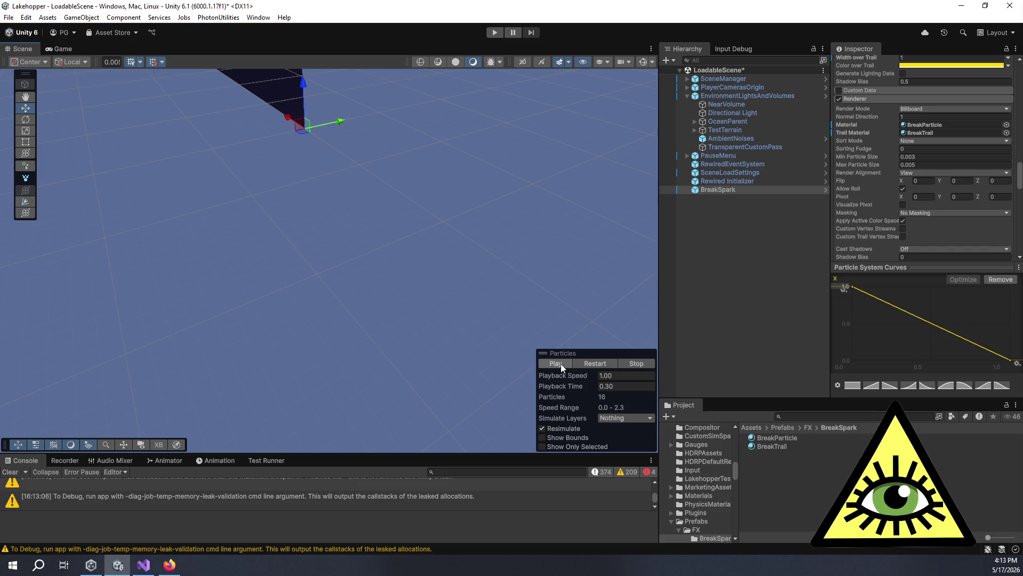
left_click(556, 364)
mouse_move(315, 324)
left_mouse_down()
mouse_move(274, 288)
mouse_move(501, 261)
mouse_move(318, 237)
mouse_move(366, 229)
mouse_move(392, 296)
mouse_move(362, 278)
left_mouse_up()
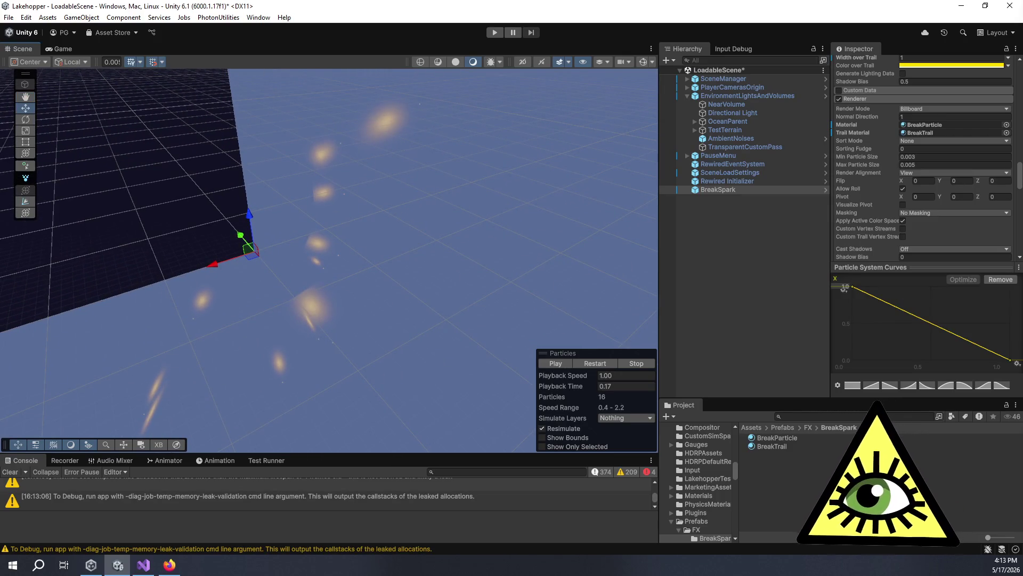
scroll(974, 205, "down", 5)
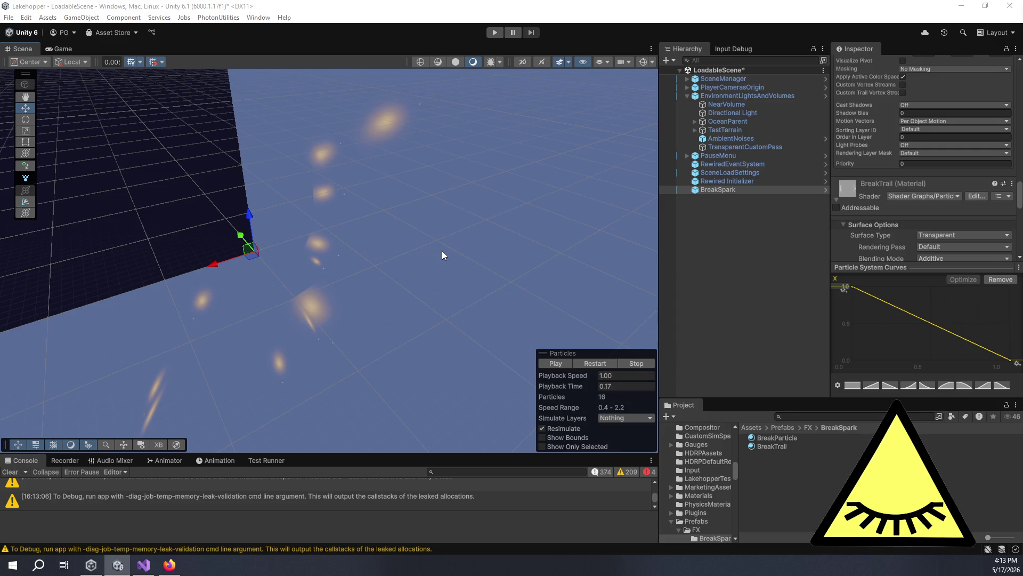
left_click_drag(436, 255, 425, 210)
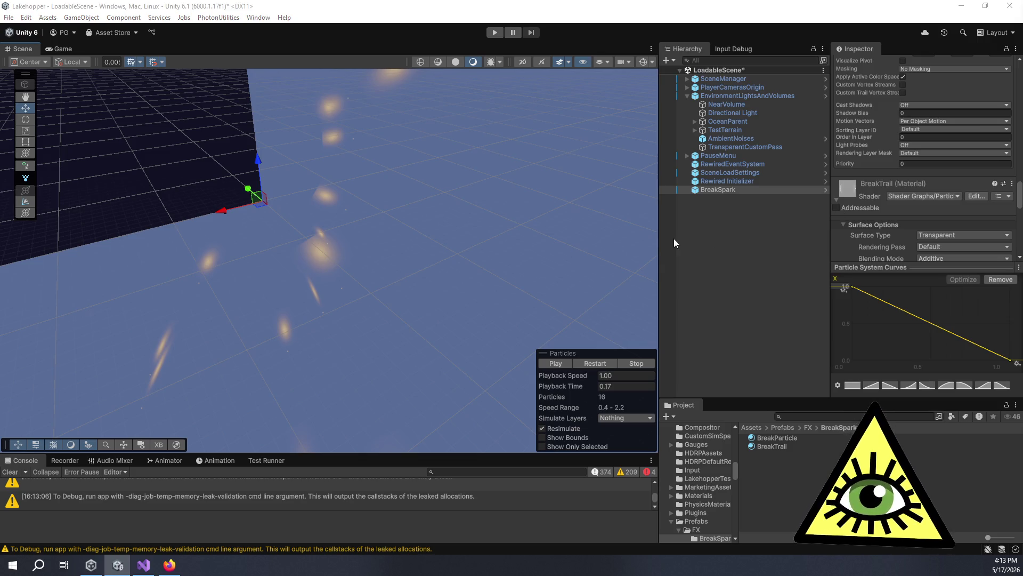
mouse_move(468, 235)
left_mouse_down()
mouse_move(489, 261)
mouse_move(468, 302)
mouse_move(489, 299)
mouse_move(366, 304)
left_mouse_up()
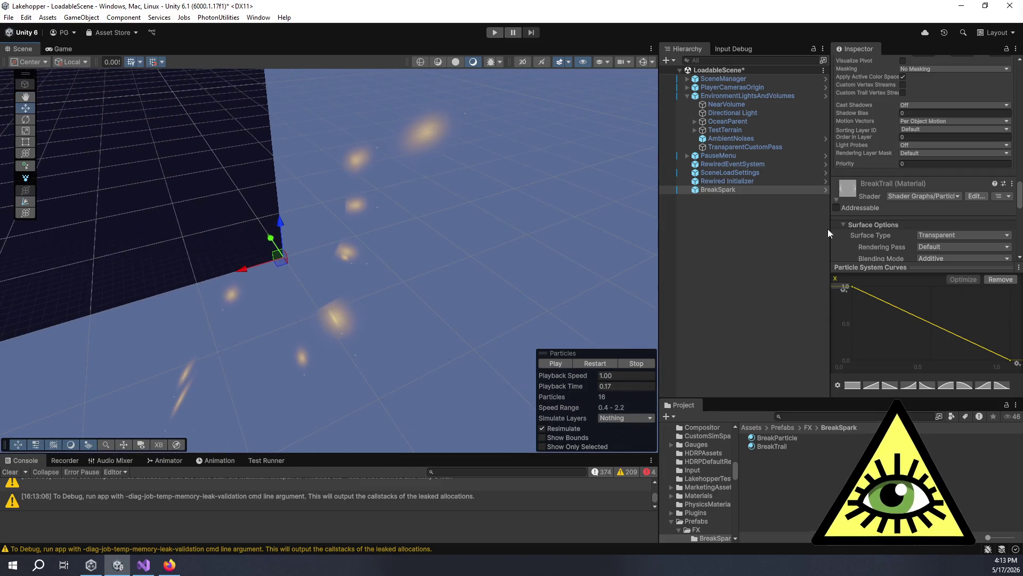
scroll(893, 168, "up", 5)
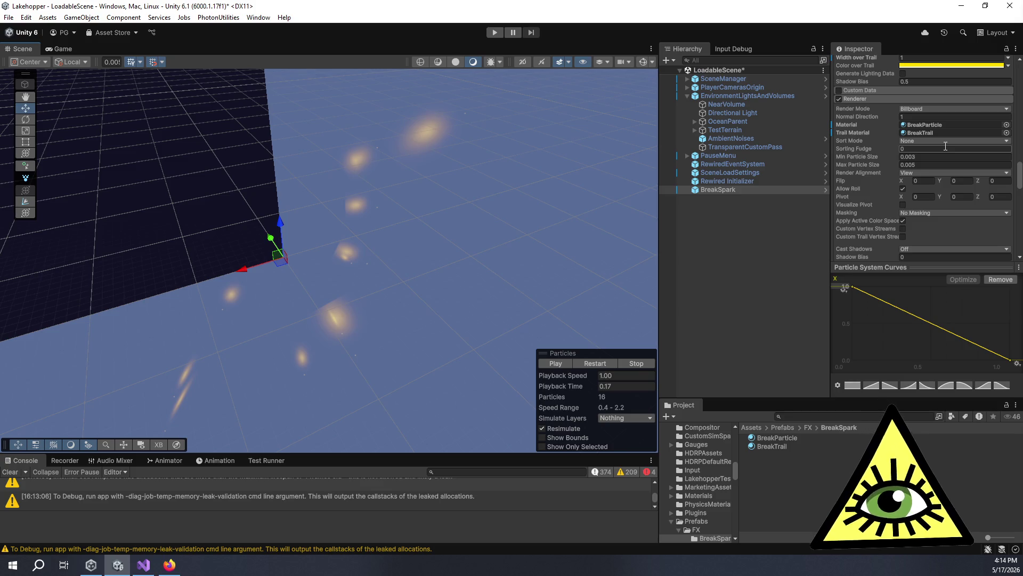
Check Render Alignment and Sort Mode, leaving View and None, then reselect BreakSpark.
left_click(917, 174)
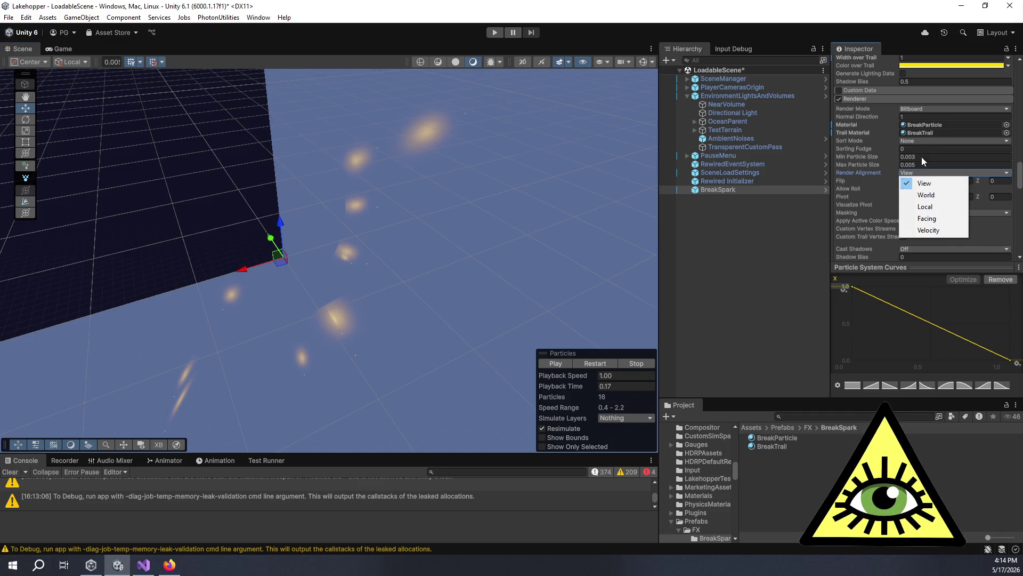
left_click(925, 143)
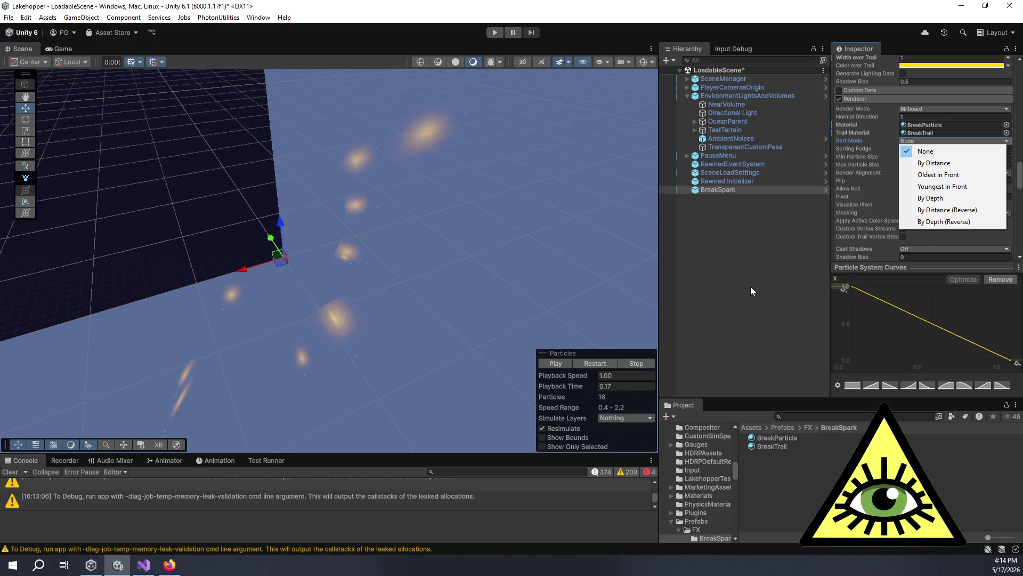
left_click(750, 286)
left_click(743, 190)
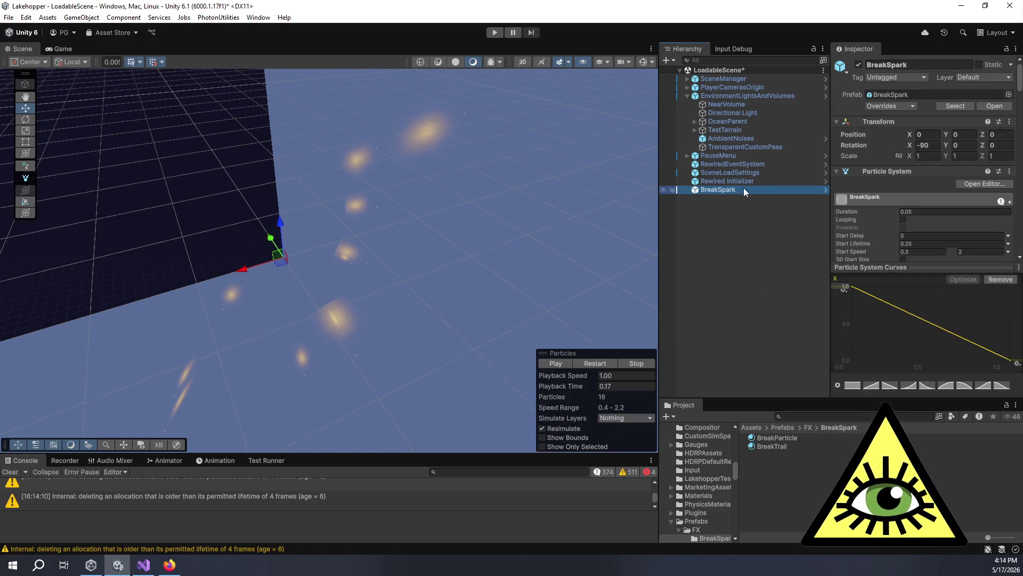
scroll(927, 188, "down", 5)
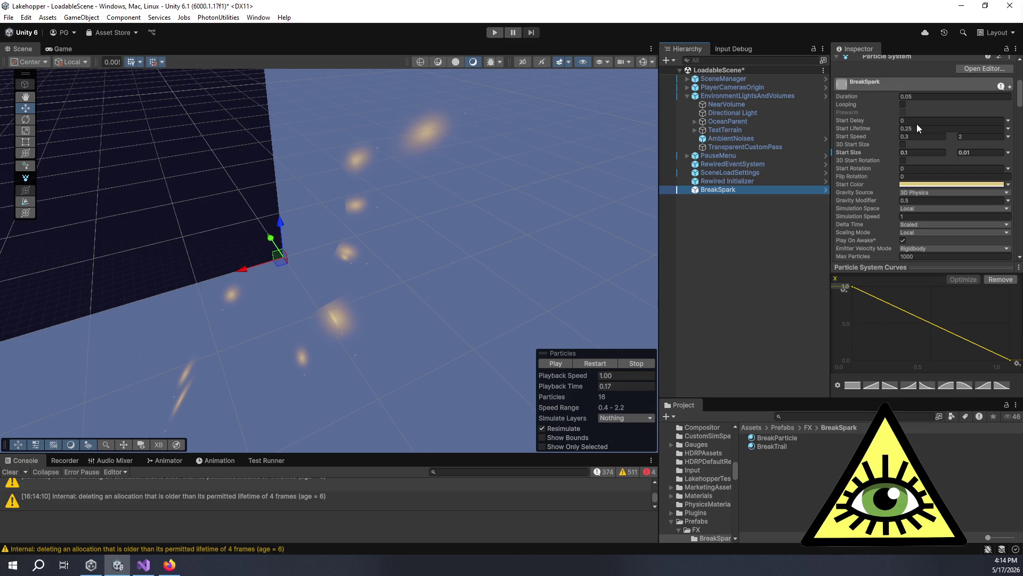
Set the Trails Lifetime to 0.5.
scroll(879, 155, "down", 5)
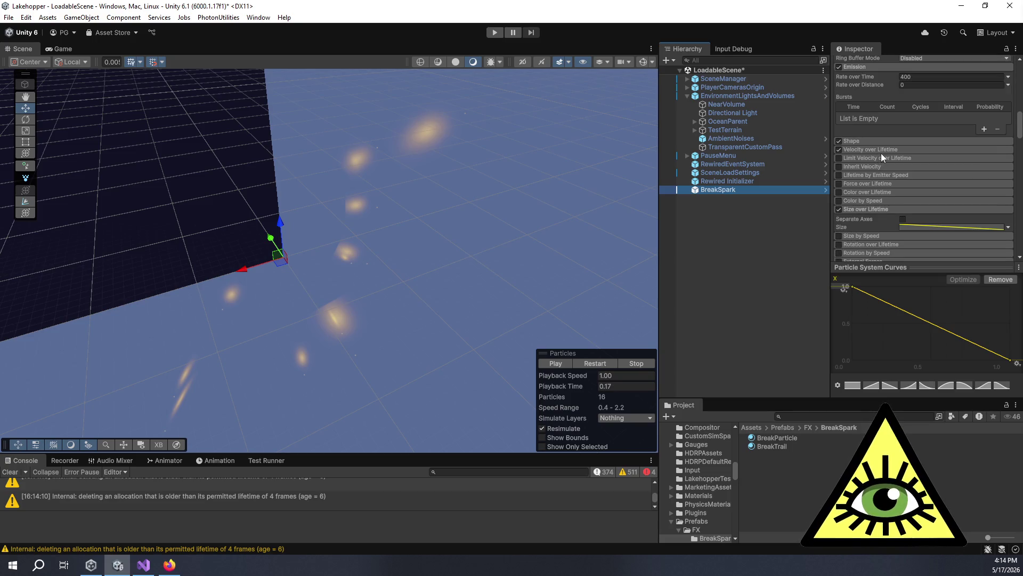
scroll(881, 153, "down", 3)
scroll(877, 148, "down", 5)
left_click(938, 145)
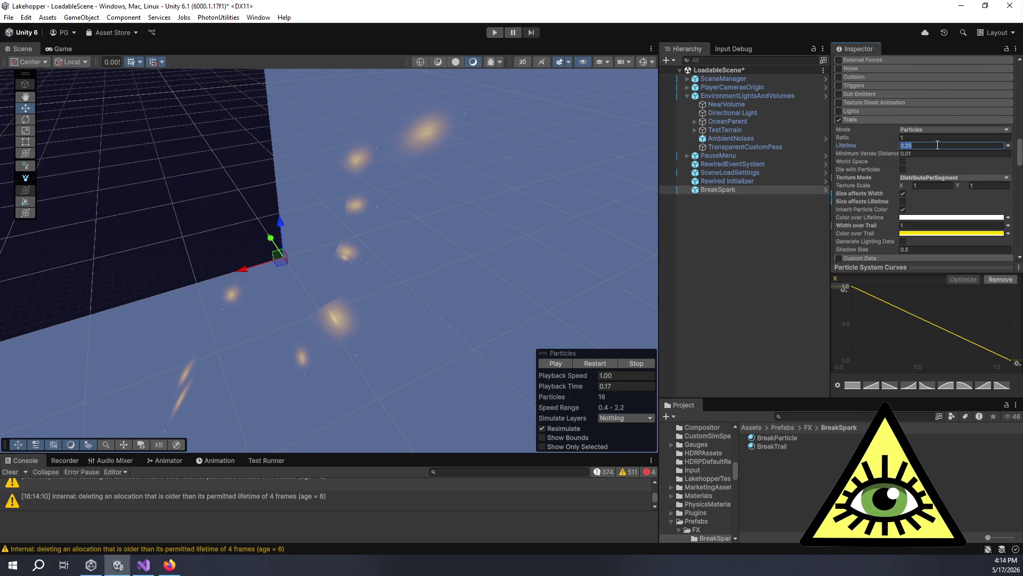
type(".5")
key("Return")
Replay the spark burst repeatedly to preview the longer trails.
left_click(558, 361)
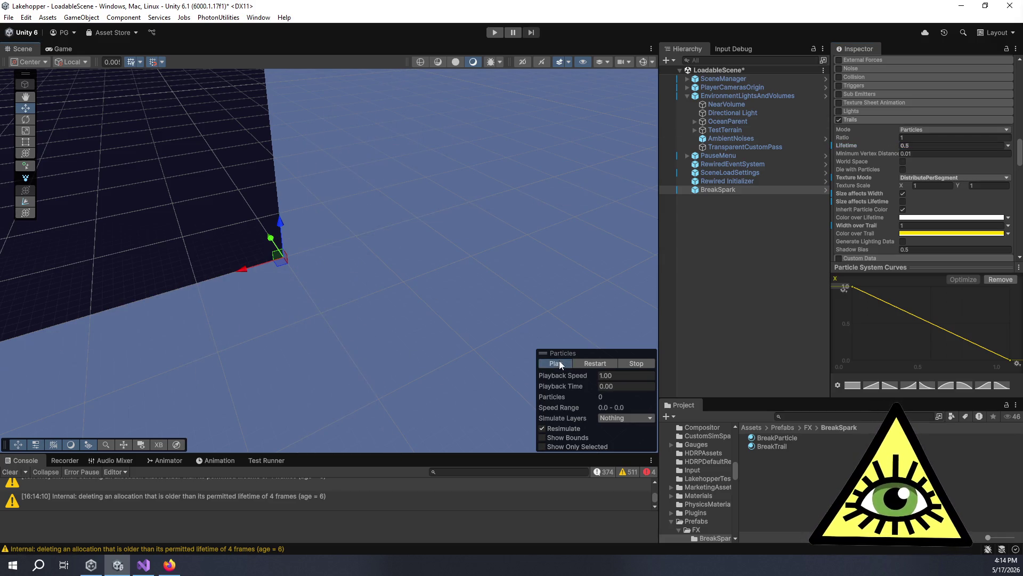
left_click(559, 362)
left_click(559, 361)
left_click(559, 362)
left_click(558, 362)
left_click(559, 362)
left_click(559, 361)
left_click(558, 362)
left_click(559, 361)
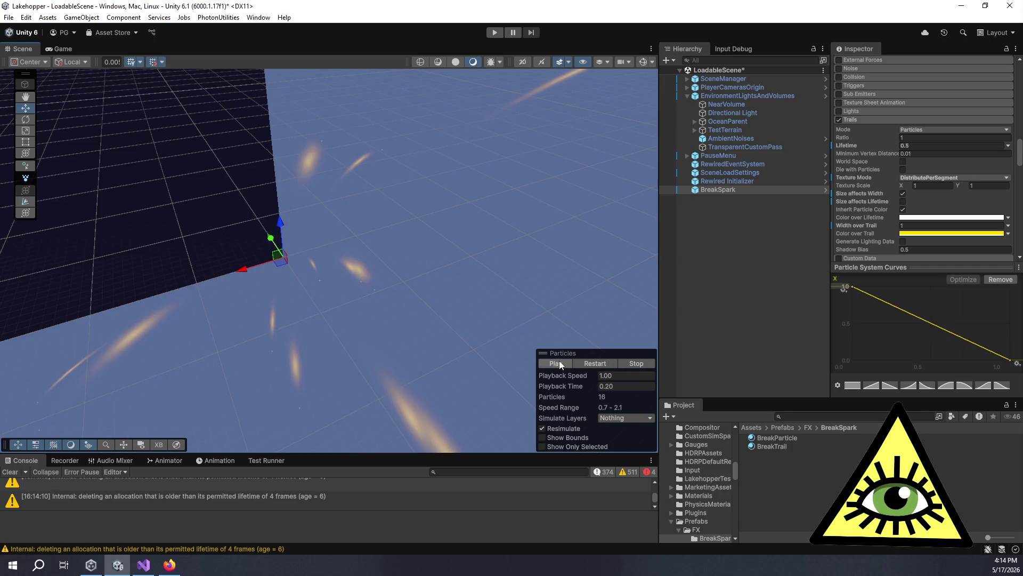
mouse_move(461, 318)
left_mouse_down()
mouse_move(384, 327)
mouse_move(267, 312)
mouse_move(366, 305)
mouse_move(568, 217)
mouse_move(504, 217)
mouse_move(318, 304)
mouse_move(459, 190)
mouse_move(426, 309)
mouse_move(411, 272)
mouse_move(418, 292)
mouse_move(235, 327)
mouse_move(187, 283)
mouse_move(389, 269)
mouse_move(364, 297)
left_mouse_up()
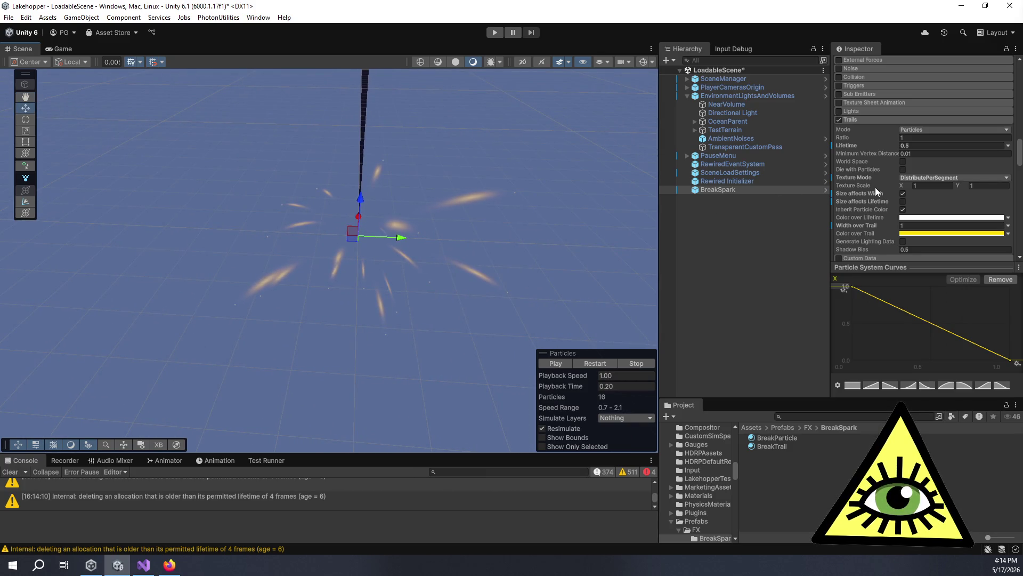
scroll(890, 192, "down", 5)
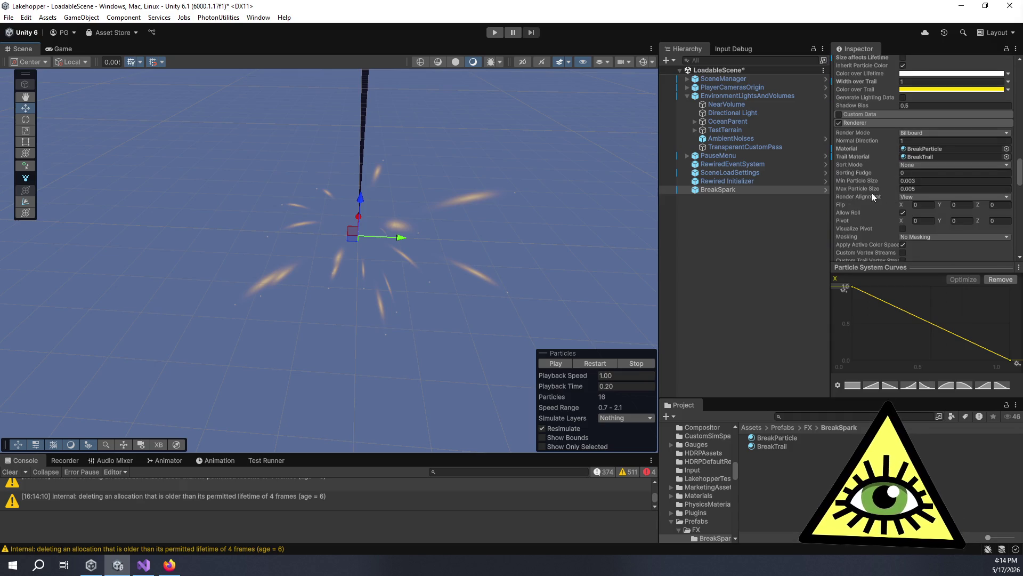
scroll(875, 194, "down", 4)
scroll(875, 197, "down", 10)
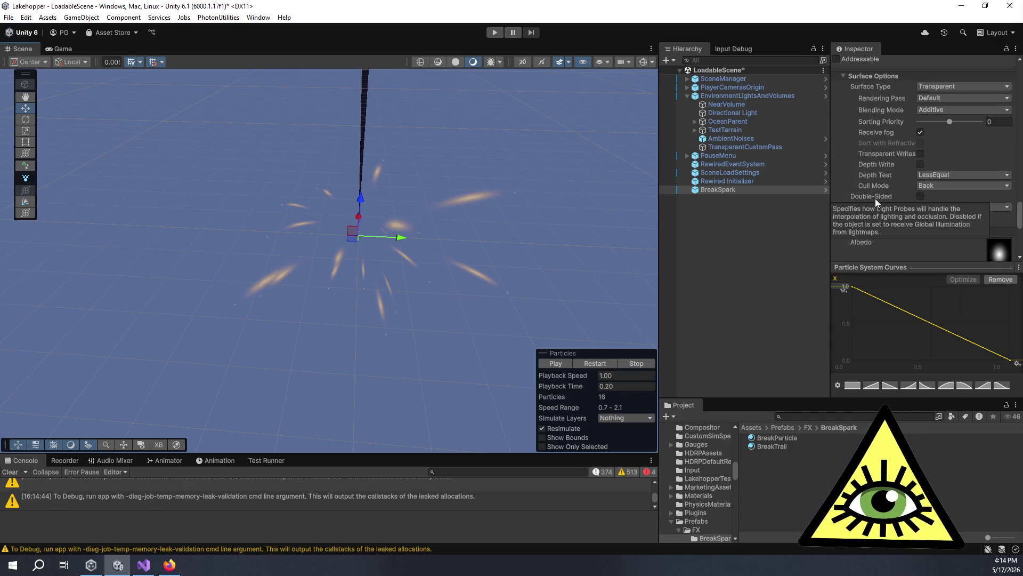
scroll(880, 203, "up", 9)
scroll(882, 205, "up", 9)
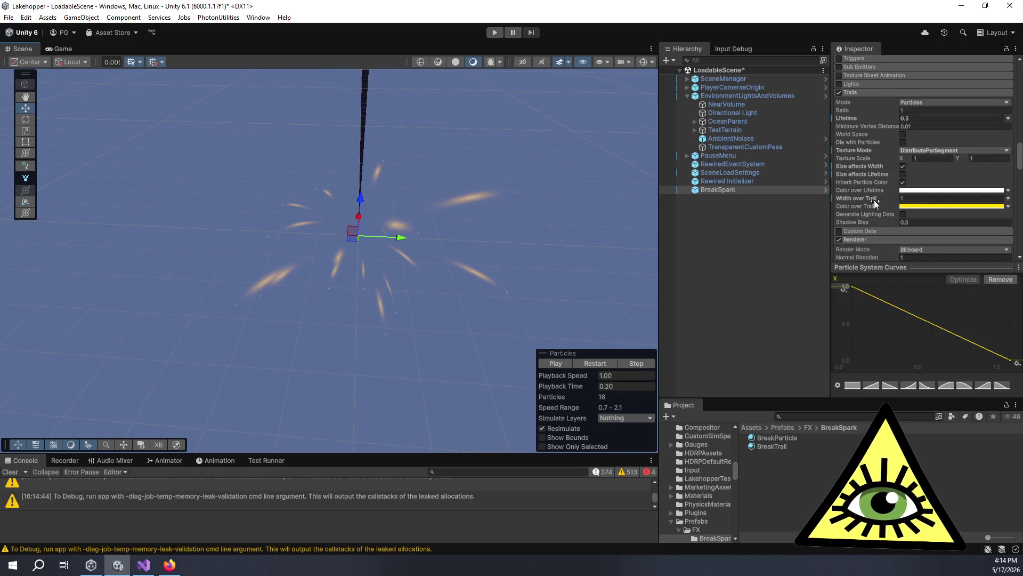
left_click(911, 198)
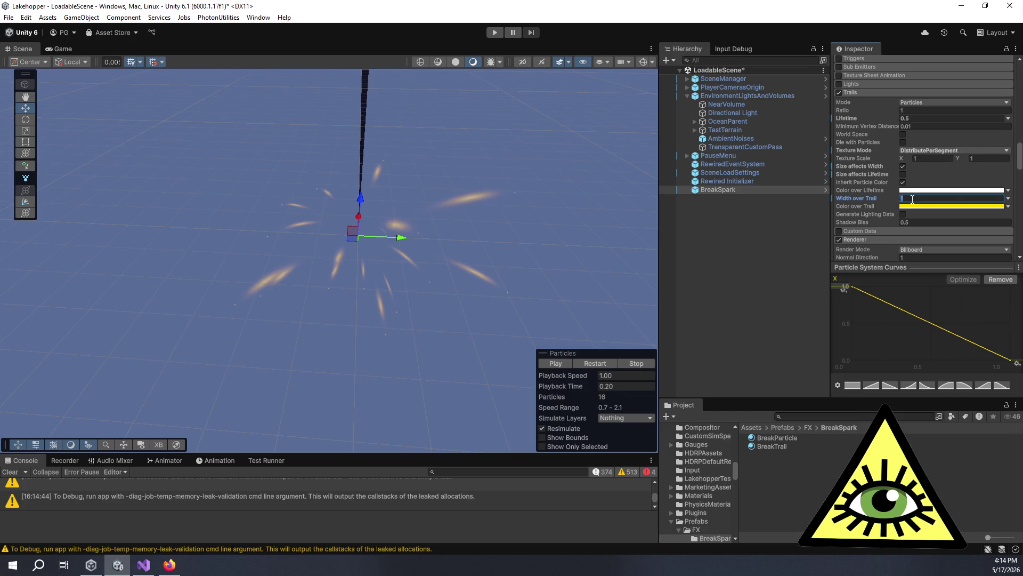
right_click(870, 201)
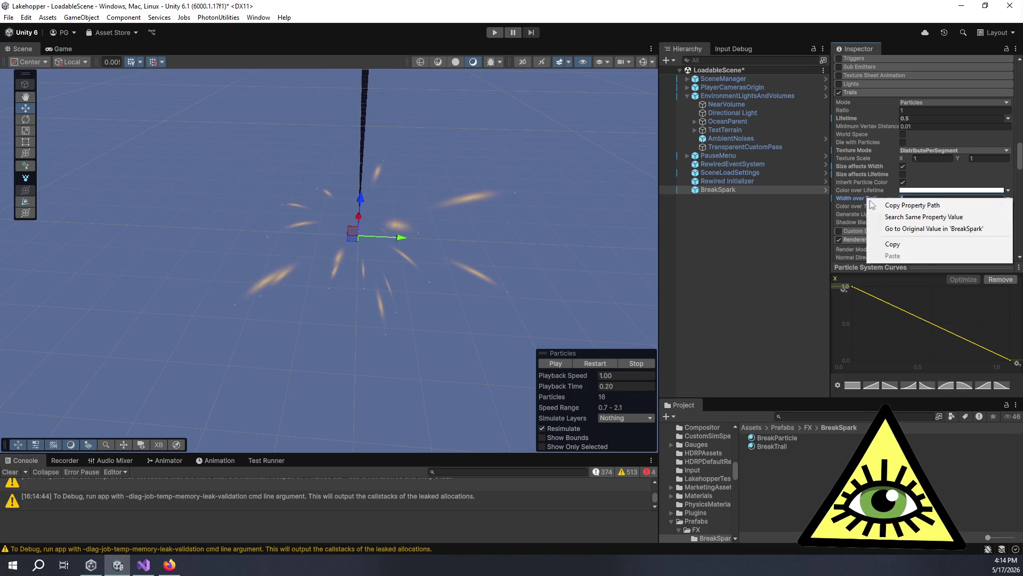
left_click(901, 231)
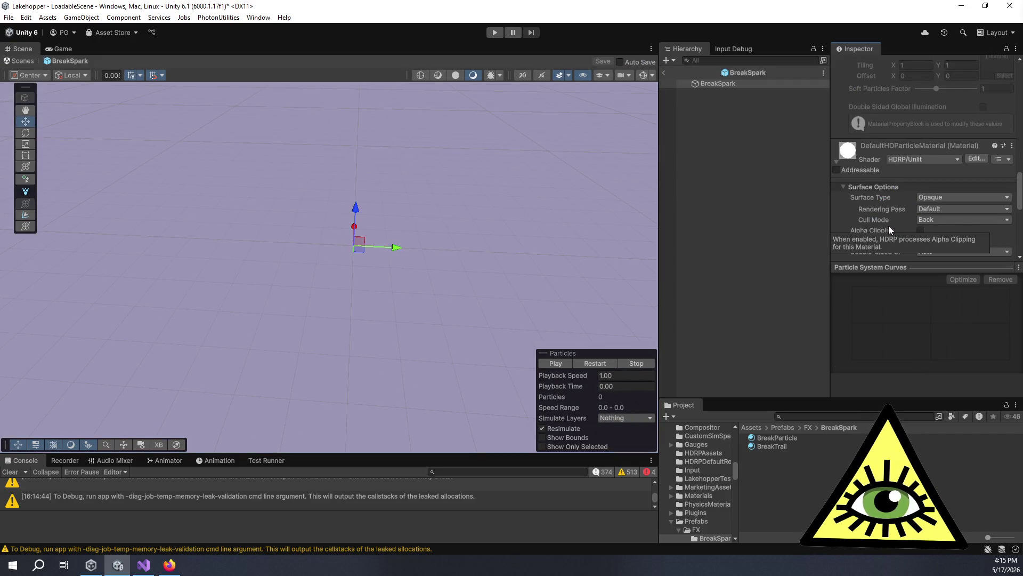
left_click(666, 73)
left_click(555, 363)
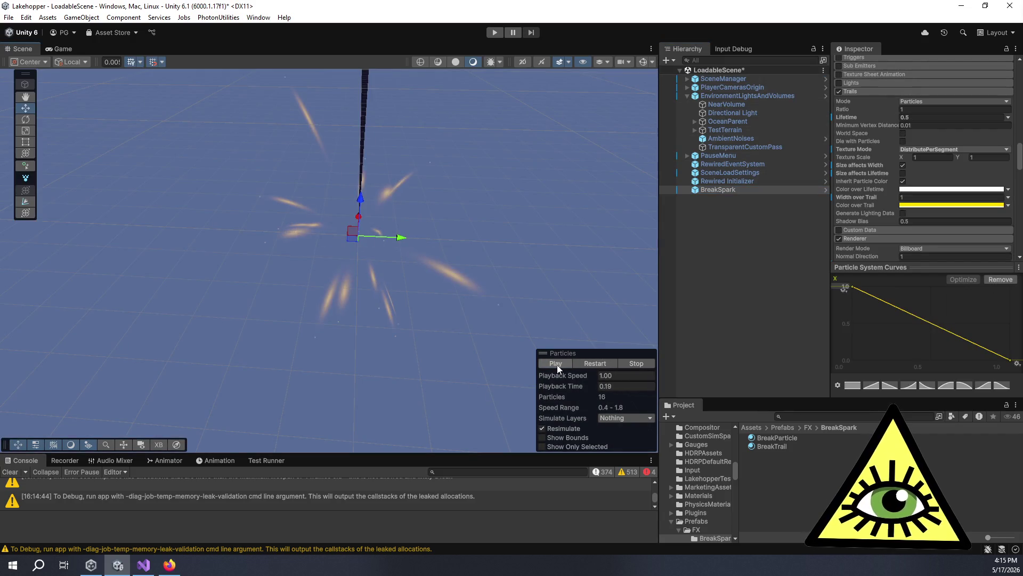
mouse_move(379, 287)
left_mouse_down()
mouse_move(326, 276)
mouse_move(472, 280)
mouse_move(542, 297)
mouse_move(538, 281)
left_mouse_up()
scroll(863, 223, "down", 3)
scroll(863, 220, "down", 6)
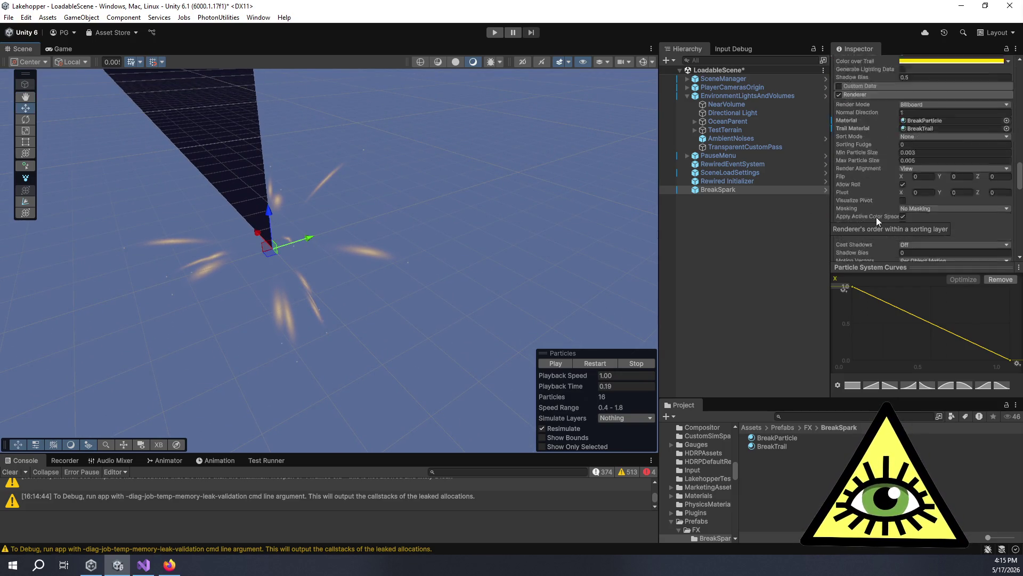
scroll(877, 217, "up", 5)
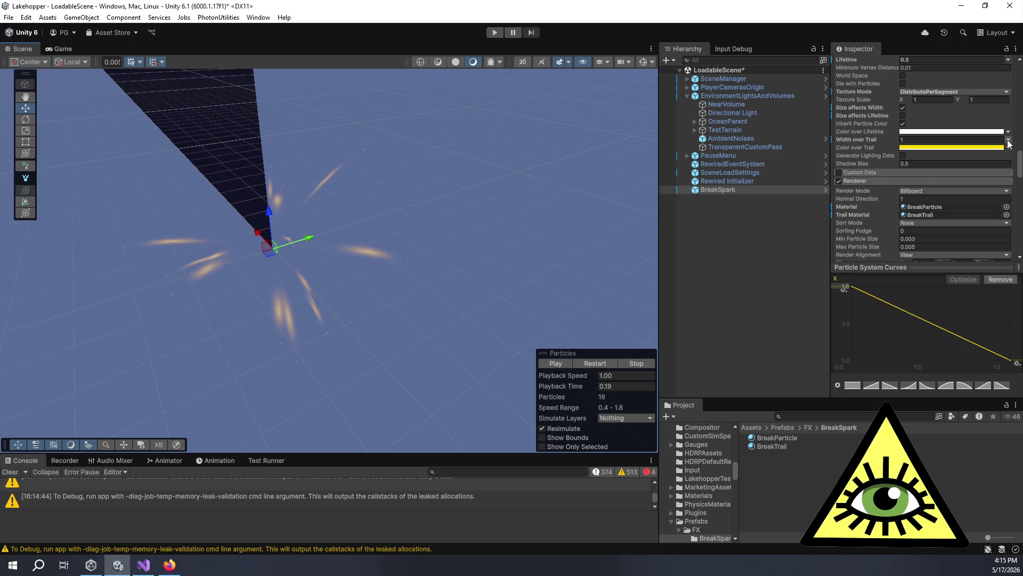
Switch Width over Trail from Constant to a Curve tapering from 1 to 0.
right_click(872, 140)
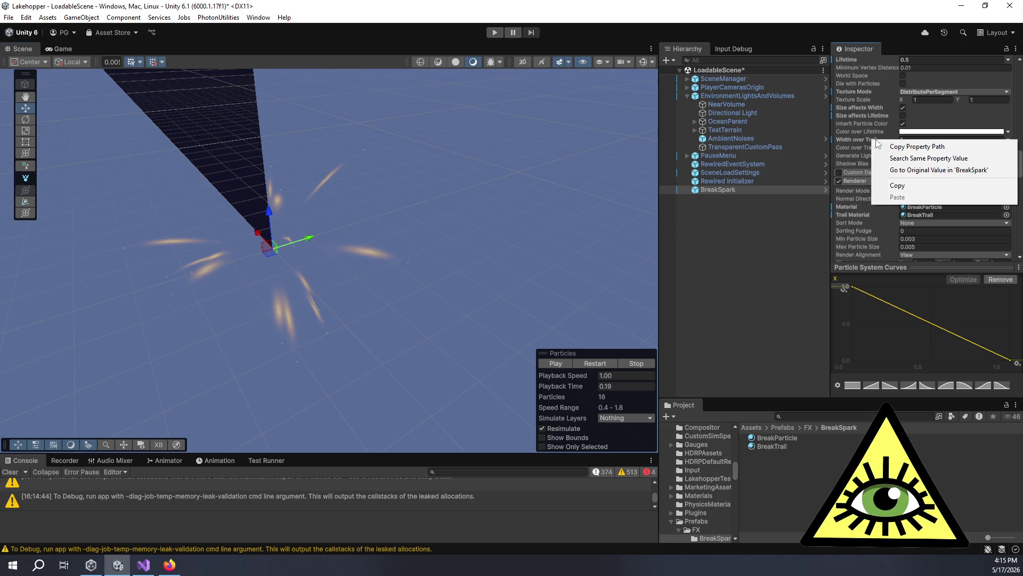
left_click(847, 142)
left_click(1008, 140)
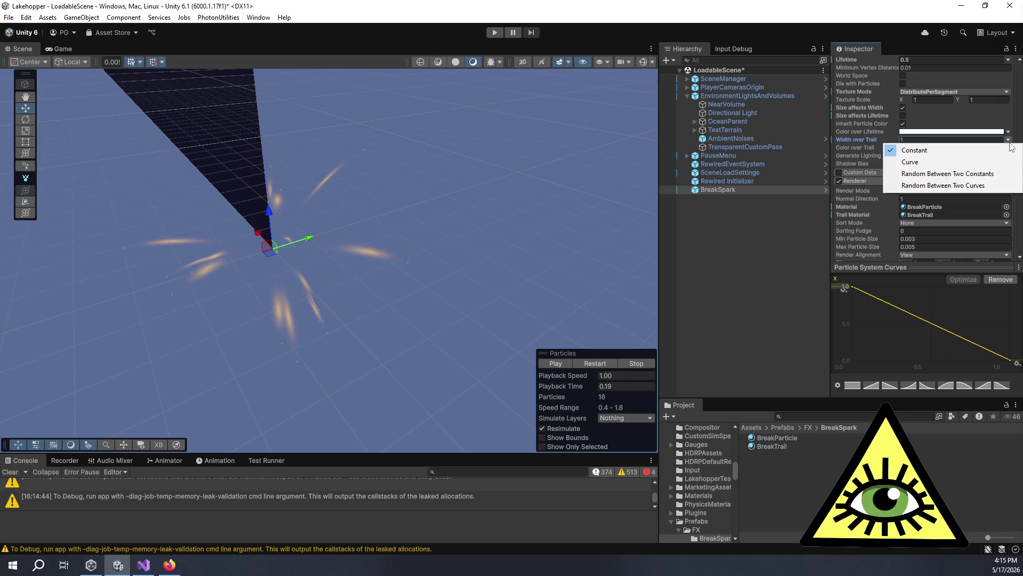
left_click(955, 166)
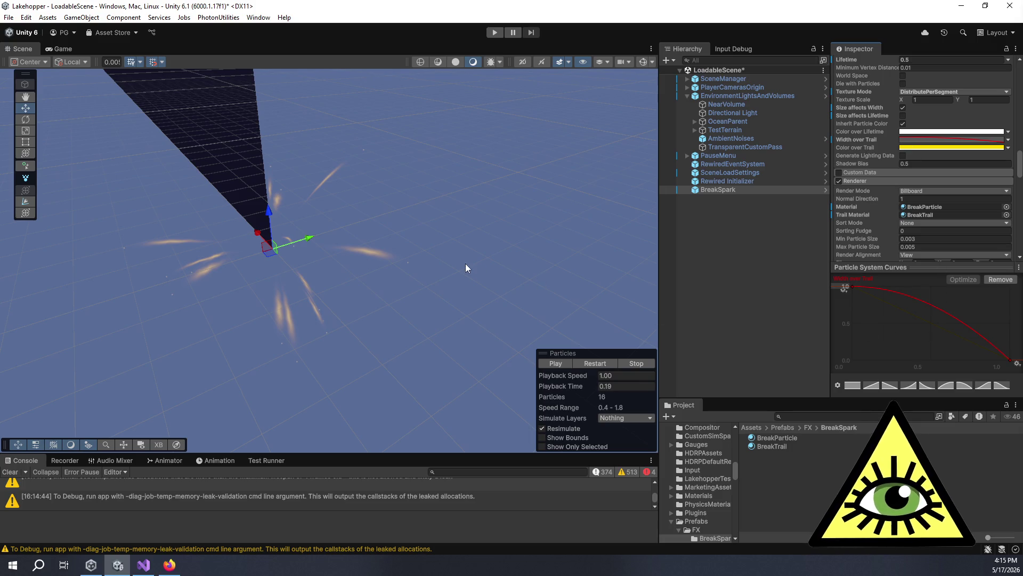
left_click_drag(465, 263, 516, 260)
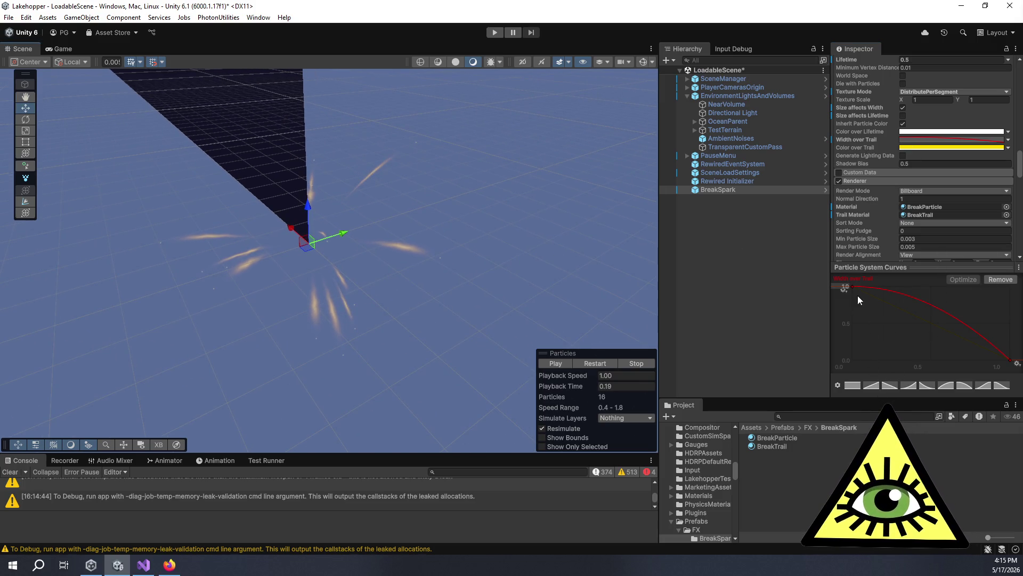
scroll(888, 190, "up", 2)
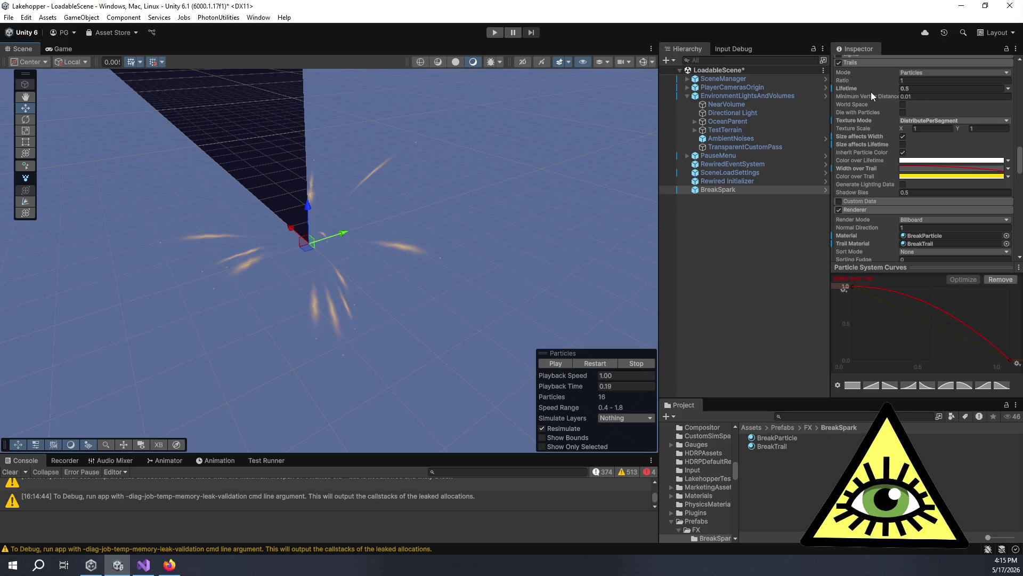
Set the trails' Minimum Vertex Distance to 0.001.
left_click(922, 97)
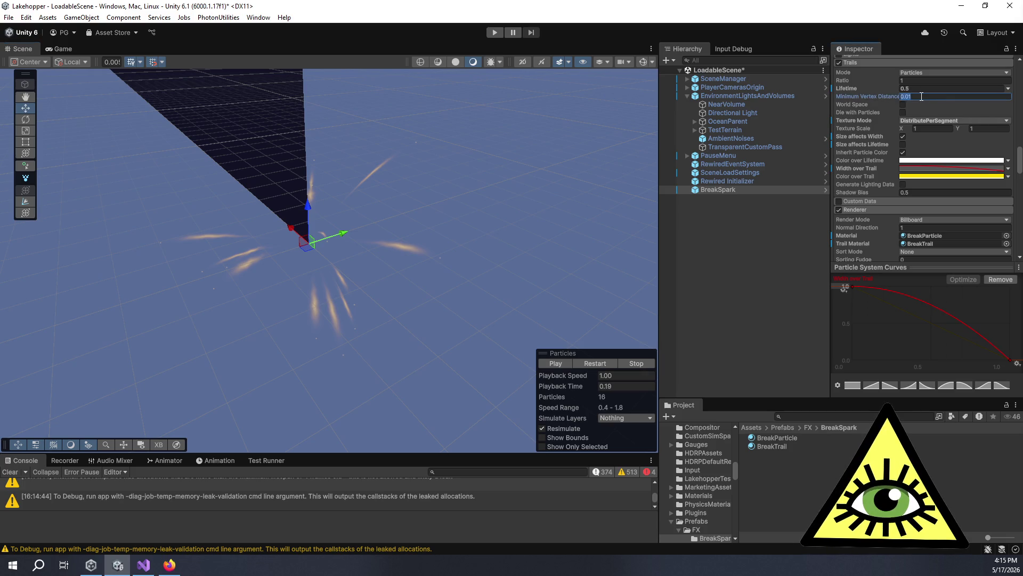
left_click(919, 96)
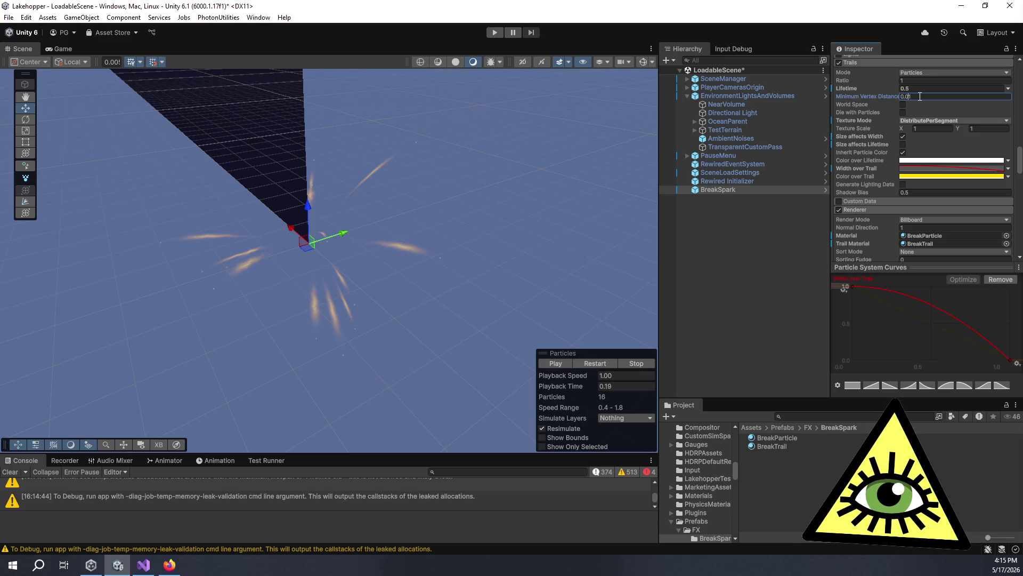
type("01")
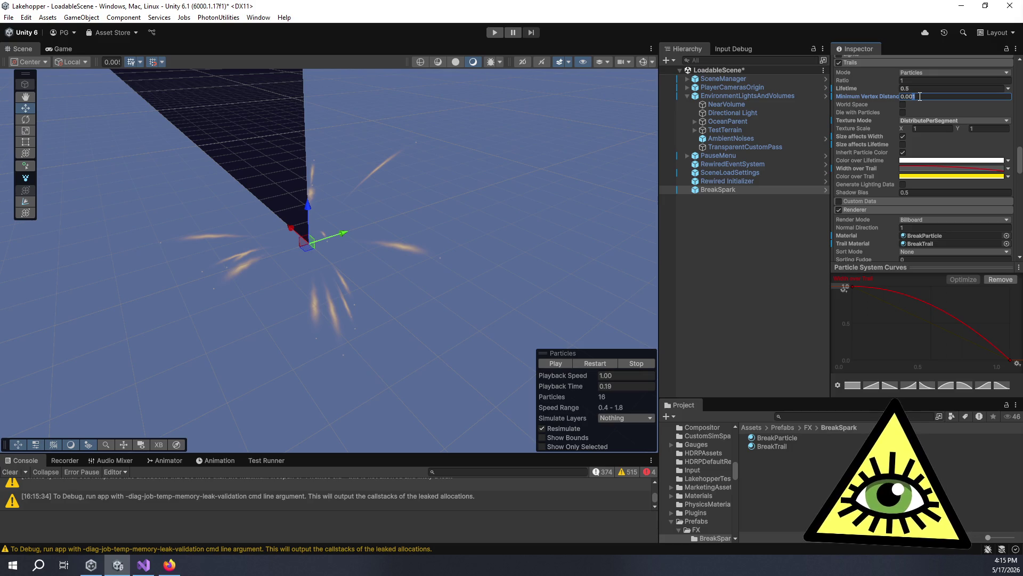
key("BackSpace")
type("2")
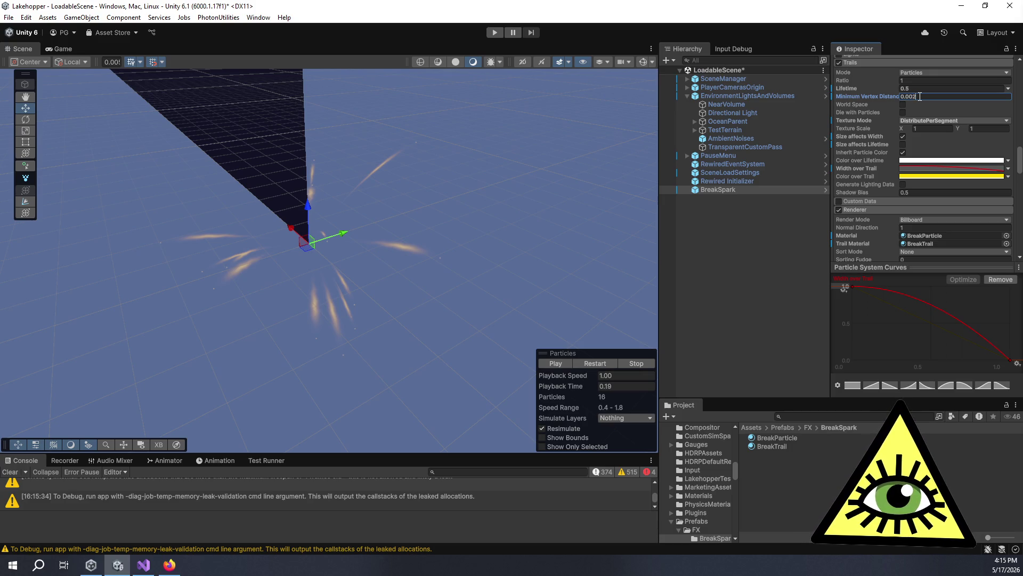
key("BackSpace")
type("1")
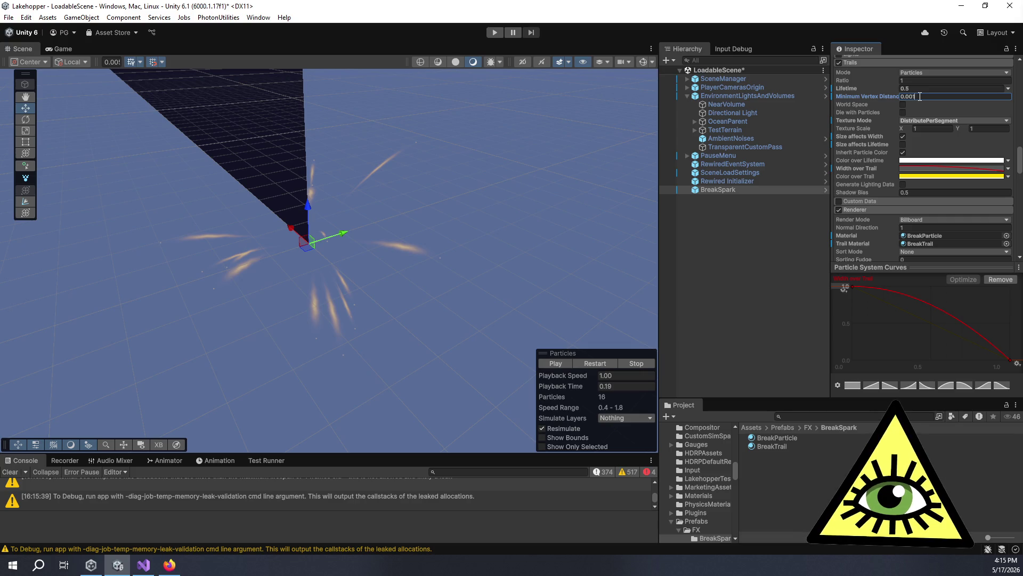
key("BackSpace")
type("01")
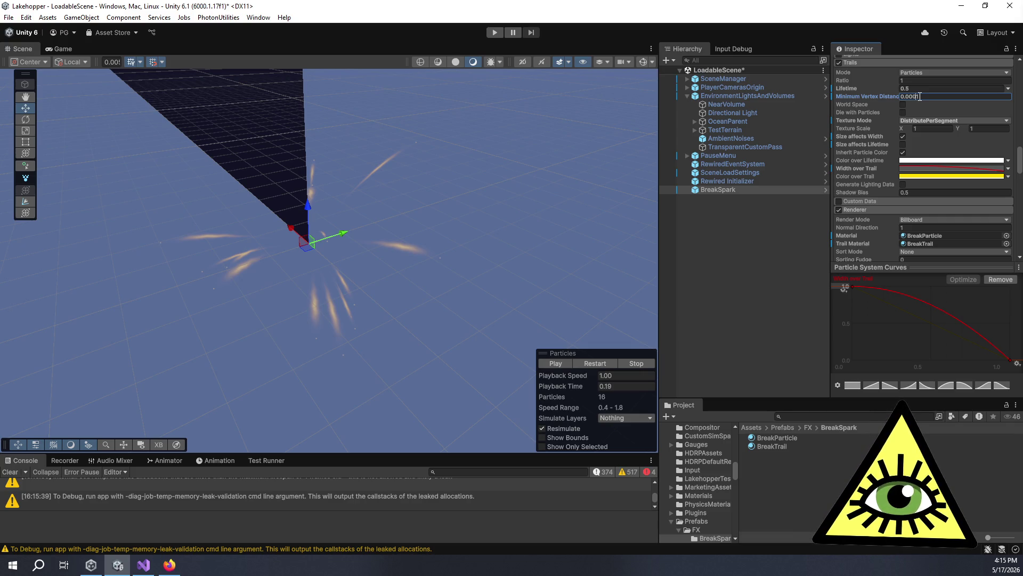
key("BackSpace")
key("BackSpace")
type("1")
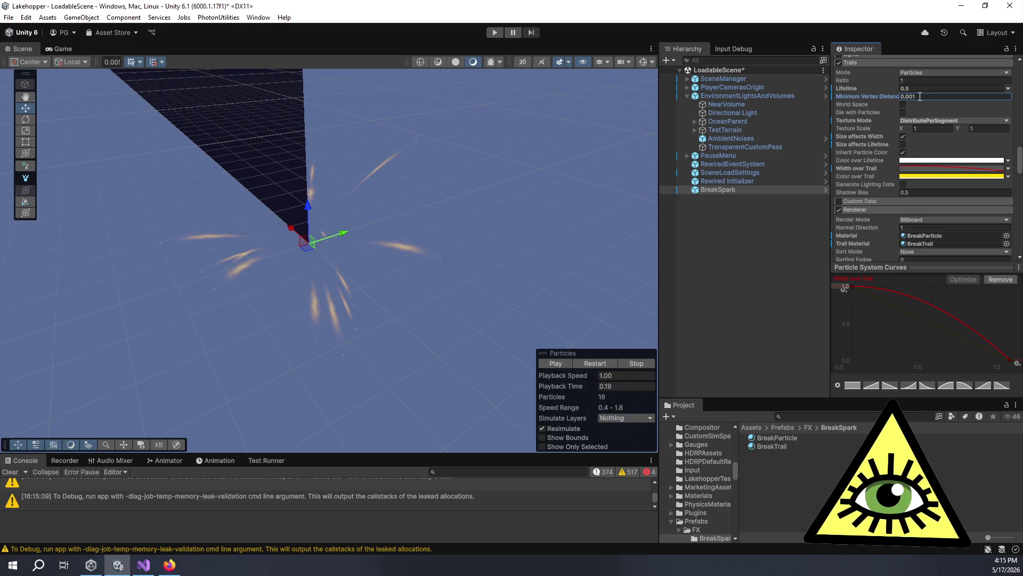
Replay the sparks and orbit the view to preview the finer trails.
left_click(564, 363)
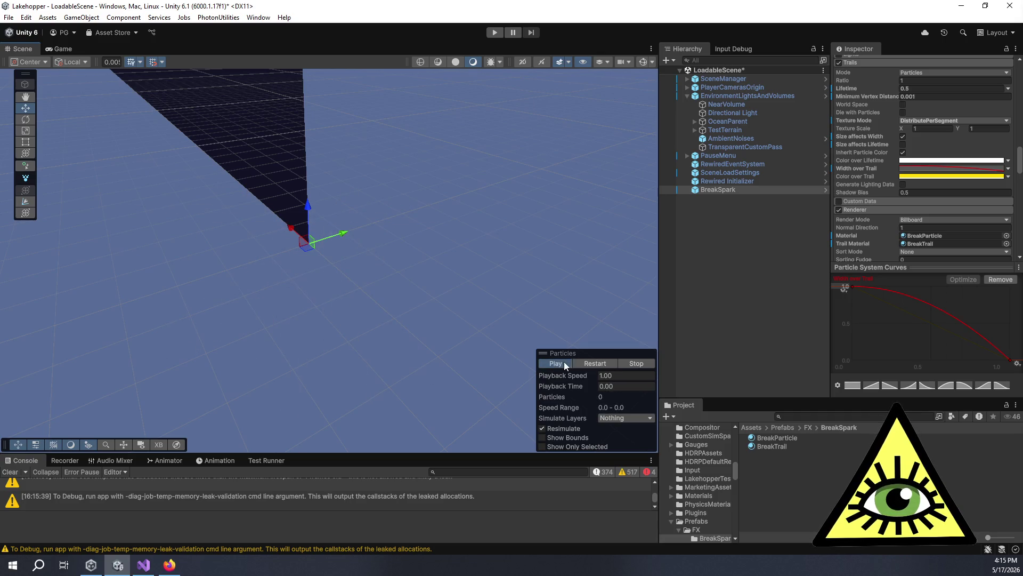
left_click_drag(401, 341, 397, 296)
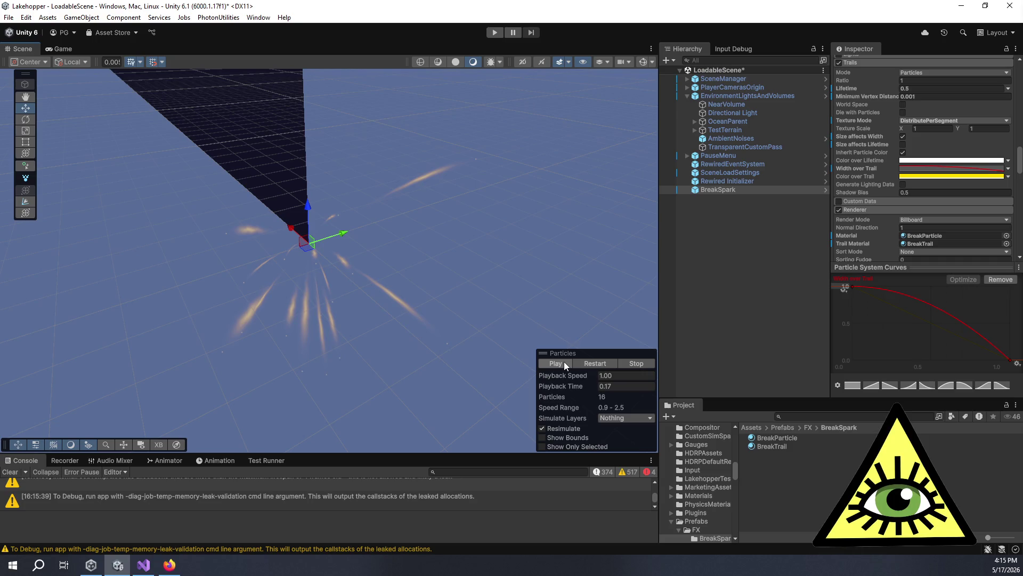
mouse_move(281, 352)
left_mouse_down()
mouse_move(457, 311)
mouse_move(530, 244)
mouse_move(599, 208)
mouse_move(600, 231)
mouse_move(512, 304)
mouse_move(708, 242)
mouse_move(683, 215)
mouse_move(425, 323)
mouse_move(384, 321)
left_mouse_up()
scroll(884, 208, "down", 2)
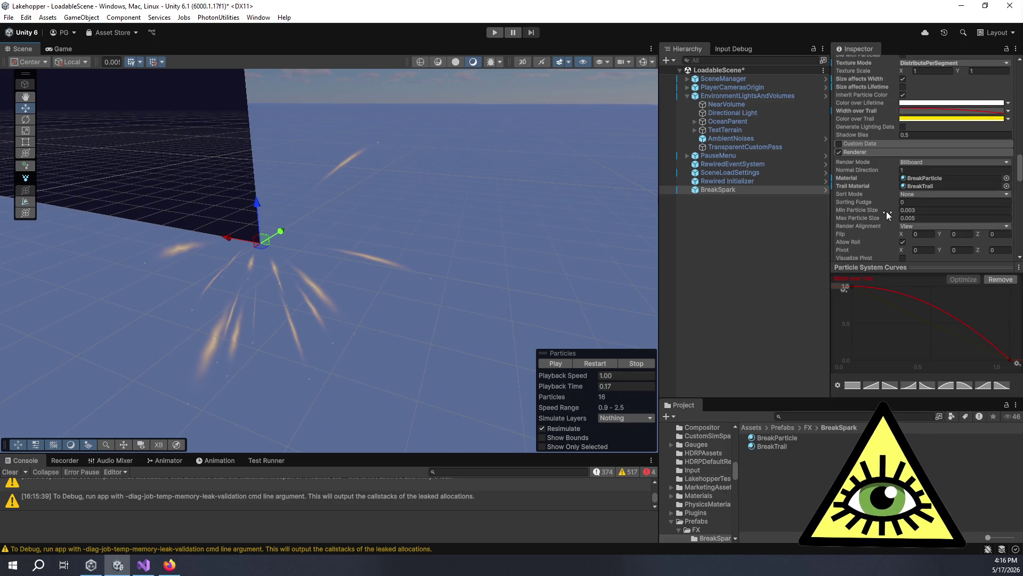
Apply the linear descending width curve preset and set its first key to 0.
scroll(885, 218, "down", 2)
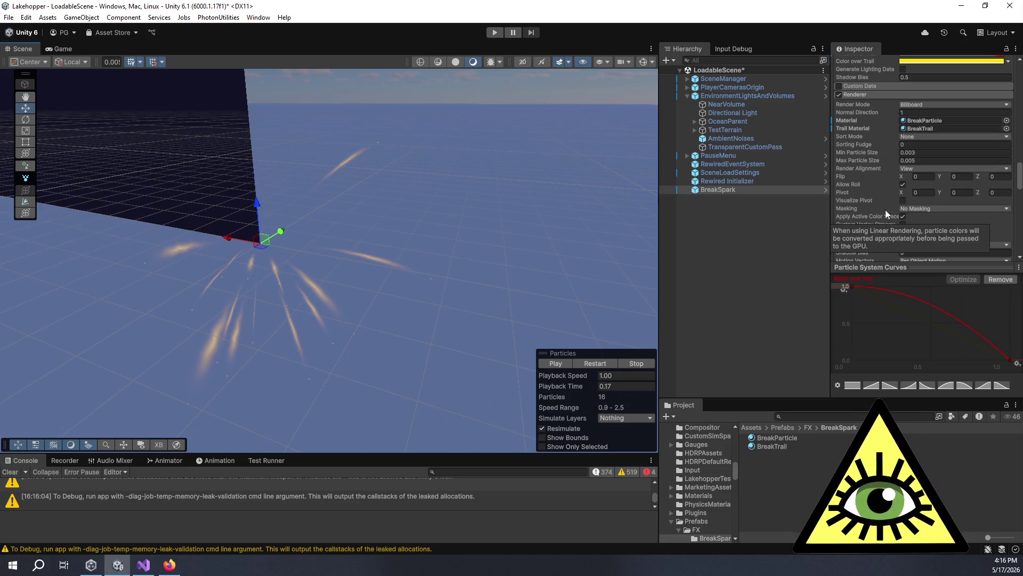
scroll(879, 197, "down", 4)
scroll(878, 206, "up", 9)
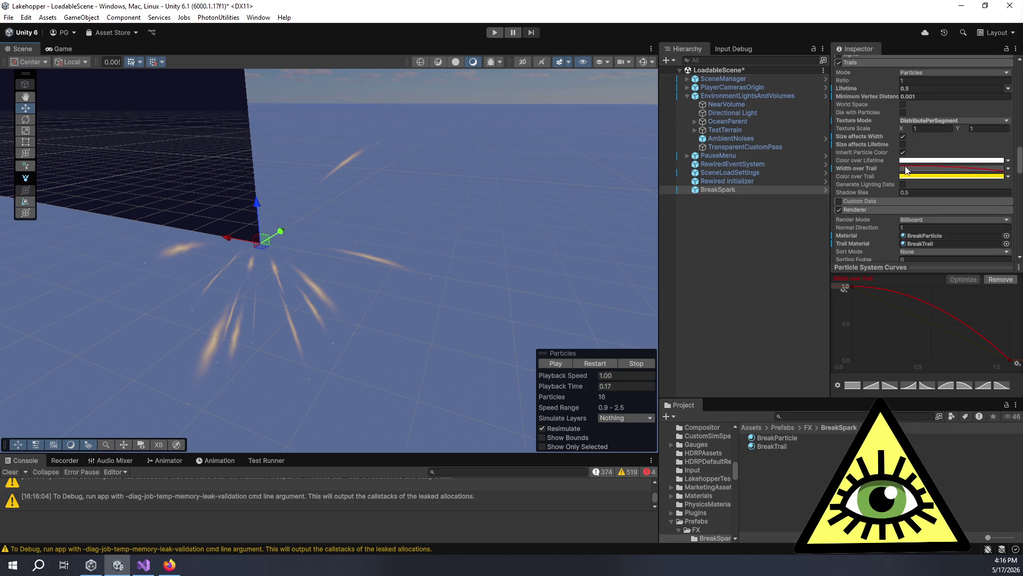
left_click(886, 385)
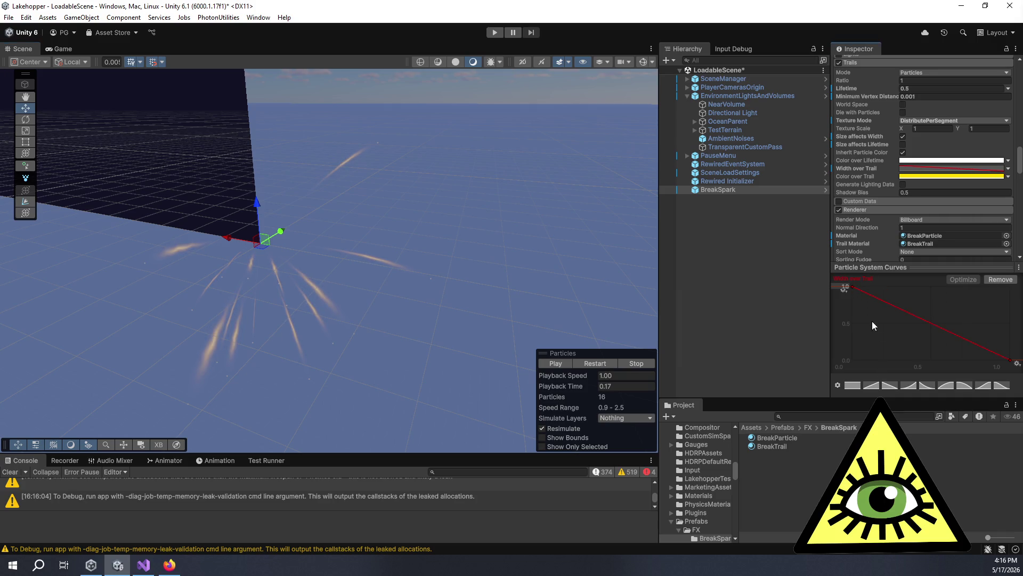
right_click(852, 287)
left_click(868, 309)
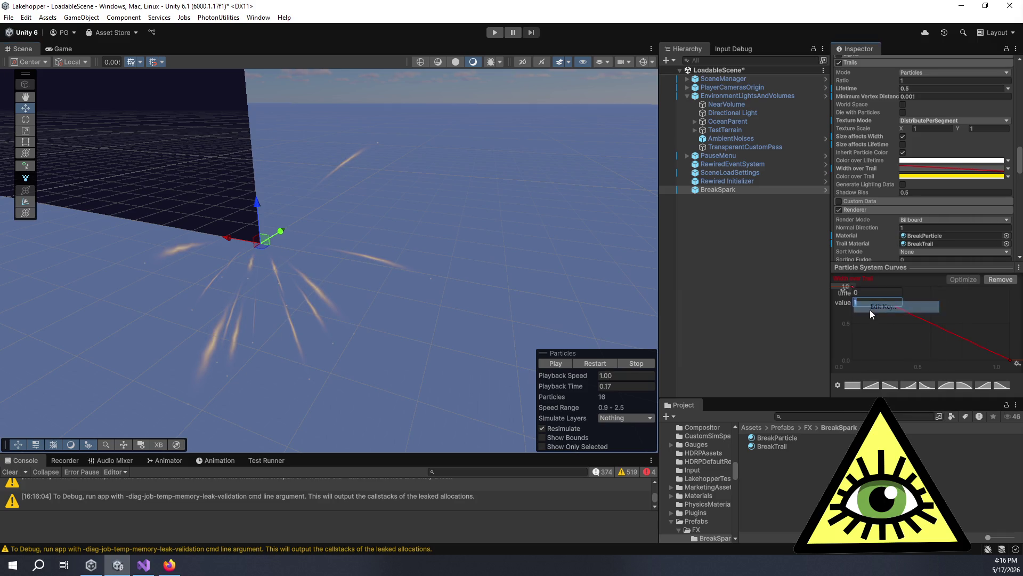
type("0")
key("Return")
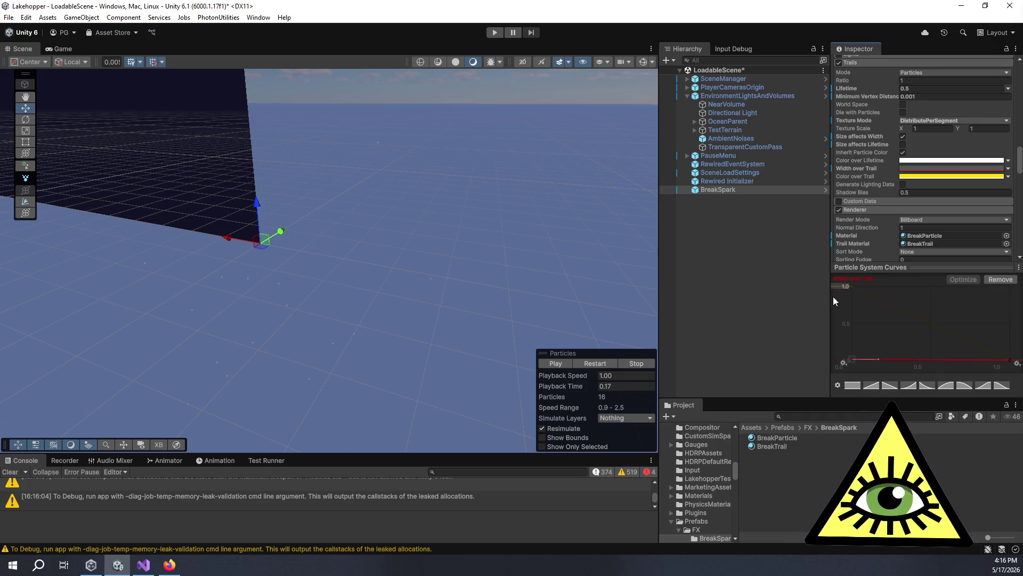
Change the width curve's first key value to 0.1.
right_click(853, 358)
left_click(874, 375)
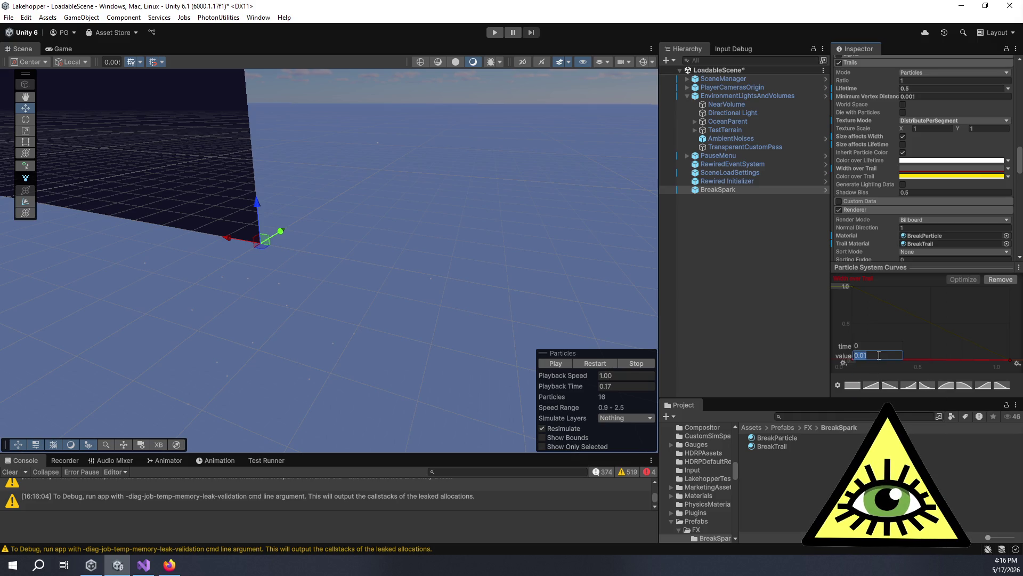
type("0.1")
key("Return")
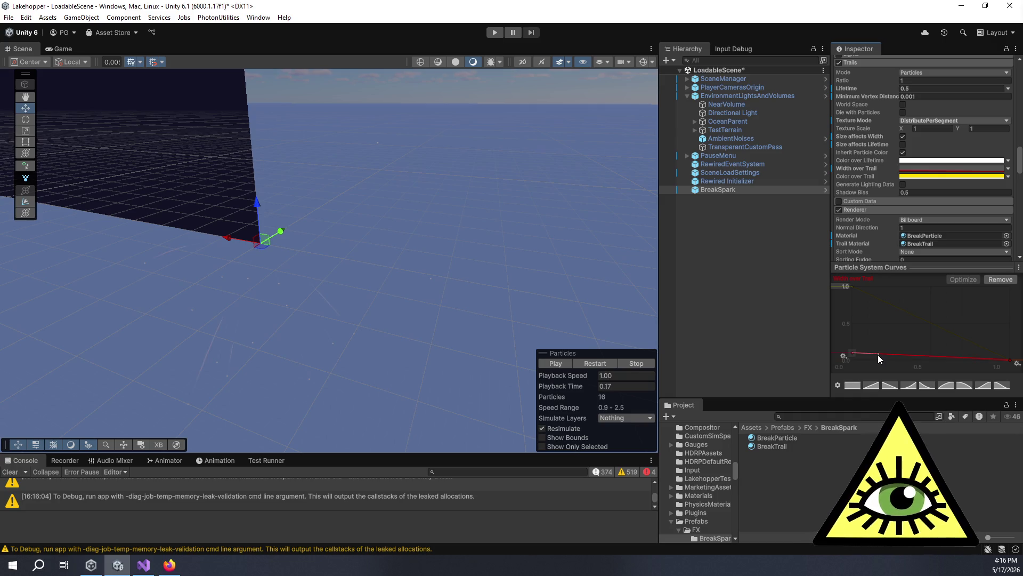
mouse_move(242, 265)
left_mouse_down()
mouse_move(315, 205)
mouse_move(466, 160)
mouse_move(500, 178)
mouse_move(274, 241)
mouse_move(157, 221)
mouse_move(184, 225)
left_mouse_up()
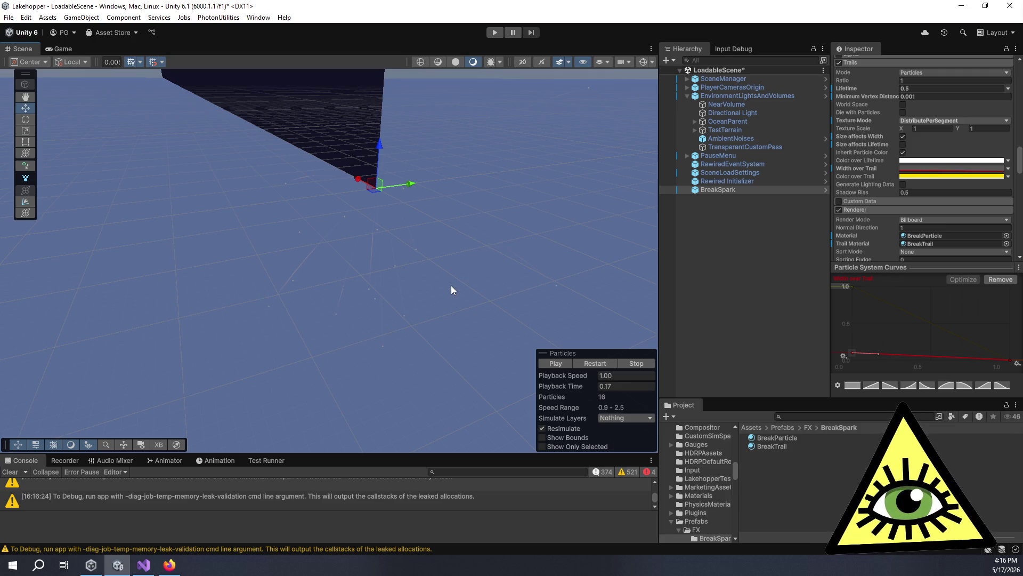
left_click_drag(451, 289, 466, 254)
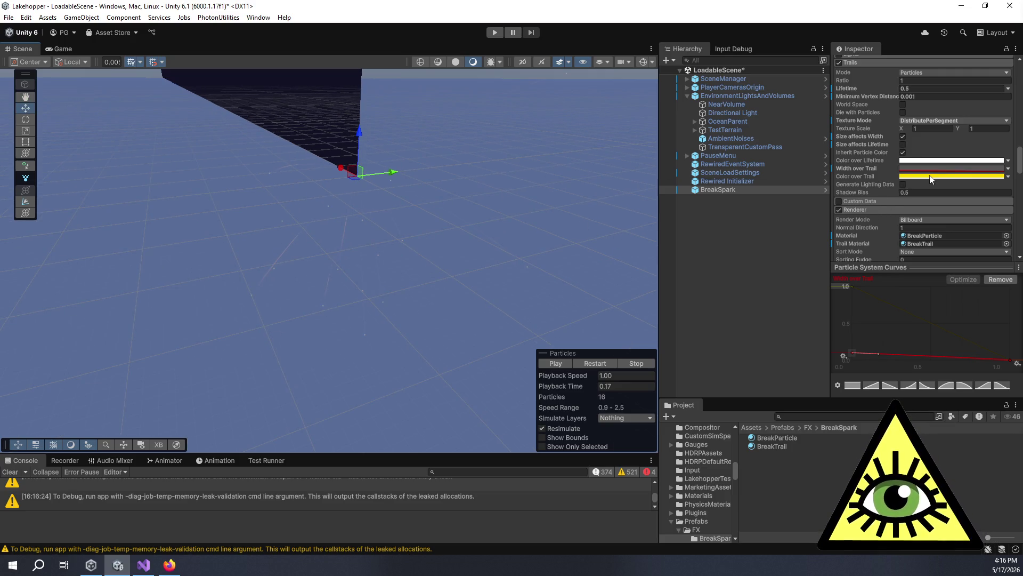
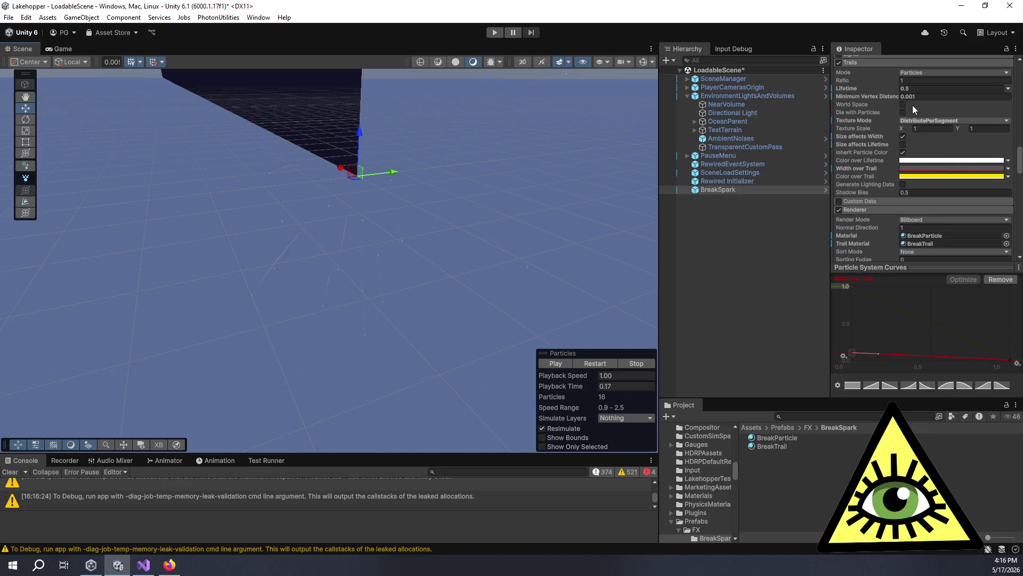
Set BreakSpark's Start Size max to 0.1, replay the burst, then select the BreakParticle material.
left_click(563, 363)
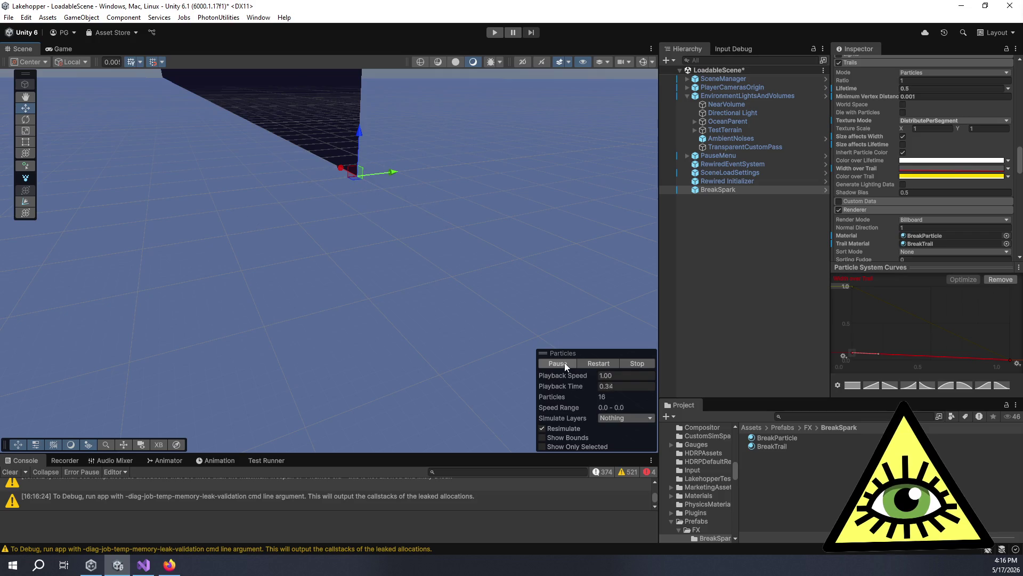
scroll(873, 175, "up", 5)
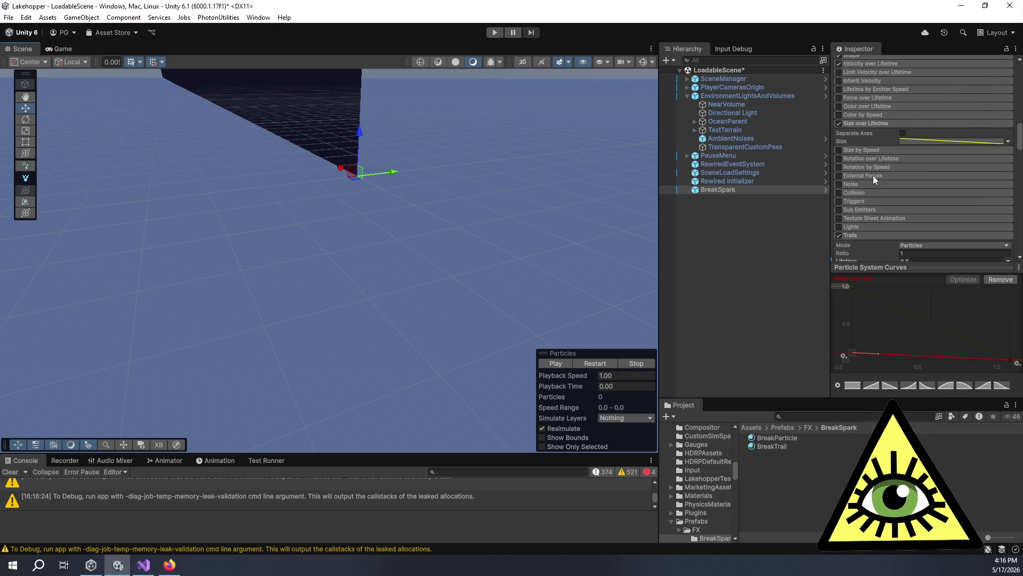
scroll(873, 174, "up", 10)
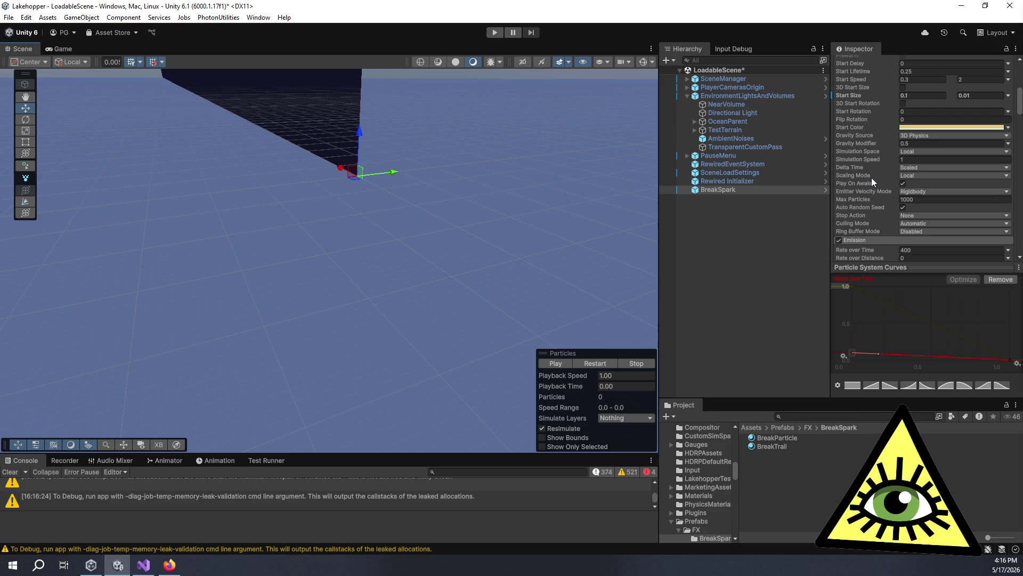
scroll(871, 177, "up", 3)
scroll(923, 144, "up", 2)
left_click(985, 153)
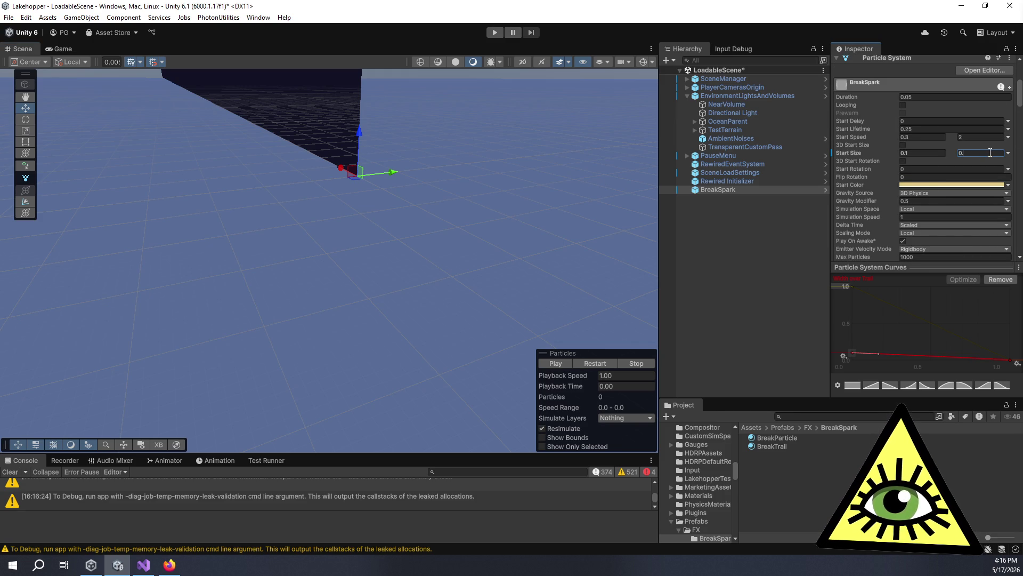
type(".1")
left_click(559, 359)
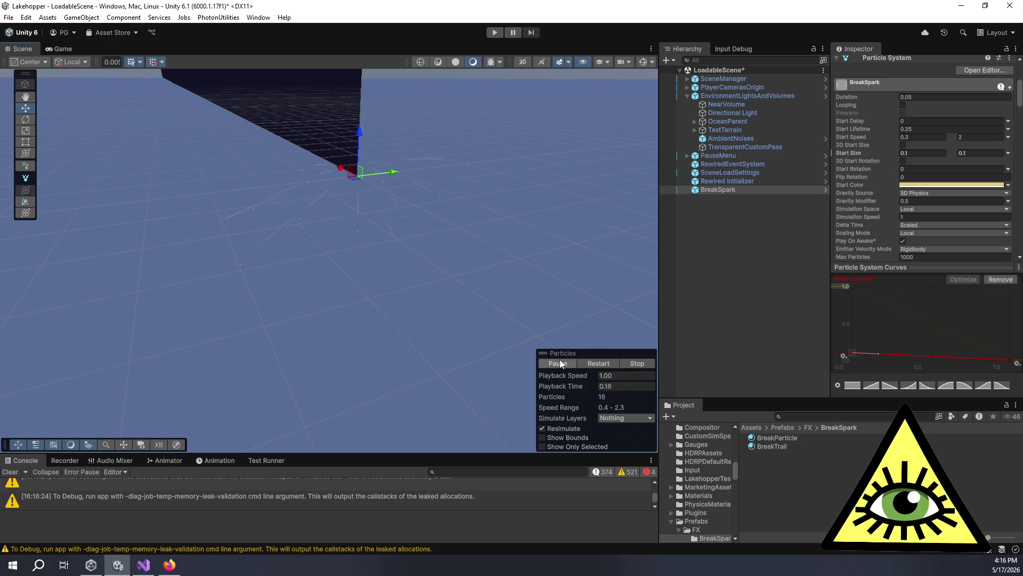
left_click(772, 437)
scroll(927, 224, "up", 5)
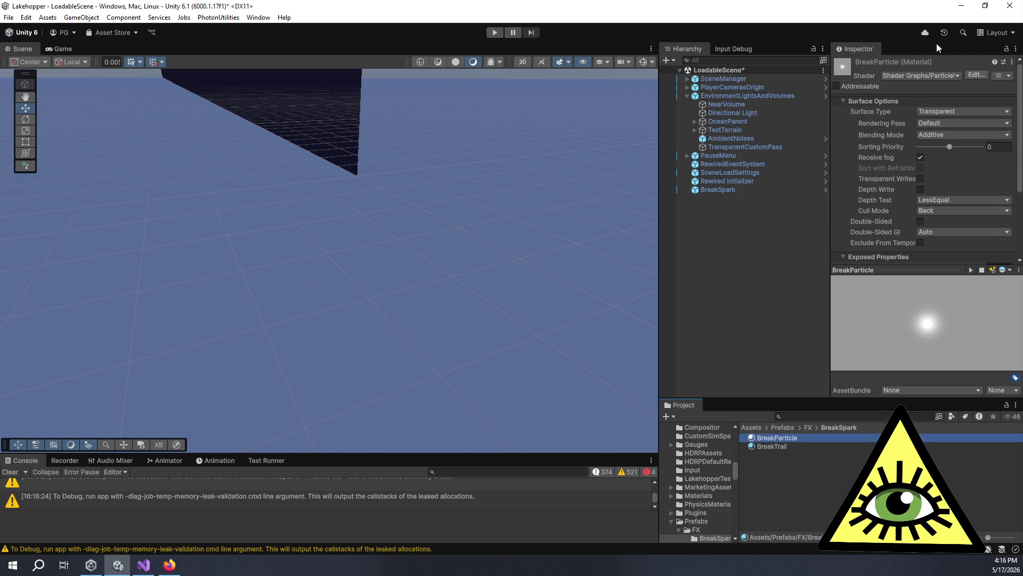
Set the BreakParticle material's blending mode to Premultiply.
left_click(938, 74)
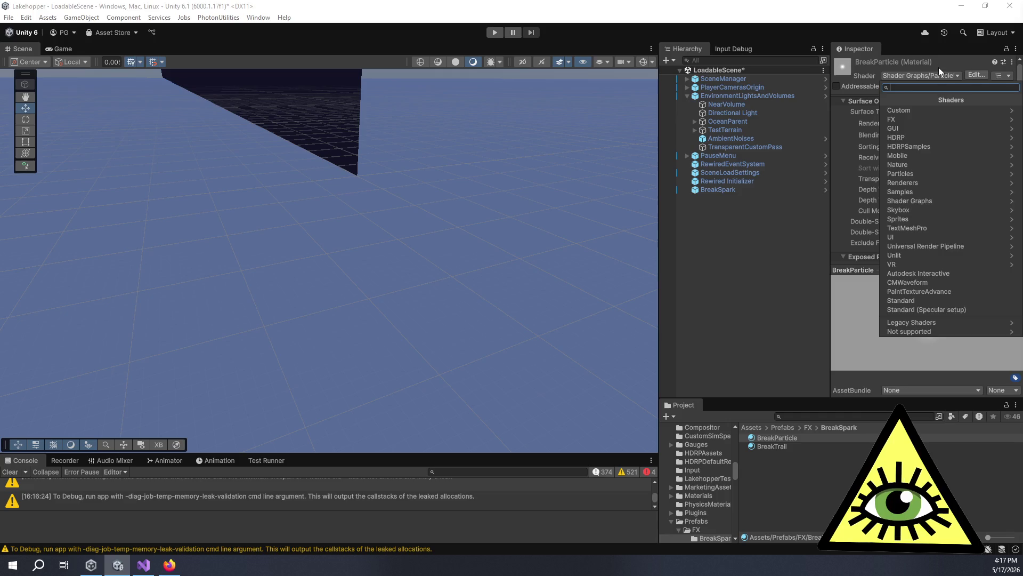
left_click(936, 67)
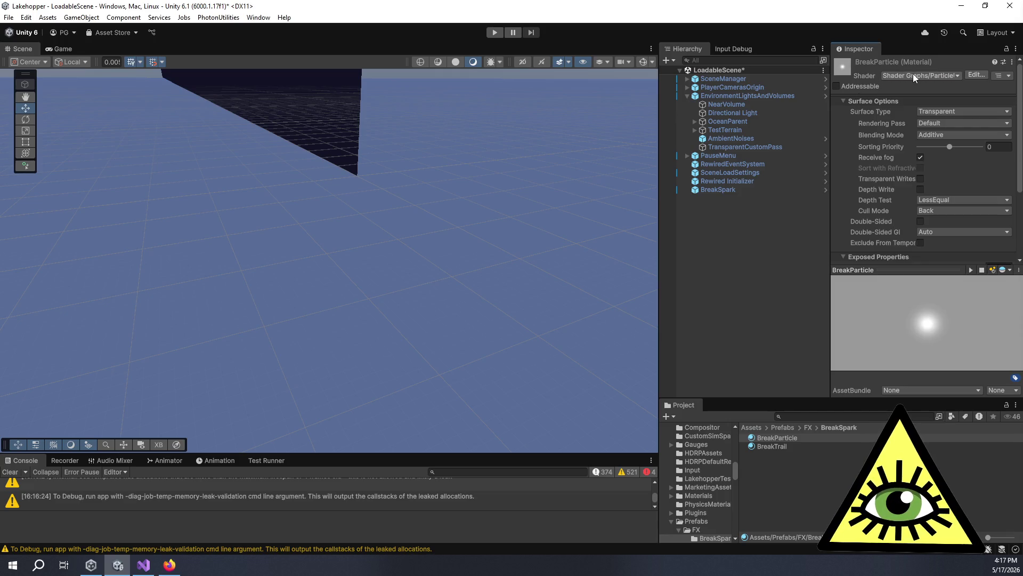
mouse_move(657, 131)
left_mouse_down()
mouse_move(312, 133)
mouse_move(637, 136)
left_mouse_up()
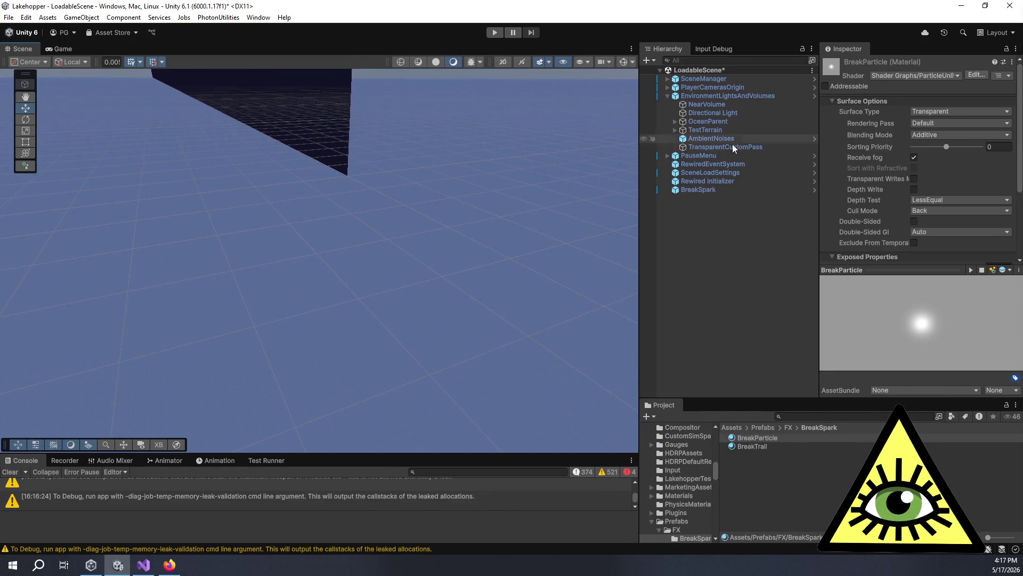
scroll(917, 145, "down", 3)
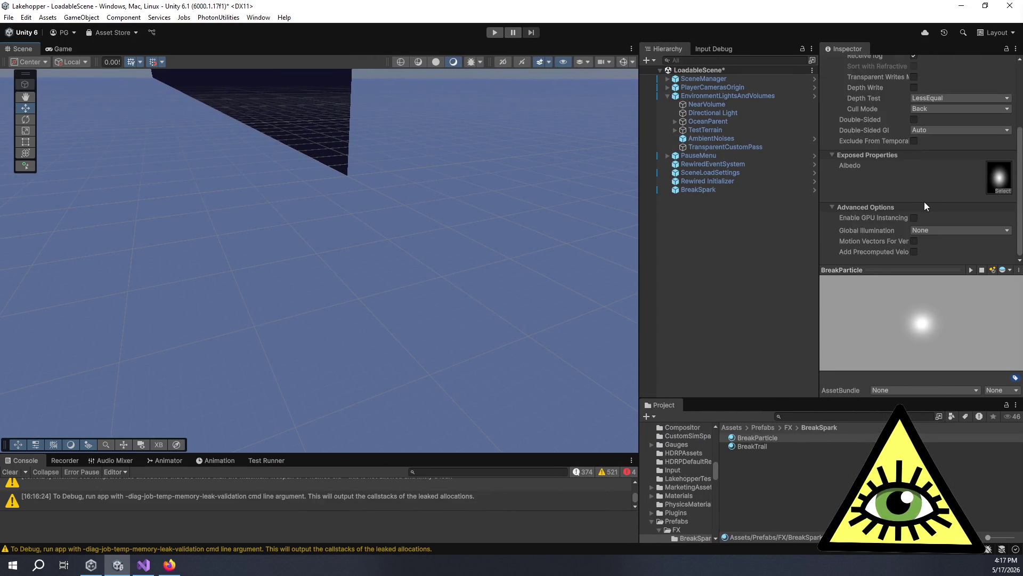
scroll(929, 190, "up", 3)
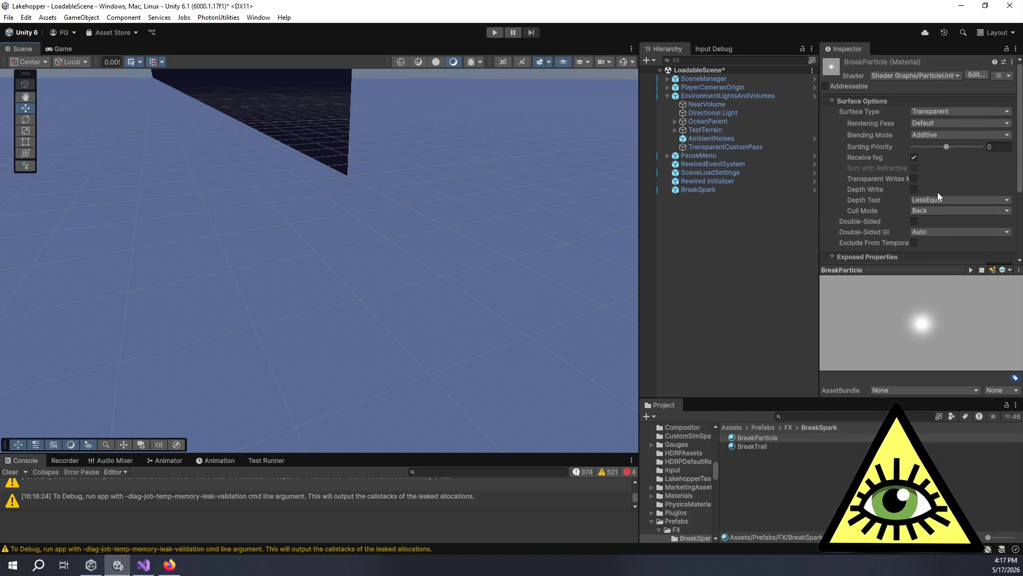
left_click(925, 126)
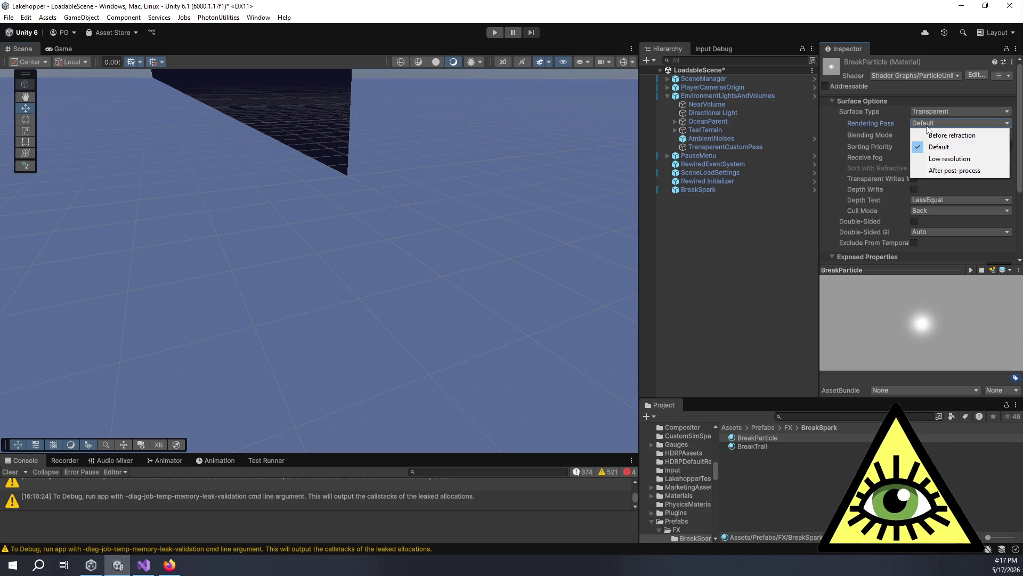
left_click(900, 133)
left_click(927, 135)
left_click(940, 147)
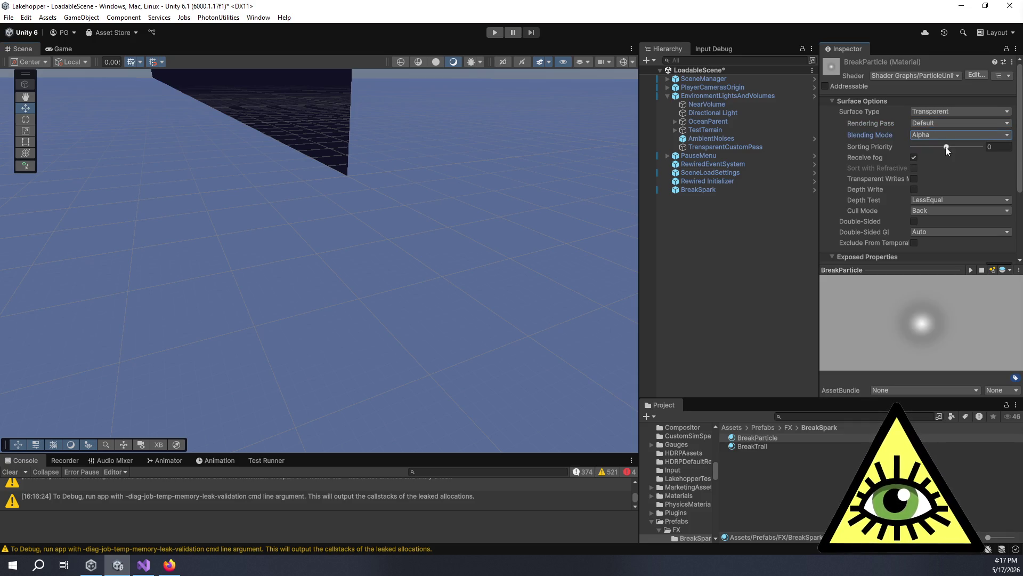
left_click(933, 135)
left_click(943, 171)
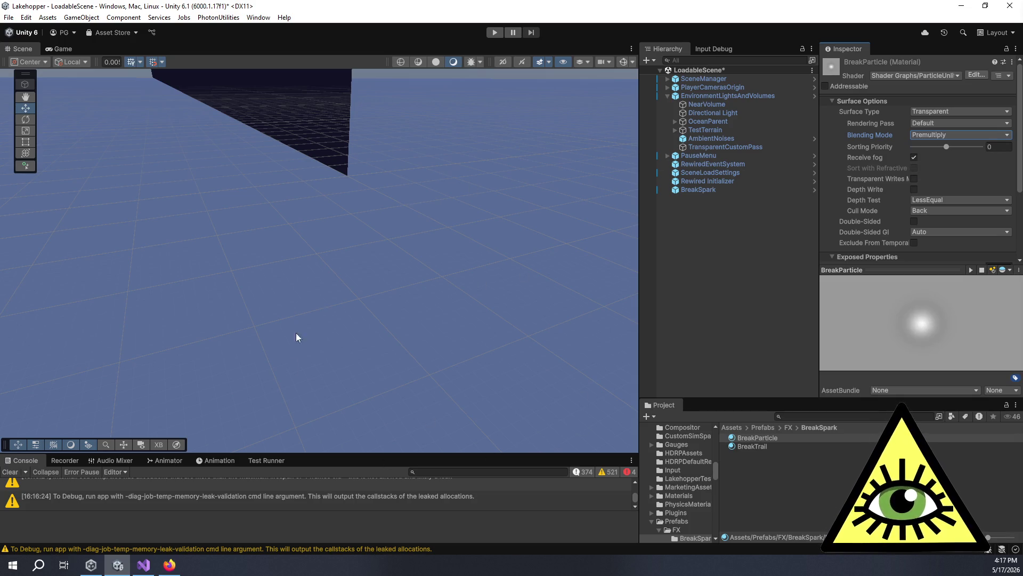
Set BreakTrail's blending mode to Premultiply and replay the BreakSpark burst.
left_click(724, 191)
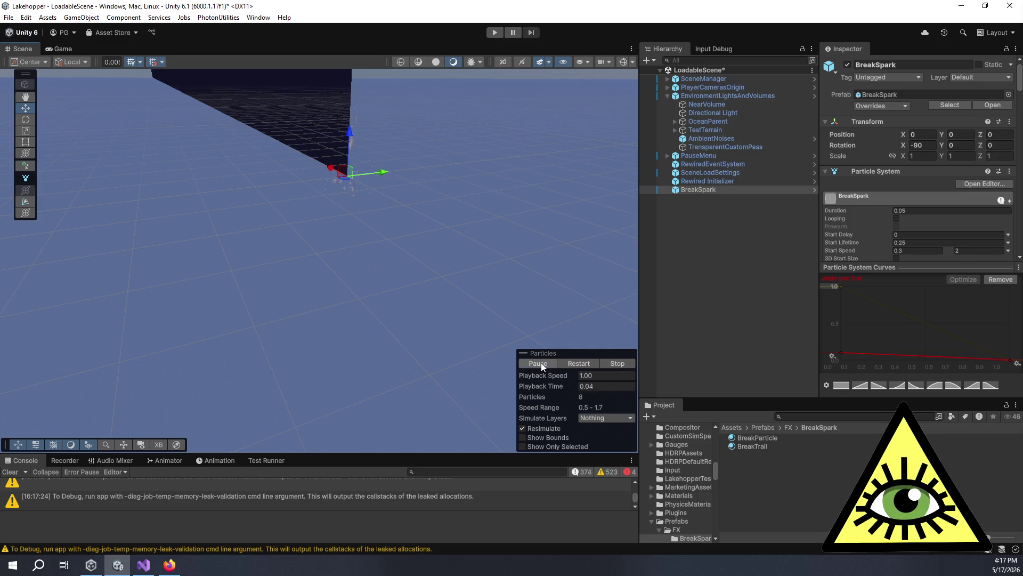
left_click(756, 446)
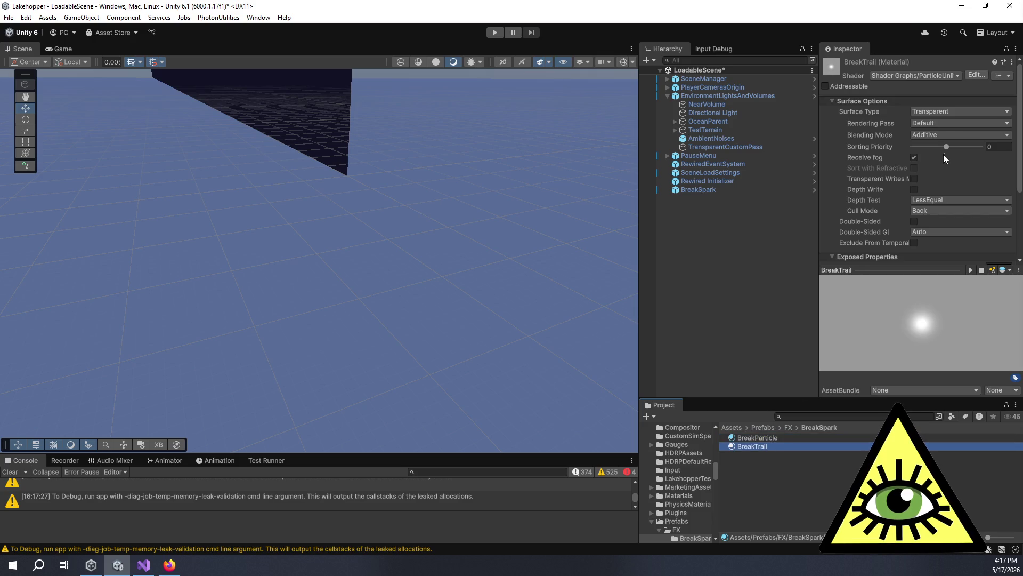
left_click(937, 136)
left_click(938, 169)
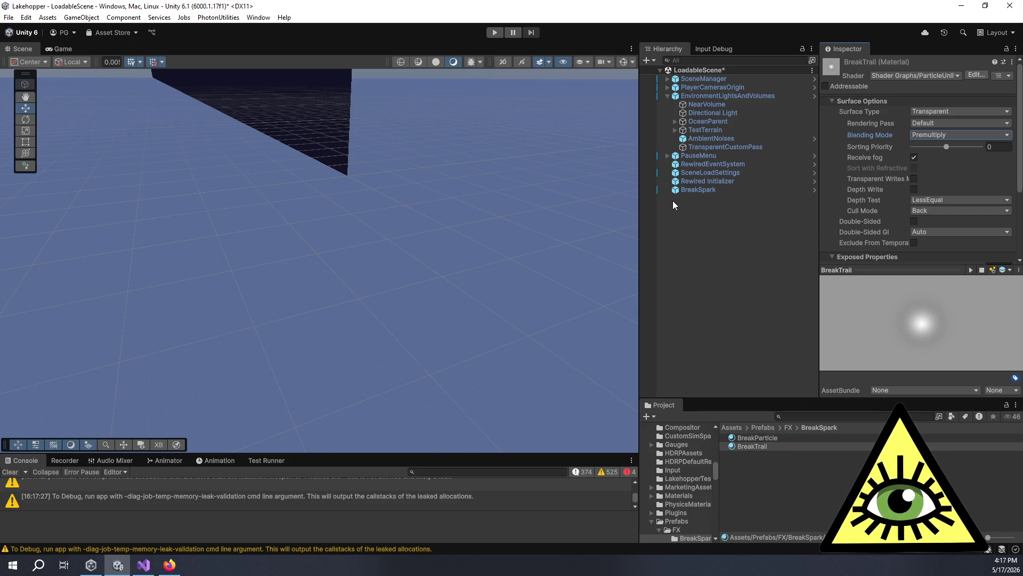
left_click(702, 187)
left_click(537, 366)
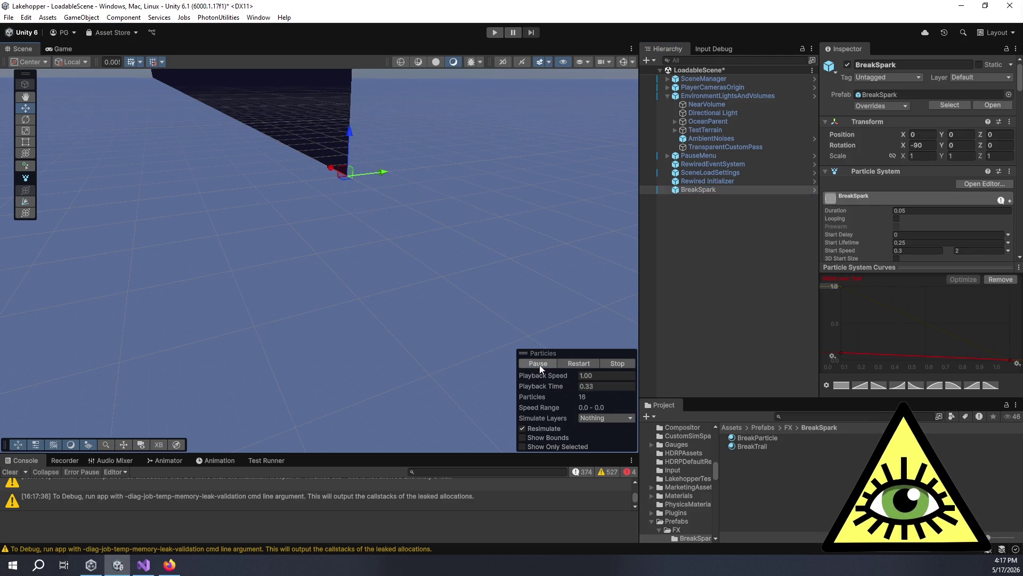
Change the trails' Color over Trail gradient from yellow to white and preview the sparks.
left_click(539, 365)
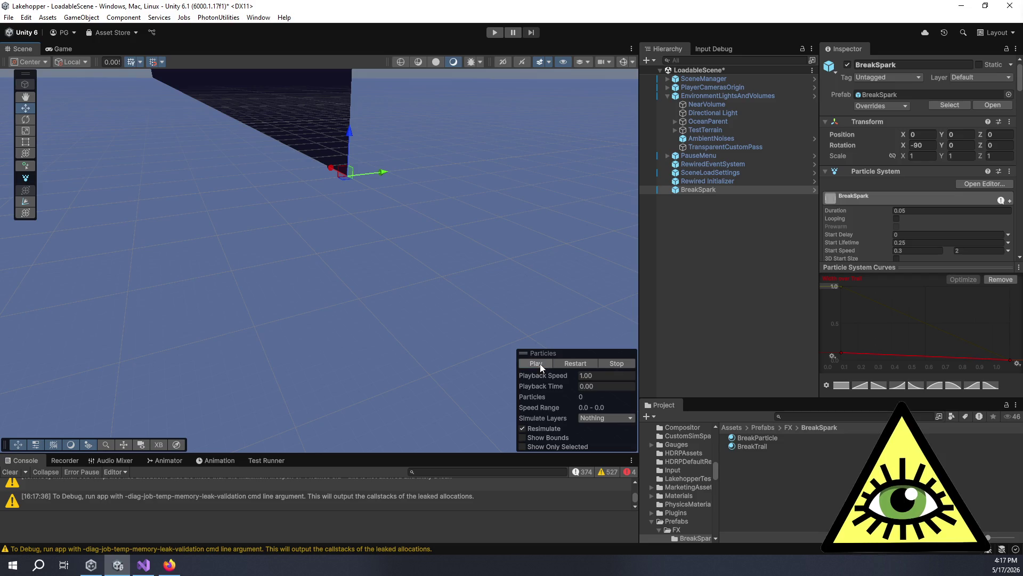
left_click(537, 362)
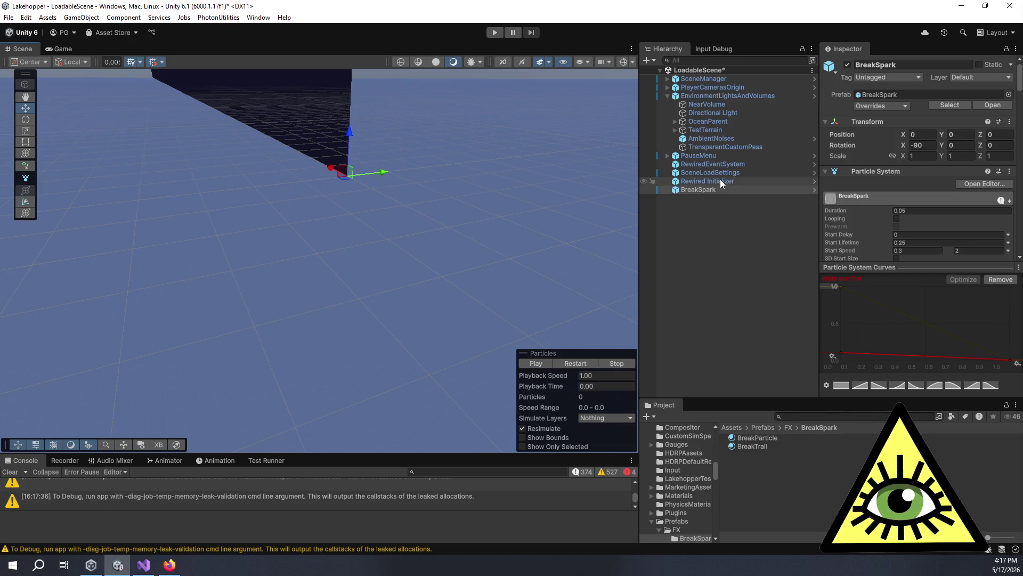
scroll(837, 184, "down", 6)
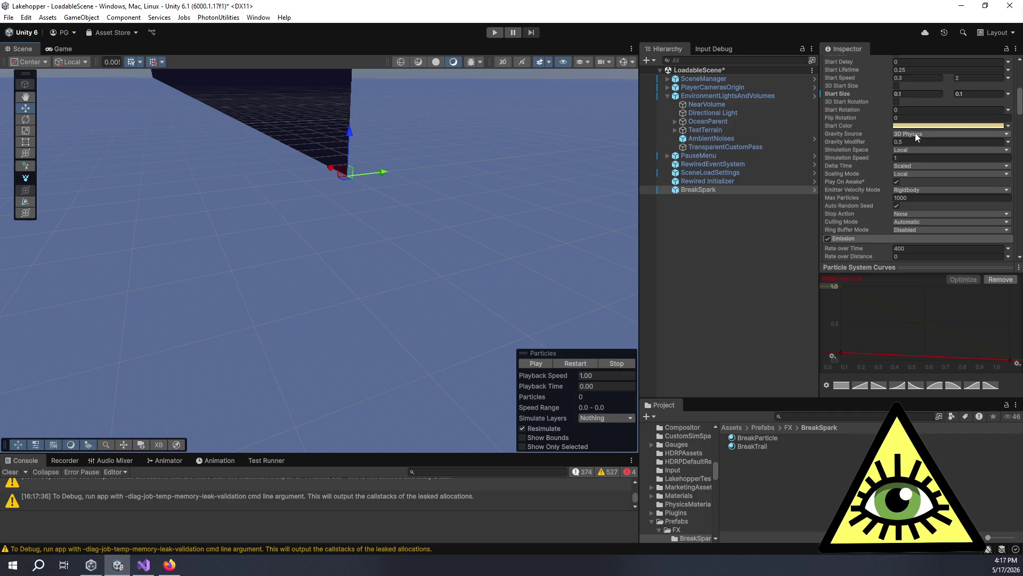
left_click(915, 126)
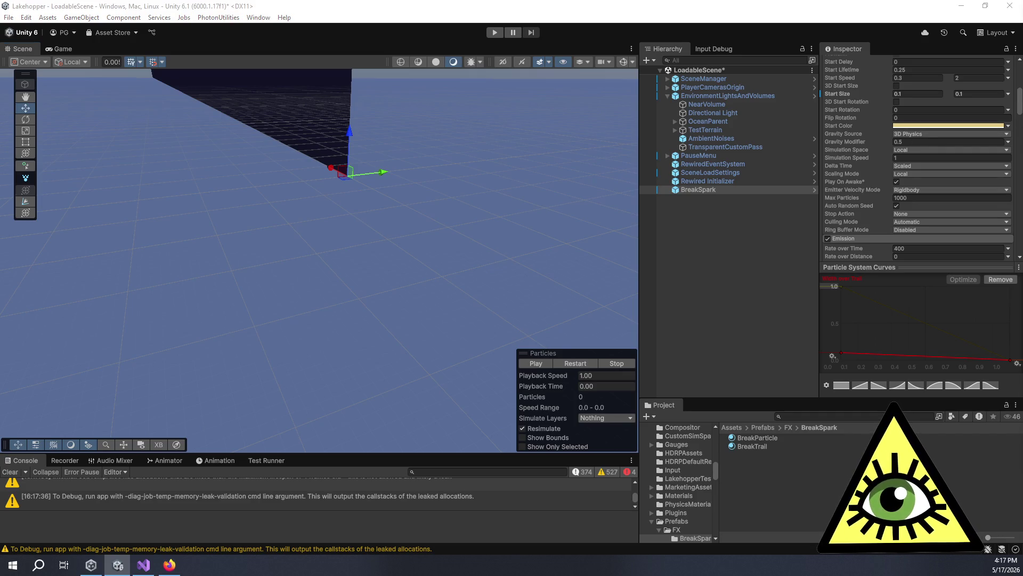
left_click(544, 362)
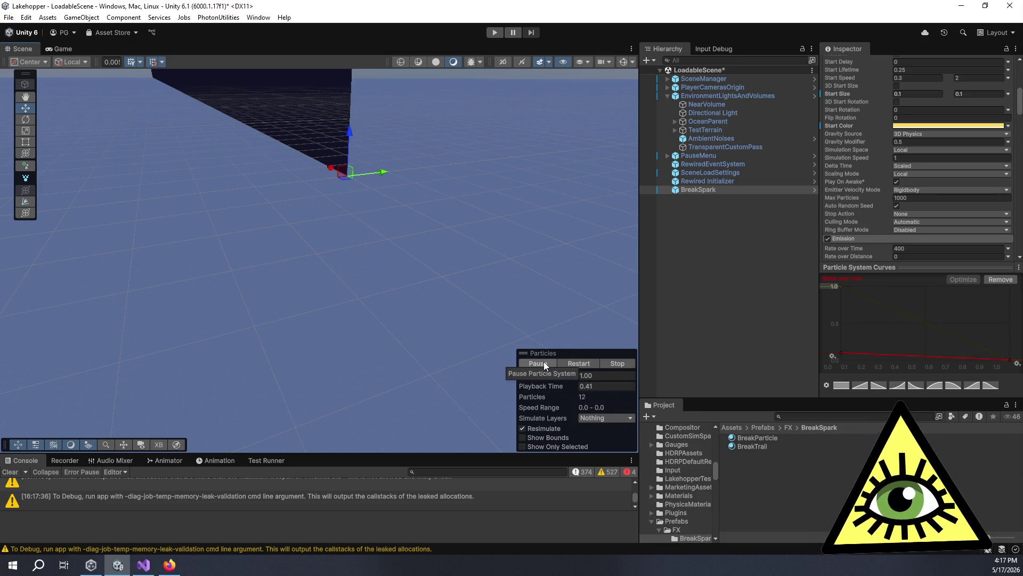
scroll(872, 184, "down", 3)
scroll(877, 186, "down", 15)
left_click(923, 146)
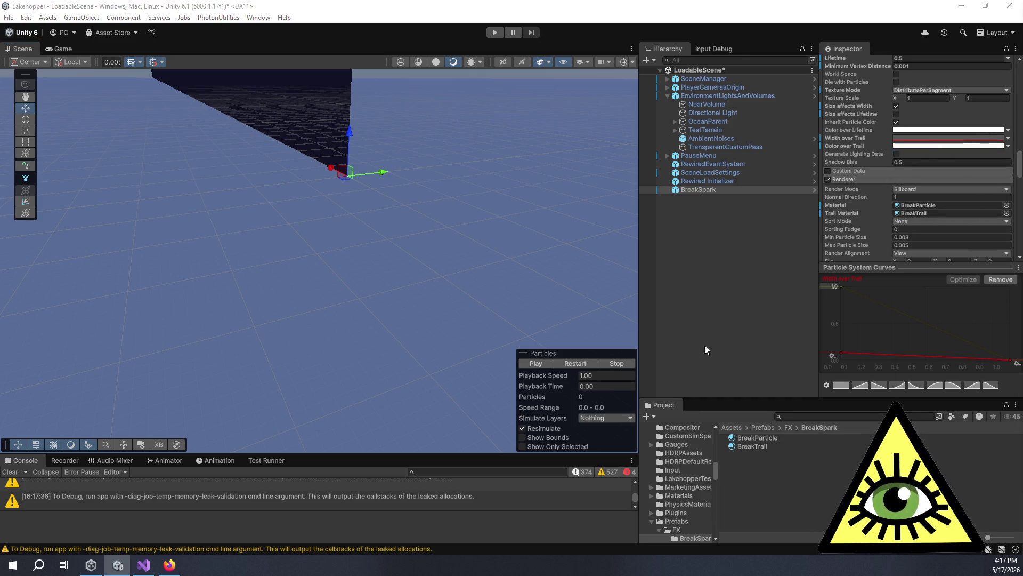
left_click(539, 365)
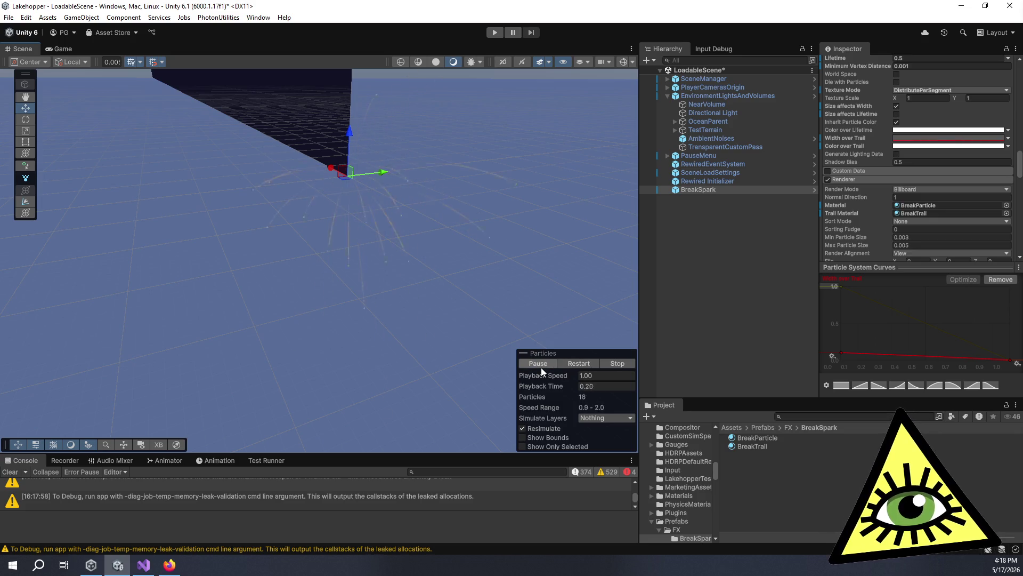
Set Start Size min and max both to 0.2 and replay the burst several times.
left_click(617, 363)
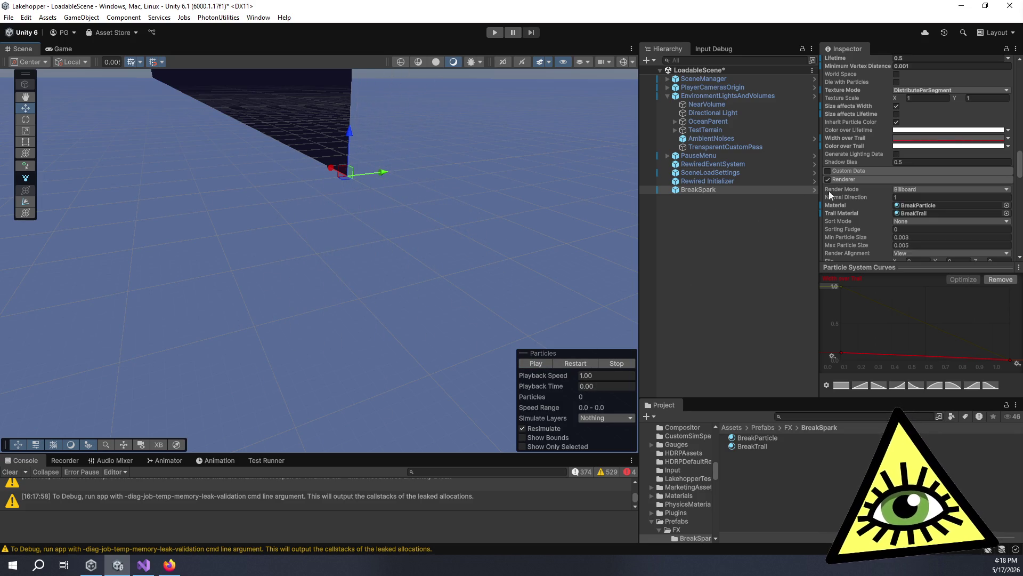
scroll(865, 189, "up", 10)
left_click(912, 123)
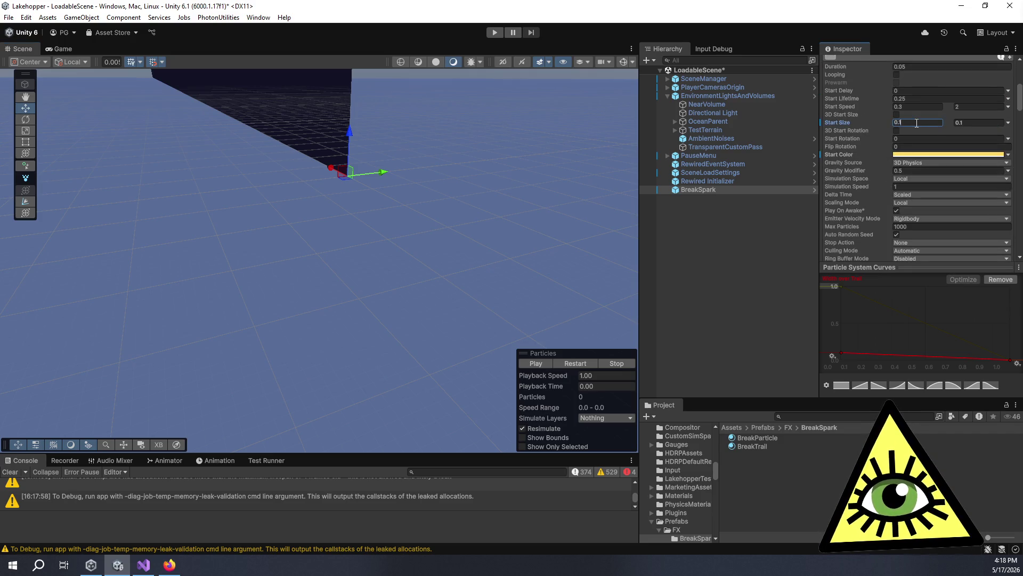
left_click(975, 123)
type("0.2")
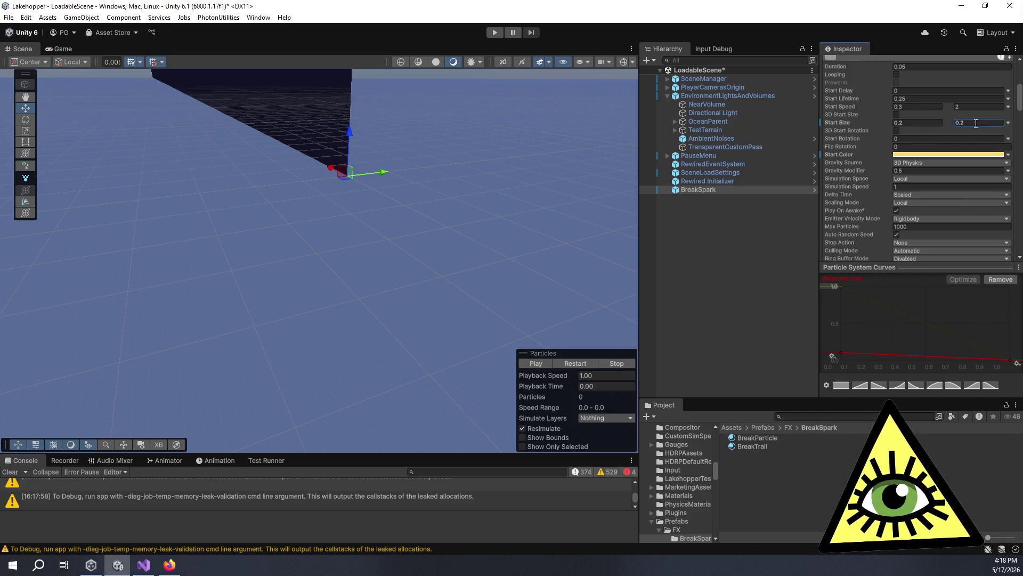
left_click(545, 363)
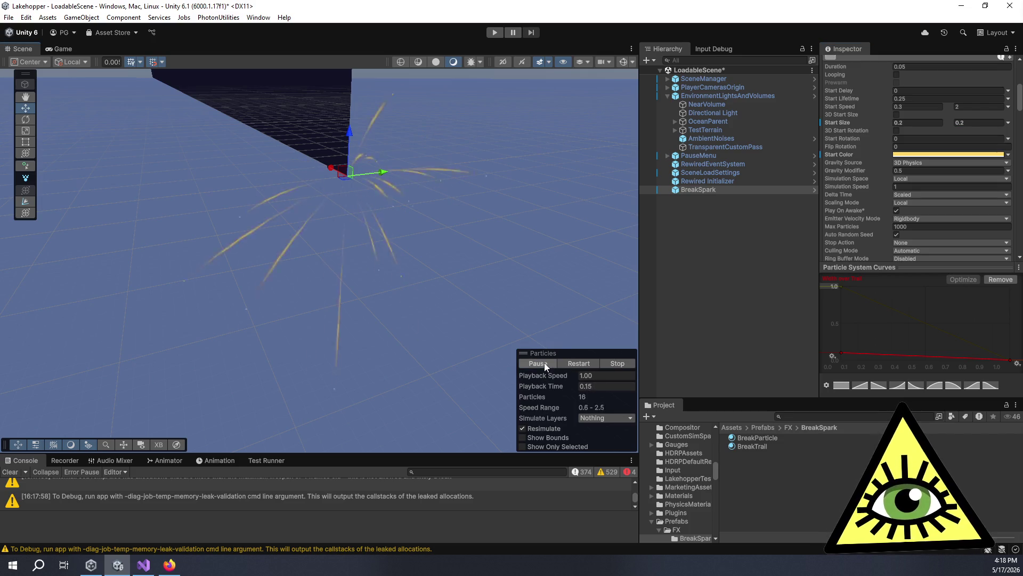
left_click(544, 363)
left_click(545, 362)
left_click(545, 362)
left_click(544, 362)
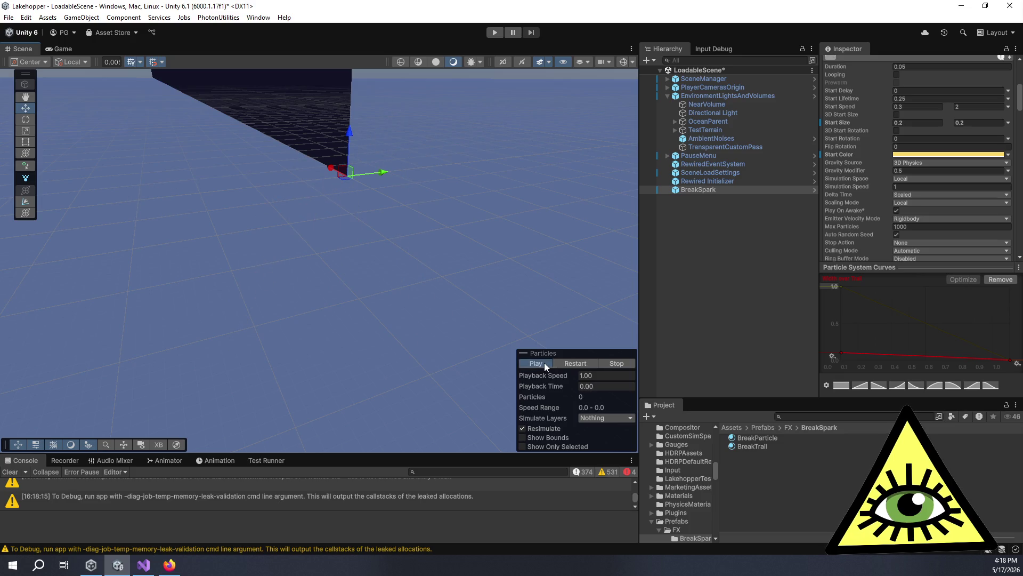
left_click(545, 362)
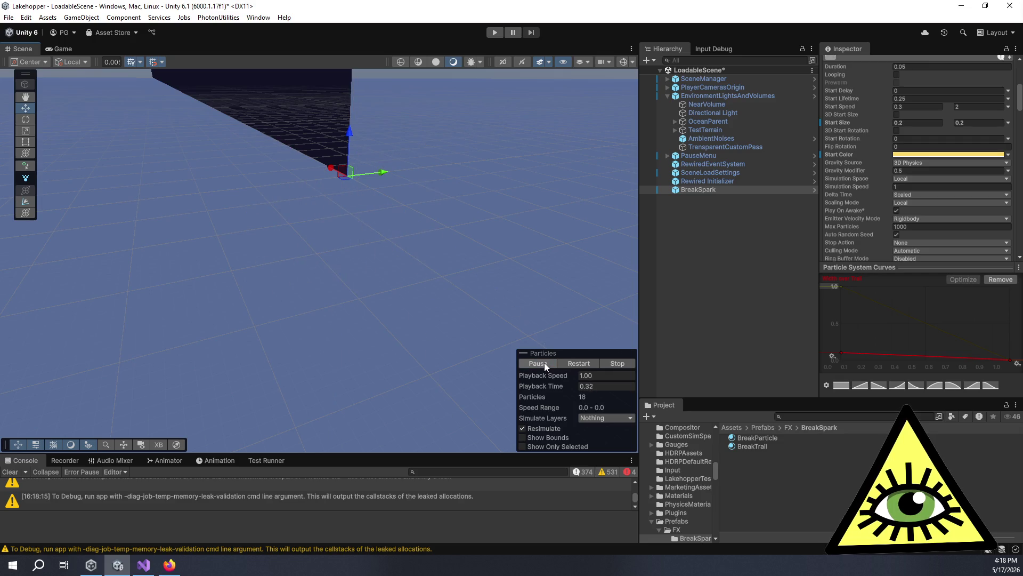
scroll(464, 304, "down", 2)
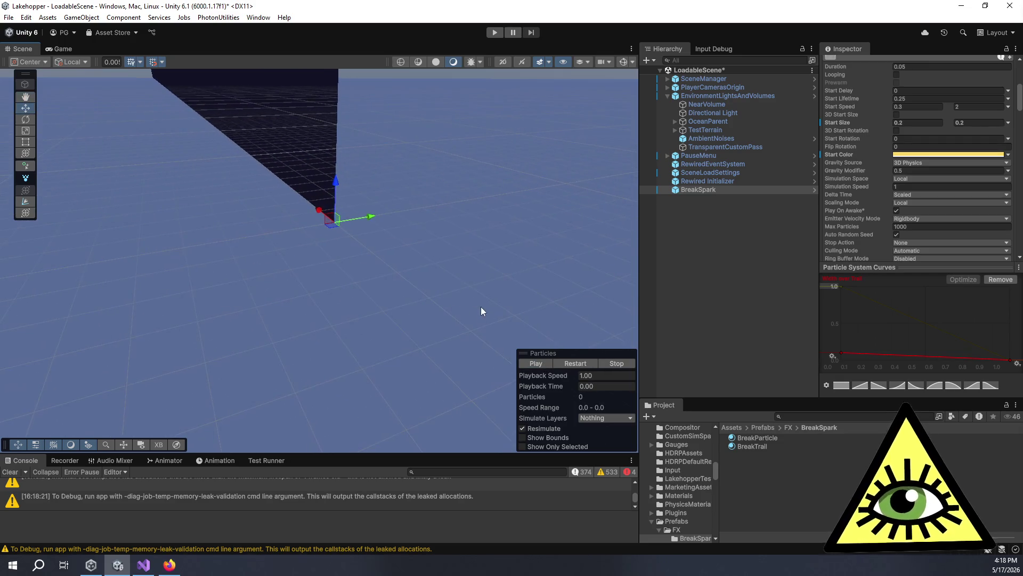
Select BreakSpark, turn on scene Gizmos, and play its spark burst.
left_click_drag(472, 325, 437, 331)
left_click(708, 182)
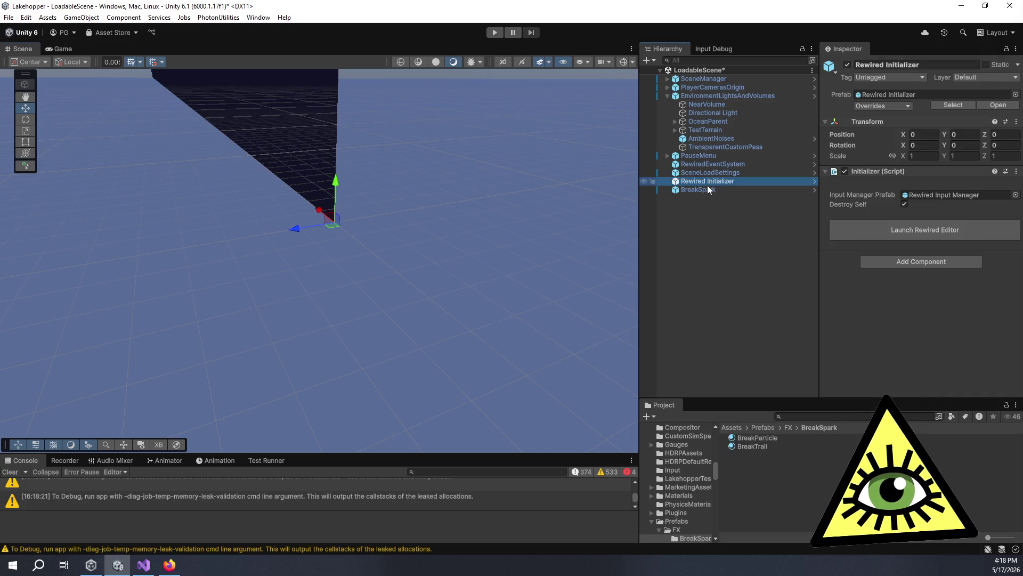
left_click(709, 189)
mouse_move(513, 280)
left_mouse_down()
mouse_move(349, 280)
mouse_move(594, 90)
mouse_move(567, 358)
left_mouse_up()
left_click(622, 62)
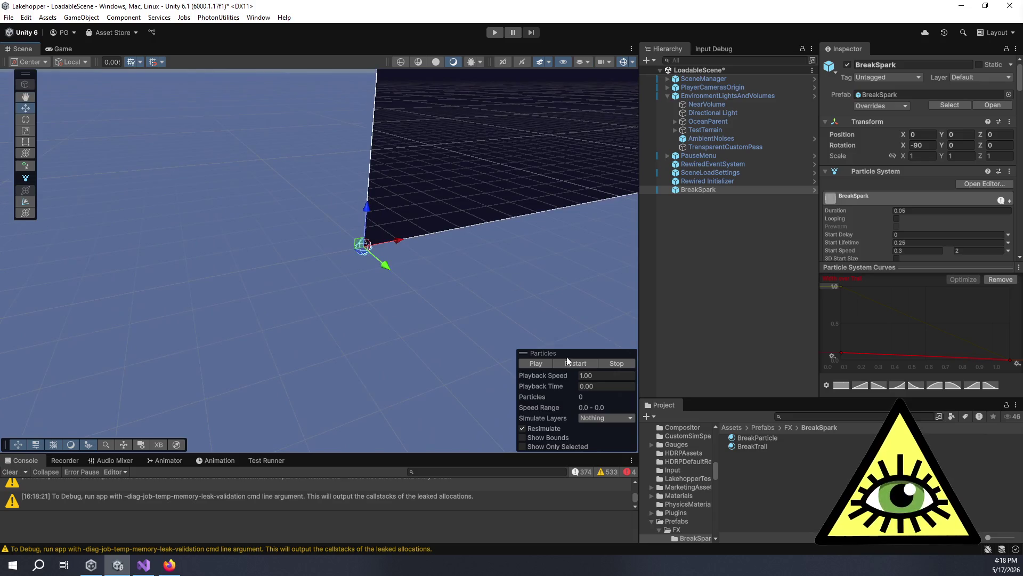
left_click(540, 363)
left_click(540, 363)
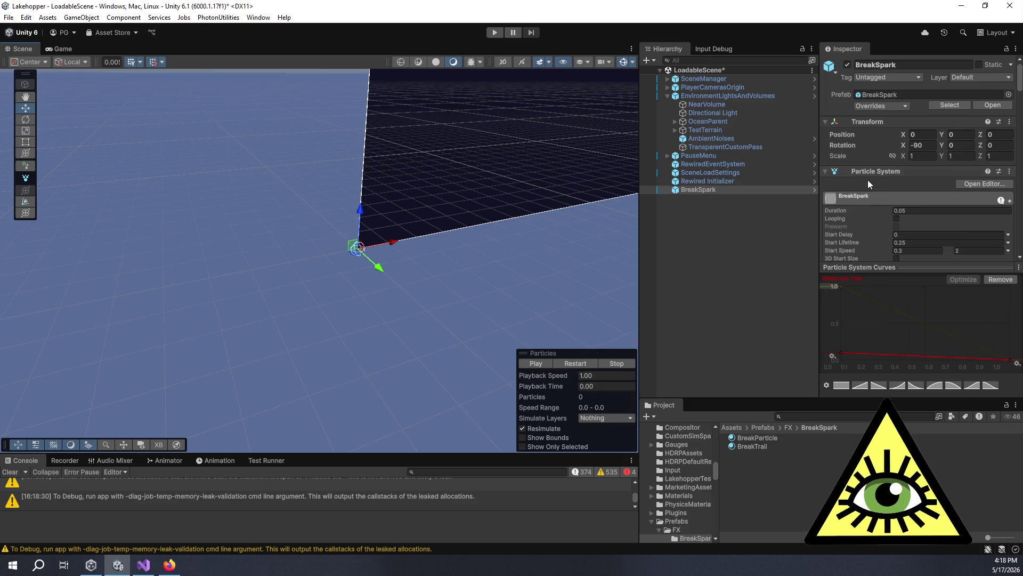
Expand the Shape module in the Inspector and replay the particle effect.
scroll(868, 180, "down", 3)
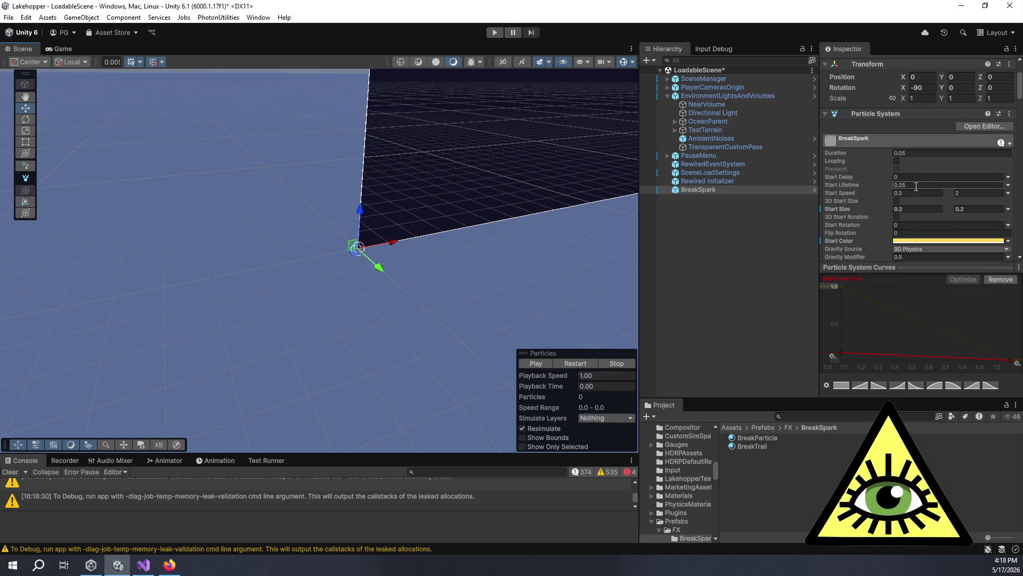
scroll(905, 211, "down", 10)
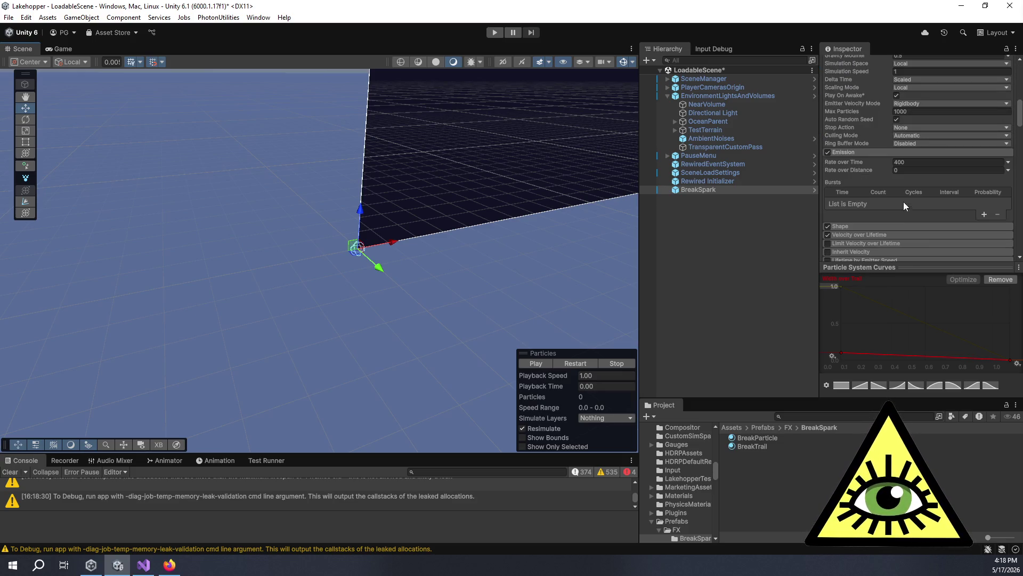
scroll(895, 184, "down", 3)
left_click(868, 168)
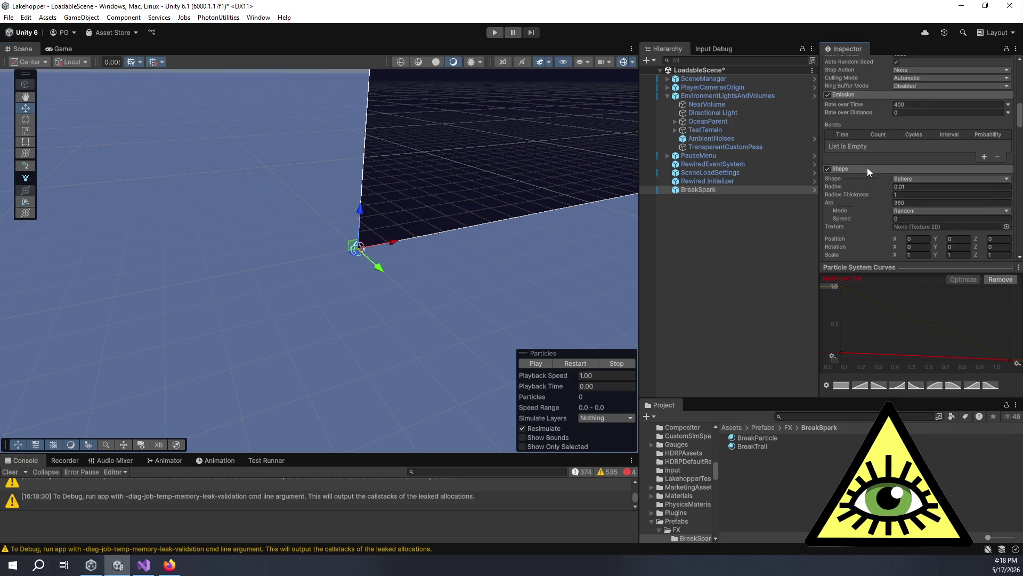
mouse_move(474, 360)
left_mouse_down()
mouse_move(505, 309)
mouse_move(528, 347)
left_mouse_up()
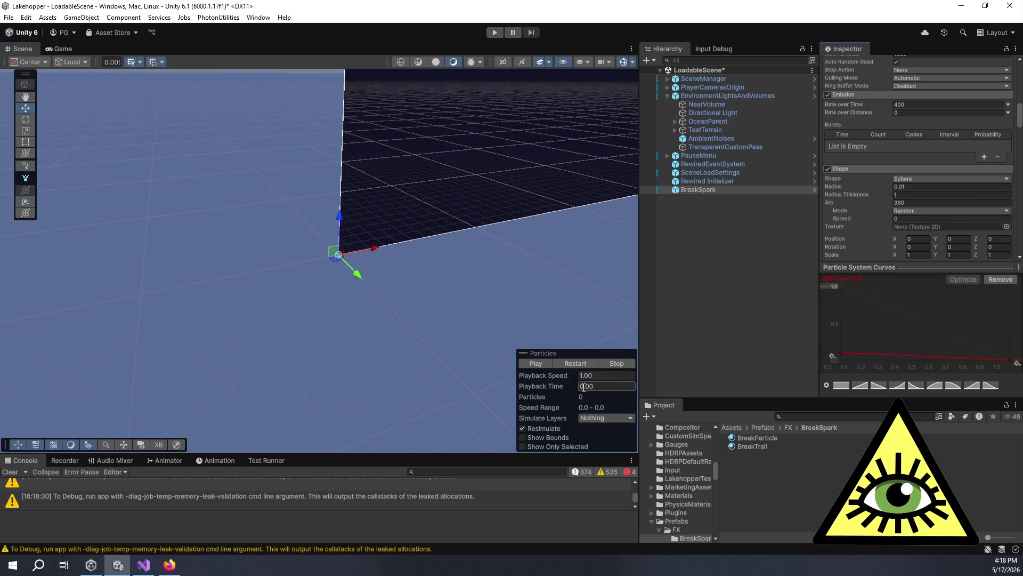
left_click(536, 366)
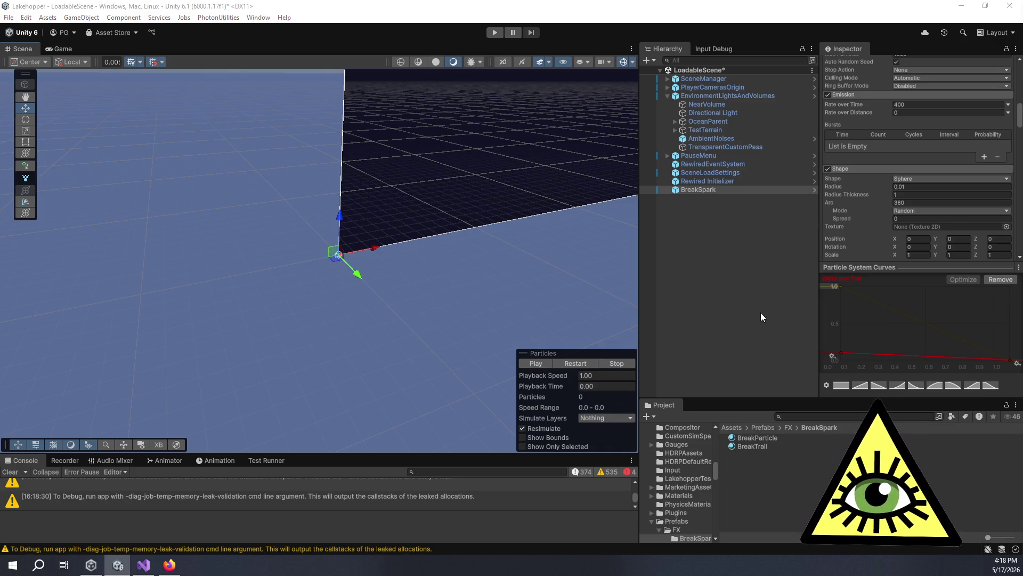
scroll(855, 226, "down", 5)
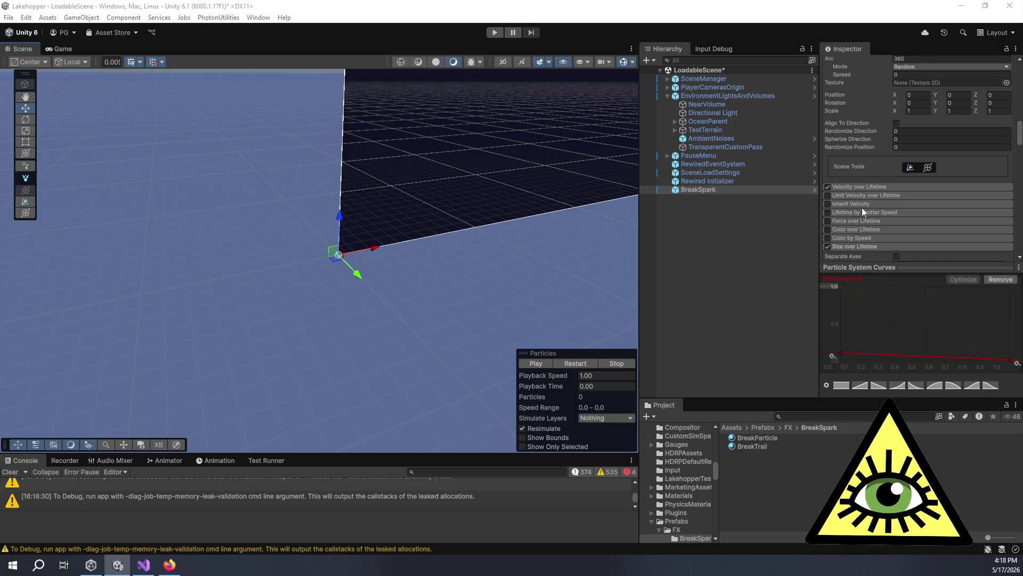
scroll(871, 175, "down", 3)
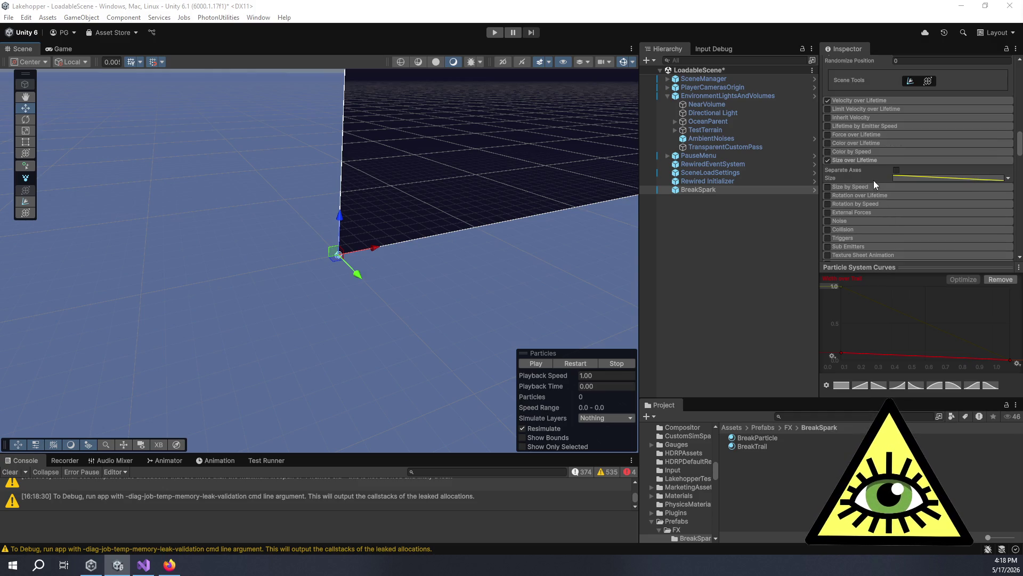
left_click_drag(584, 203, 528, 221)
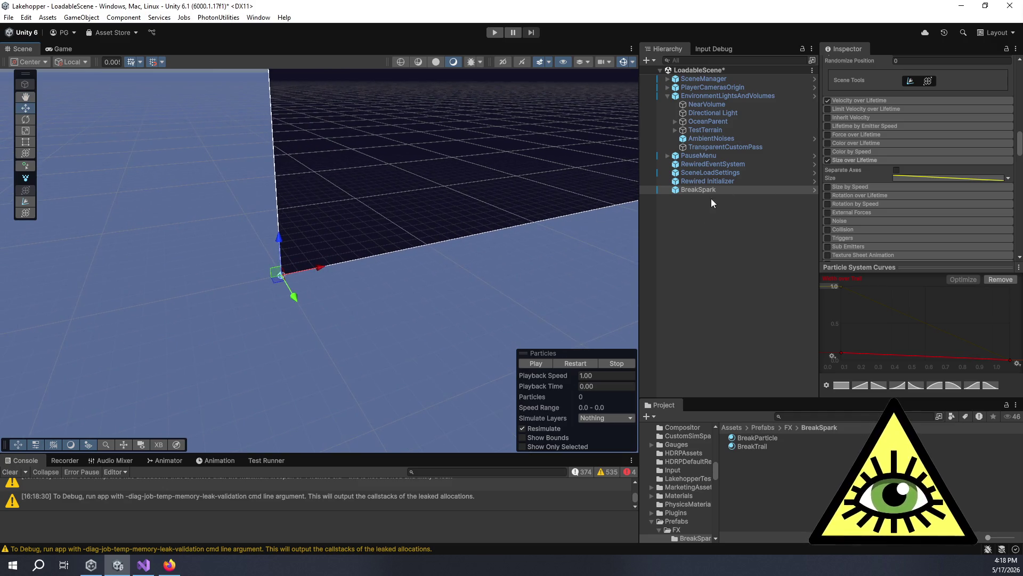
left_click(549, 364)
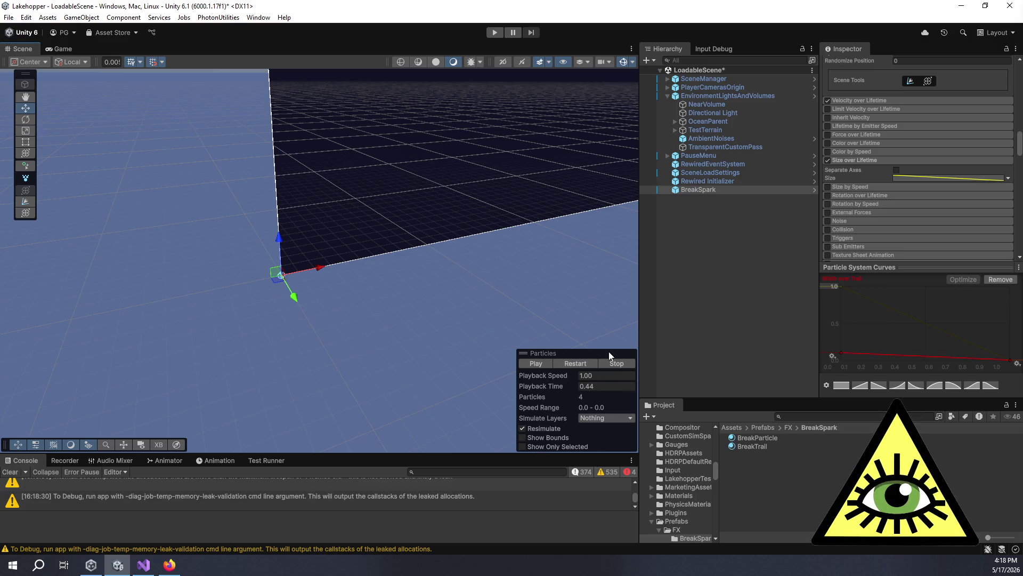
left_click_drag(308, 214, 411, 195)
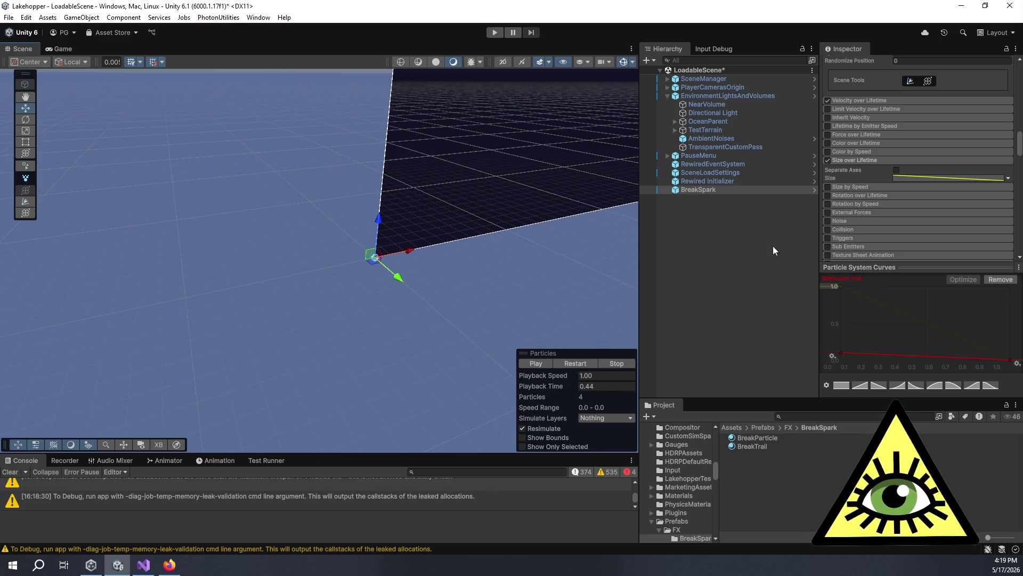
scroll(856, 199, "down", 3)
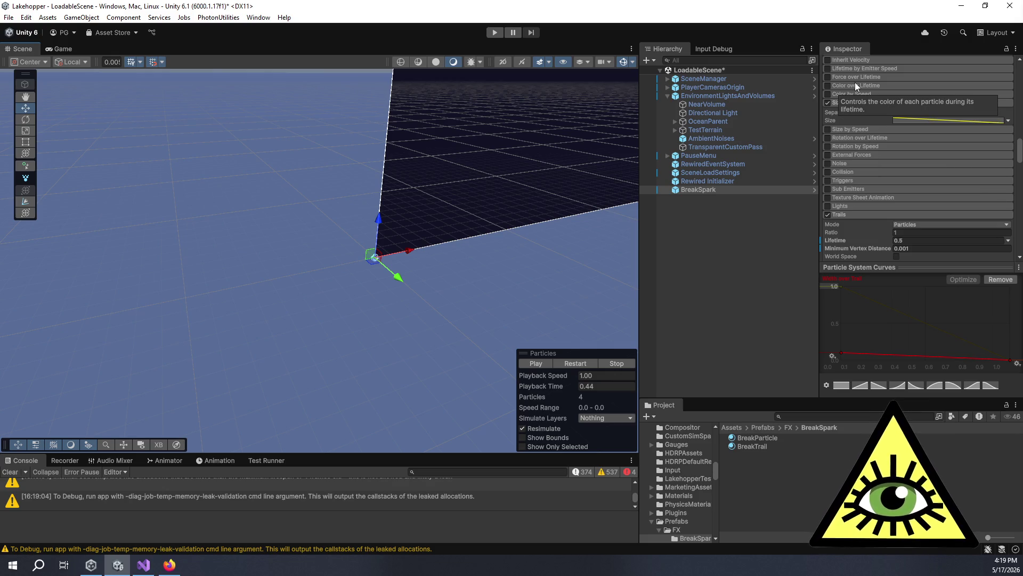
scroll(855, 101, "up", 7)
scroll(857, 105, "up", 4)
scroll(903, 155, "up", 3)
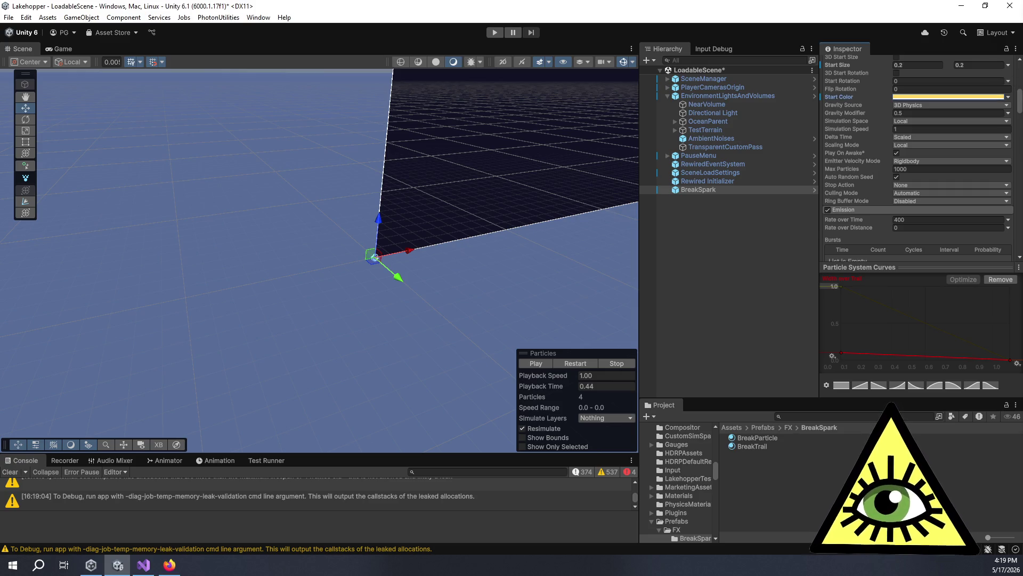
scroll(889, 201, "up", 2)
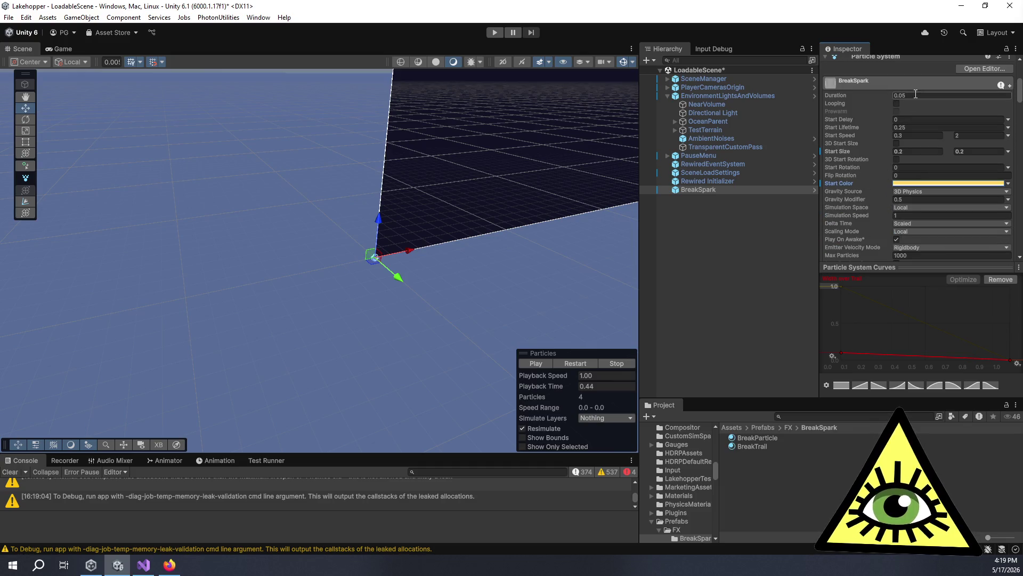
left_click(897, 104)
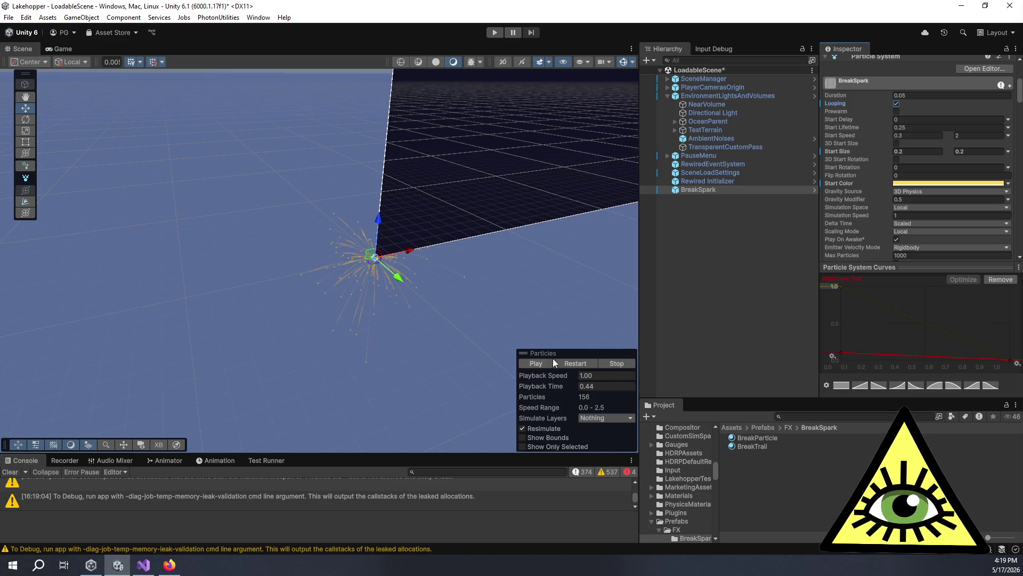
left_click(896, 106)
left_click(897, 104)
scroll(833, 206, "down", 5)
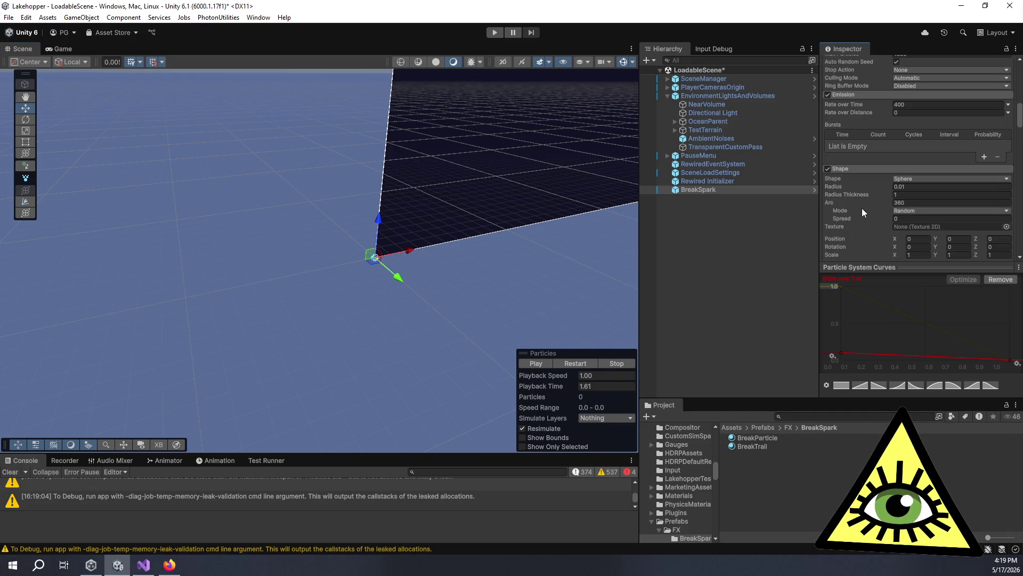
scroll(862, 207, "up", 5)
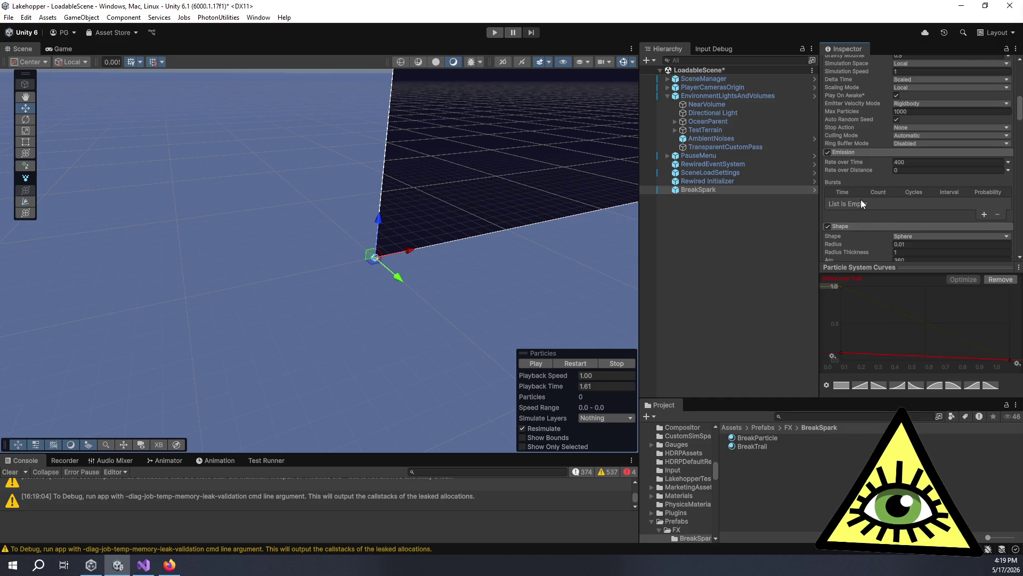
scroll(863, 202, "up", 1)
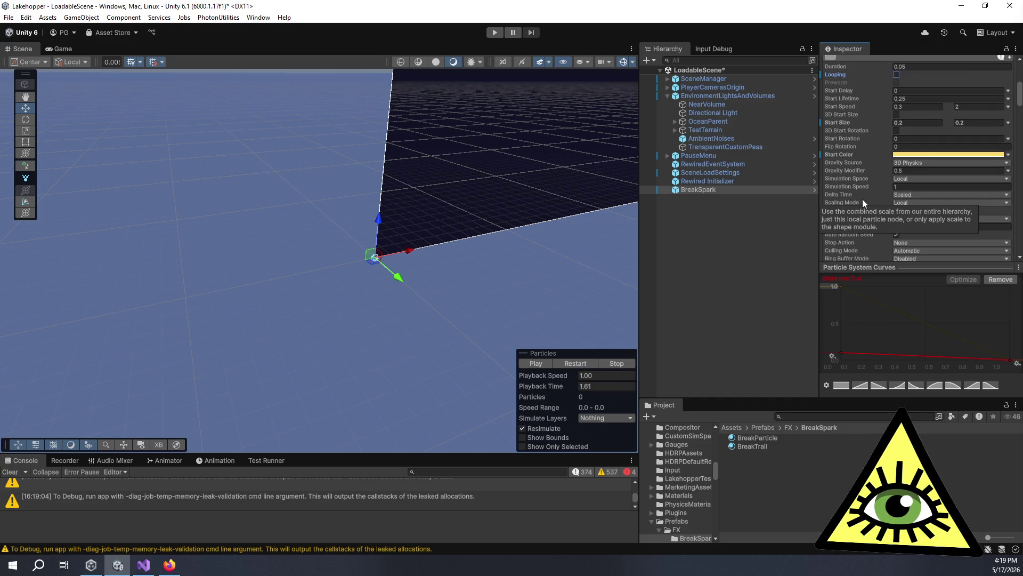
scroll(862, 196, "down", 5)
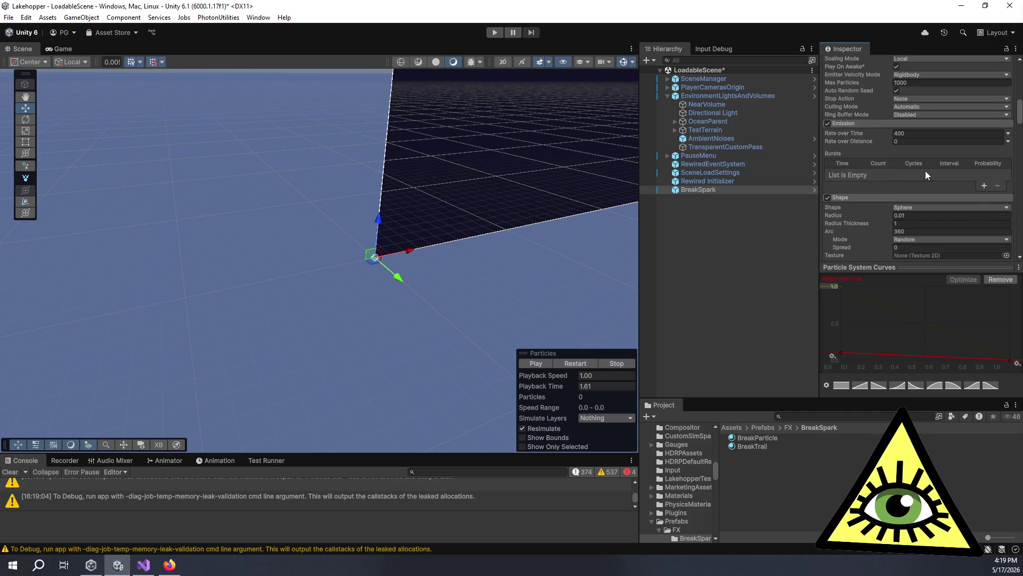
left_click(984, 185)
left_click(905, 133)
type("0")
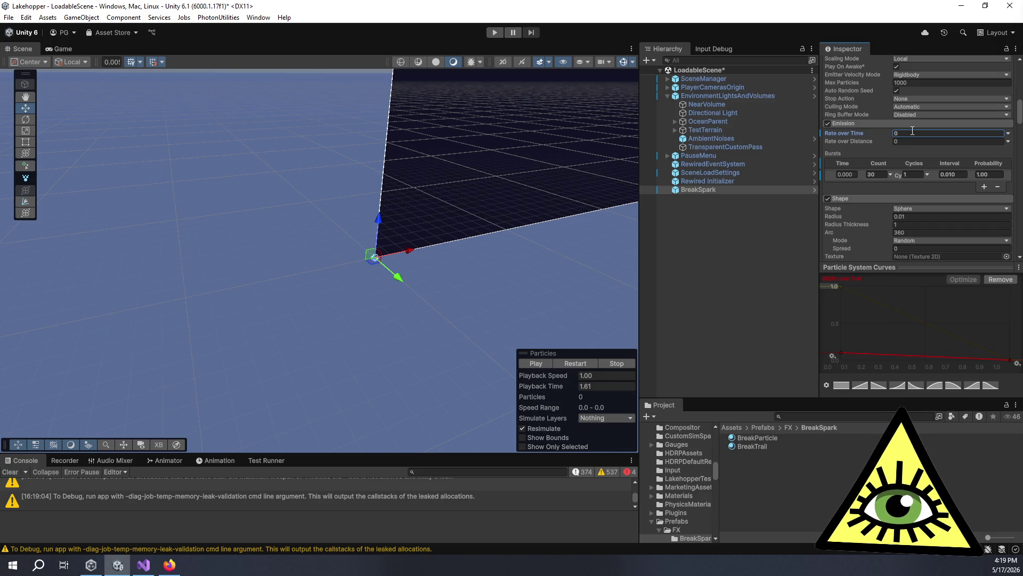
left_click(875, 175)
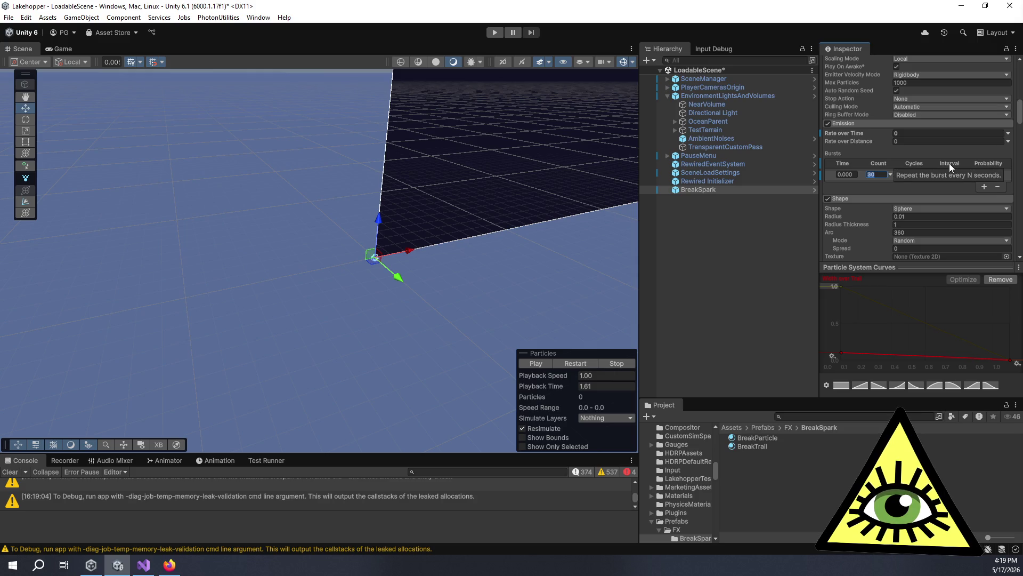
left_click(960, 174)
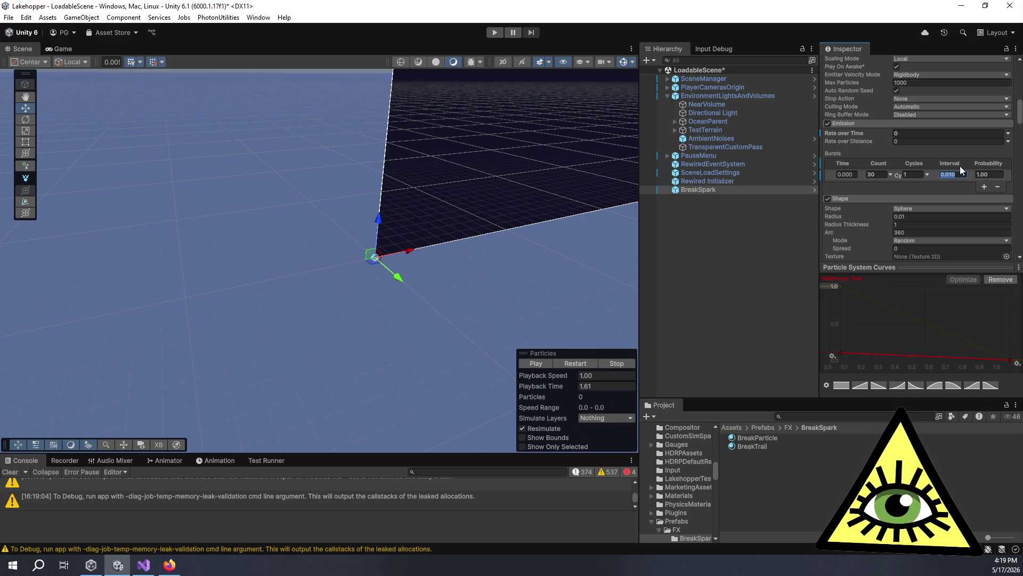
type("120")
key("Return")
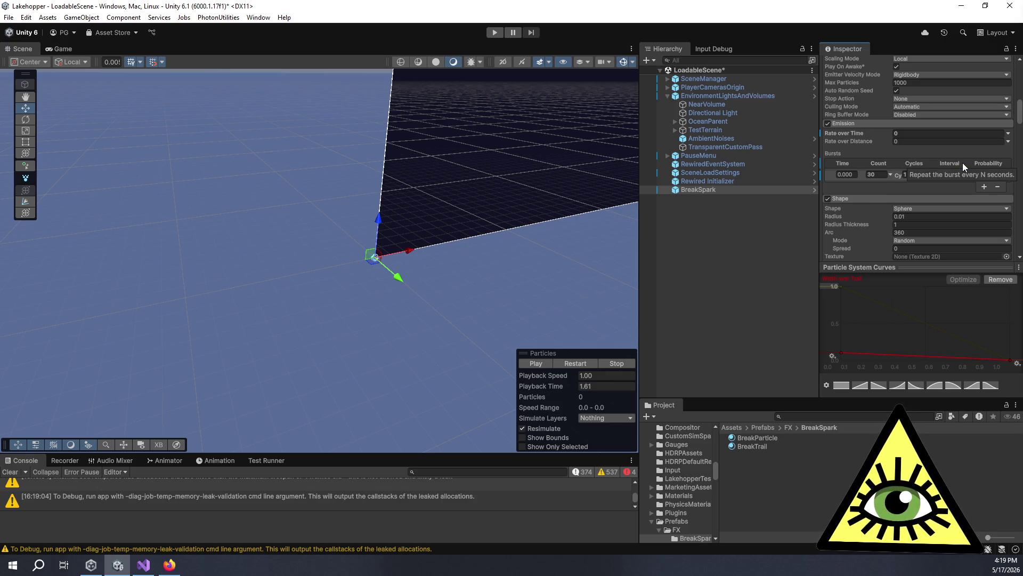
type("0.3")
key("Return")
scroll(950, 157, "up", 5)
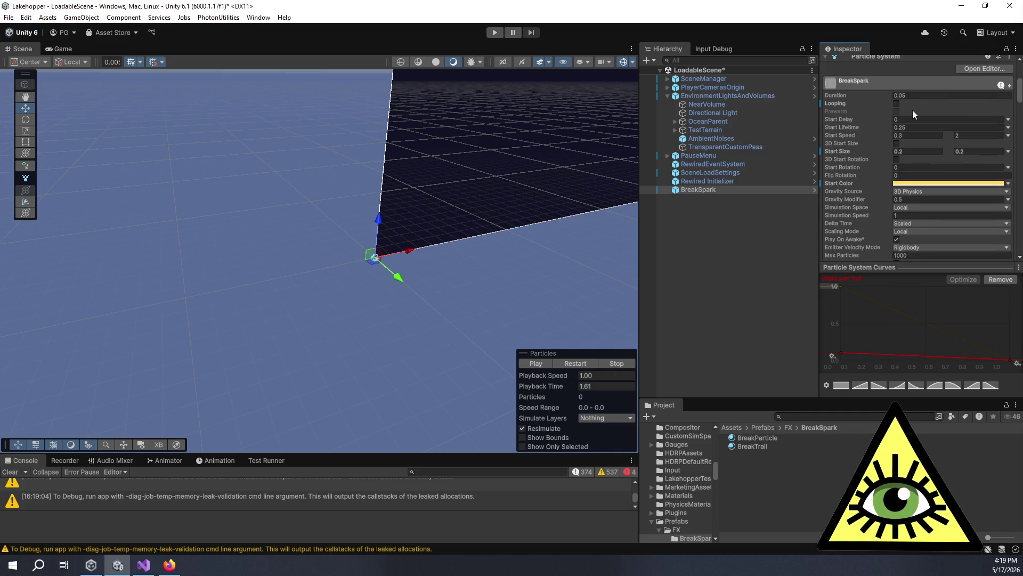
left_click(897, 104)
left_click(532, 359)
left_click(930, 96)
type("10")
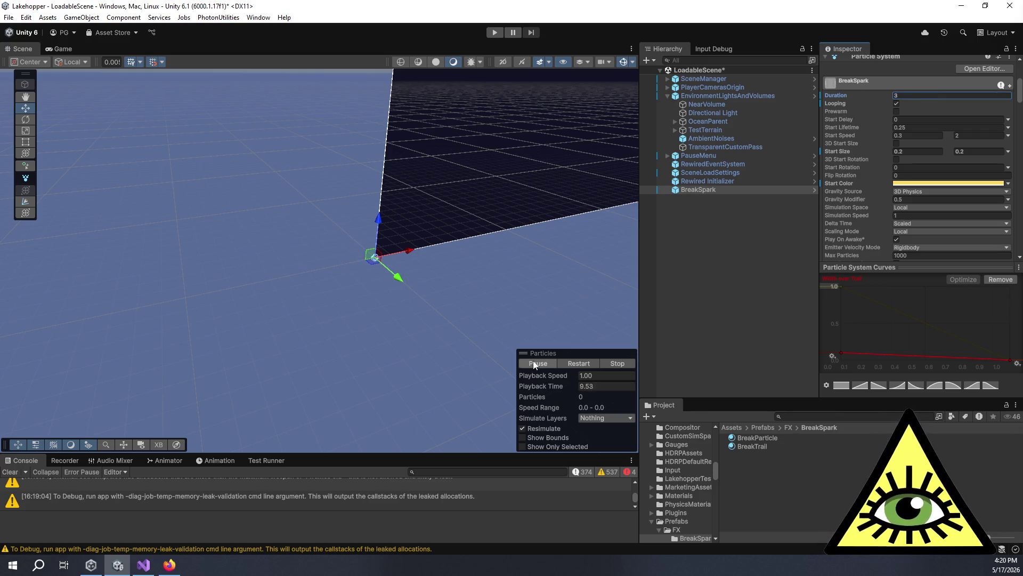
scroll(459, 277, "up", 1)
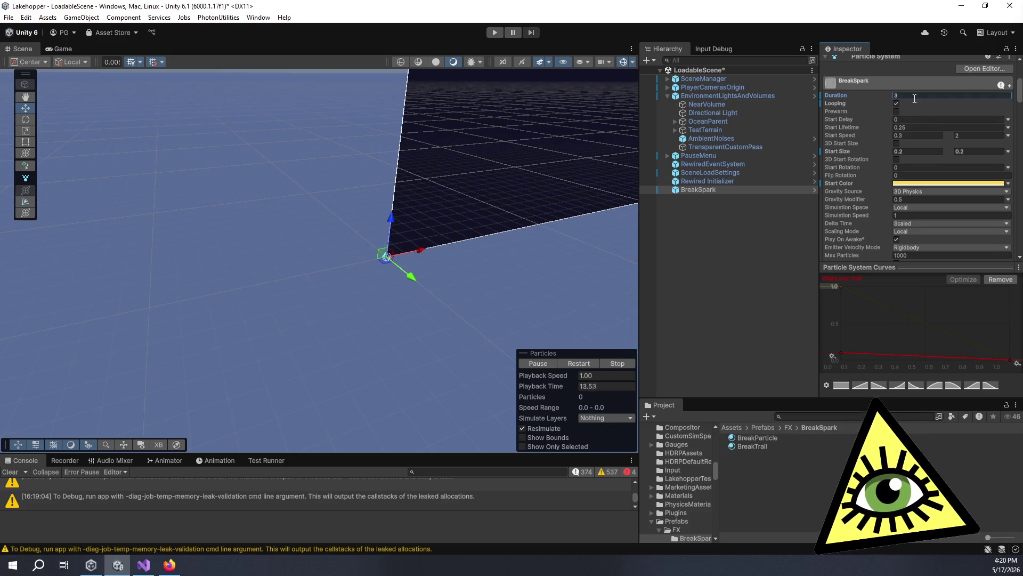
scroll(873, 127, "down", 5)
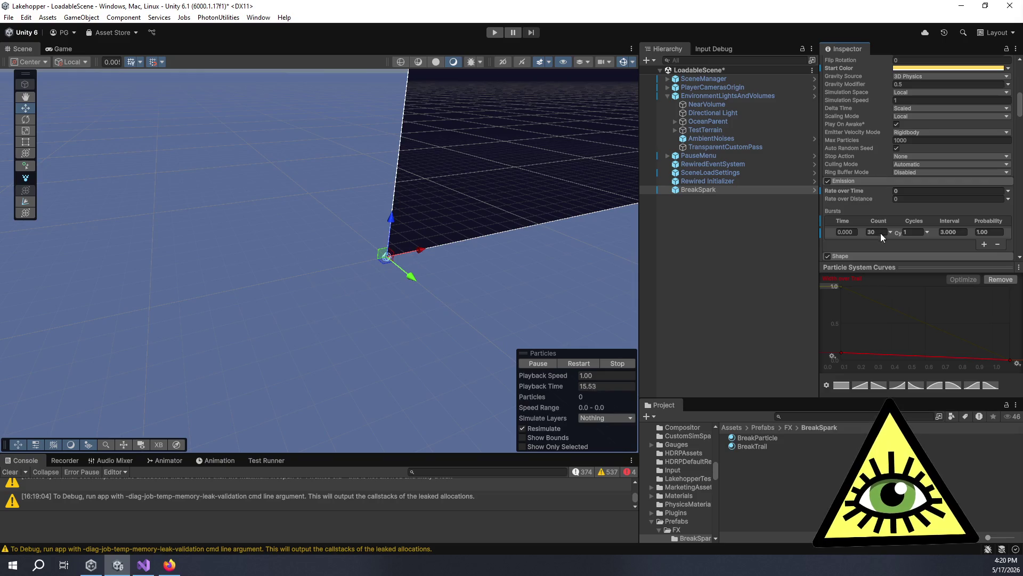
key("Tab")
type("1")
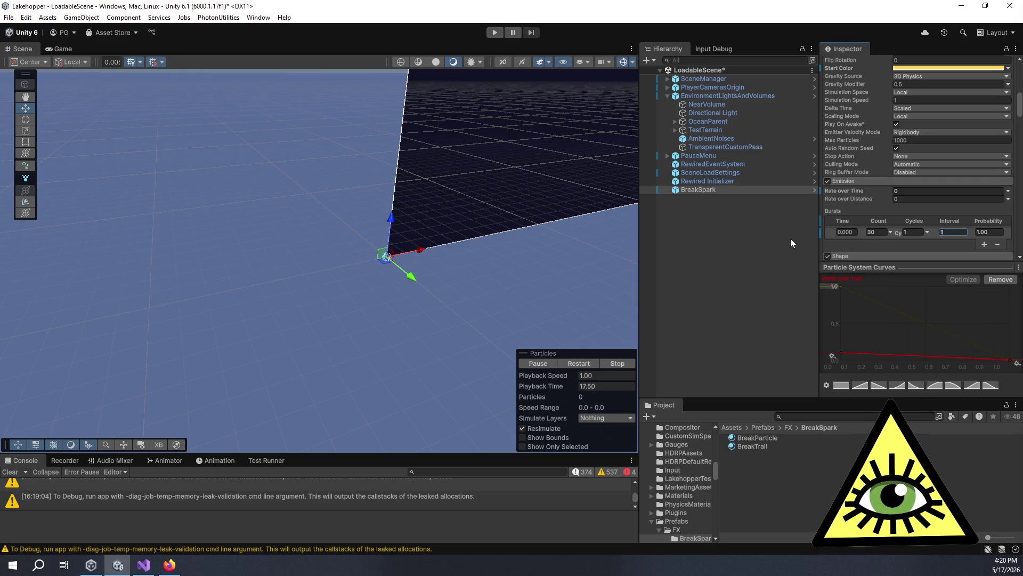
mouse_move(448, 280)
left_mouse_down()
mouse_move(350, 246)
mouse_move(358, 214)
mouse_move(279, 258)
mouse_move(317, 222)
mouse_move(303, 261)
left_mouse_up()
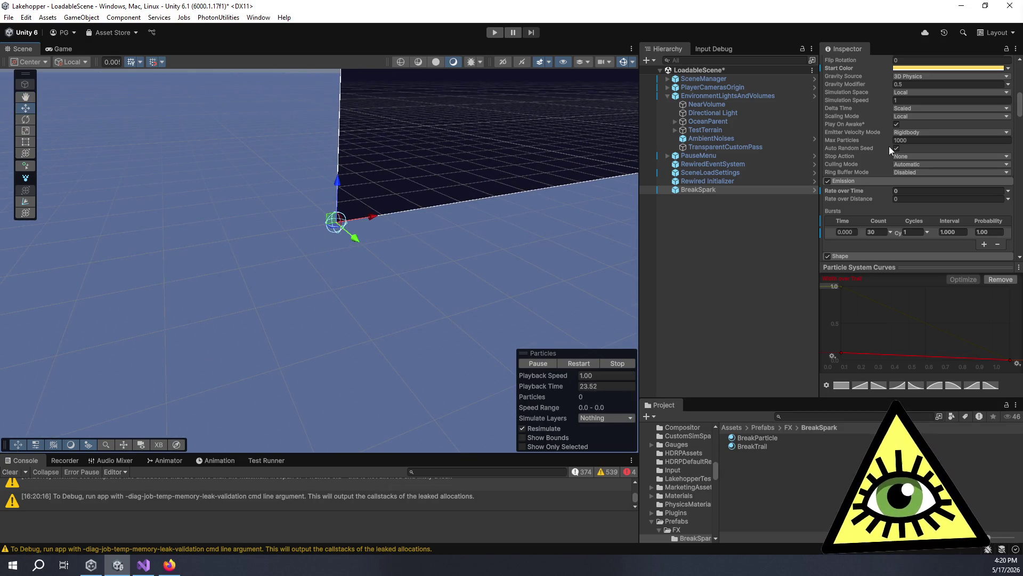
scroll(862, 140, "up", 3)
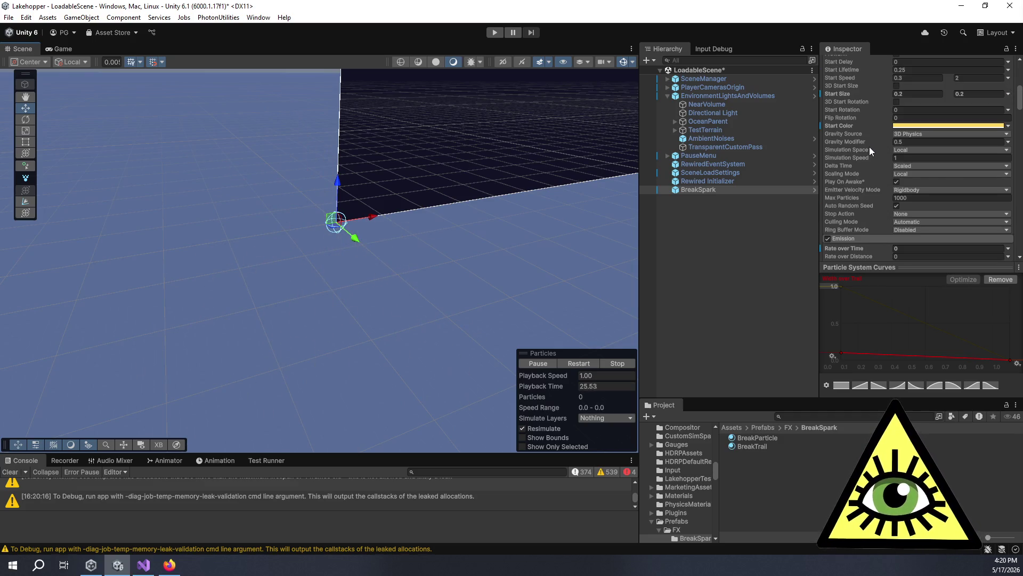
scroll(855, 151, "up", 9)
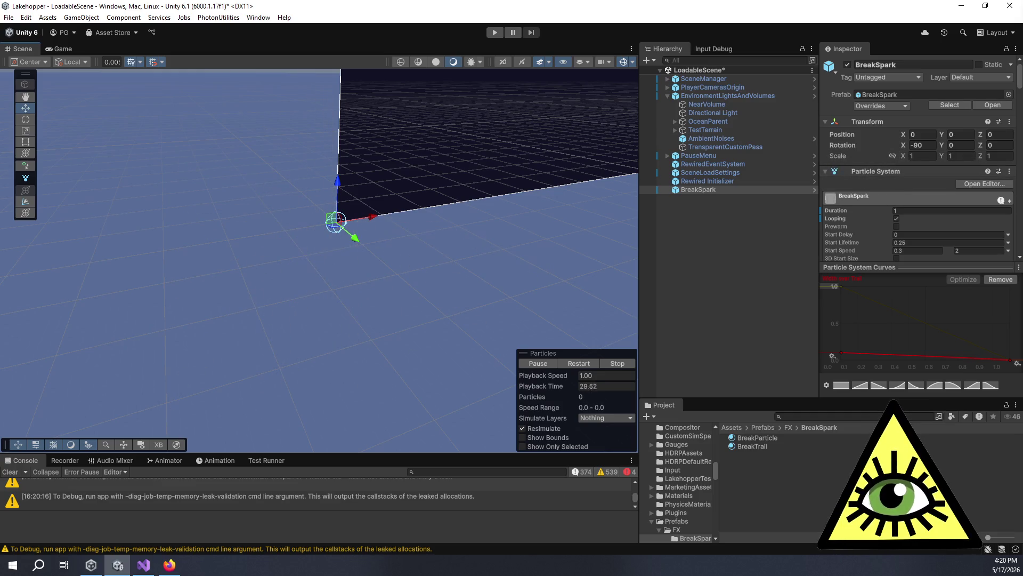
left_click(985, 183)
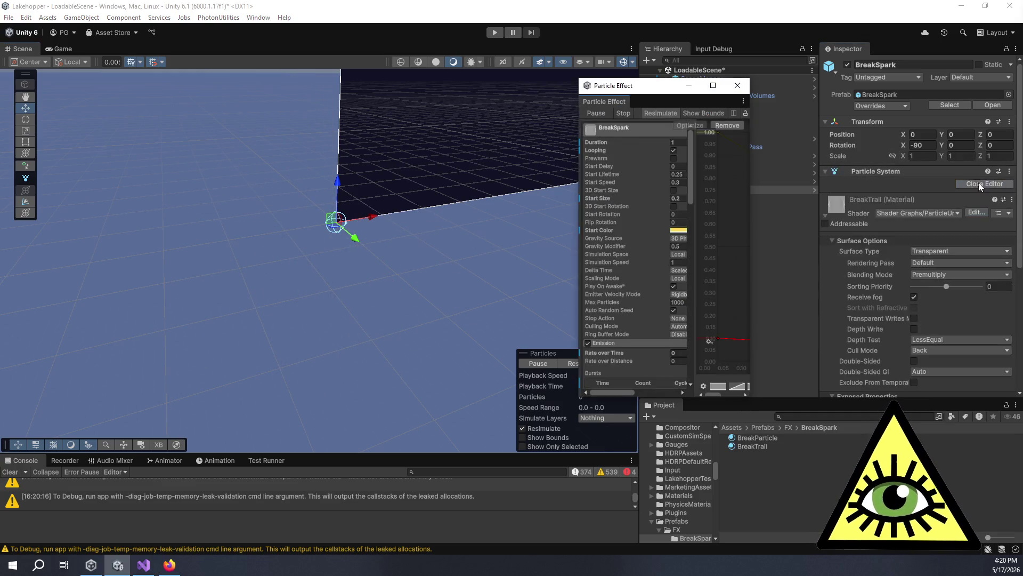
mouse_move(749, 171)
left_mouse_down()
mouse_move(975, 171)
mouse_move(953, 171)
left_mouse_up()
left_click_drag(697, 183, 775, 181)
left_click_drag(691, 92, 653, 73)
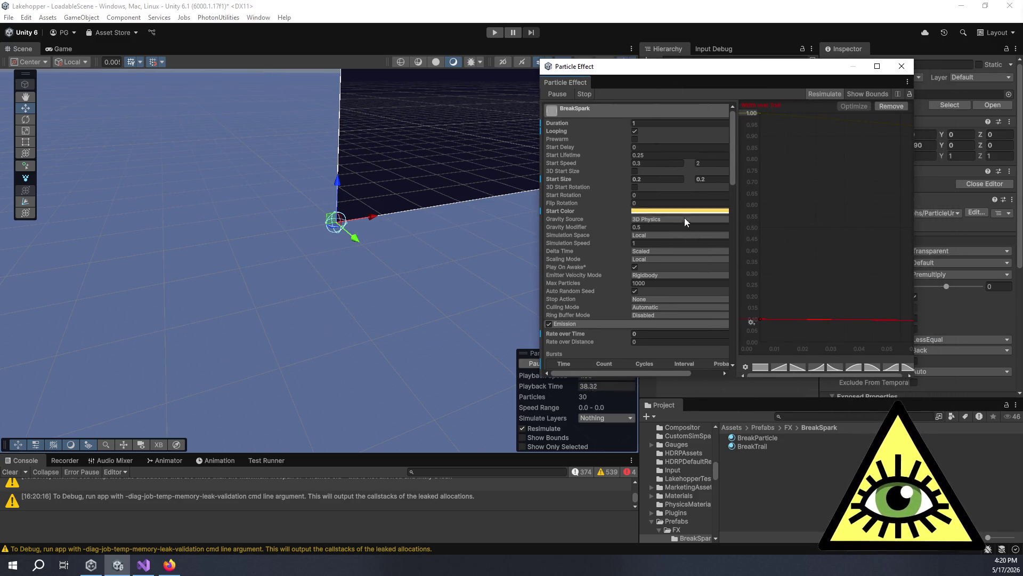
scroll(621, 251, "down", 10)
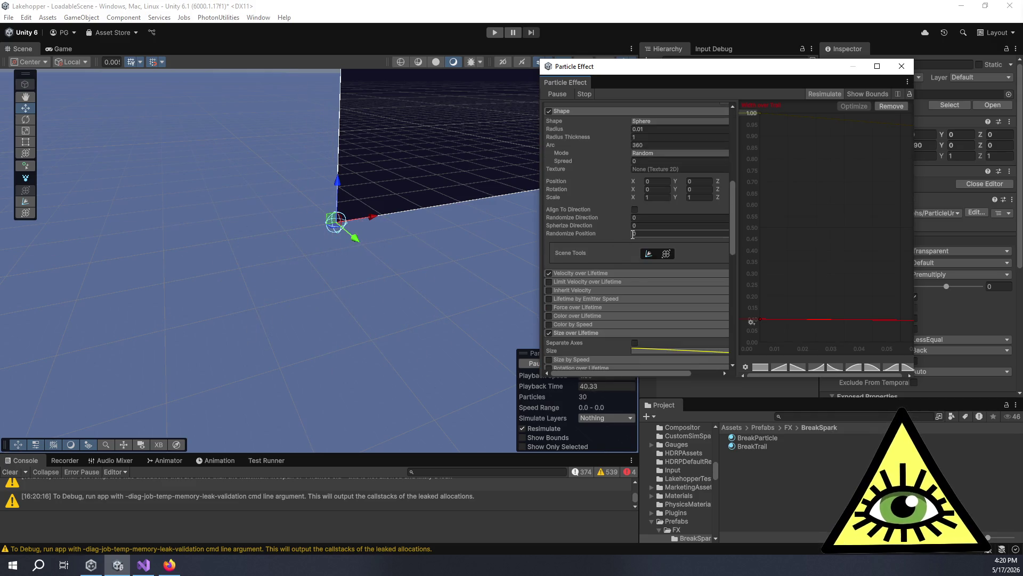
scroll(636, 236, "down", 15)
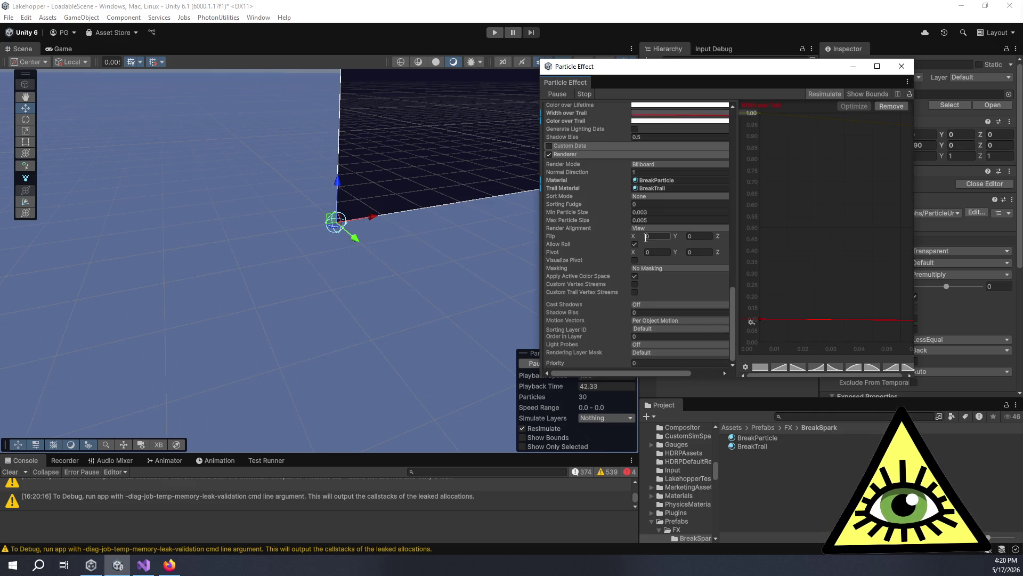
left_click(901, 67)
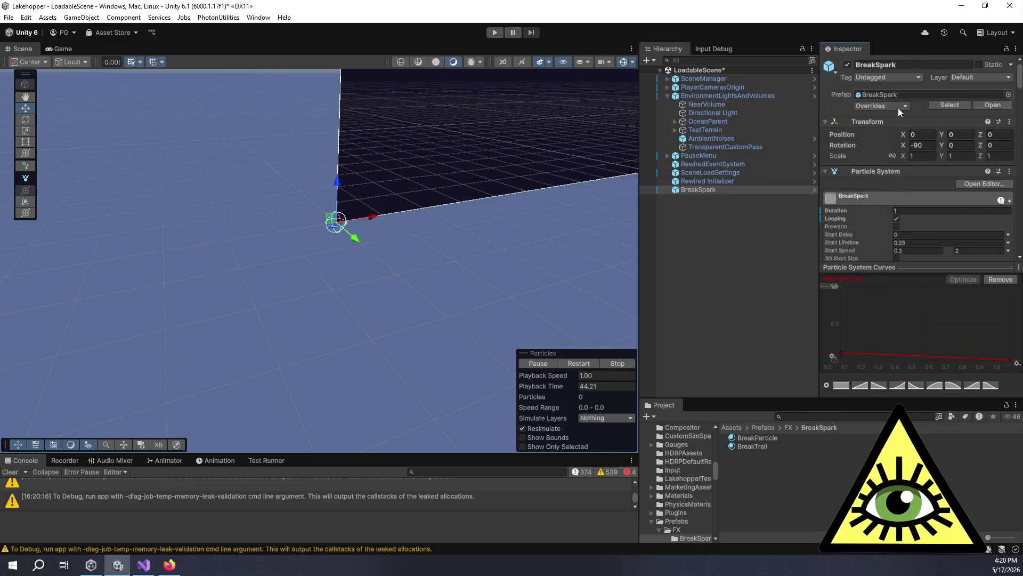
Expand BreakSpark's main module settings and replay the burst.
scroll(868, 196, "down", 5)
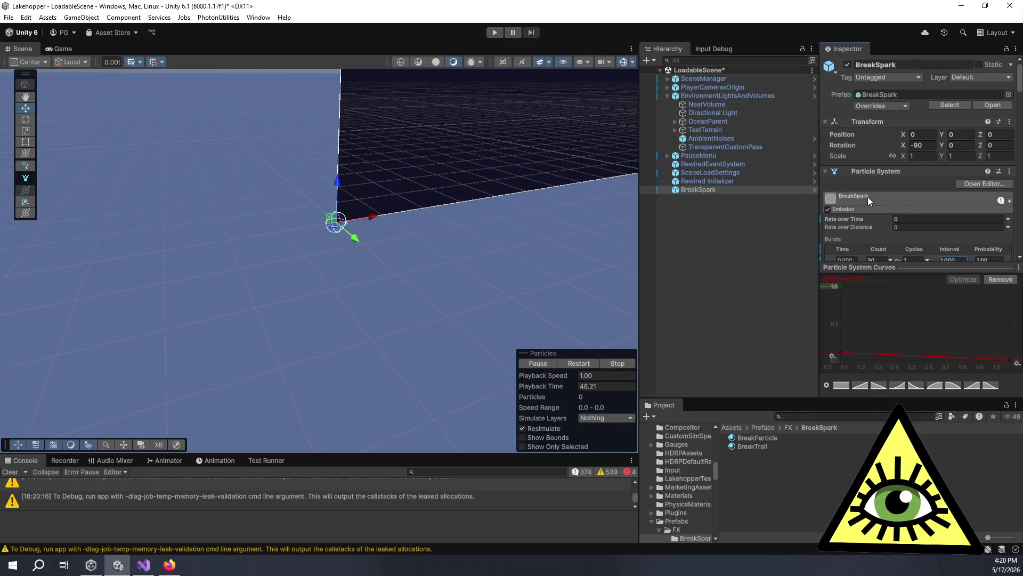
left_click(868, 196)
scroll(863, 209, "down", 3)
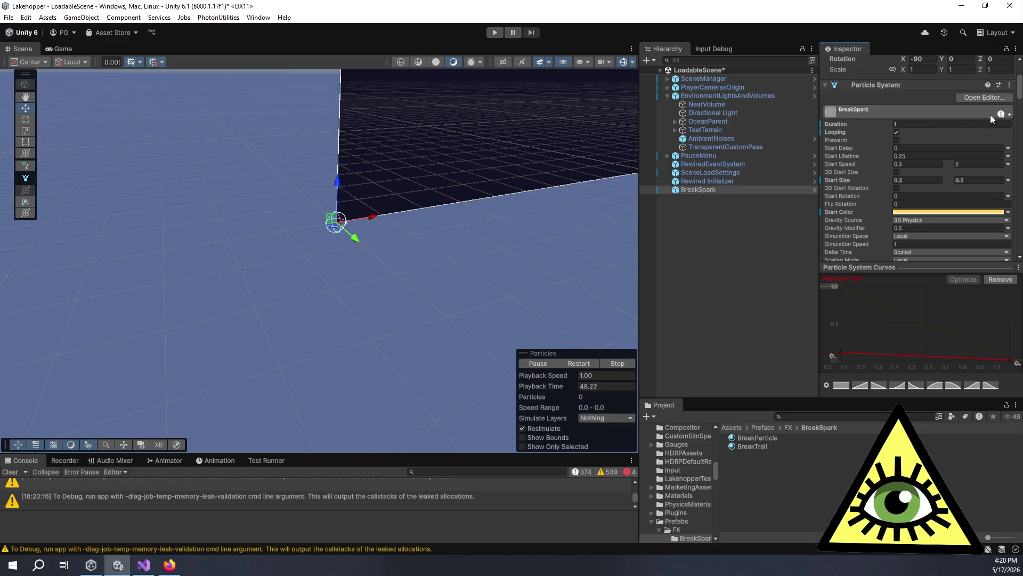
mouse_move(1000, 115)
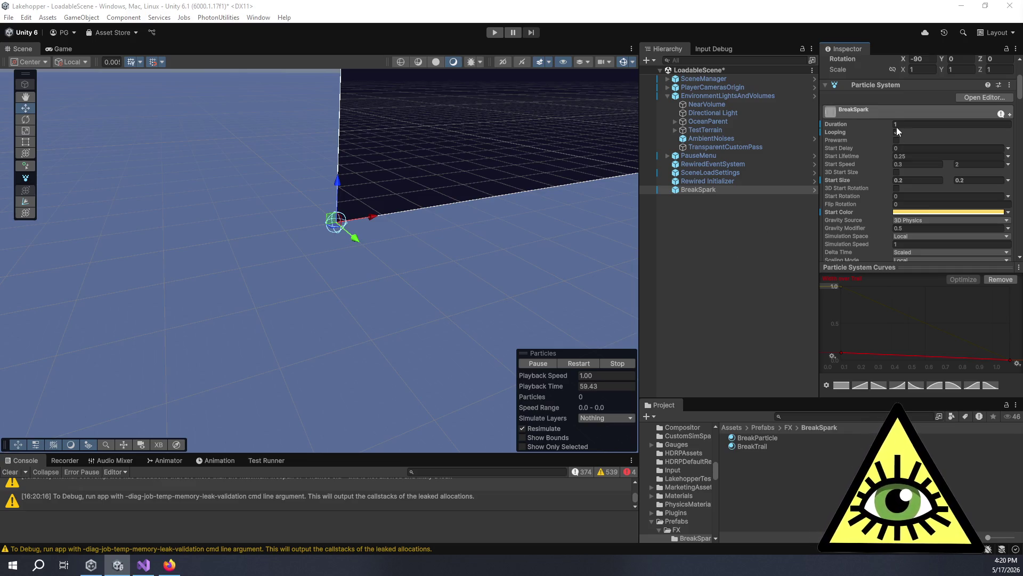
left_click(539, 364)
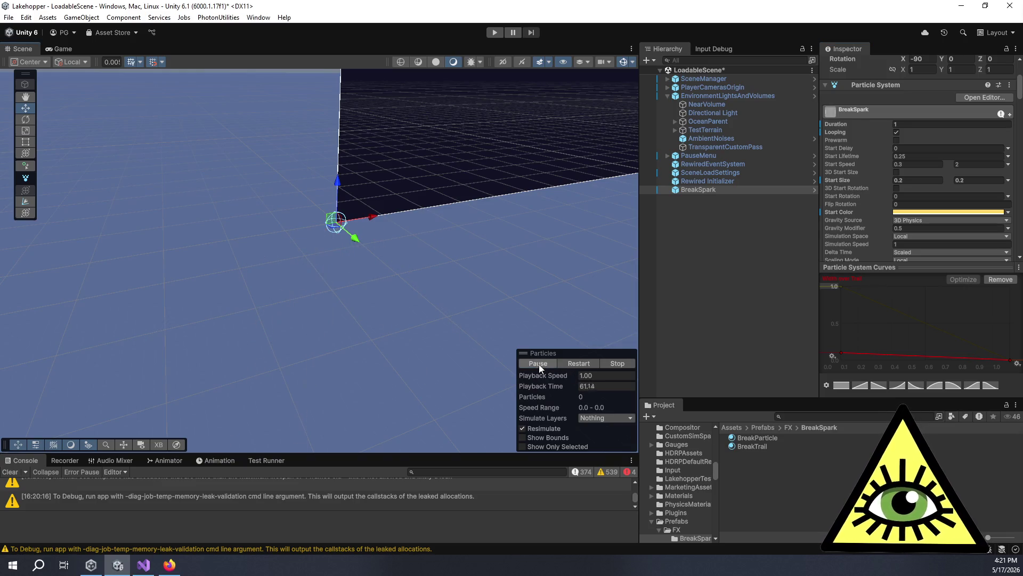
Bring up the Trails module and select its Minimum Vertex Distance field.
scroll(847, 205, "down", 3)
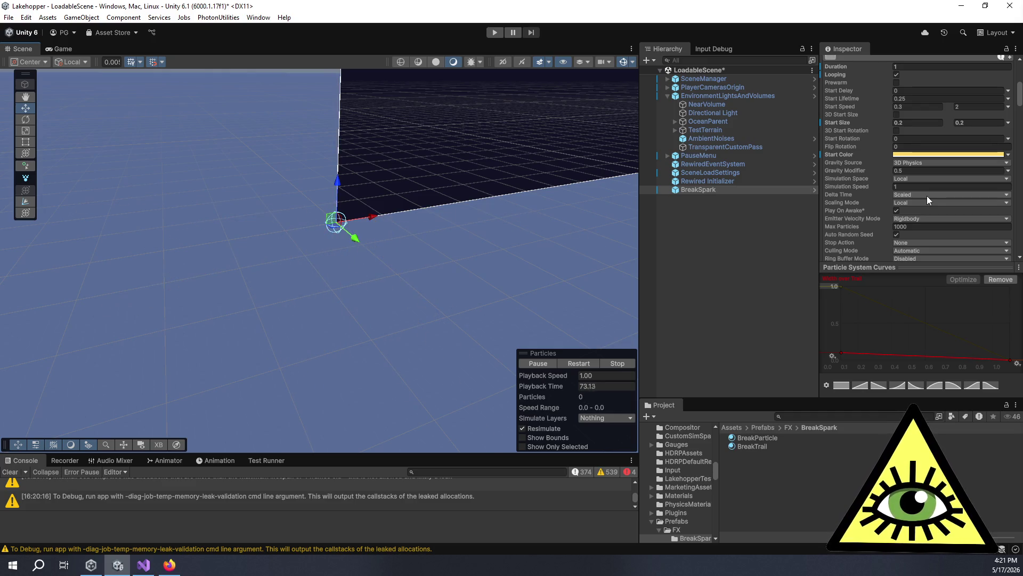
scroll(927, 197, "down", 10)
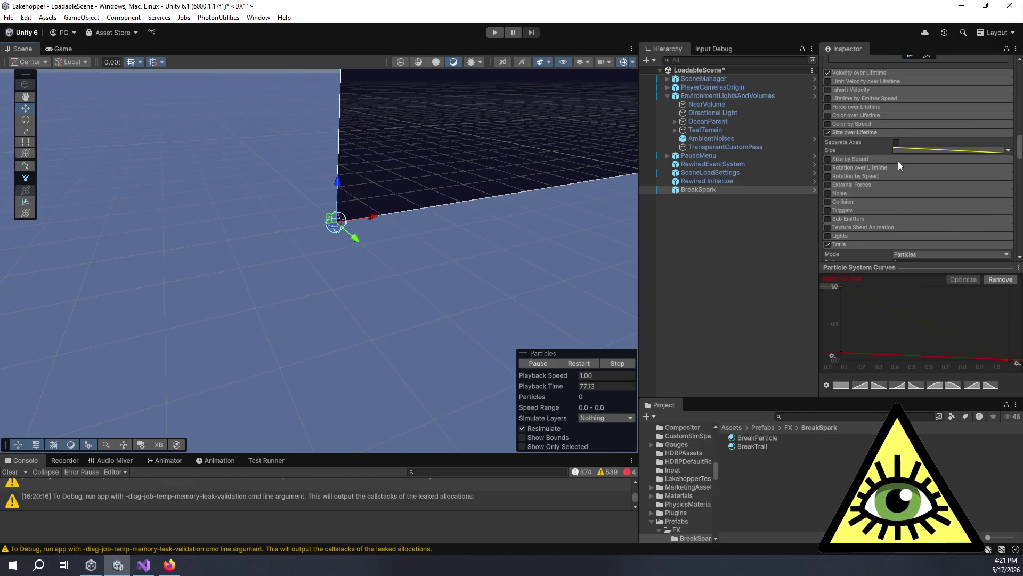
scroll(901, 157, "down", 5)
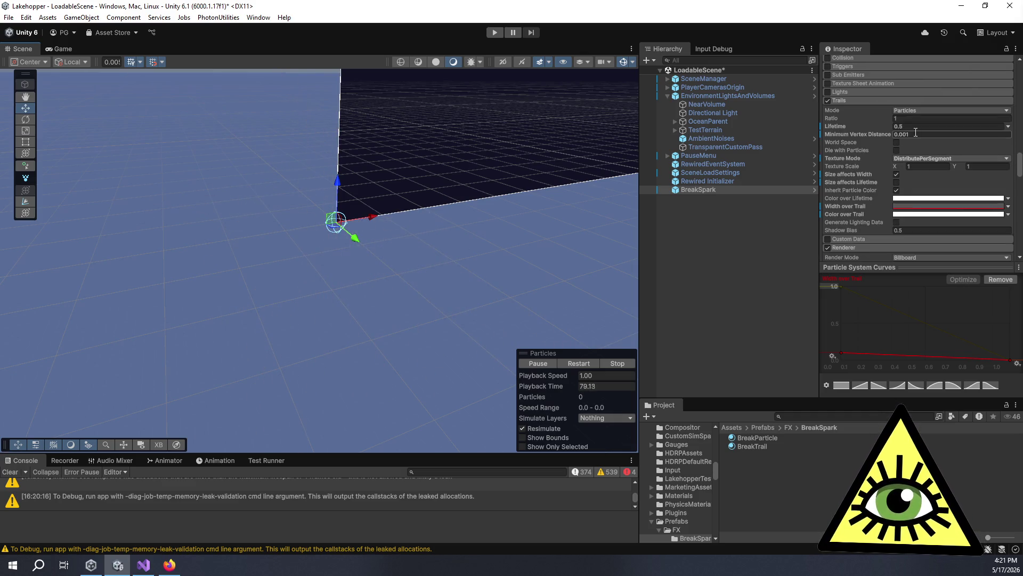
left_click(915, 134)
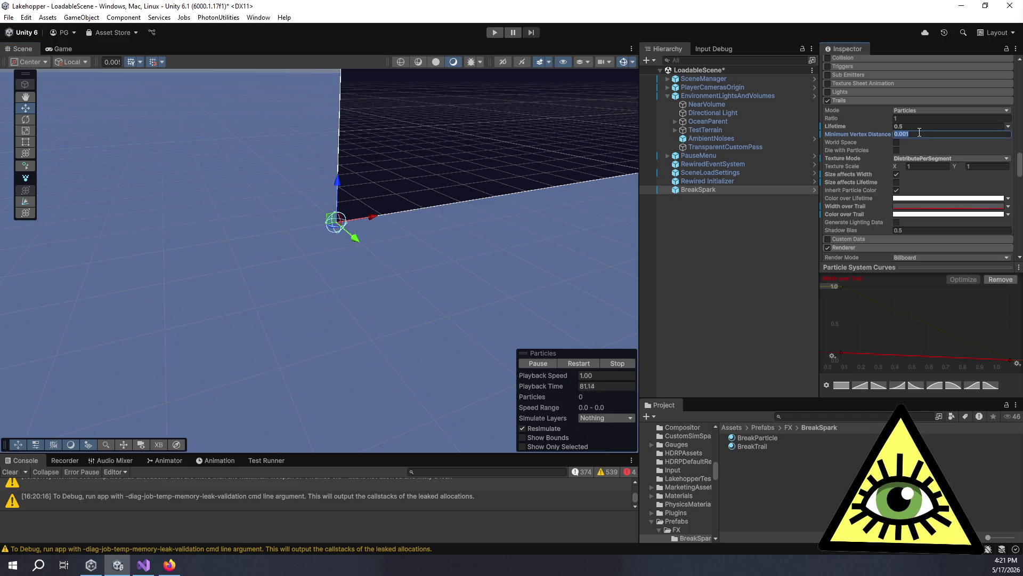
Change the trails' Minimum Vertex Distance to 0.0001.
left_click(920, 133)
key("BackSpace")
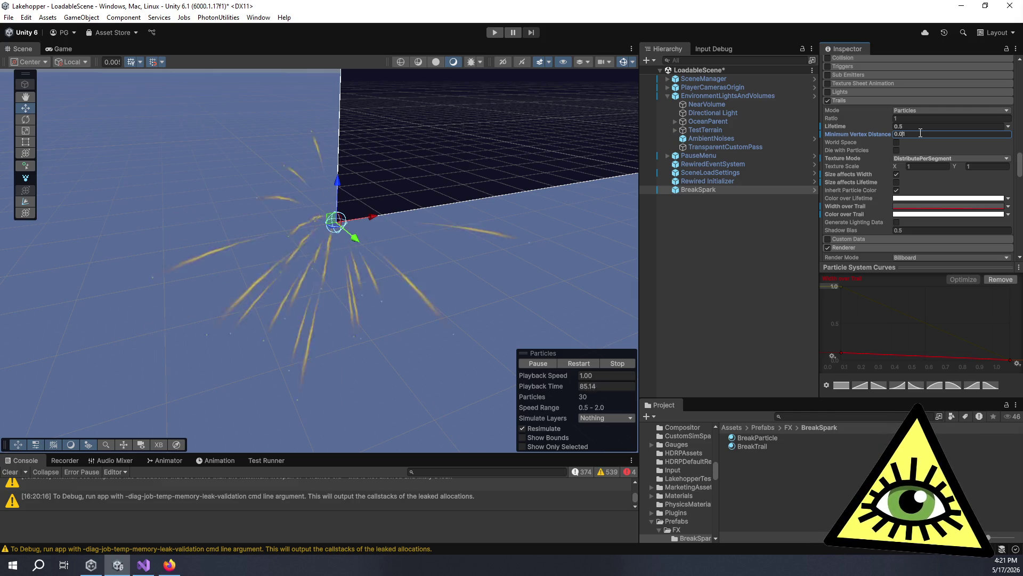
type("0")
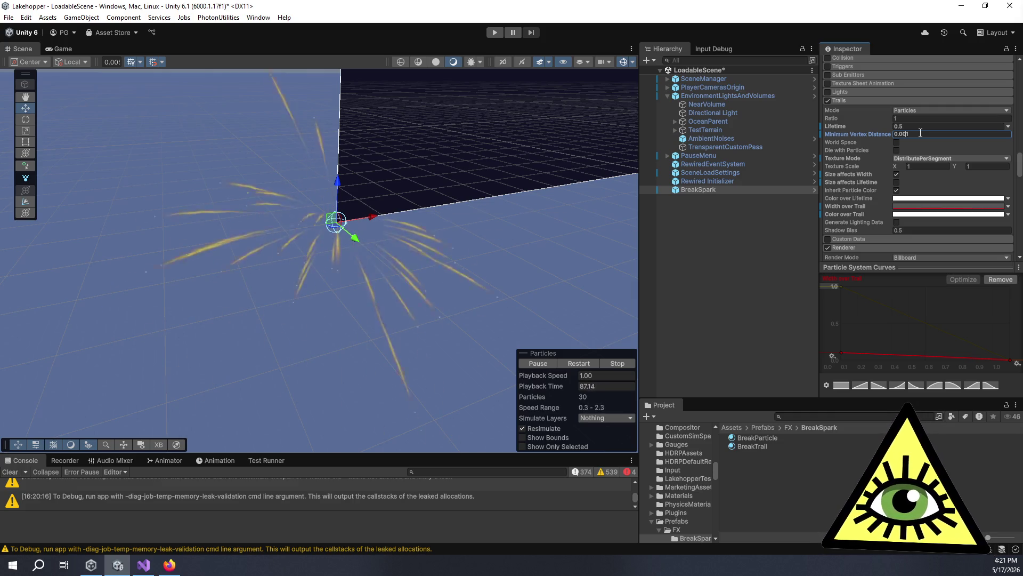
type("0")
left_click(916, 127)
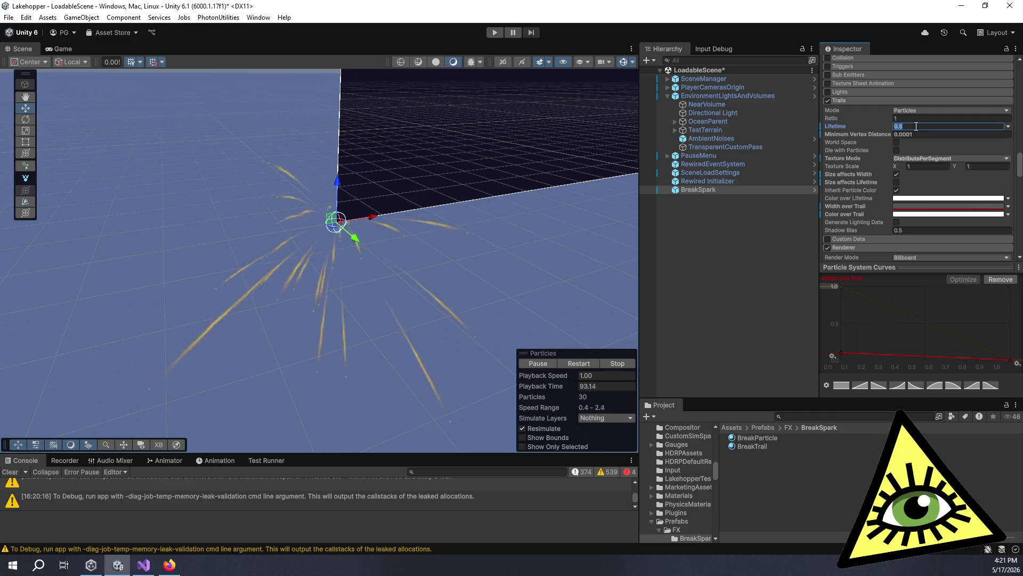
Reduce the Emission burst Count from 30 to 20.
scroll(917, 134, "down", 3)
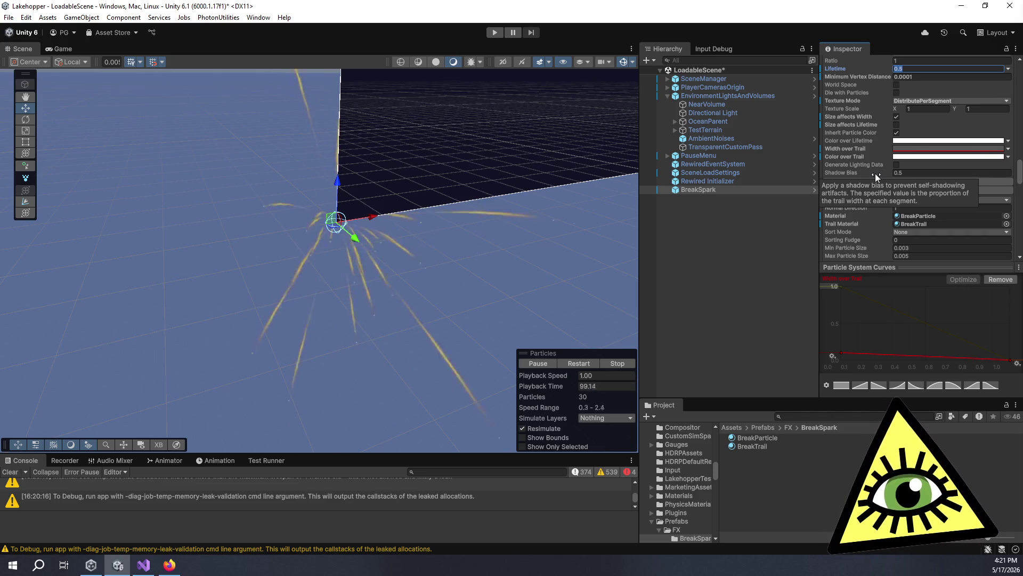
scroll(475, 242, "down", 3)
scroll(475, 242, "down", 2)
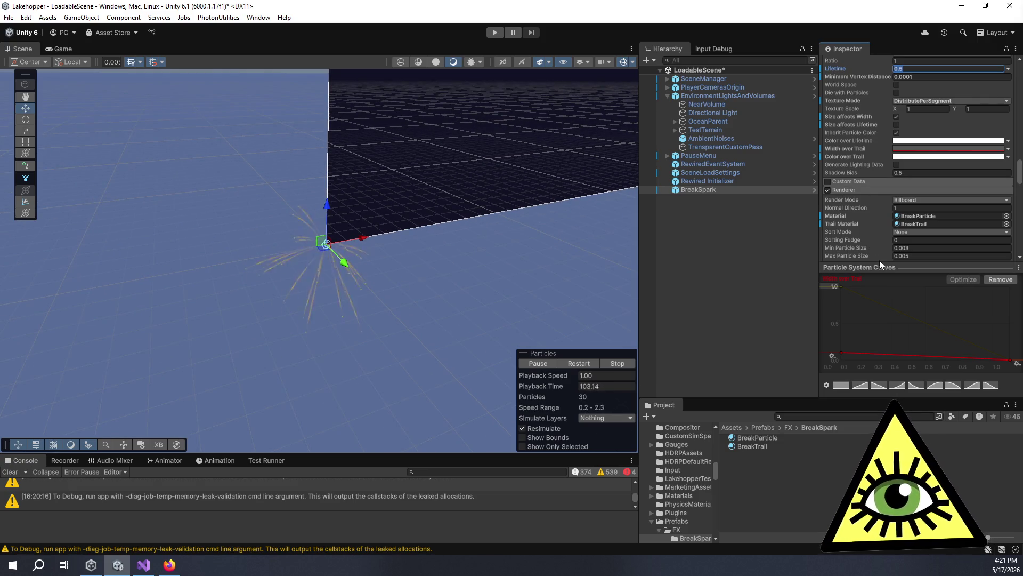
scroll(874, 240, "down", 10)
scroll(878, 236, "up", 15)
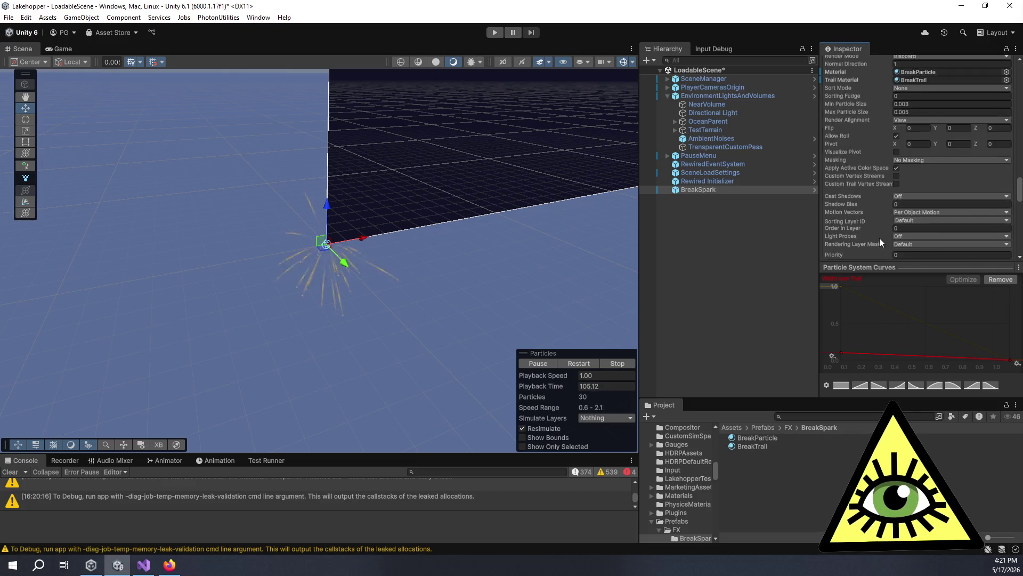
scroll(881, 216, "up", 3)
left_click(868, 175)
type("20")
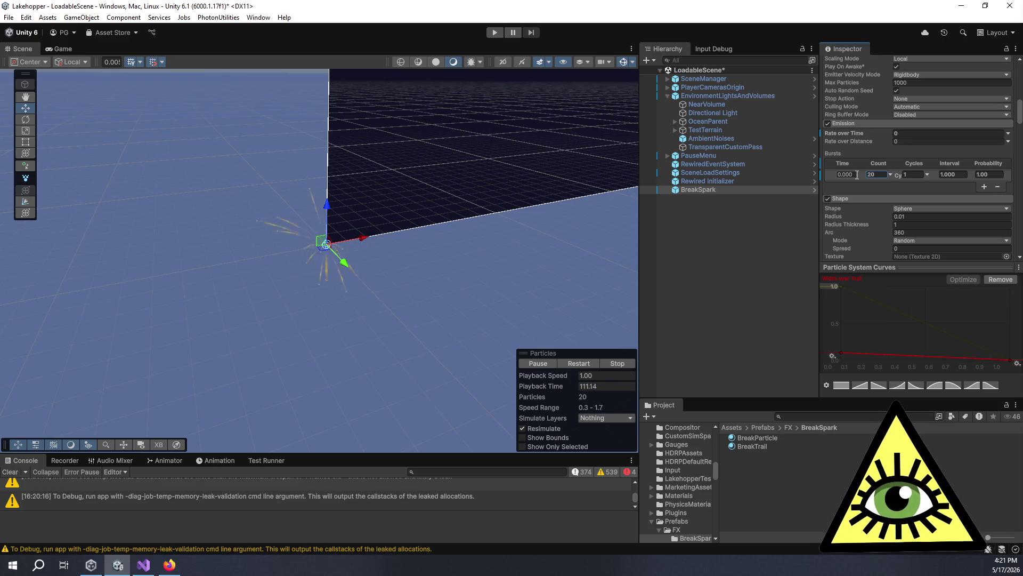
scroll(875, 158, "up", 3)
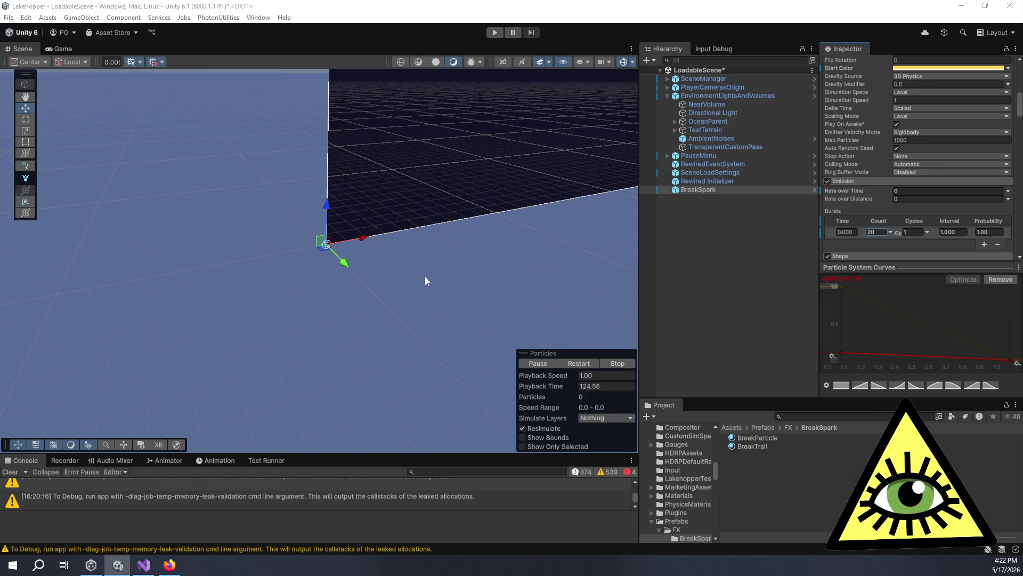
left_click_drag(425, 277, 419, 278)
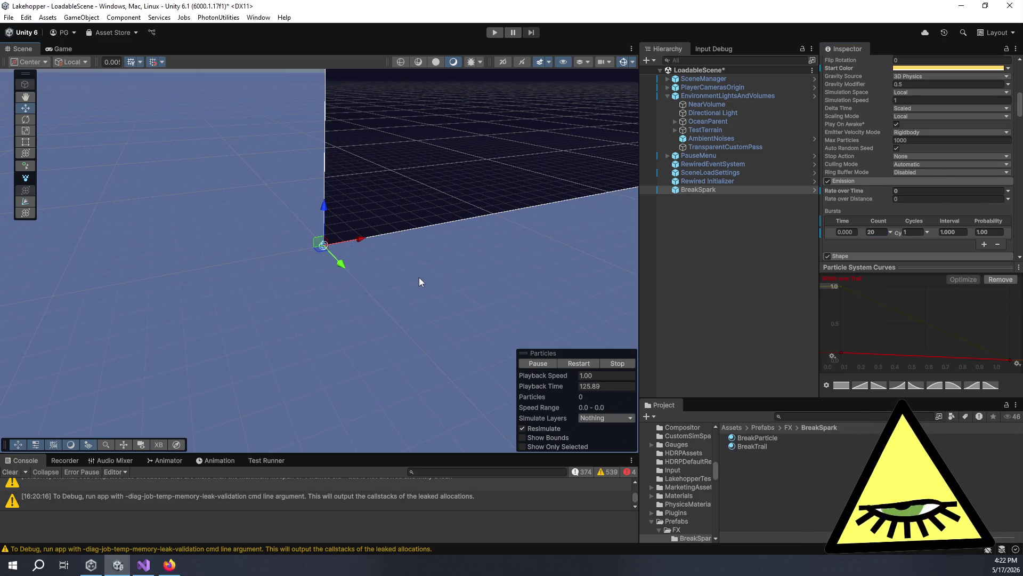
scroll(893, 148, "up", 2)
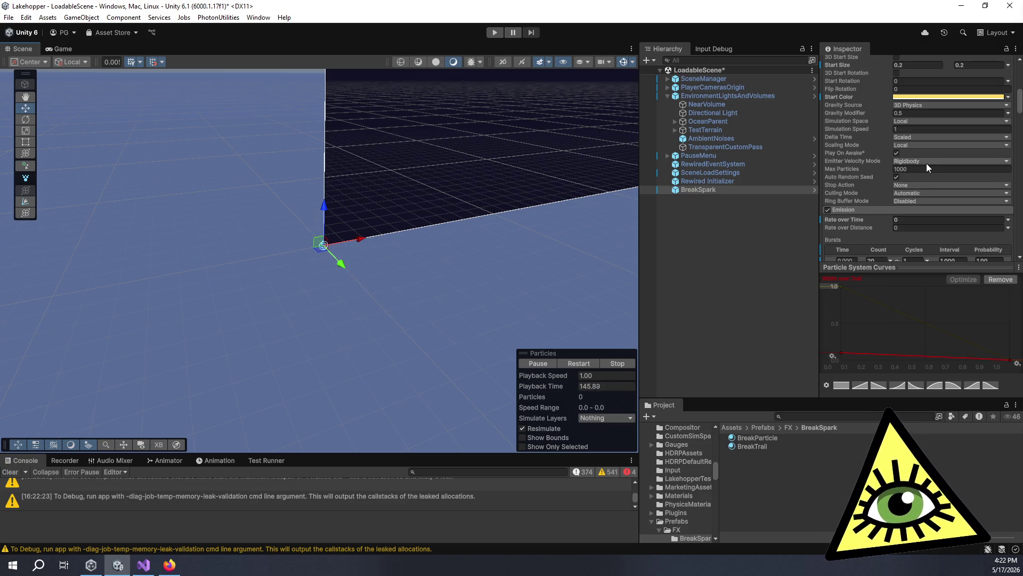
scroll(857, 201, "down", 3)
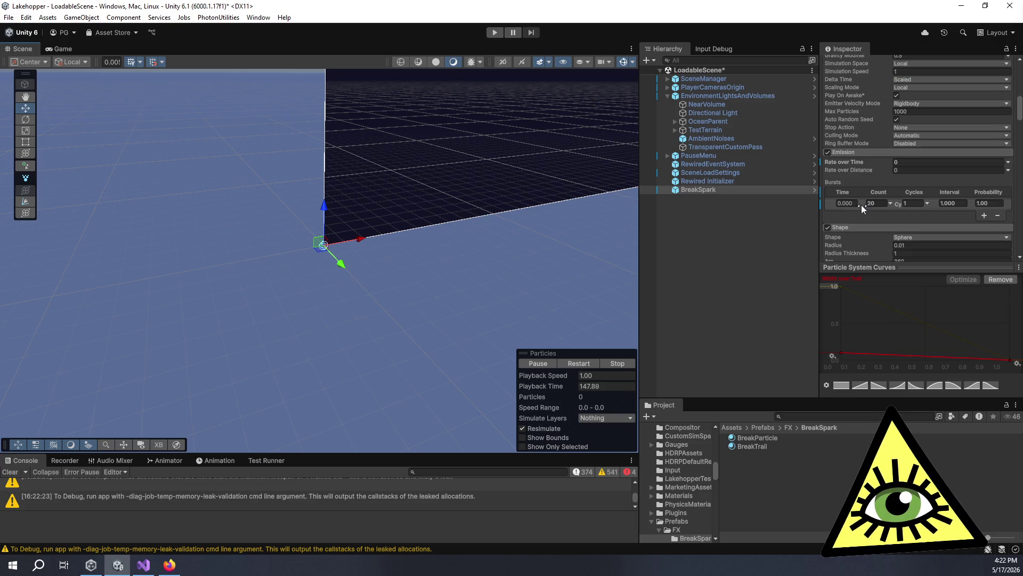
scroll(867, 183, "down", 3)
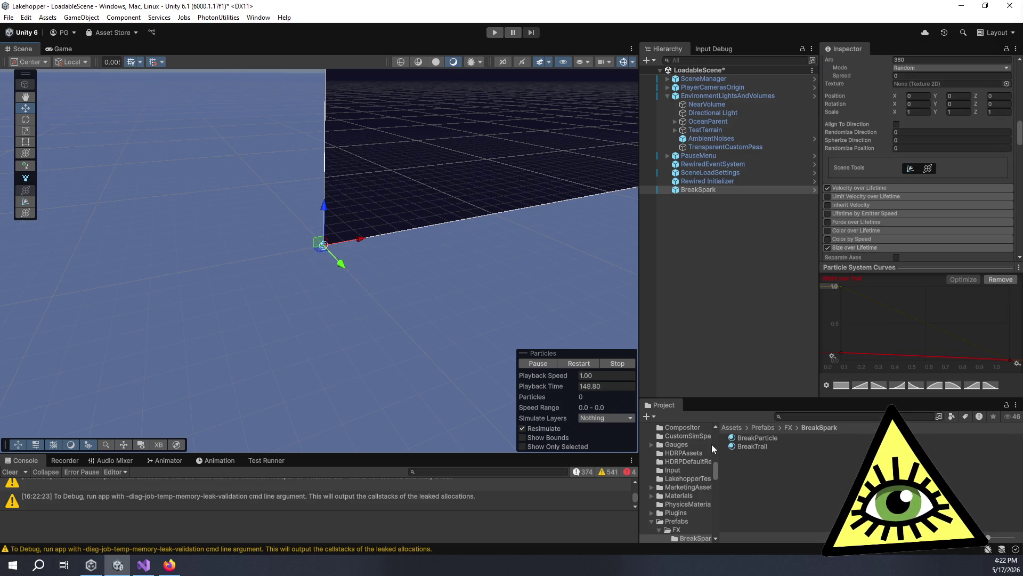
left_click(758, 438)
Change BreakParticle's shader from ParticleUnlit to Shader Graphs > ParticleLit.
scroll(979, 143, "up", 4)
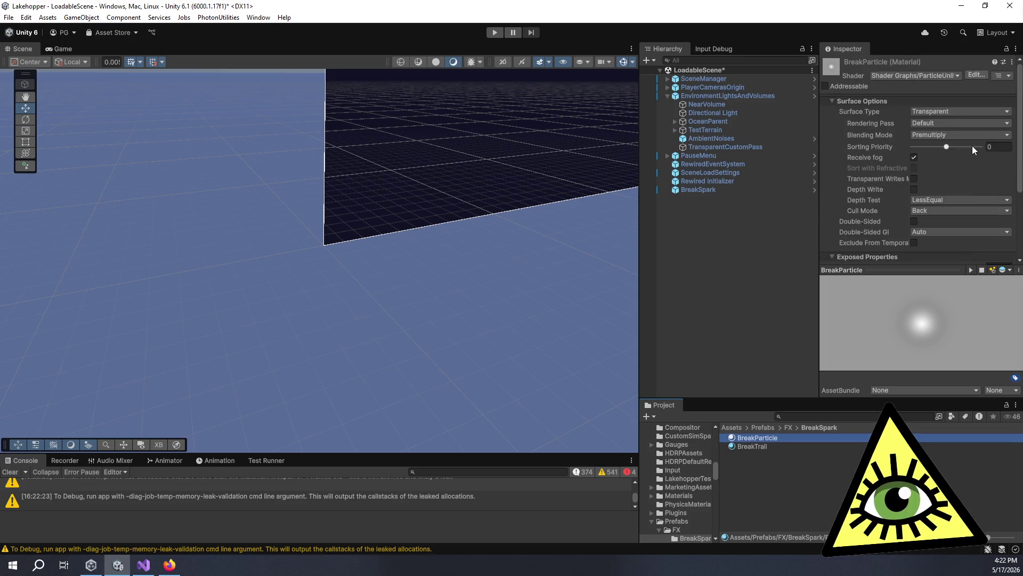
left_click(918, 75)
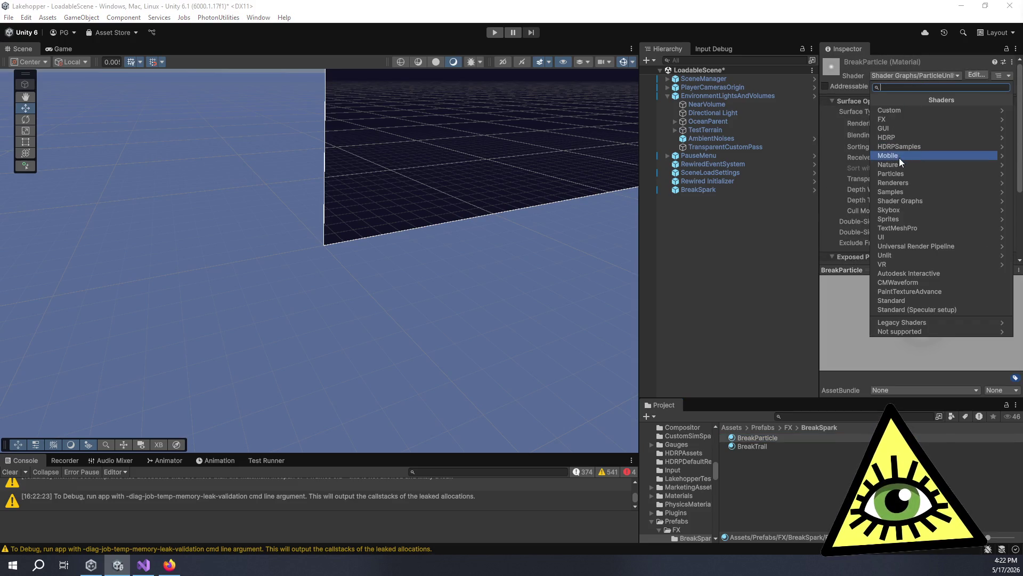
left_click(902, 174)
left_click(877, 100)
left_click(909, 198)
scroll(915, 190, "down", 3)
scroll(925, 193, "up", 2)
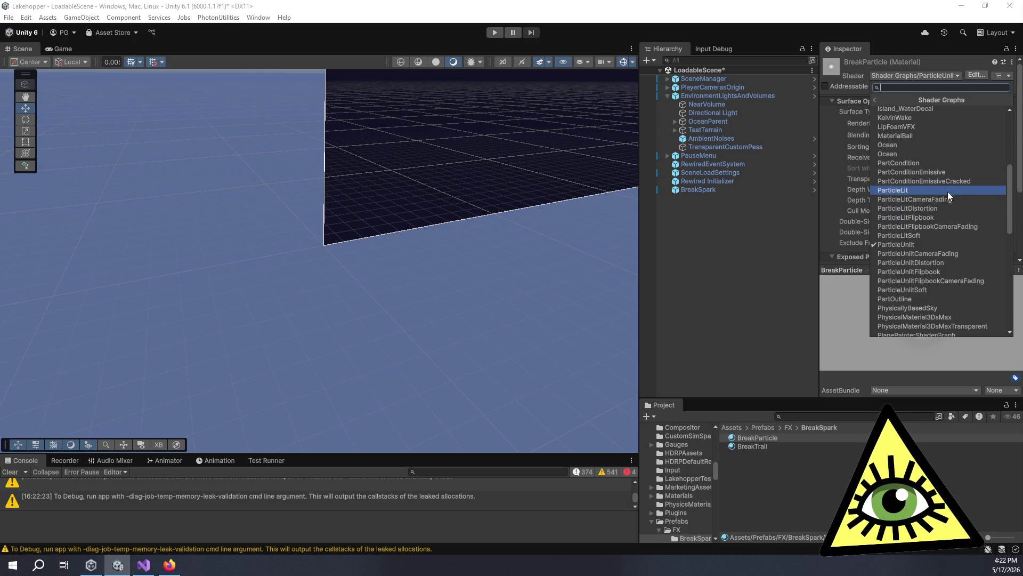
left_click(947, 191)
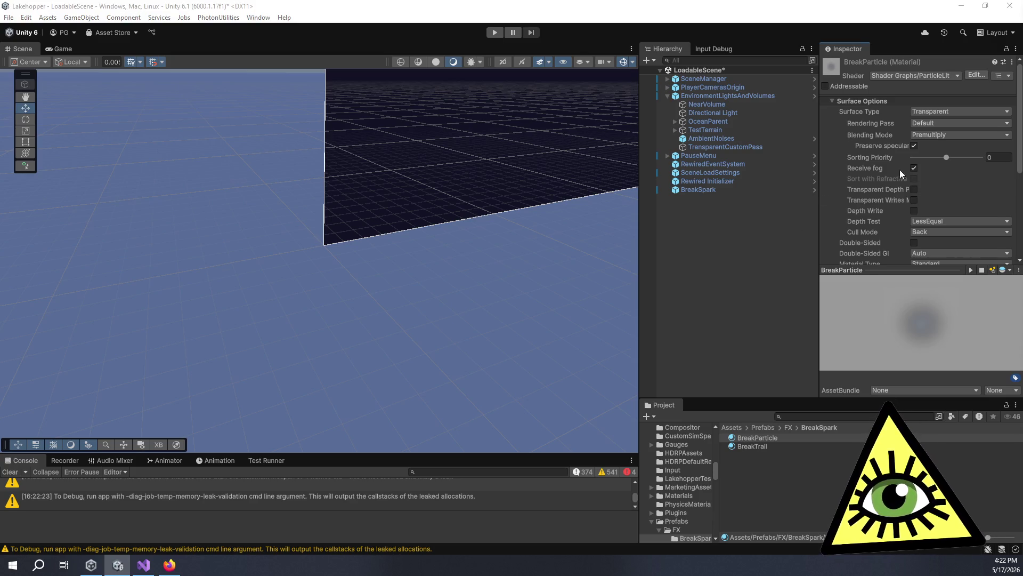
Switch BreakParticle's blending to Additive and open its ParticleLit shader graph for editing.
left_click(957, 134)
left_click(947, 153)
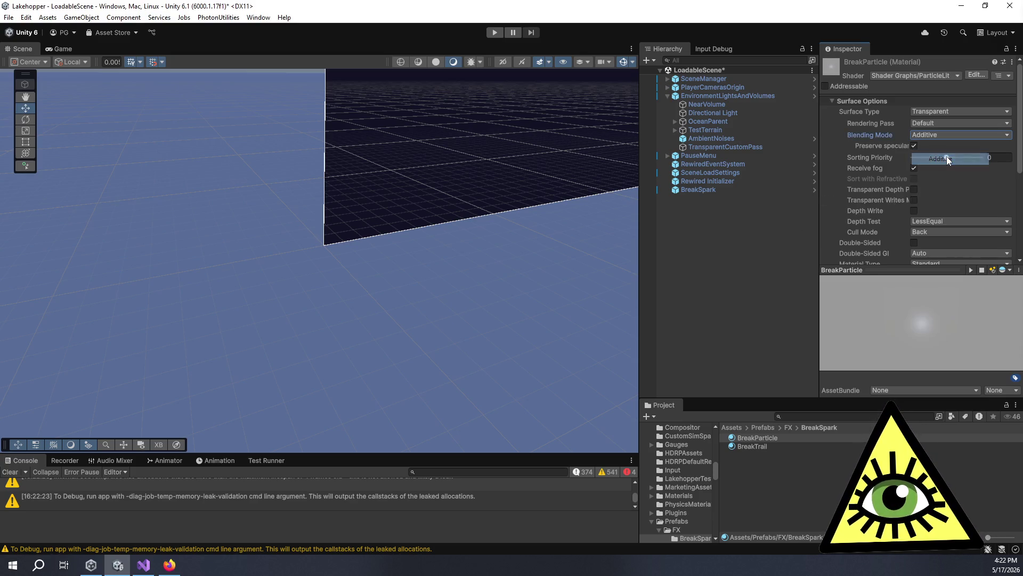
scroll(853, 194, "down", 5)
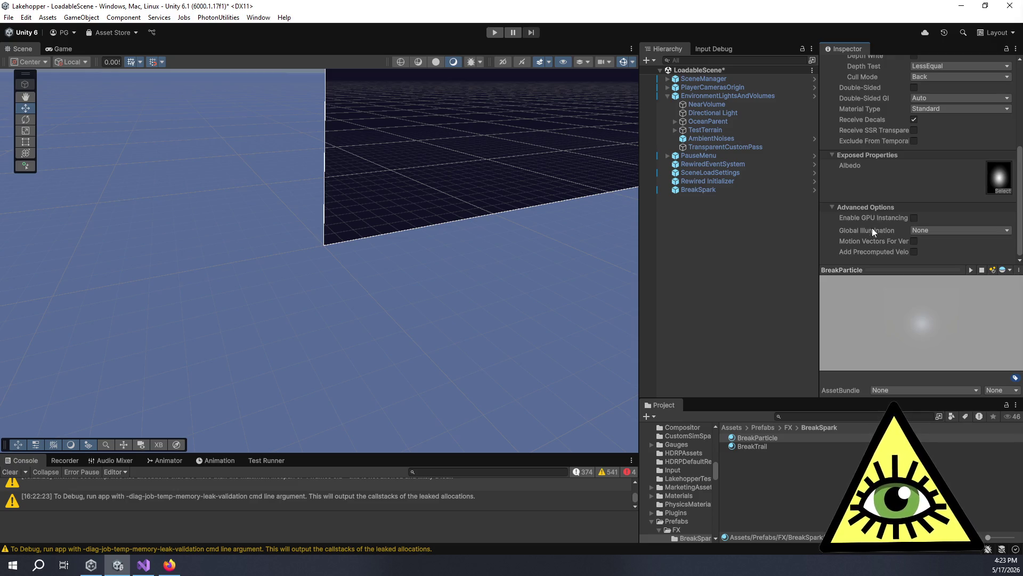
scroll(870, 197, "up", 5)
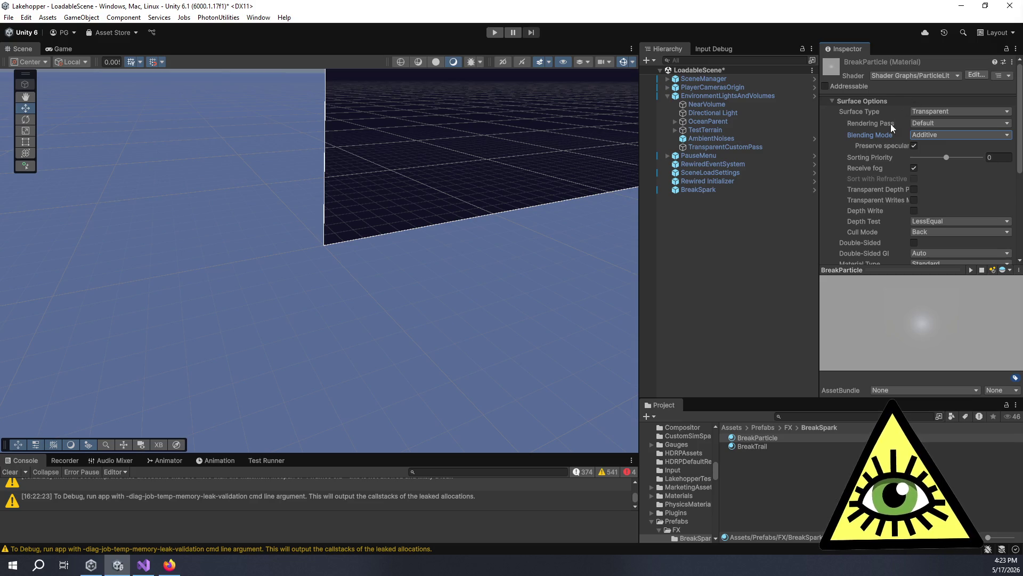
left_click(983, 74)
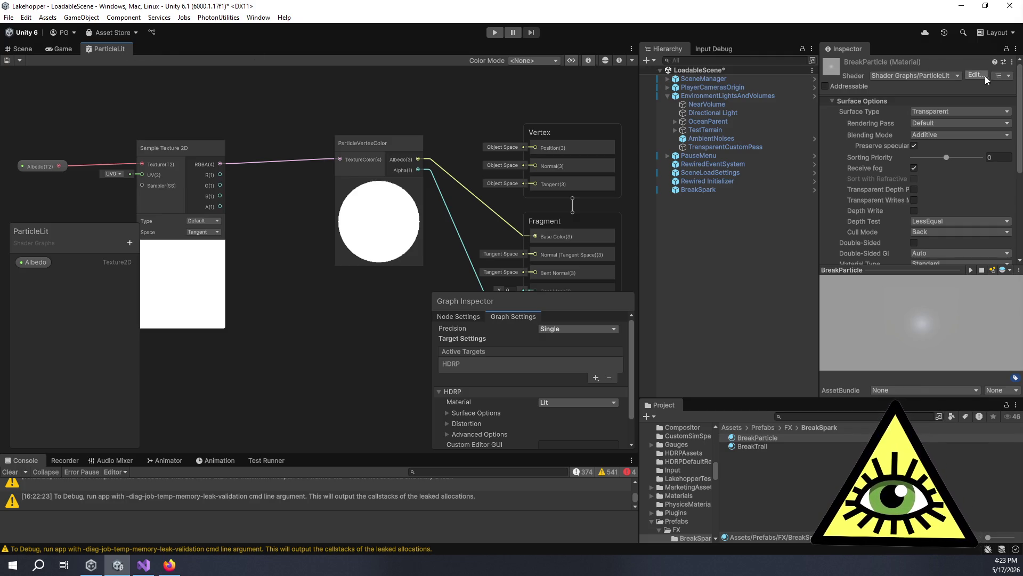
Add a new Color property named Emission to the shader graph's Blackboard.
left_click(1005, 79)
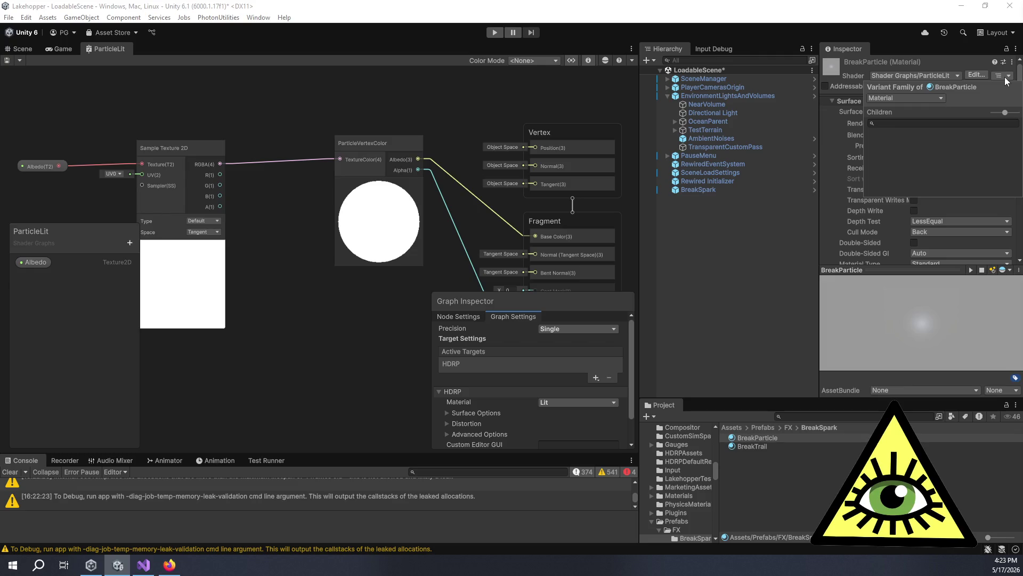
left_click(812, 205)
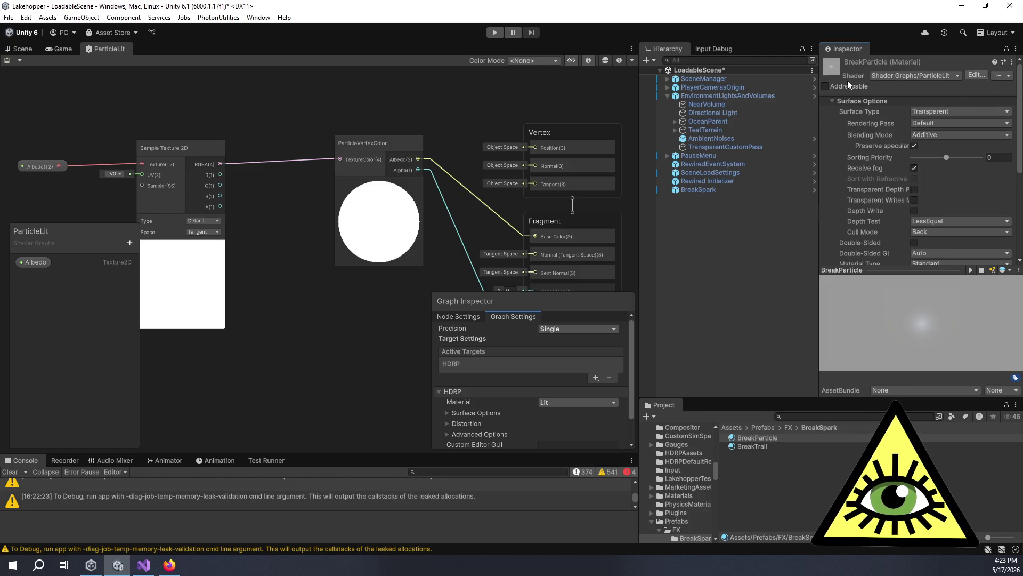
scroll(278, 311, "down", 3)
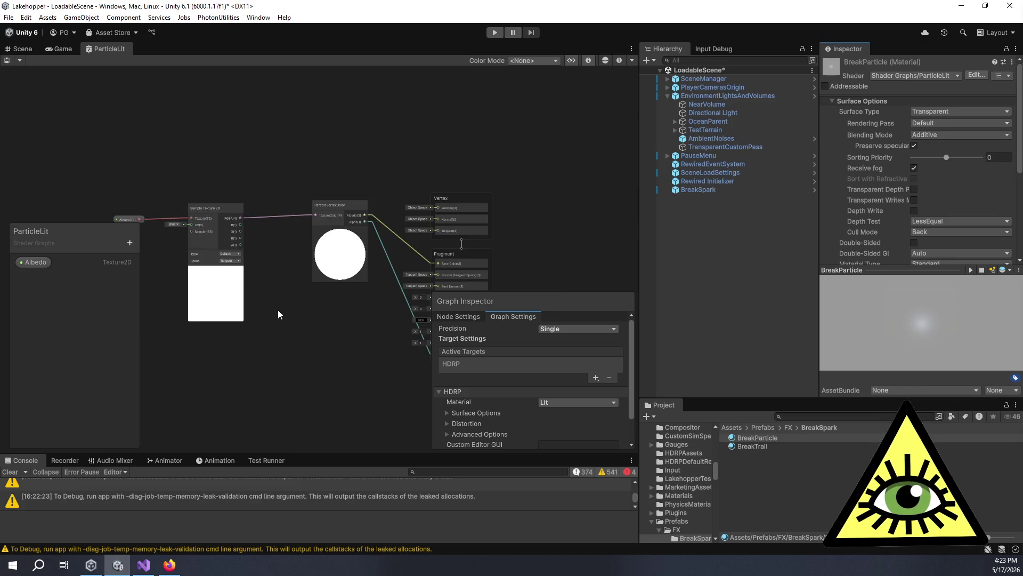
left_click_drag(278, 311, 194, 231)
scroll(286, 232, "up", 5)
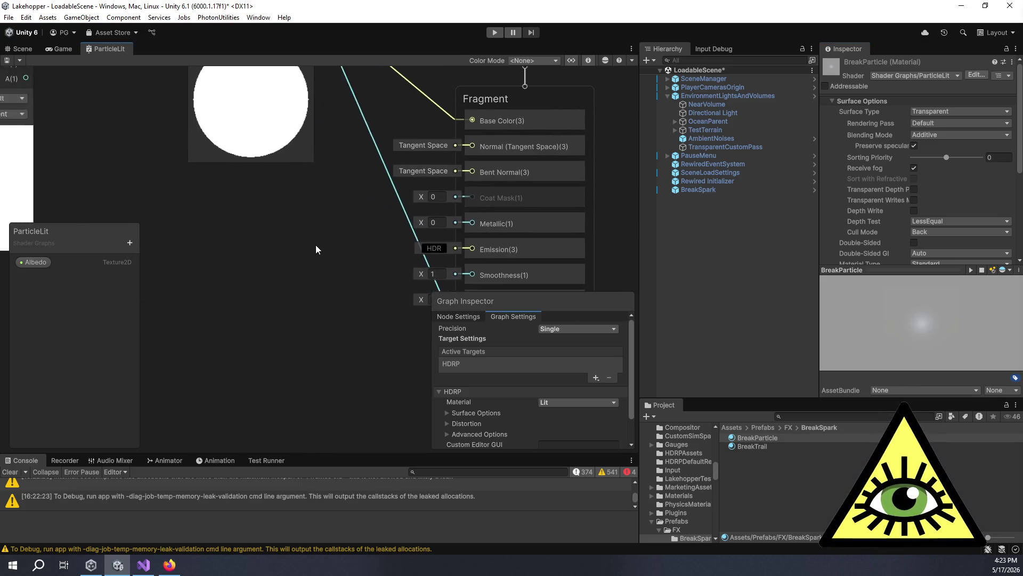
scroll(315, 249, "down", 3)
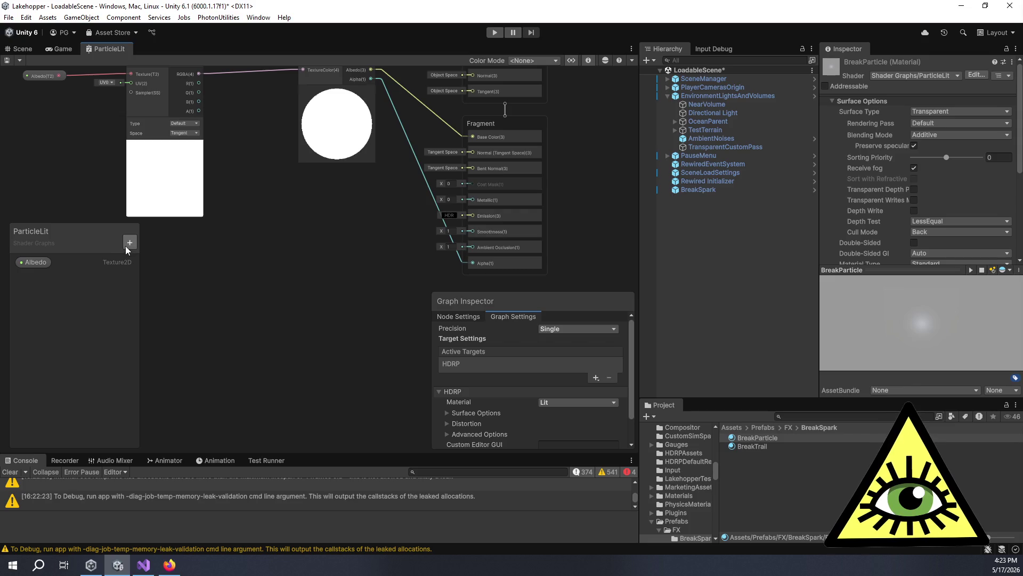
left_click(129, 244)
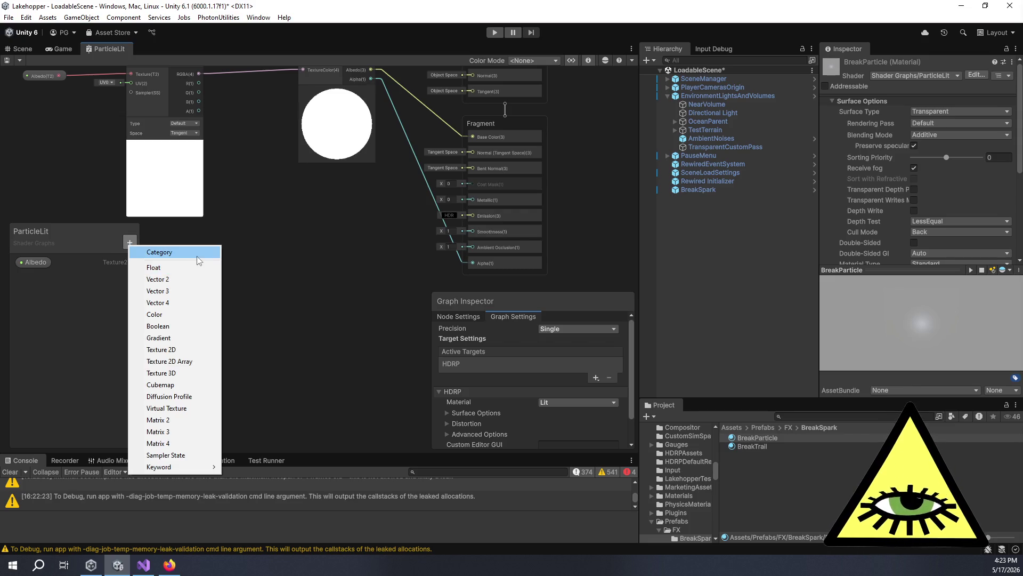
left_click(188, 315)
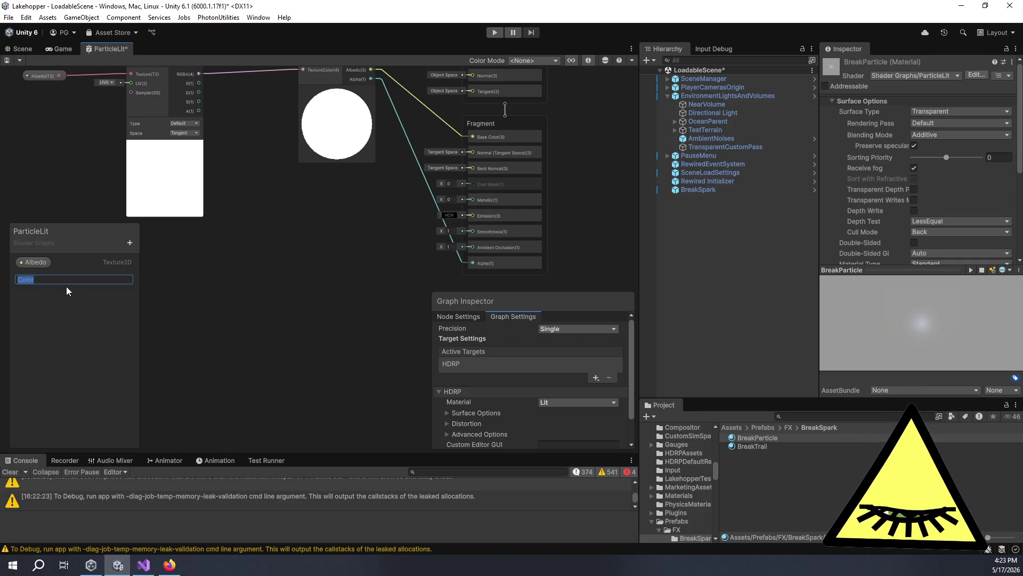
type("Emission")
key("Return")
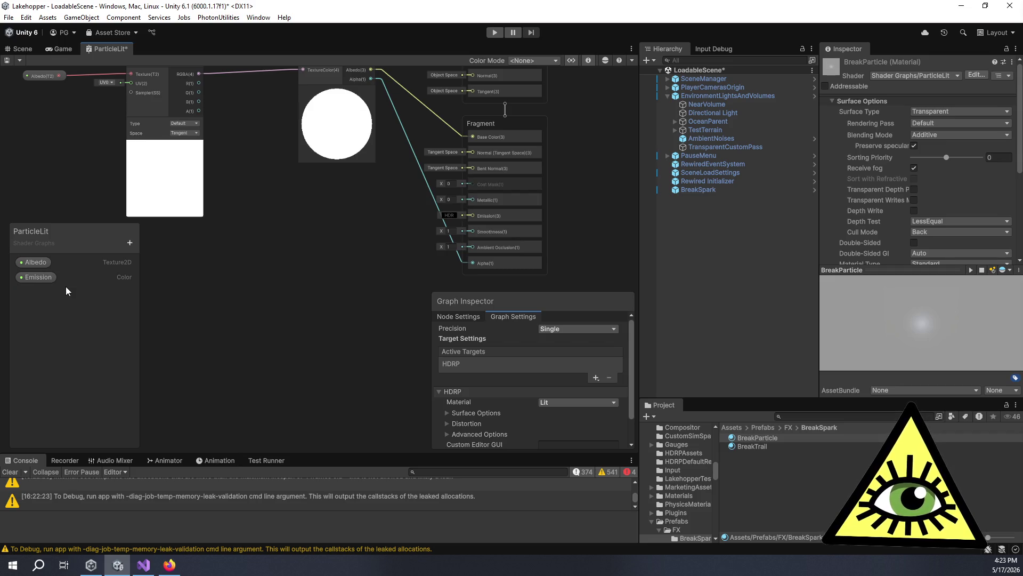
Set the Emission property's Mode to HDR and drag it into the graph.
left_click(44, 280)
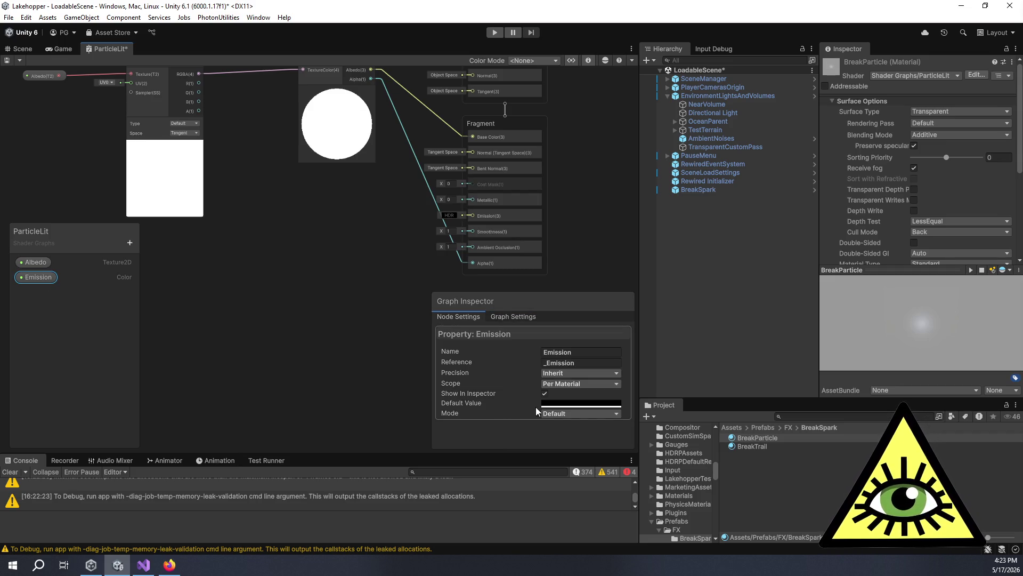
left_click(568, 414)
left_click(566, 437)
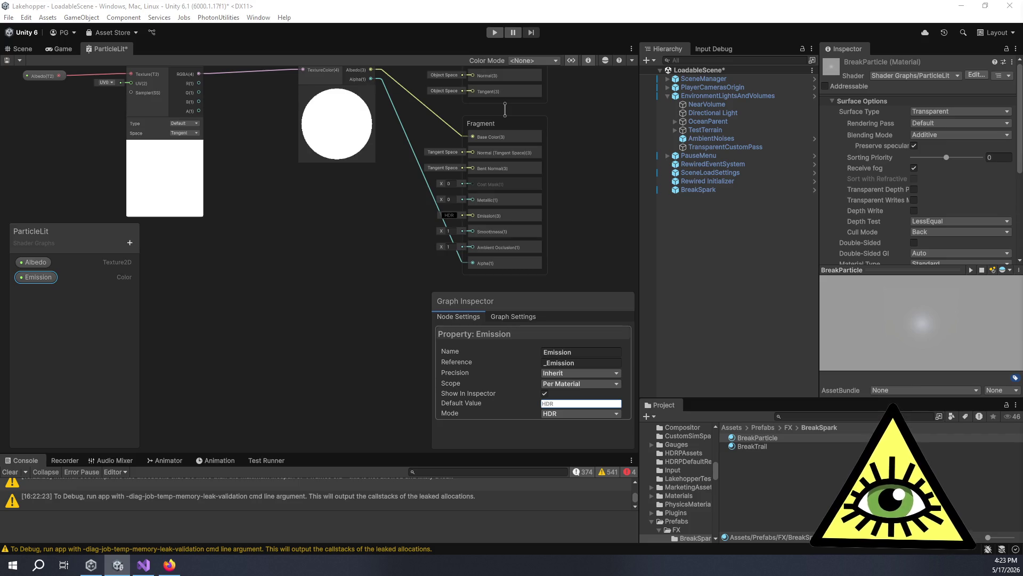
mouse_move(37, 277)
left_mouse_down()
mouse_move(358, 287)
mouse_move(356, 250)
mouse_move(473, 215)
left_mouse_up()
scroll(330, 216, "down", 3)
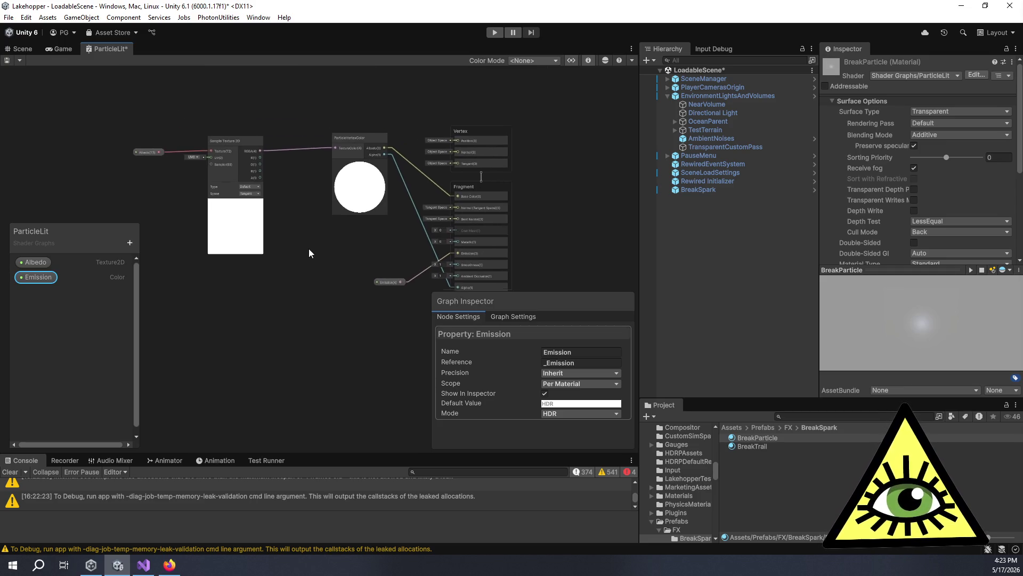
Review BreakParticle's exposed warm-white HDR Emission colour and glowing preview, then deselect it.
scroll(318, 282, "up", 2)
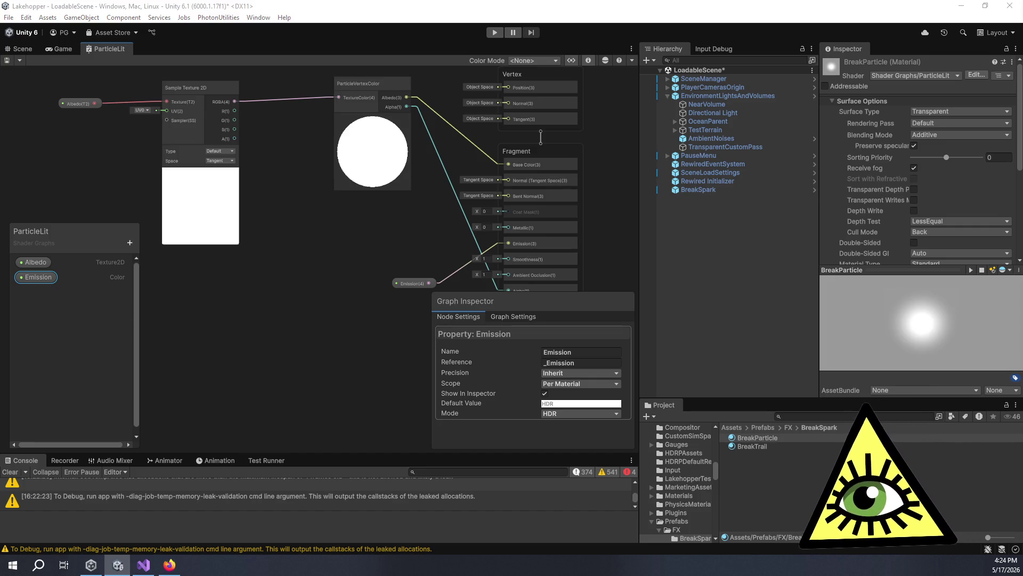
scroll(916, 199, "down", 5)
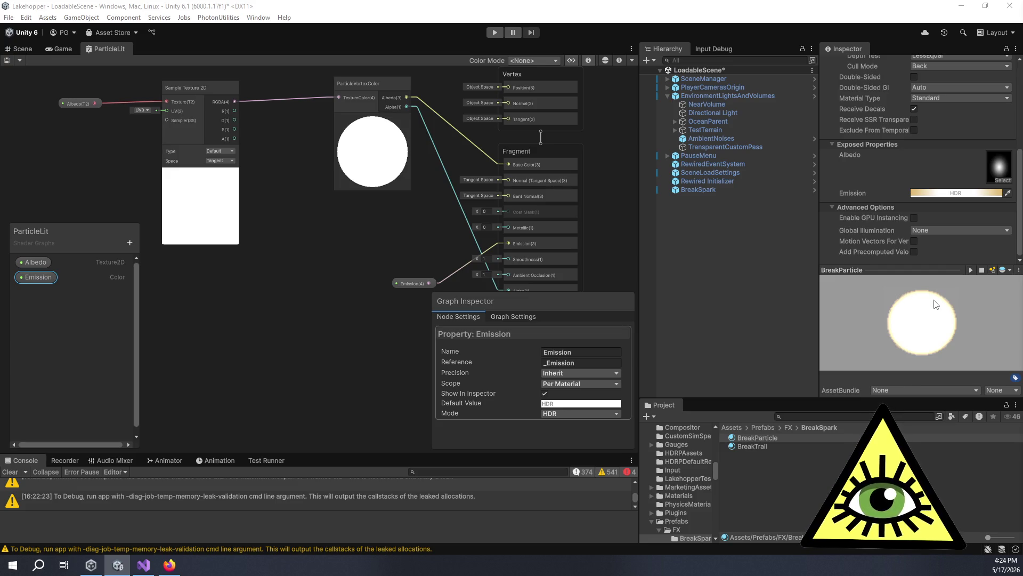
left_click(700, 252)
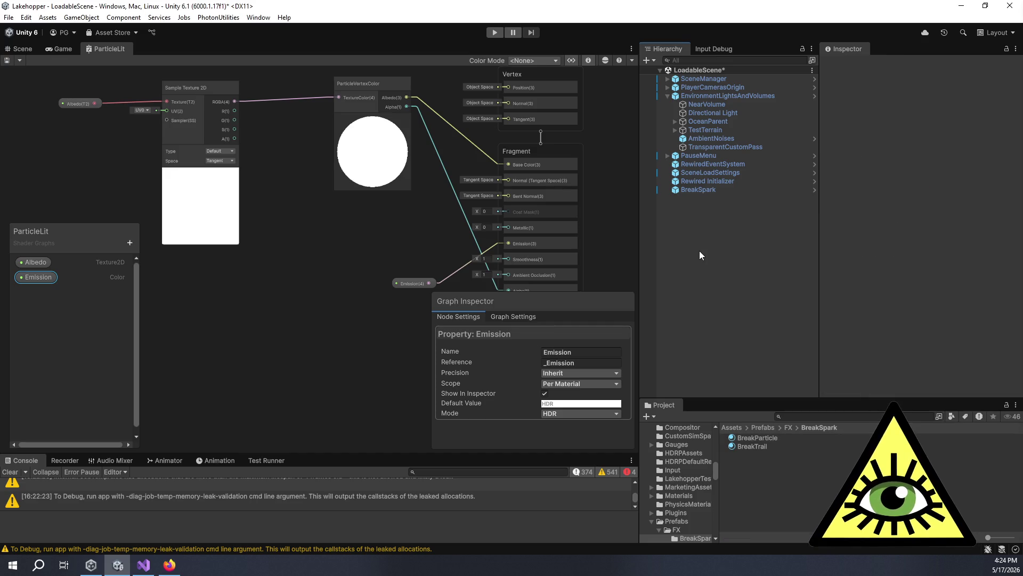
Give the BreakTrail material the Shader Graphs/ParticleLit shader and a yellow HDR emission colour.
left_click(756, 440)
scroll(858, 196, "down", 5)
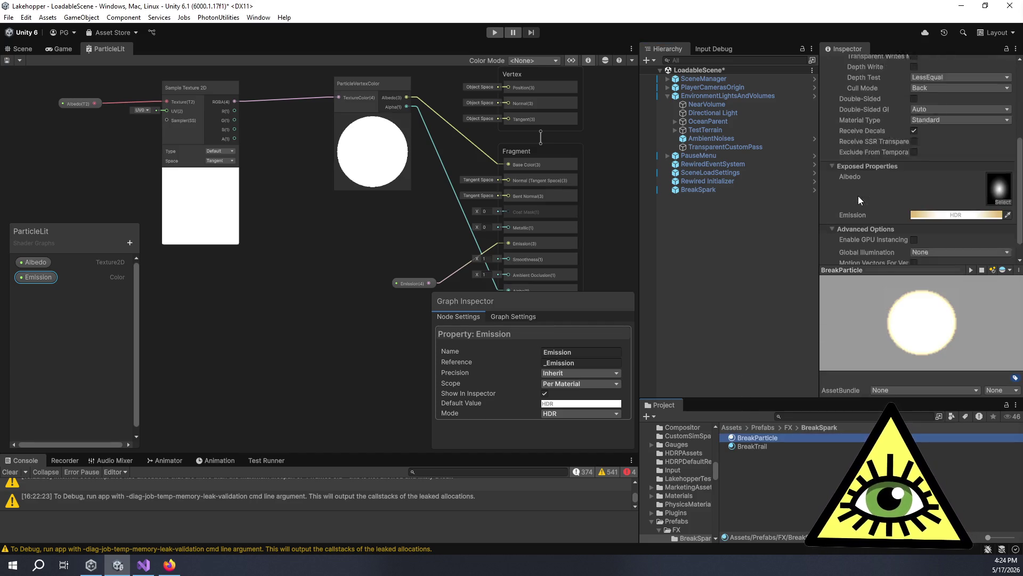
left_click(750, 447)
scroll(912, 119, "up", 5)
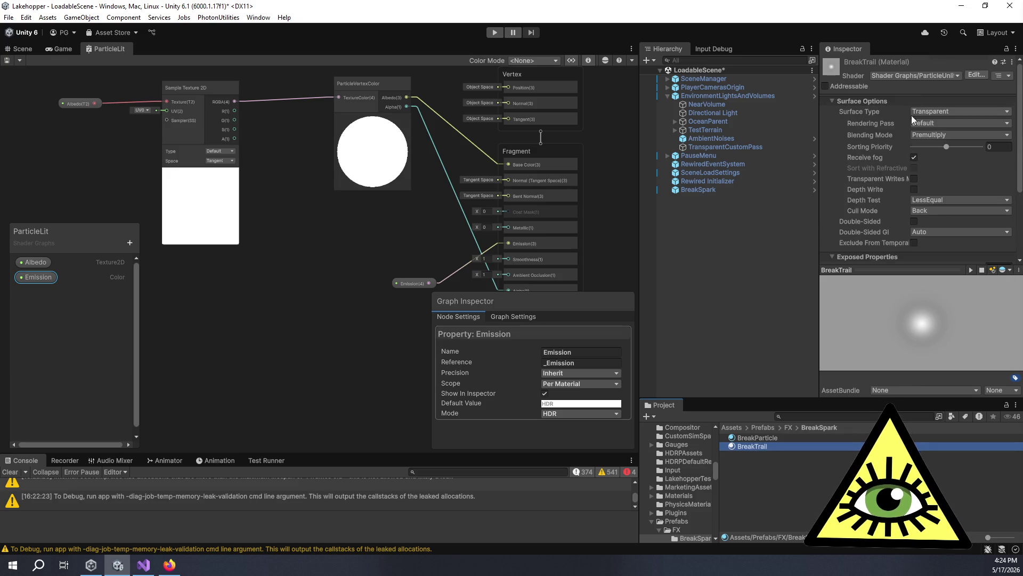
left_click(923, 76)
scroll(937, 212, "down", 5)
left_click(916, 199)
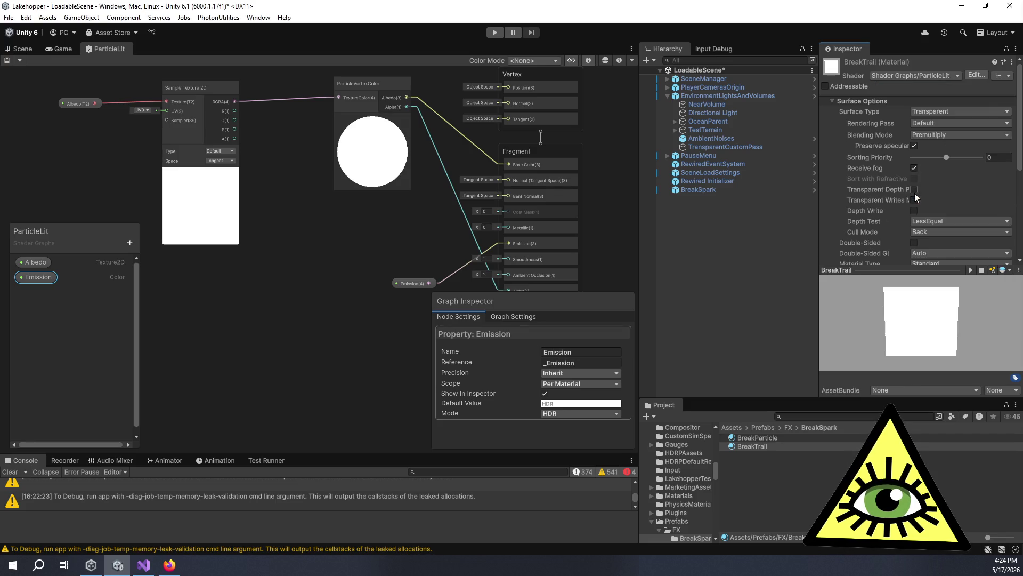
scroll(900, 214, "down", 5)
left_click(941, 195)
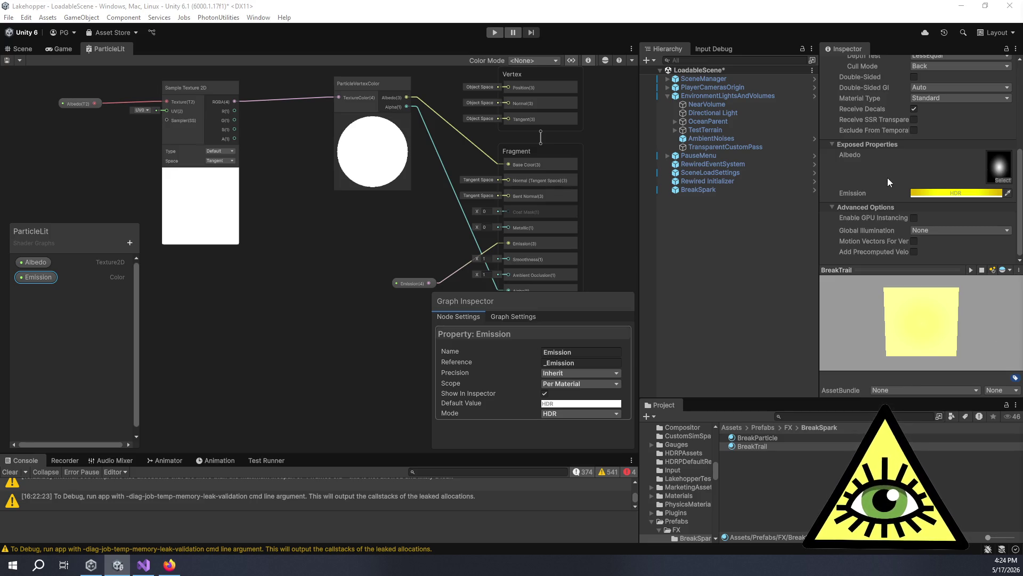
Set BreakTrail's Blending Mode to Additive after briefly trying Alpha, then return to the Scene view.
scroll(888, 178, "up", 5)
left_click(930, 113)
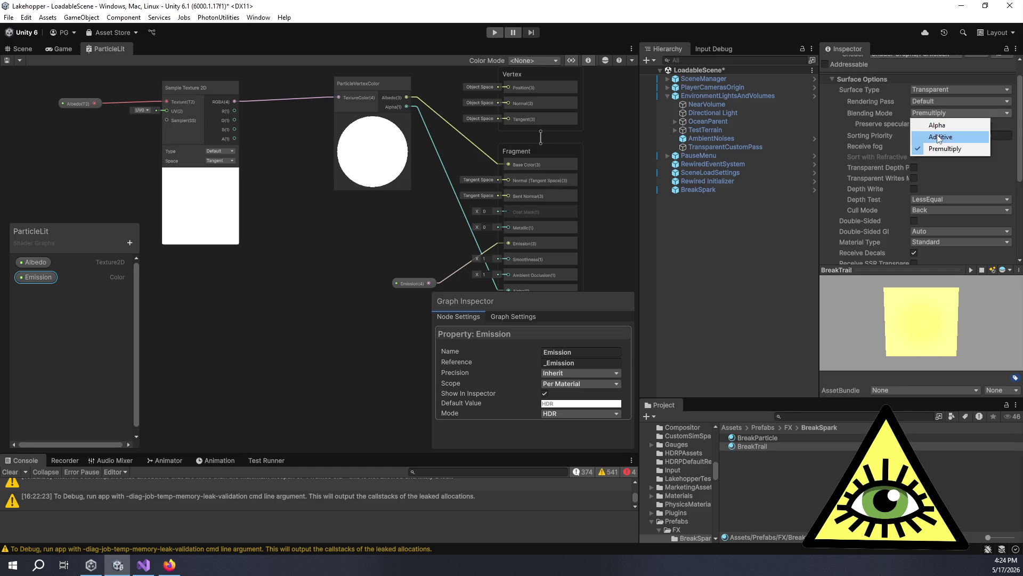
left_click(941, 132)
left_click(938, 113)
left_click(946, 123)
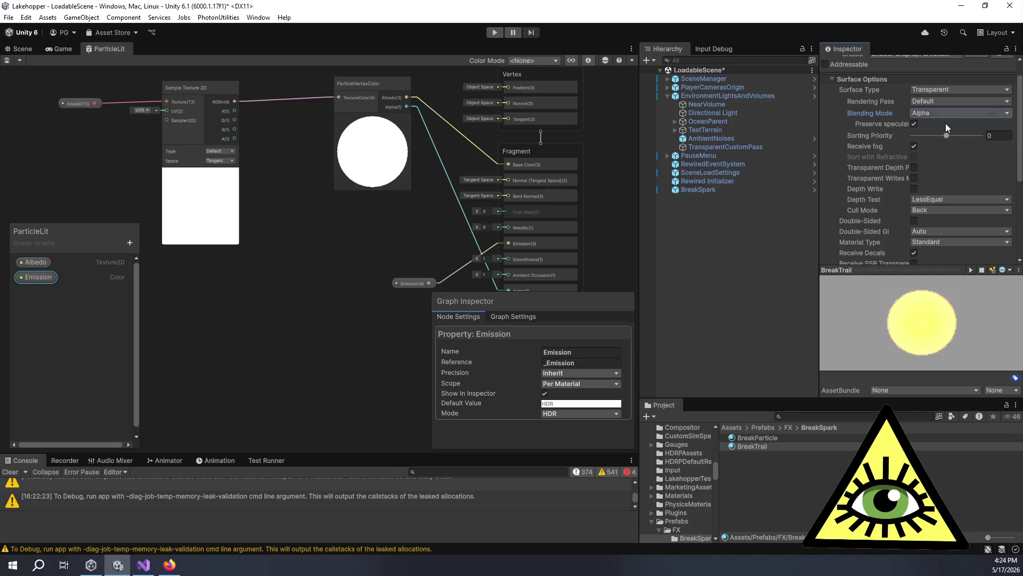
left_click(951, 113)
left_click(943, 132)
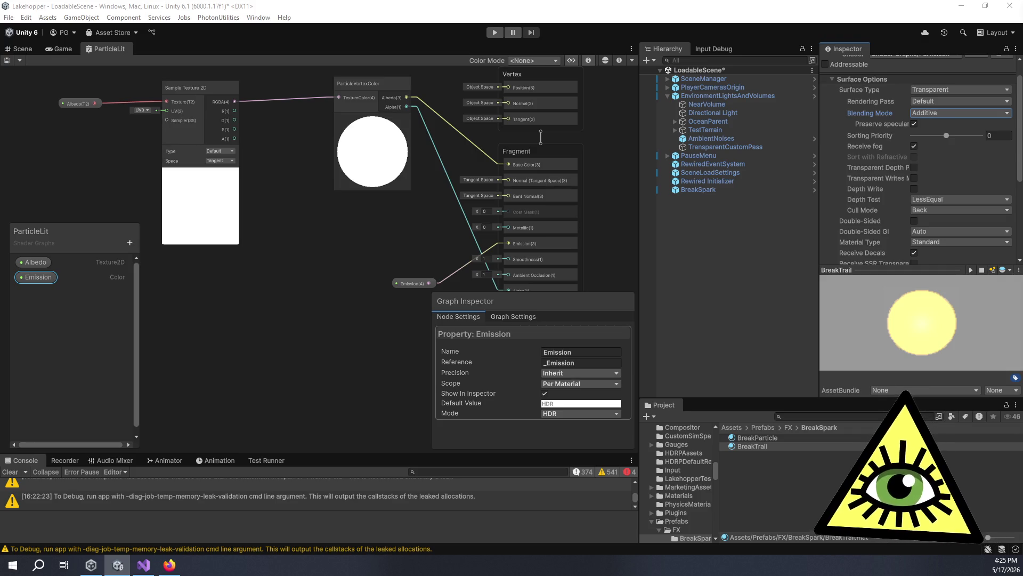
left_click(360, 233)
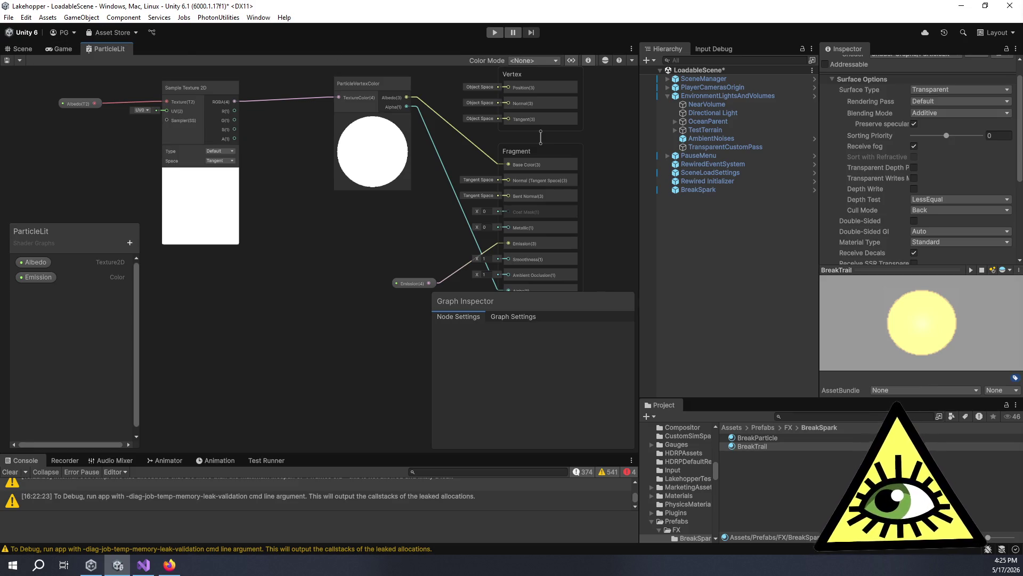
left_click(20, 48)
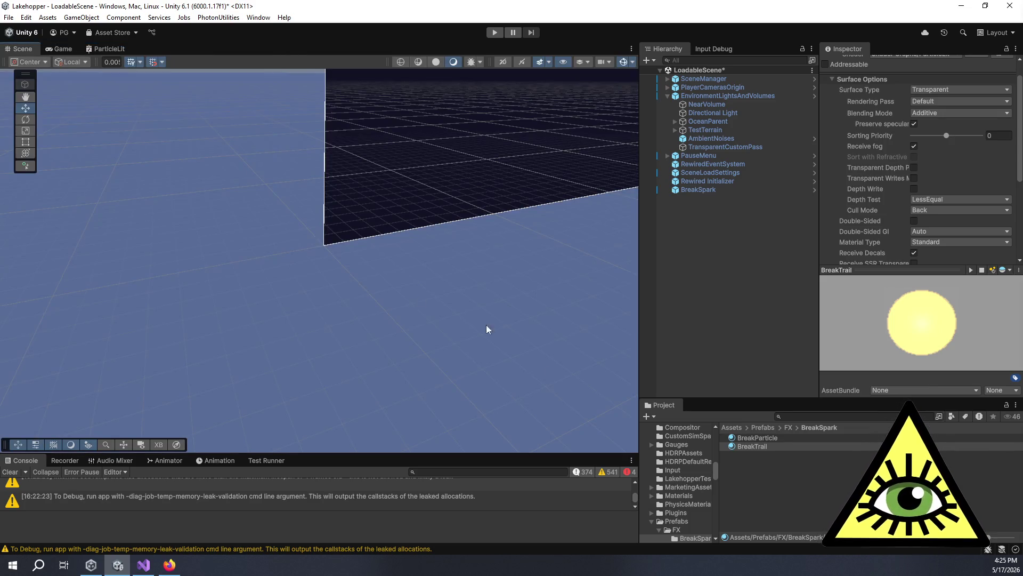
Select BreakSpark, recentre the effect in the scene, and expand the BreakParticle material's surface settings.
left_click(715, 189)
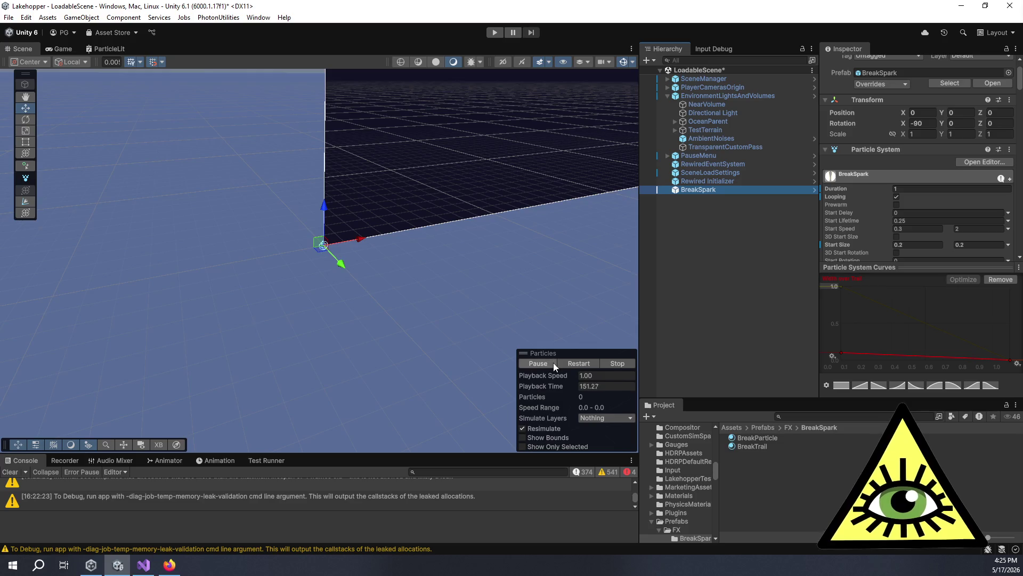
mouse_move(314, 248)
left_mouse_down()
mouse_move(345, 210)
mouse_move(336, 220)
left_mouse_up()
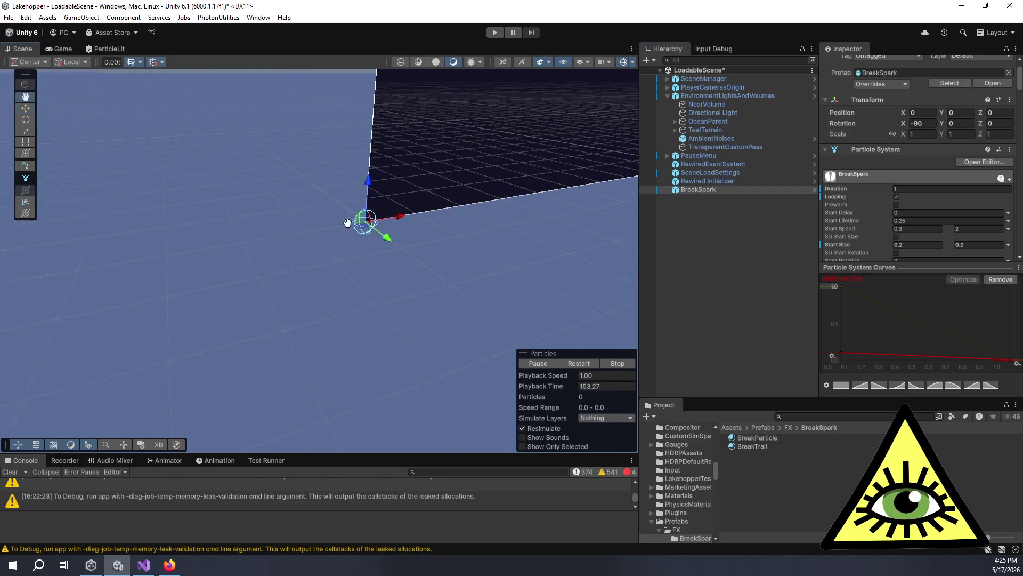
scroll(875, 212, "down", 2)
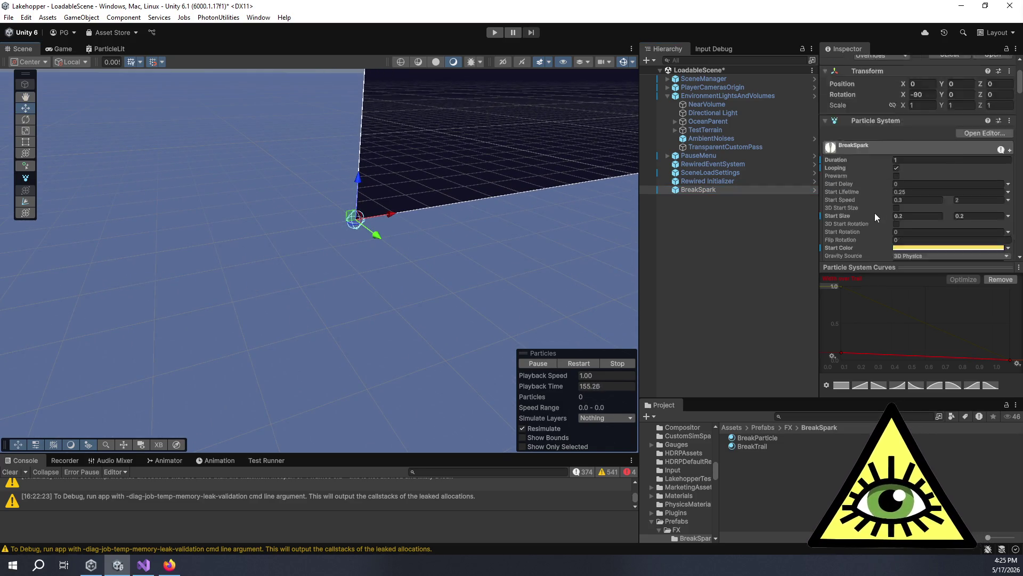
scroll(875, 212, "down", 3)
scroll(852, 187, "down", 15)
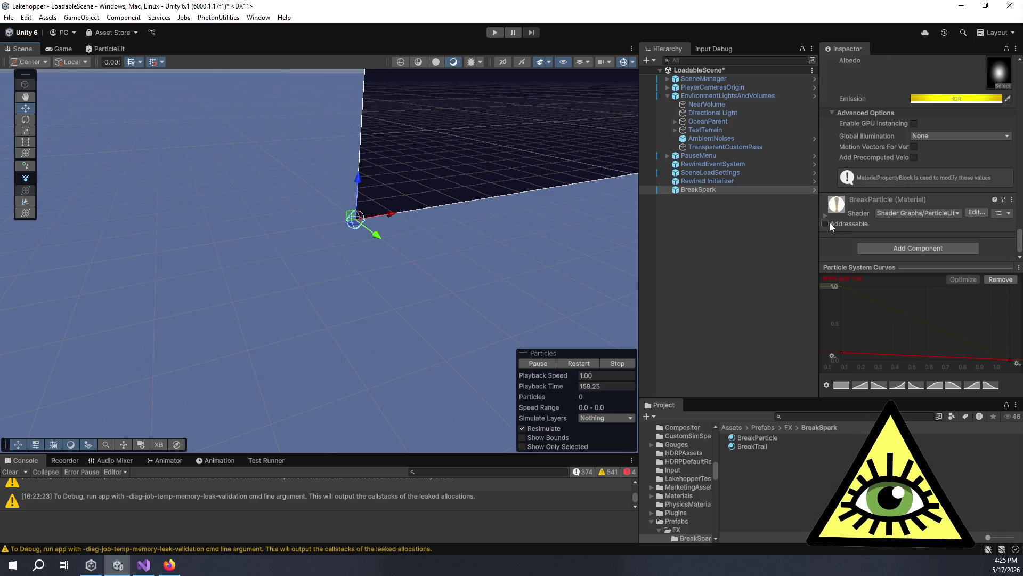
left_click(826, 216)
scroll(852, 210, "down", 10)
scroll(862, 206, "up", 10)
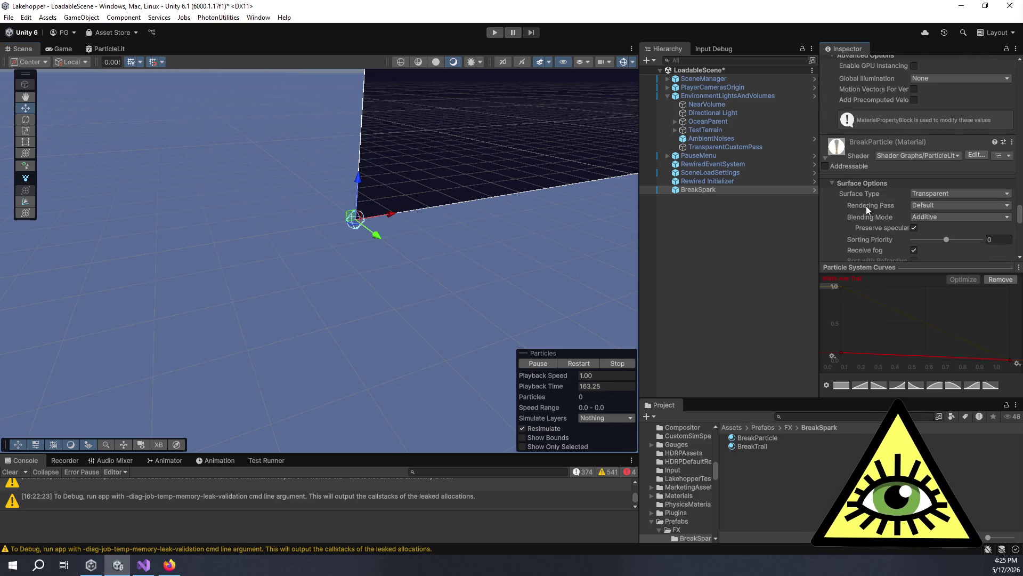
scroll(863, 208, "down", 8)
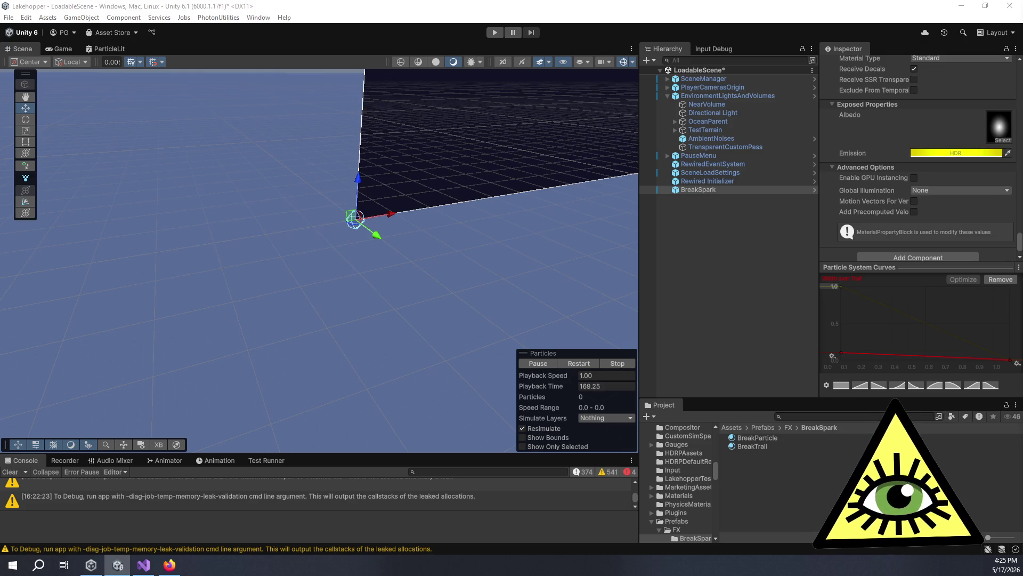
scroll(928, 142, "up", 2)
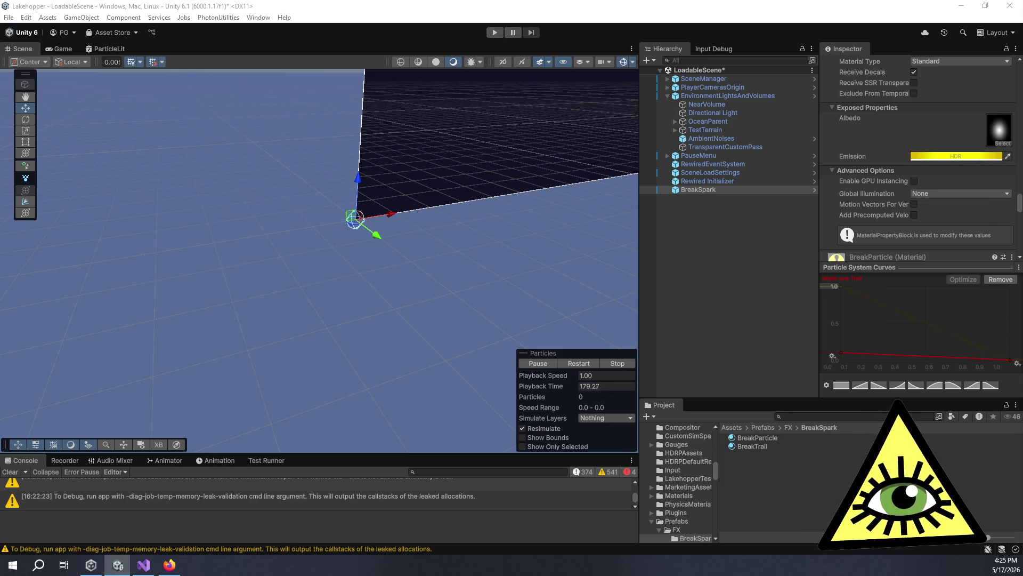
scroll(842, 208, "down", 5)
Switch both the BreakParticle and BreakTrail materials to Alpha blending.
left_click(925, 218)
left_click(927, 230)
scroll(879, 206, "down", 10)
left_click(937, 193)
left_click(935, 202)
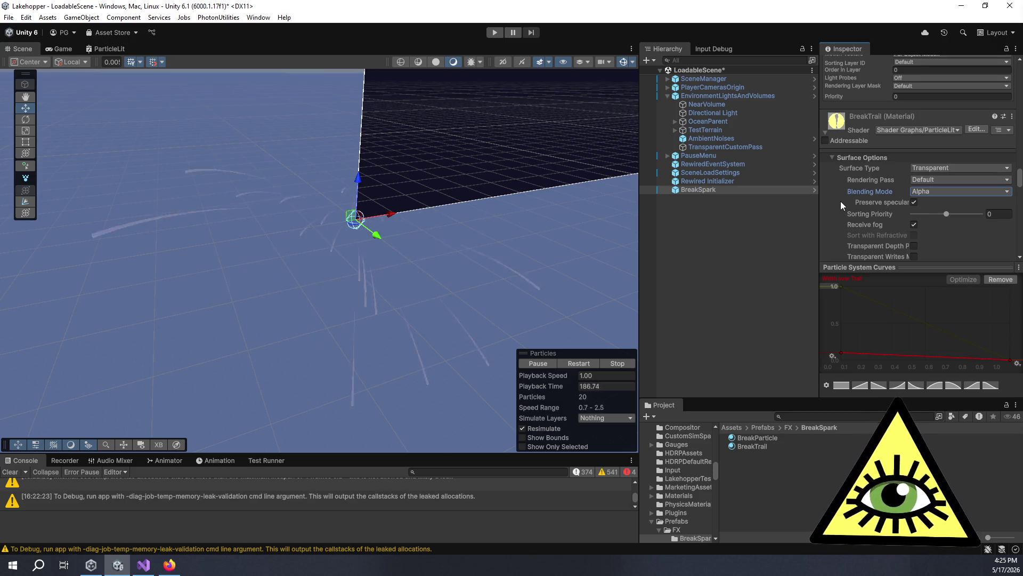
scroll(846, 196, "down", 5)
Clear the console, restart and stop the particle system, and reselect BreakSpark.
scroll(855, 204, "down", 3)
scroll(444, 258, "up", 1)
left_click(16, 471)
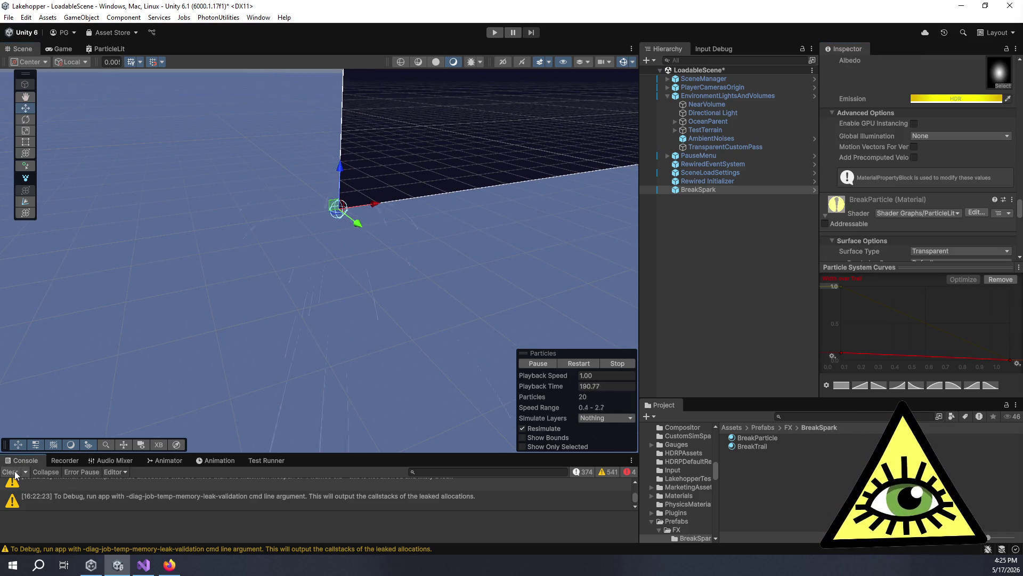
left_click(590, 364)
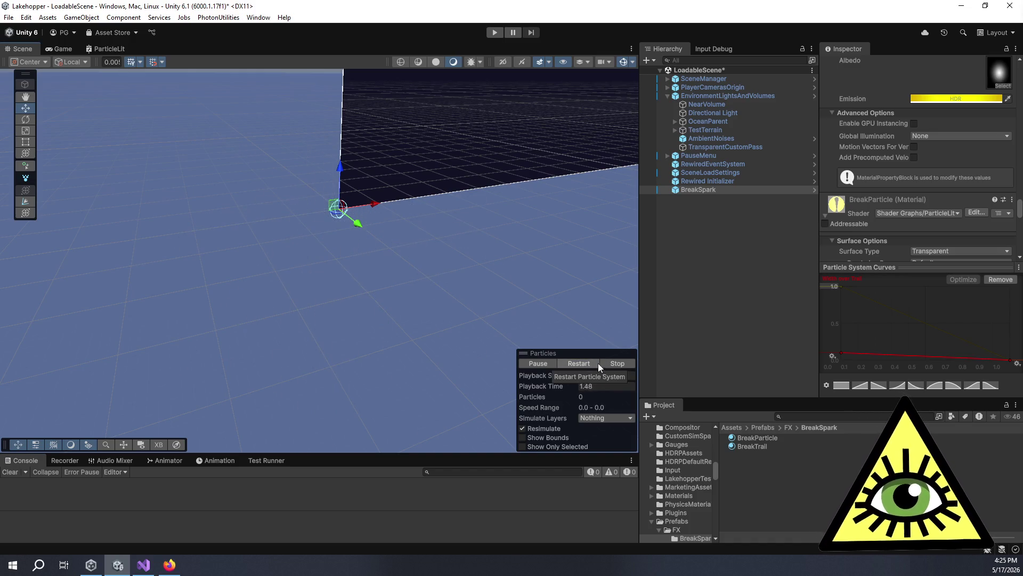
left_click(613, 362)
left_click(698, 183)
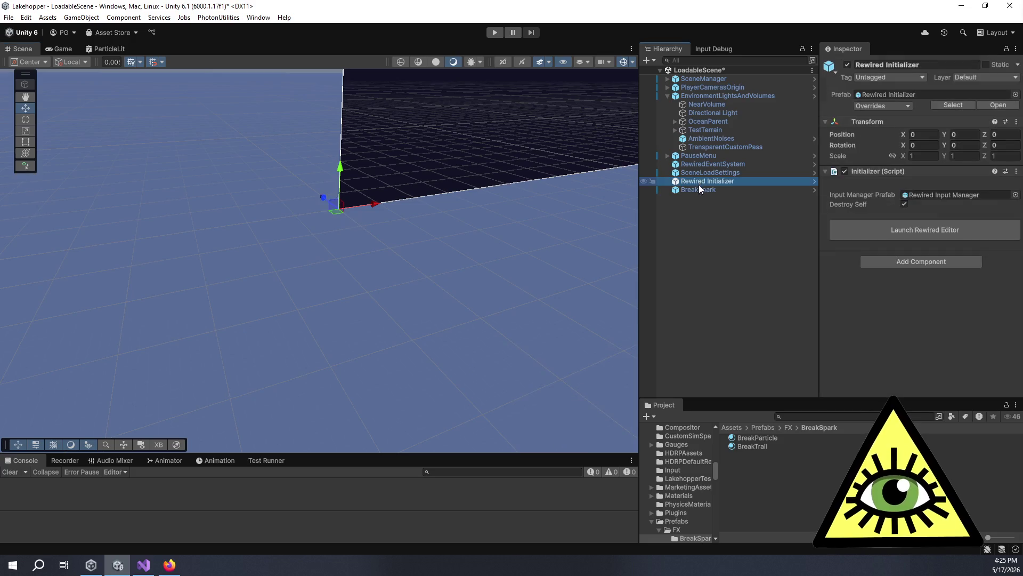
left_click(702, 189)
Locate the Renderer's BreakParticle material and BreakTrail trail material, then replay the particles.
scroll(869, 226, "down", 3)
scroll(868, 225, "down", 15)
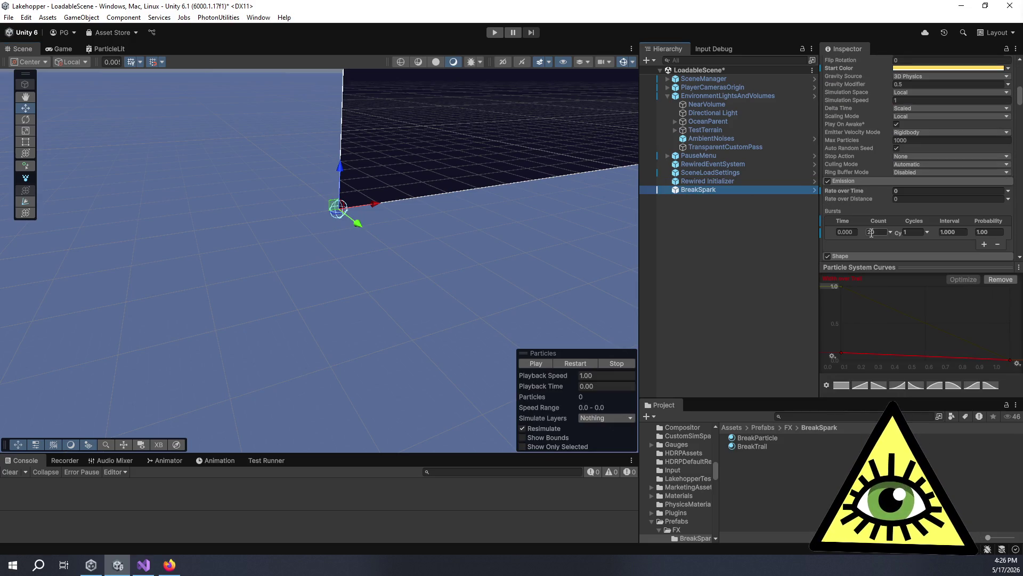
scroll(872, 233, "down", 5)
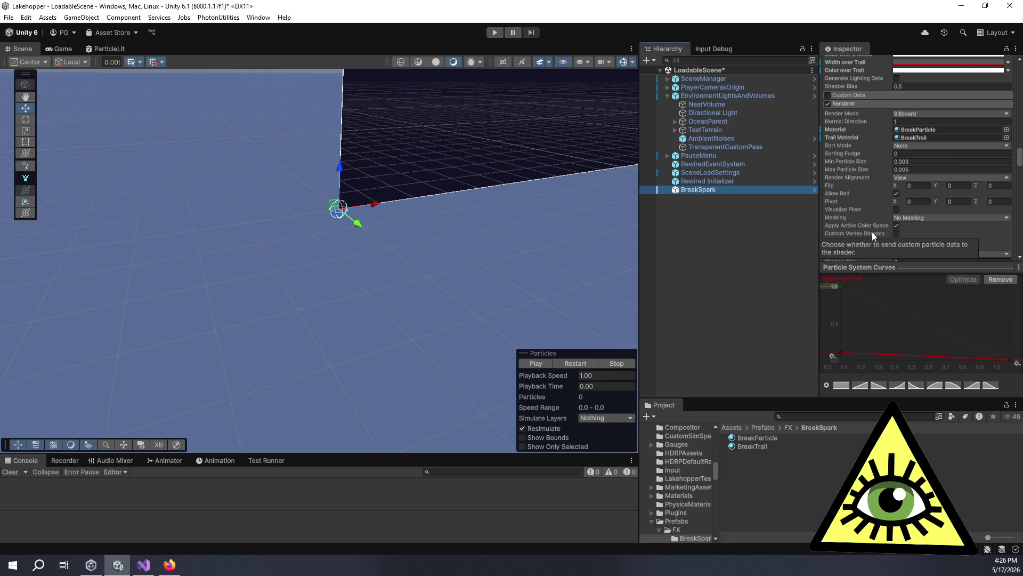
left_click(915, 129)
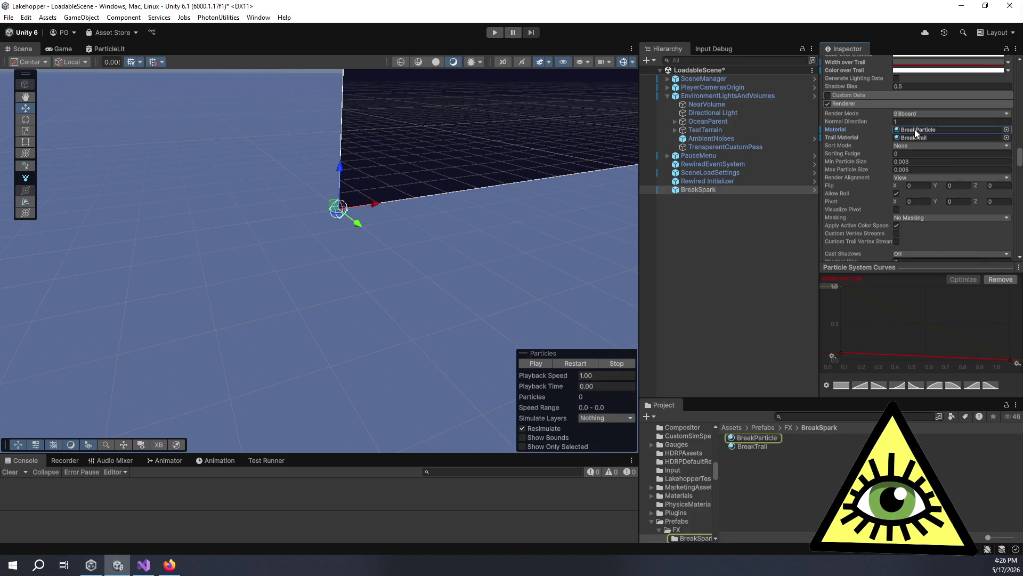
left_click(919, 136)
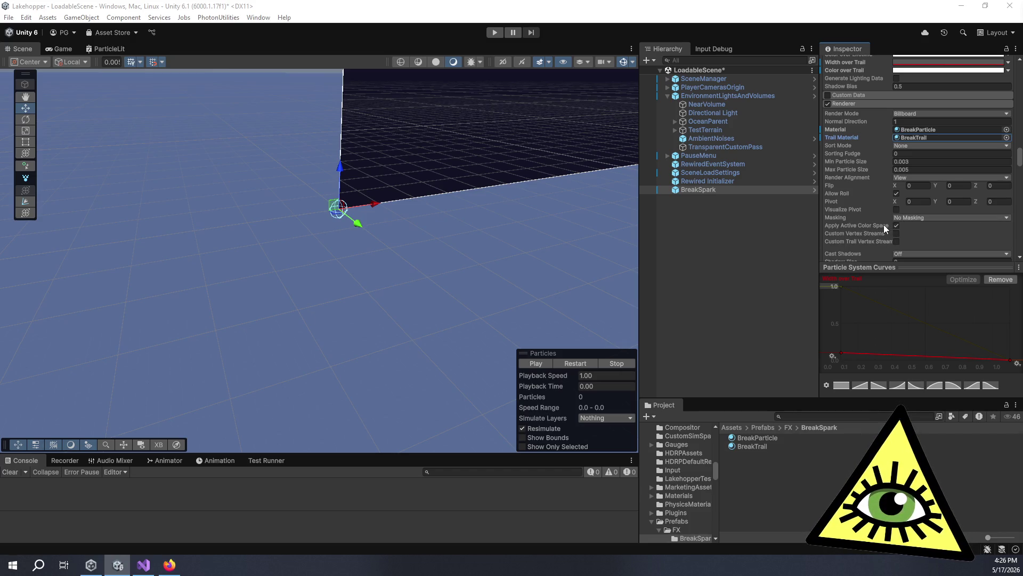
mouse_move(885, 228)
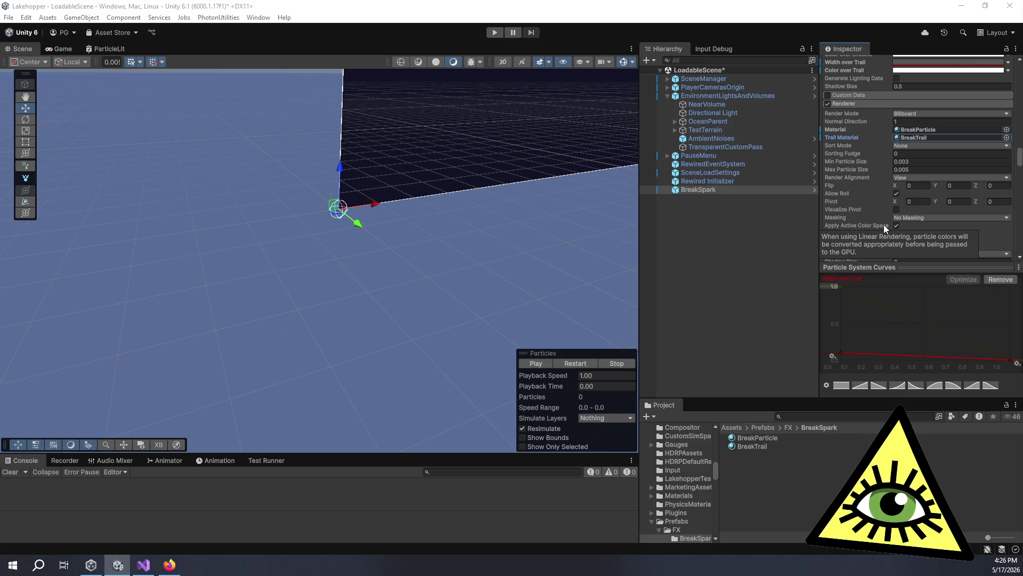
left_click(545, 367)
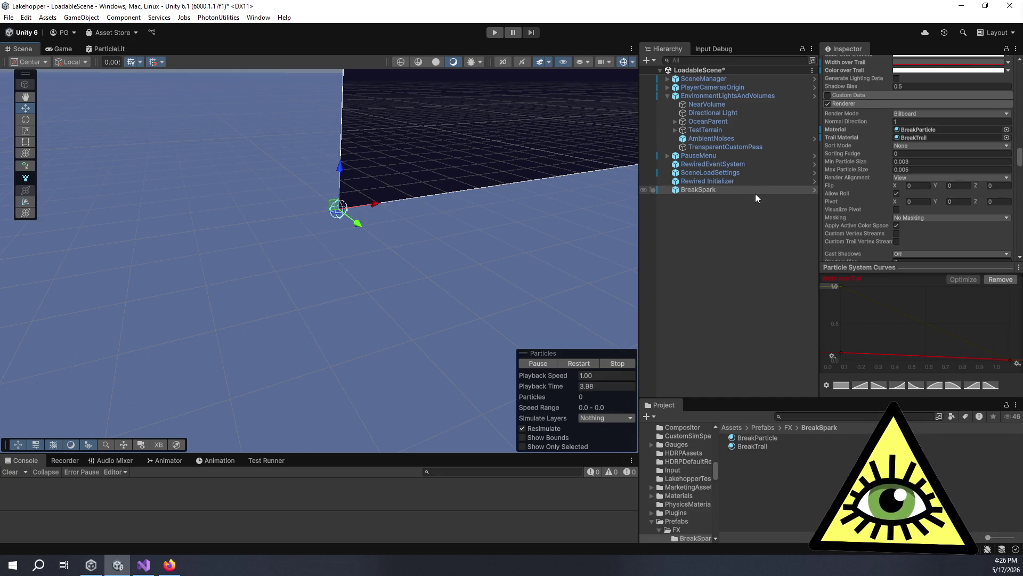
scroll(864, 199, "down", 10)
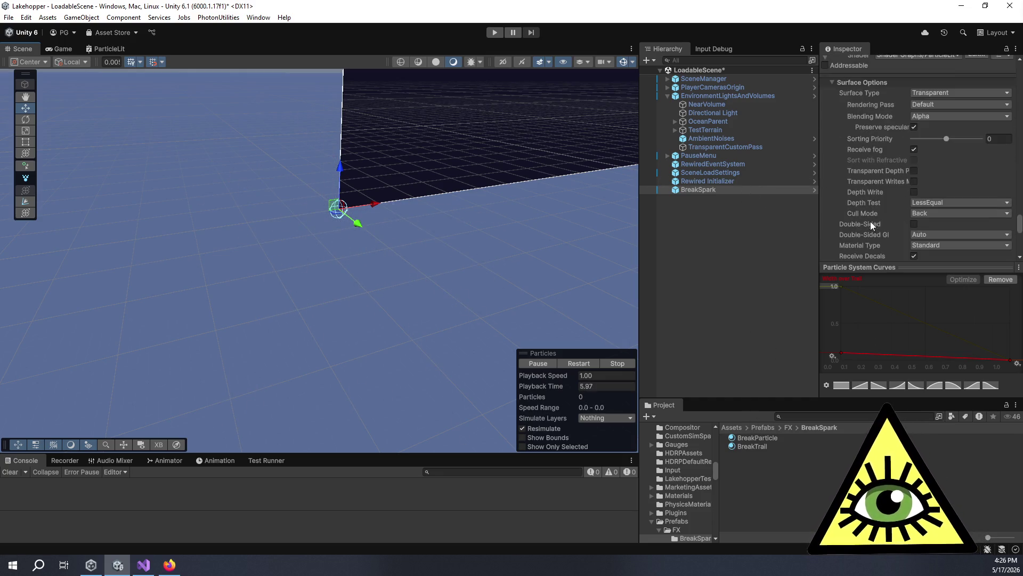
scroll(867, 225, "up", 3)
left_click(949, 83)
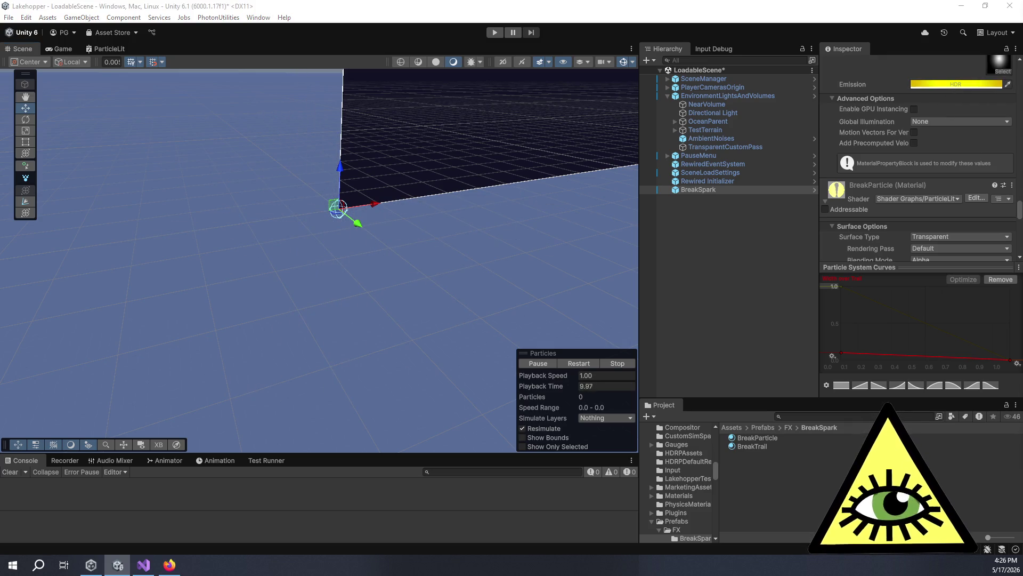
scroll(858, 196, "down", 6)
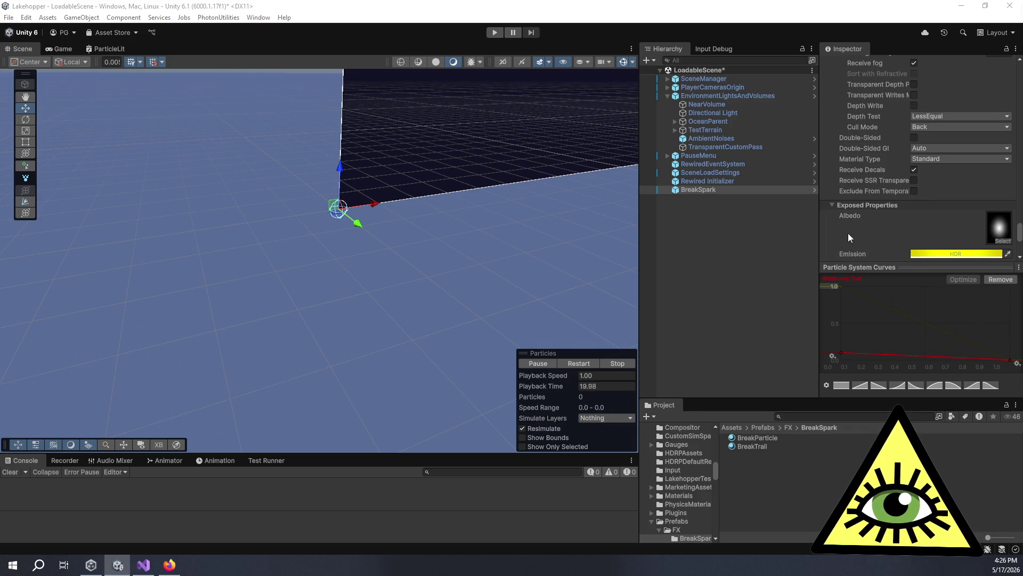
scroll(850, 233, "down", 4)
scroll(855, 235, "up", 3)
scroll(906, 227, "up", 5)
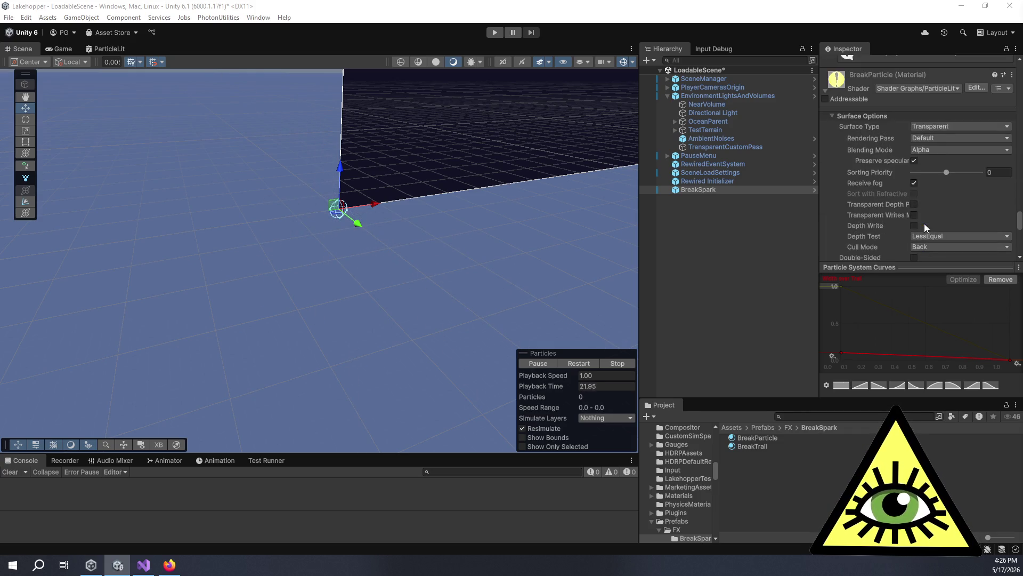
scroll(869, 174, "up", 5)
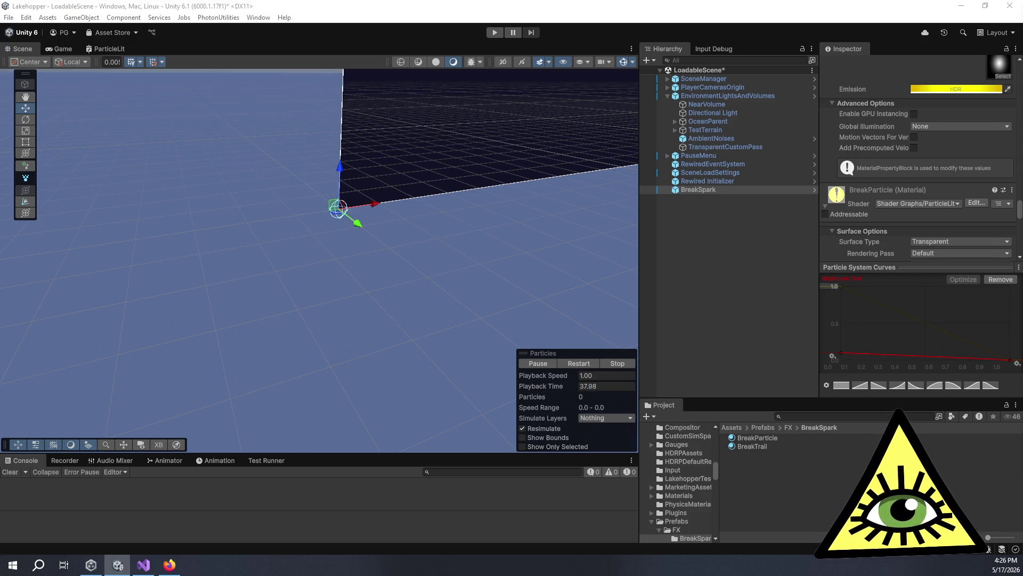
Pause the BreakSpark burst mid-flight and pan in on its 20 curved spark trails.
left_click(523, 365)
mouse_move(479, 290)
left_mouse_down()
mouse_move(423, 276)
mouse_move(529, 206)
mouse_move(478, 230)
left_mouse_up()
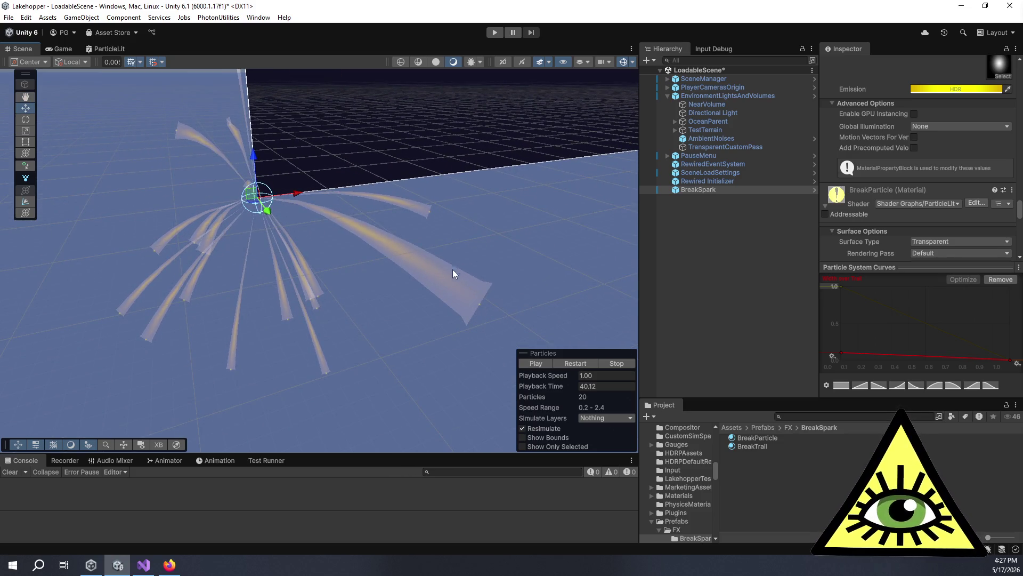
scroll(925, 152, "down", 3)
scroll(916, 145, "up", 6)
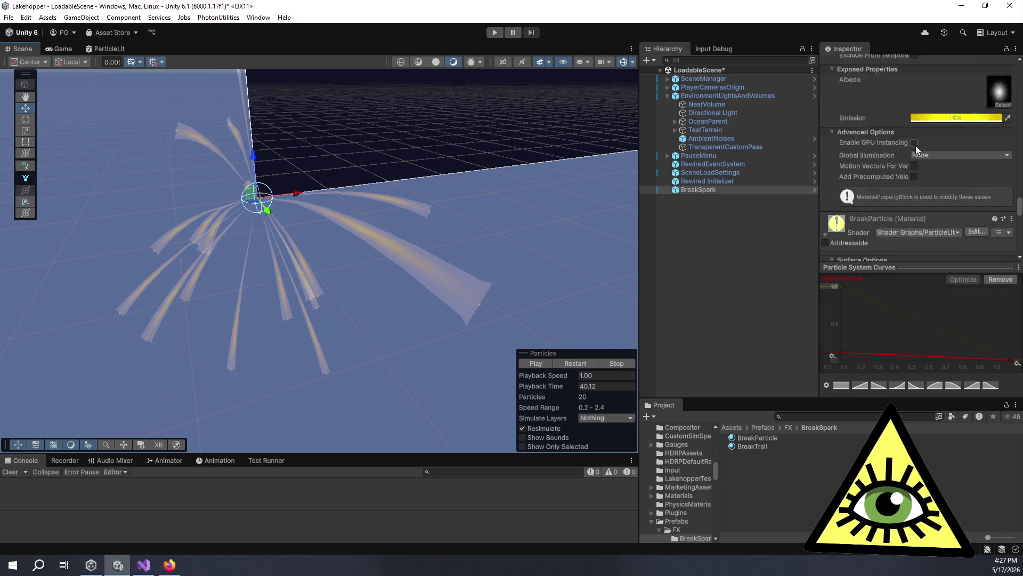
scroll(918, 146, "up", 3)
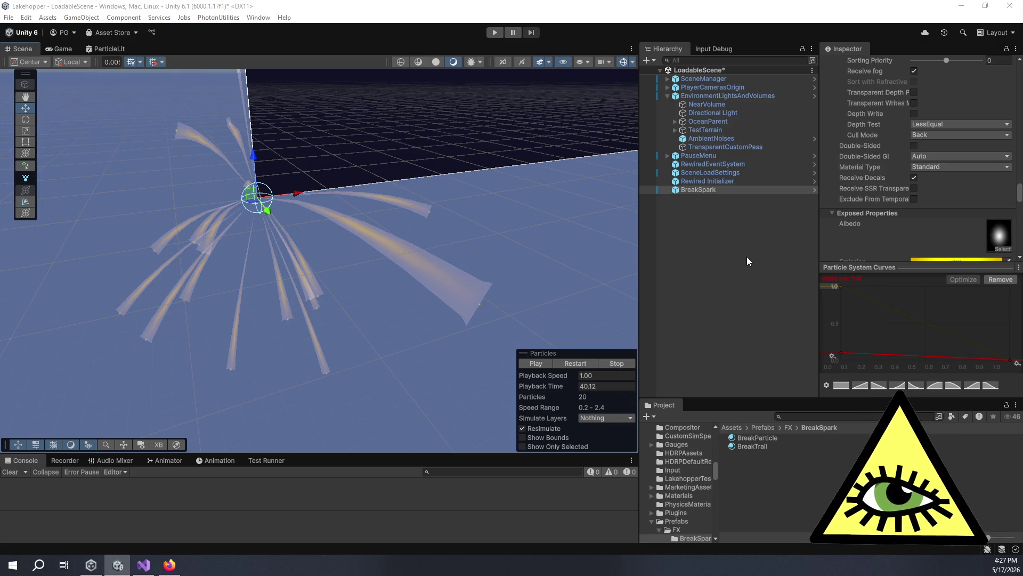
scroll(856, 134, "up", 5)
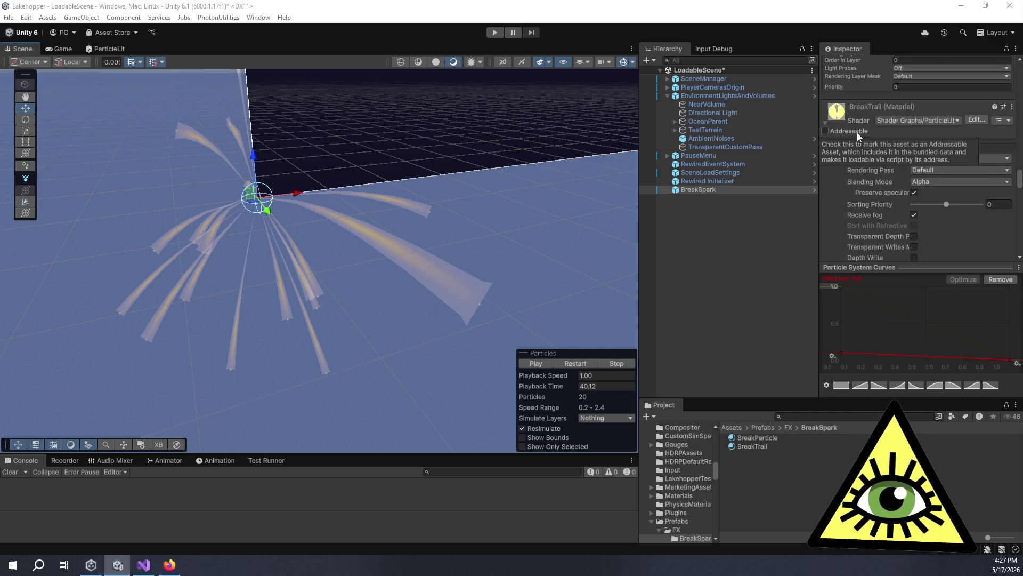
scroll(858, 136, "up", 10)
scroll(861, 145, "up", 3)
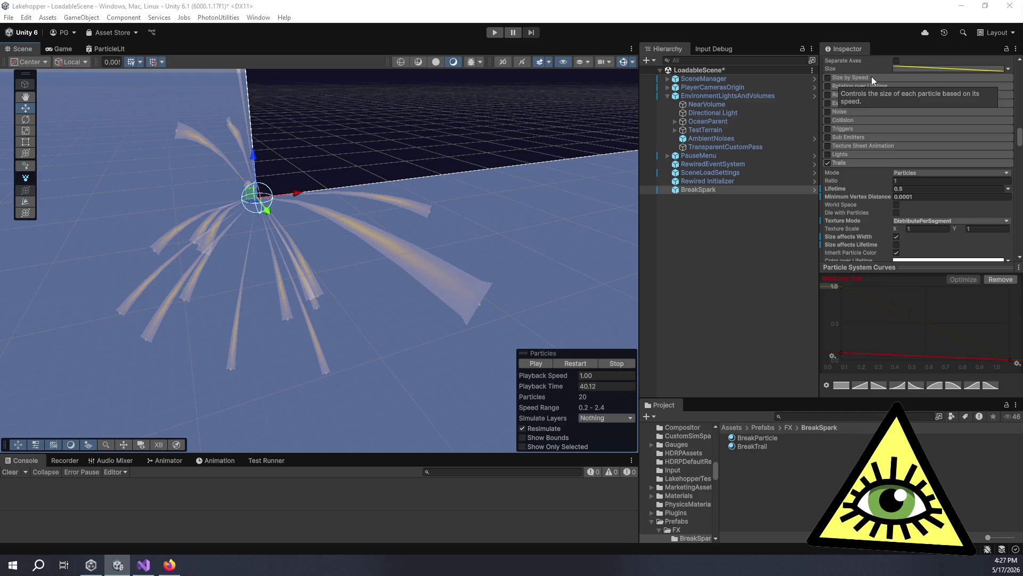
Enable BreakSpark's Size by Speed module with Separate Axes and bring up its Y curve.
left_click(871, 77)
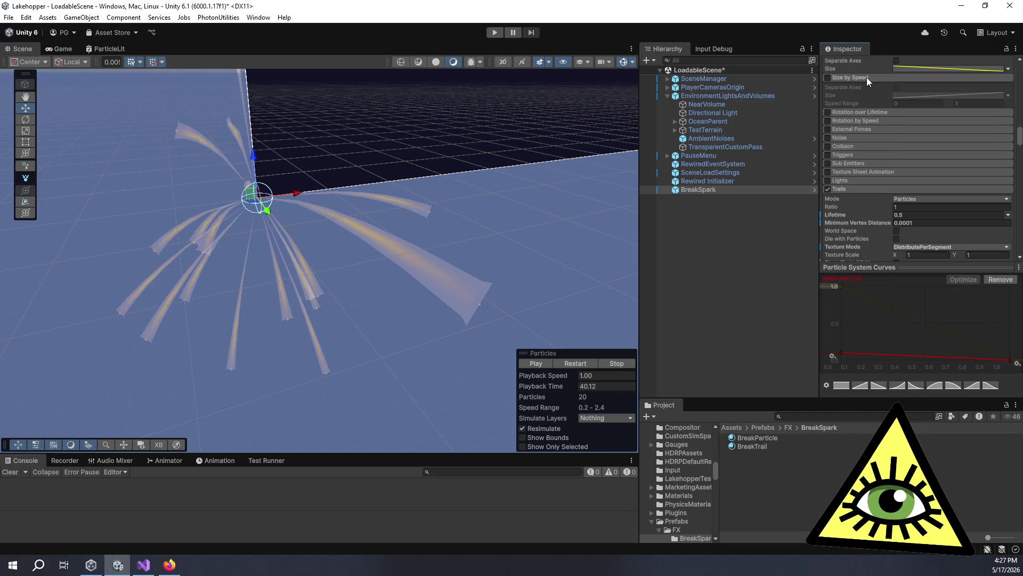
left_click(843, 77)
left_click(839, 77)
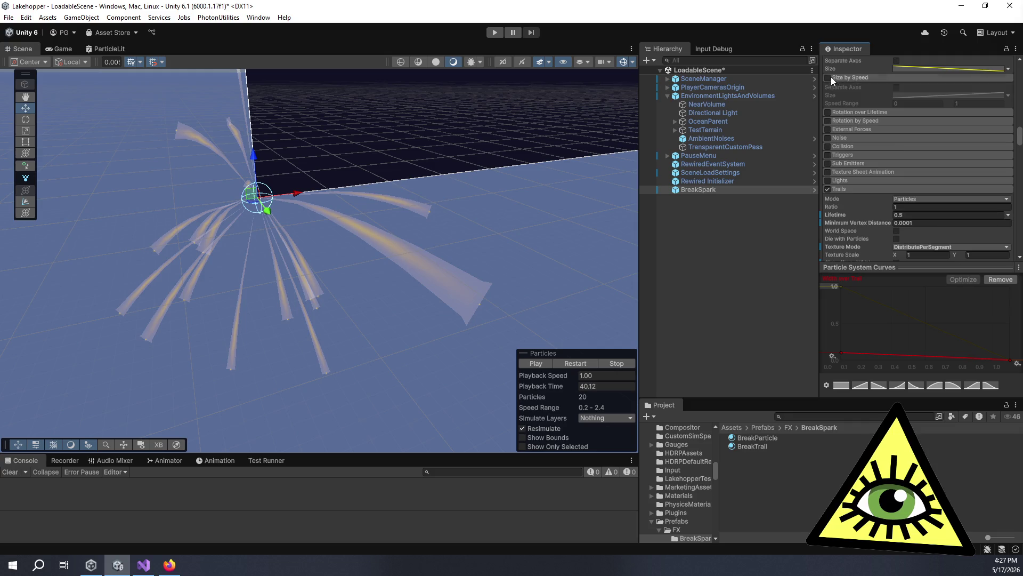
left_click(895, 88)
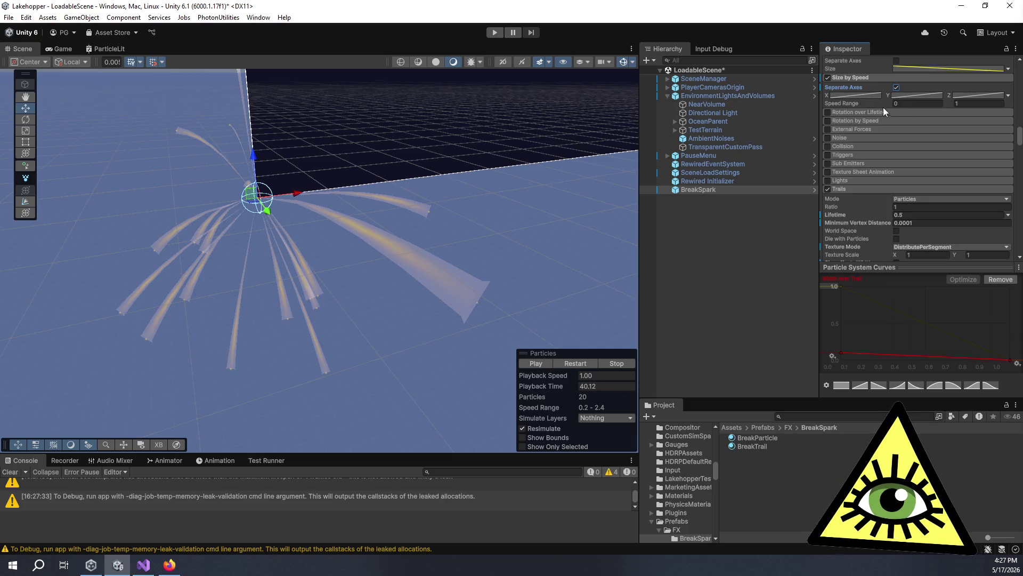
scroll(885, 107, "up", 5)
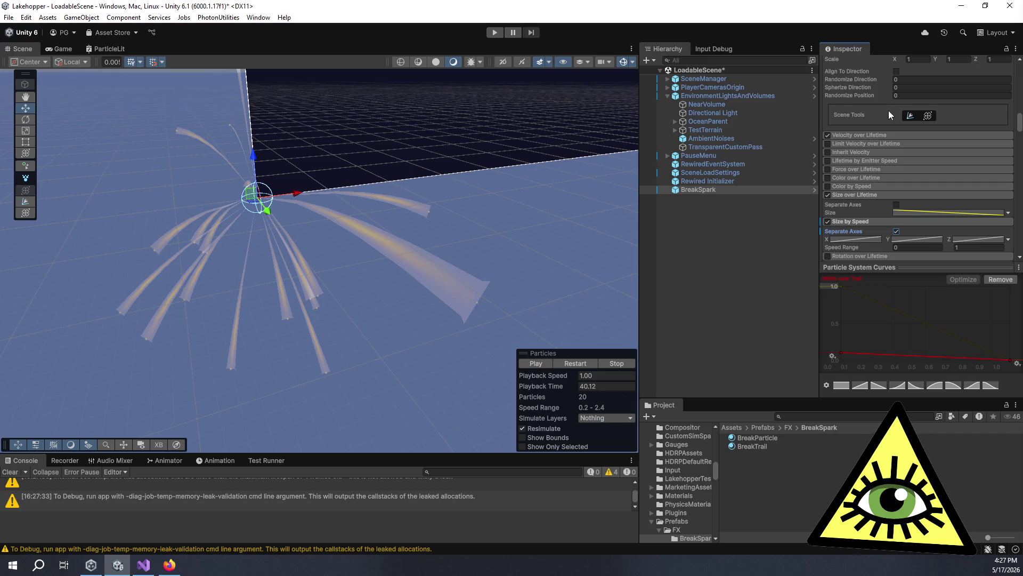
scroll(889, 110, "up", 2)
scroll(891, 110, "down", 4)
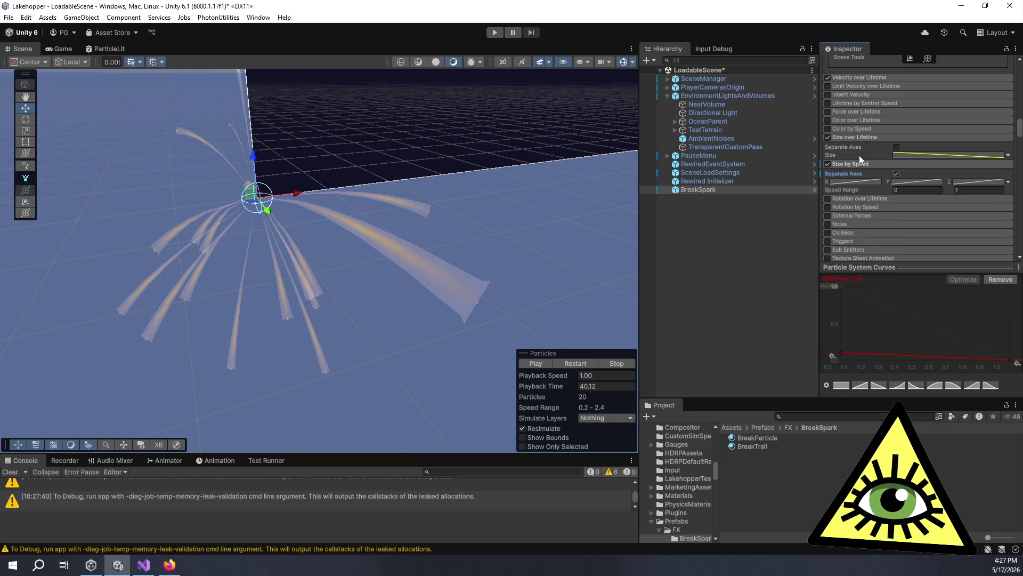
scroll(859, 155, "up", 1)
scroll(863, 165, "up", 10)
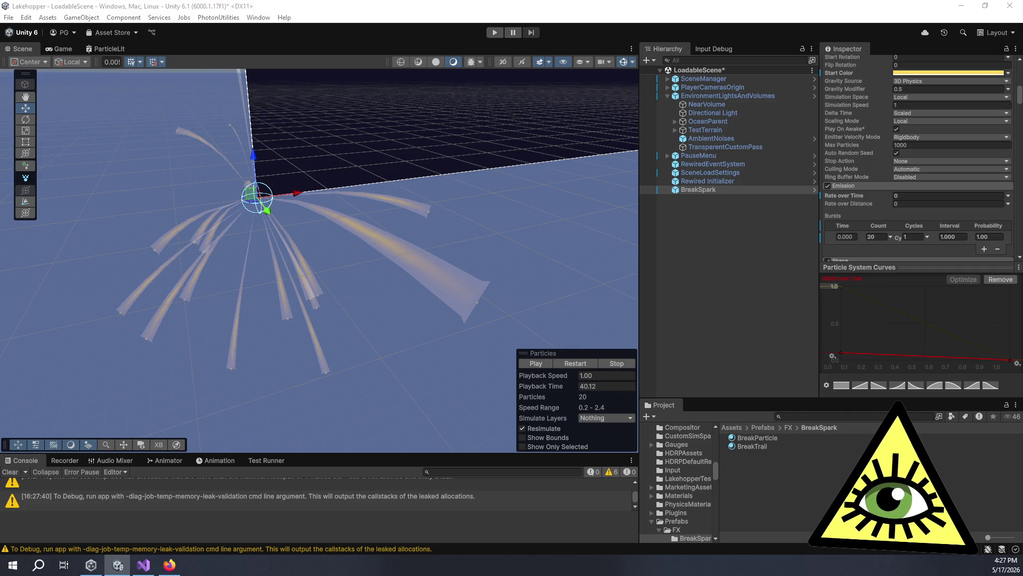
scroll(858, 128, "down", 5)
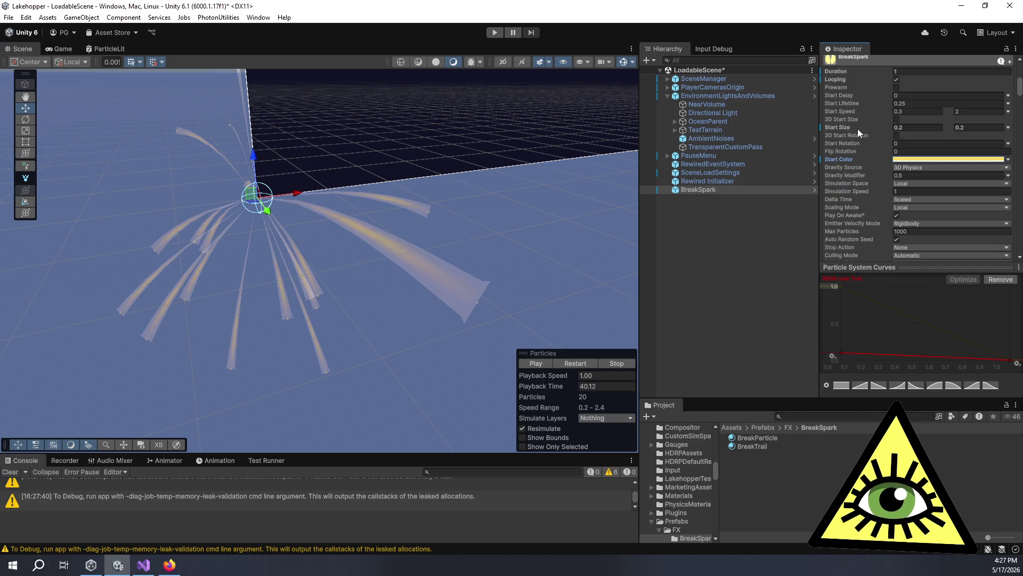
scroll(858, 133, "down", 10)
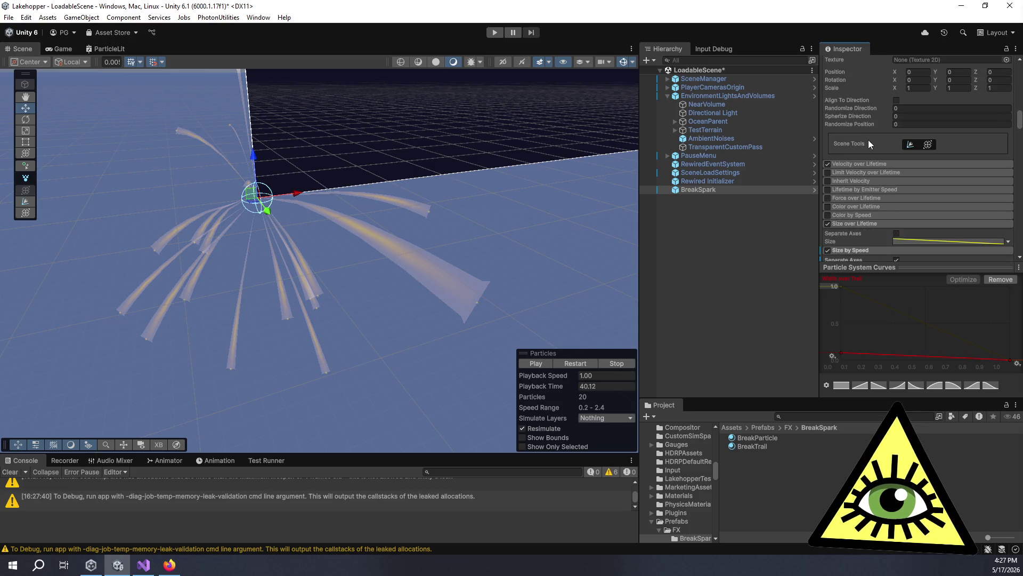
left_click(914, 151)
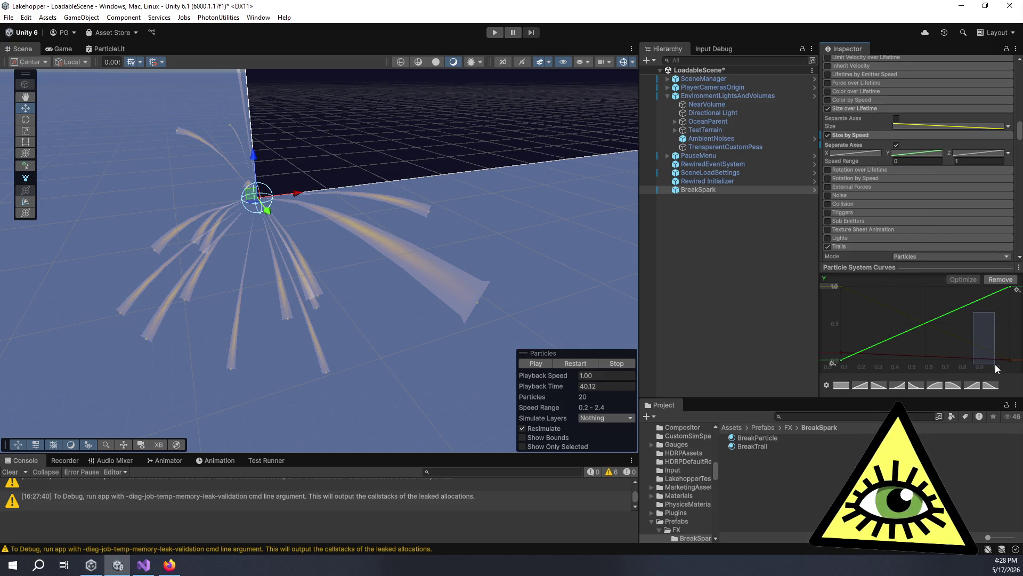
Flatten the Size by Speed Y curve into a straight line ending at 0.
mouse_move(1010, 287)
left_mouse_down()
mouse_move(1010, 361)
mouse_move(1010, 286)
left_mouse_up()
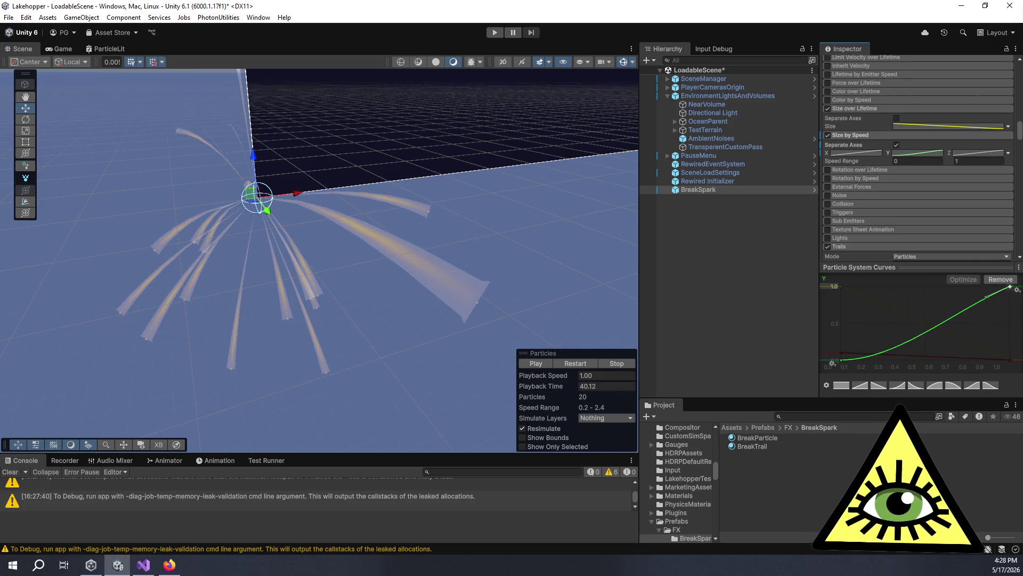
left_click(966, 277)
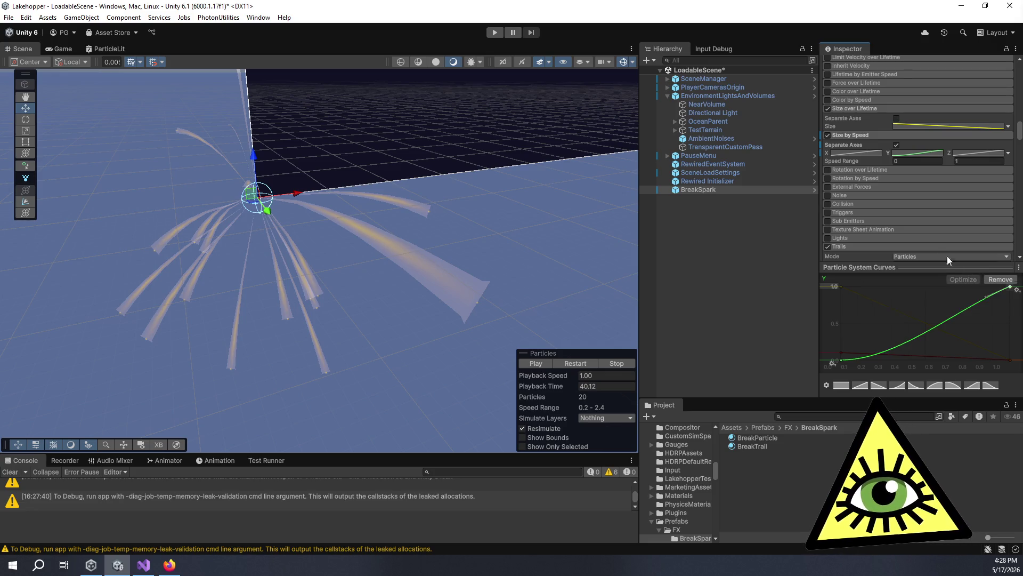
left_click(850, 154)
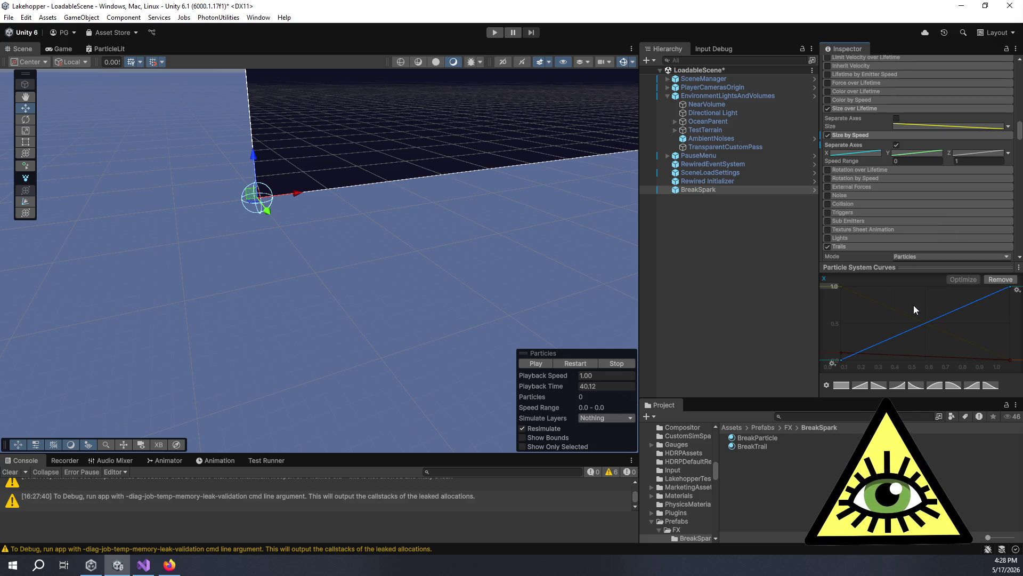
Replay the BreakSpark burst and pause it mid-flight with the X size curve shown.
left_click(747, 297)
left_click(545, 361)
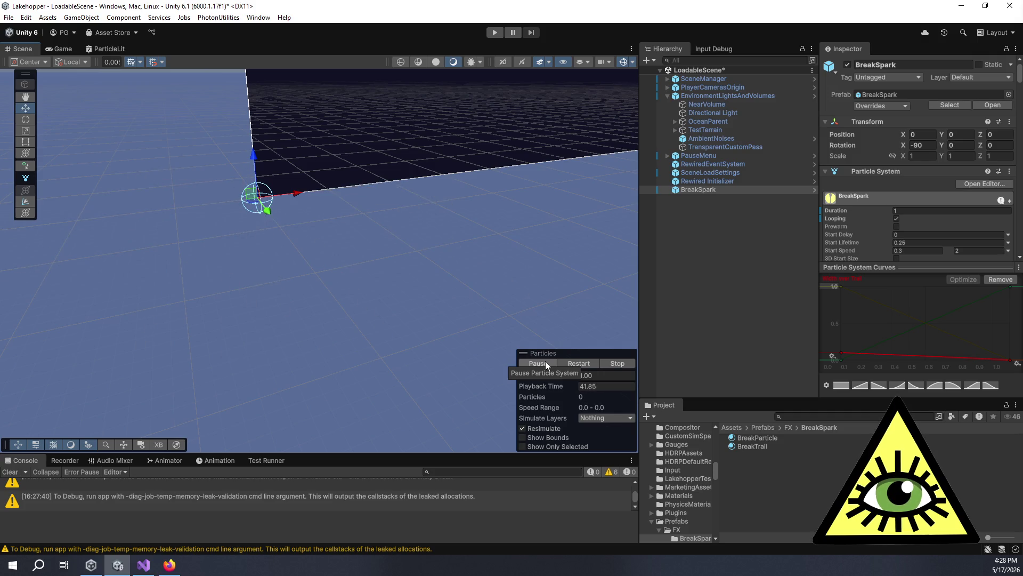
left_click(546, 362)
scroll(851, 205, "down", 15)
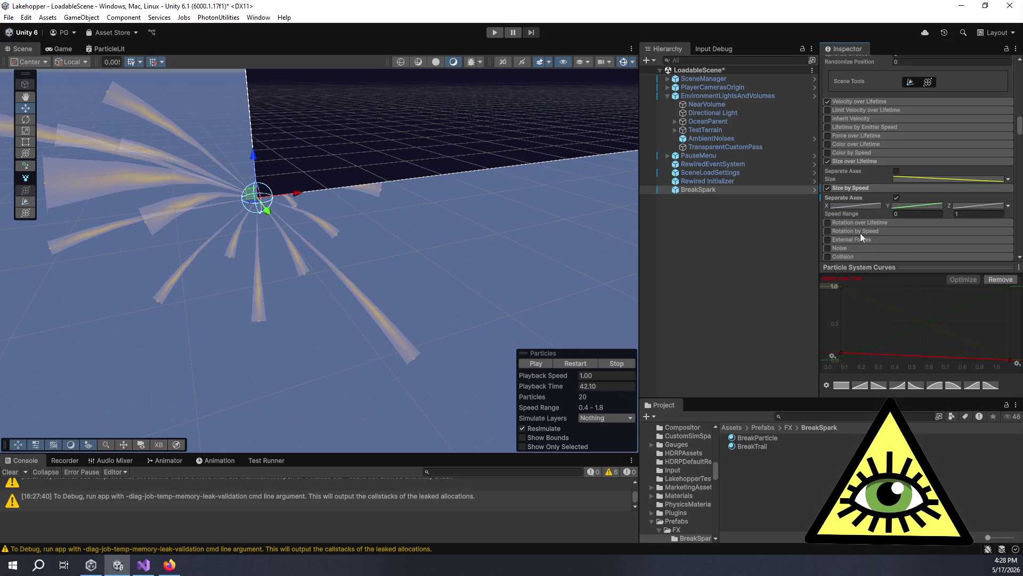
left_click(866, 206)
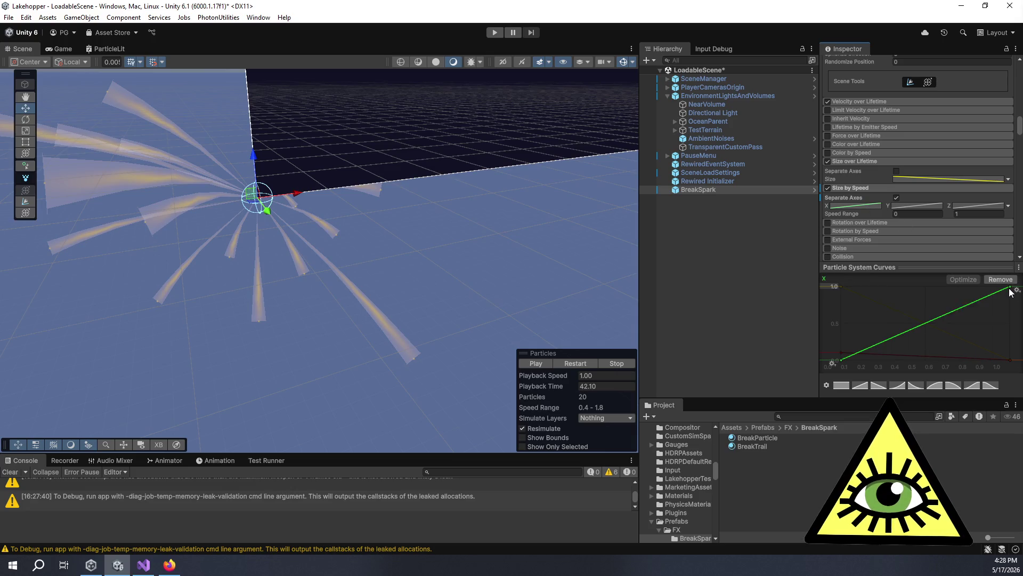
Lower the X curve's end to about 0.4 and adjust the Z curve's end key.
mouse_move(1010, 292)
left_mouse_down()
mouse_move(1015, 362)
mouse_move(1015, 287)
left_mouse_up()
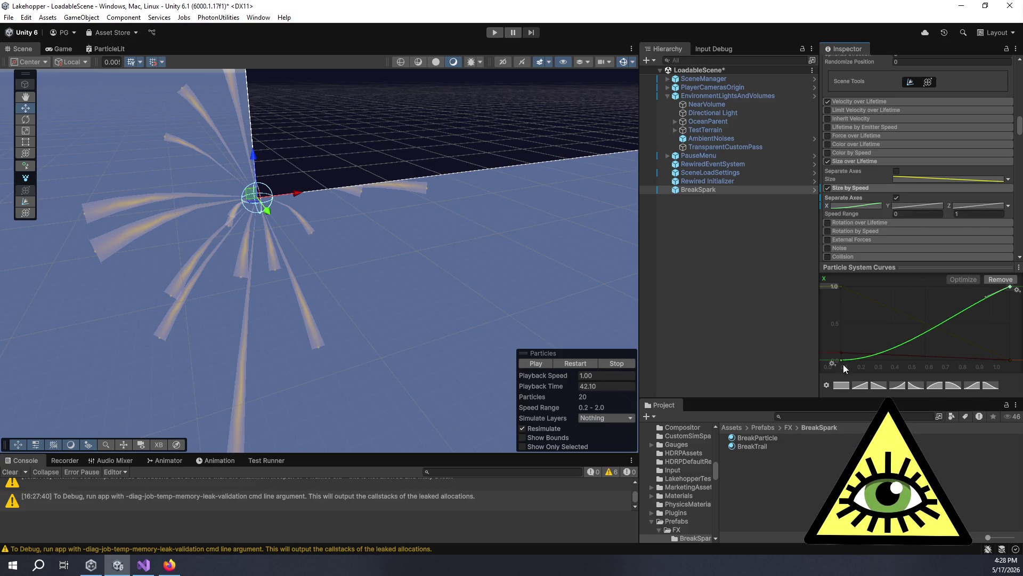
left_click(960, 206)
mouse_move(1010, 288)
left_mouse_down()
mouse_move(1013, 299)
mouse_move(1013, 288)
left_mouse_up()
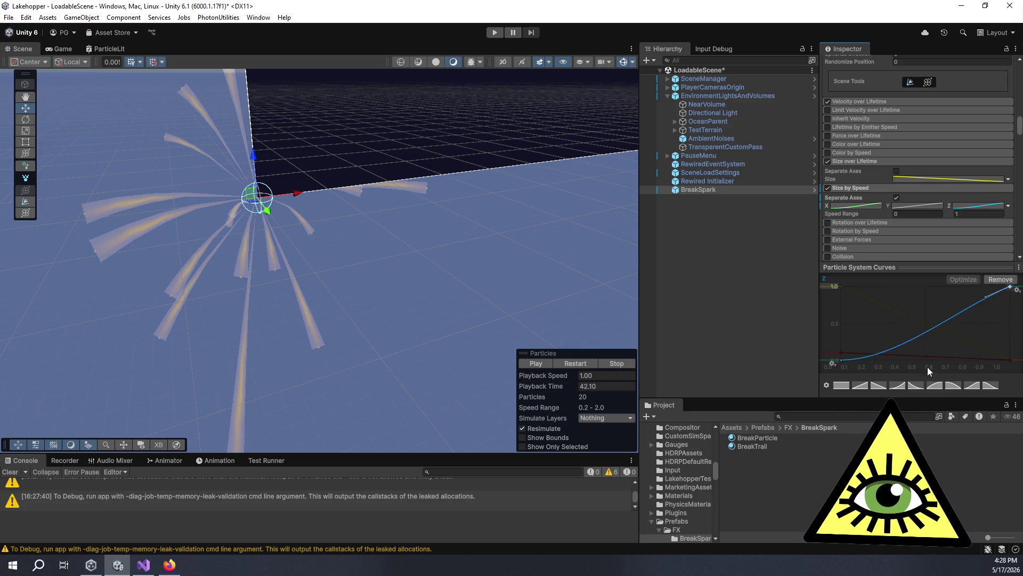
right_click(1010, 287)
left_click(1001, 307)
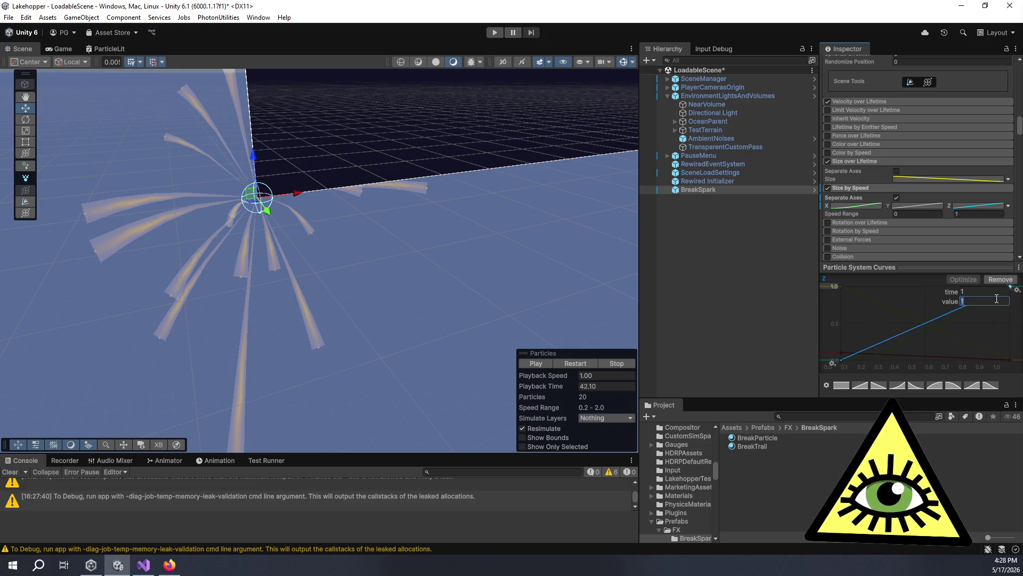
key("Return")
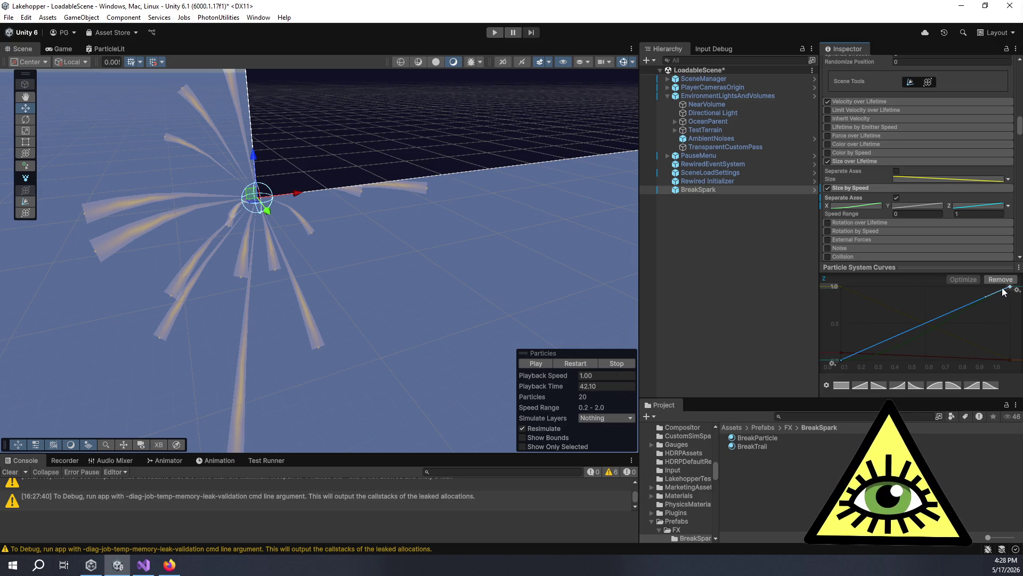
right_click(1010, 287)
left_click(978, 305)
left_click(978, 301)
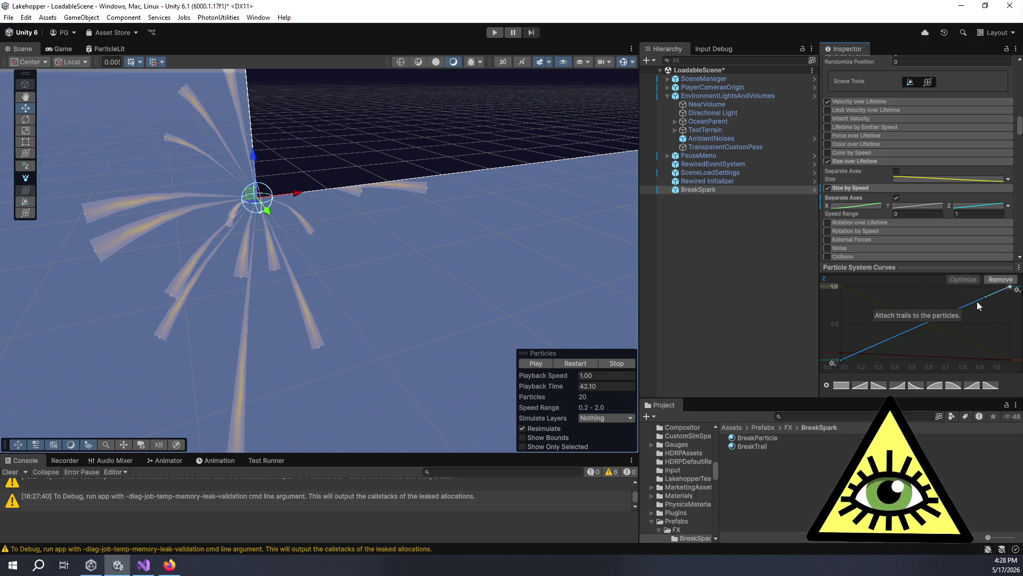
key("Return")
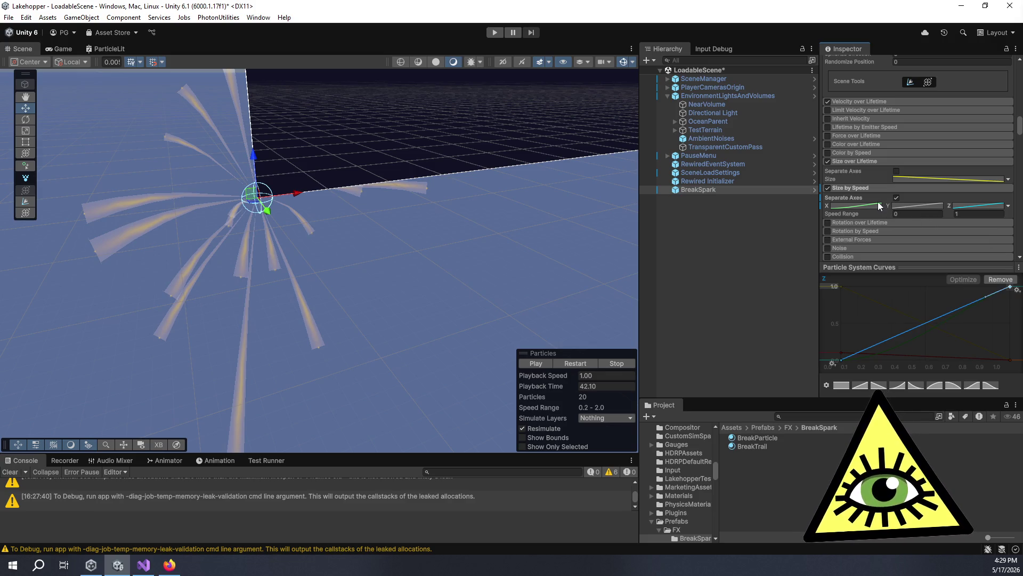
Set the Size by Speed X curve's end key to about 0.01.
right_click(881, 204)
left_click(879, 205)
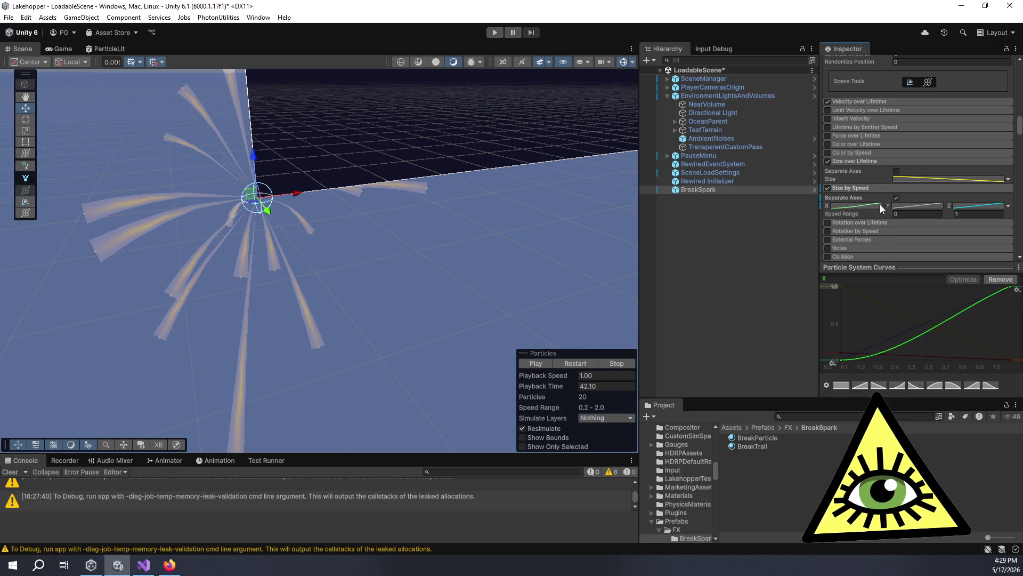
left_click(867, 385)
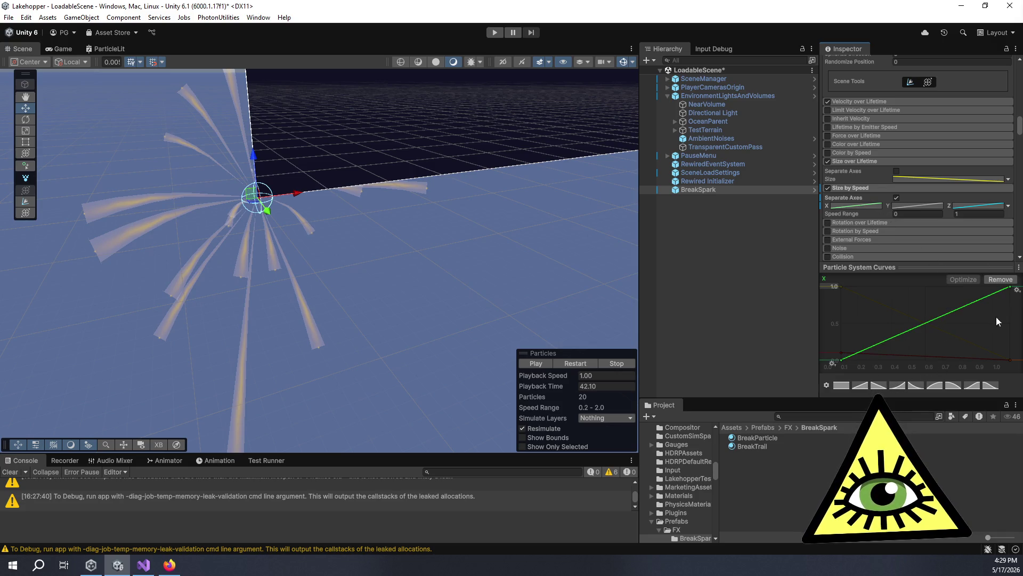
right_click(1011, 288)
left_click(998, 311)
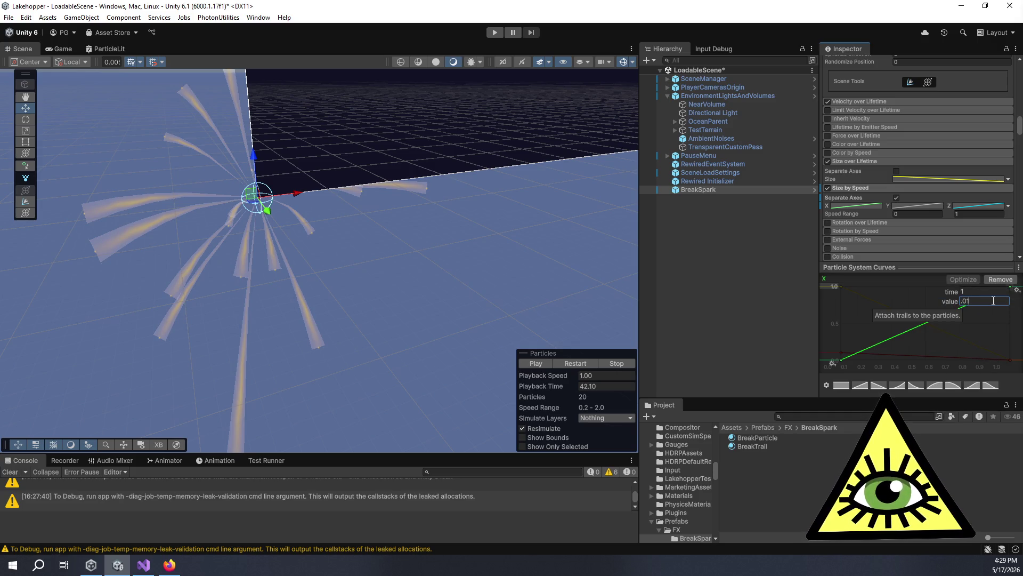
key("Return")
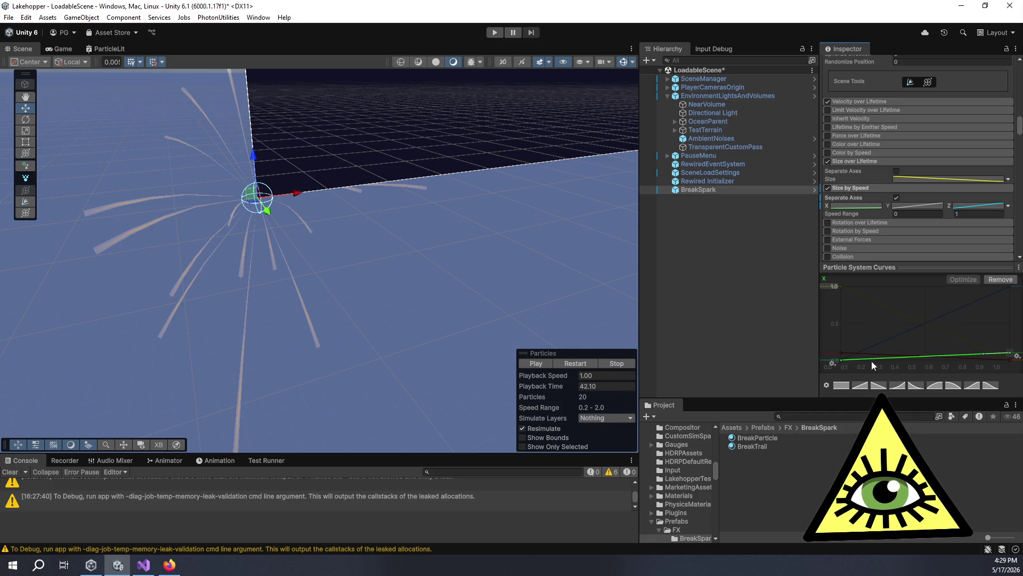
Set the Size by Speed Z curve's end key to 0.
left_click(977, 205)
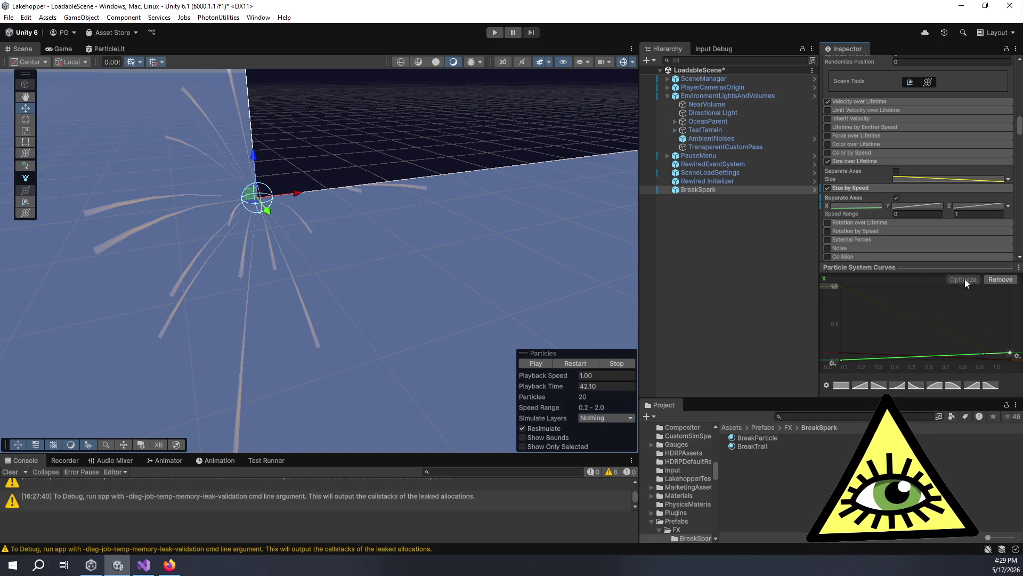
right_click(1010, 354)
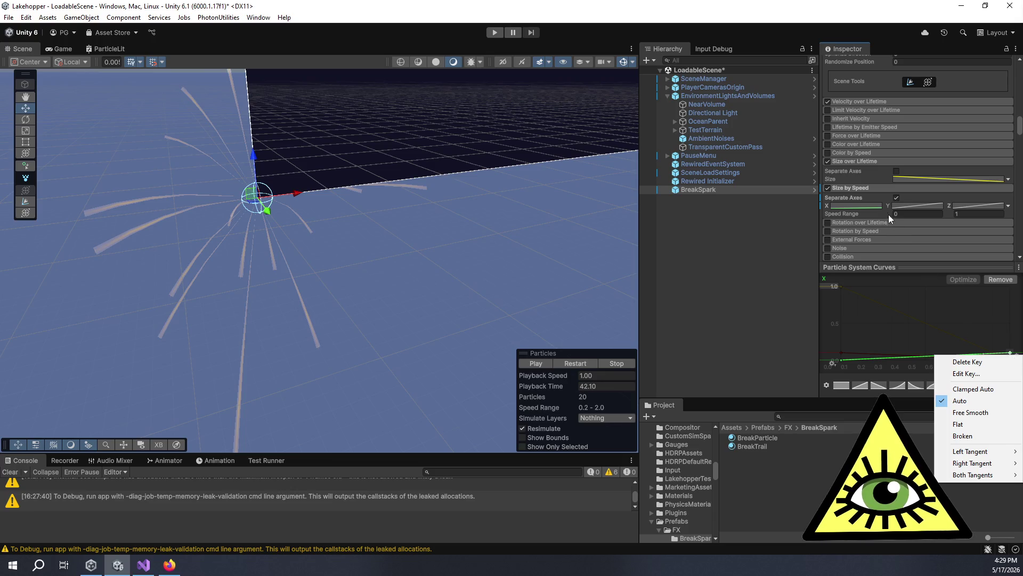
left_click(875, 205)
left_click(971, 205)
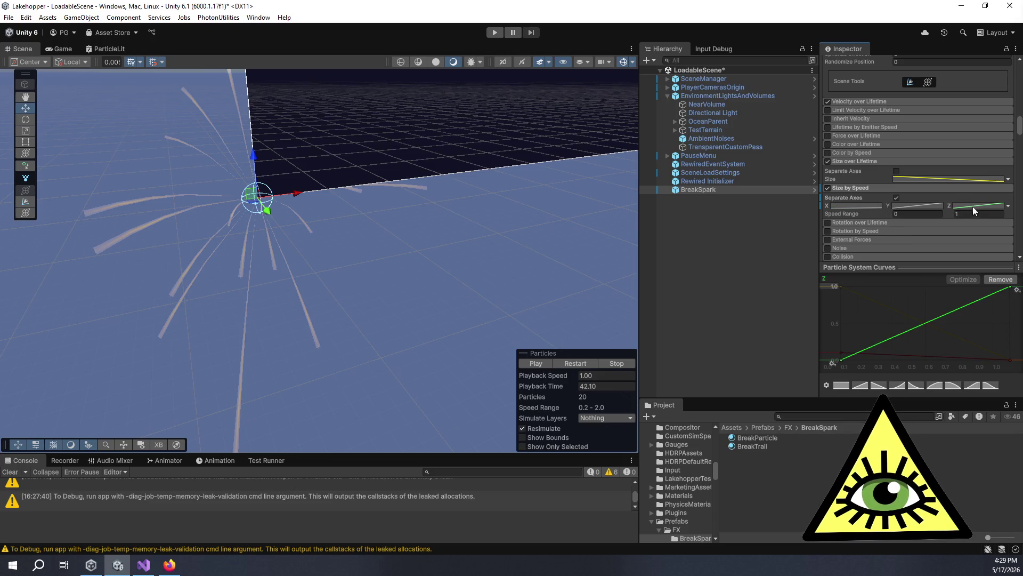
right_click(1009, 287)
left_click(976, 305)
type("0")
key("Return")
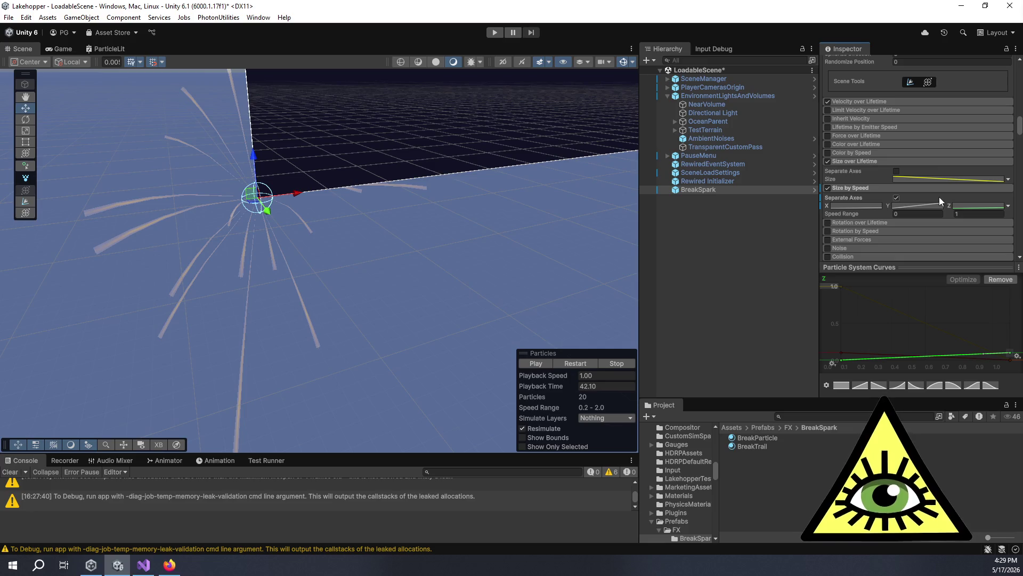
Try a Start Size of 2 for the sparks and preview the burst.
scroll(935, 163, "up", 5)
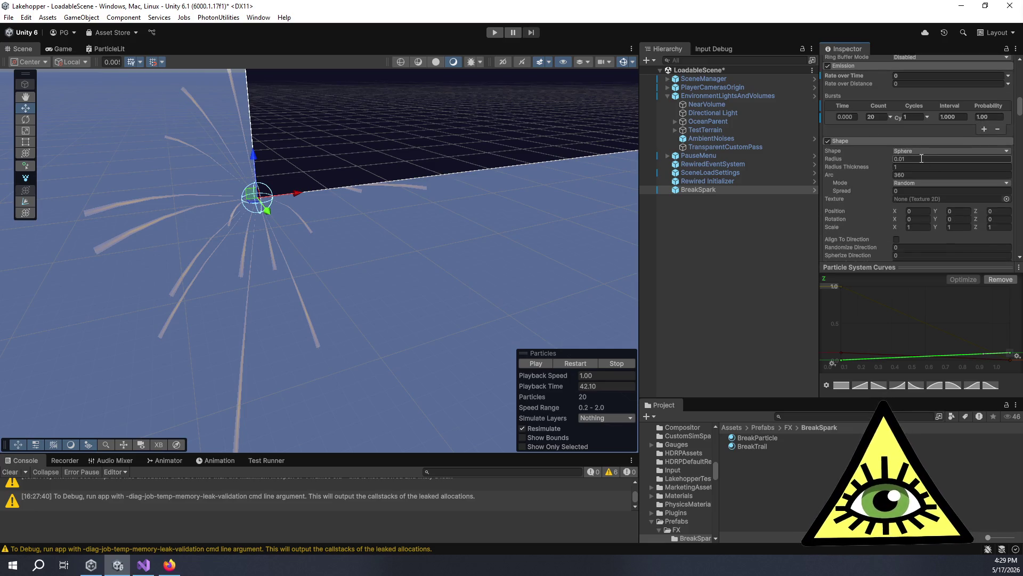
scroll(922, 160, "up", 2)
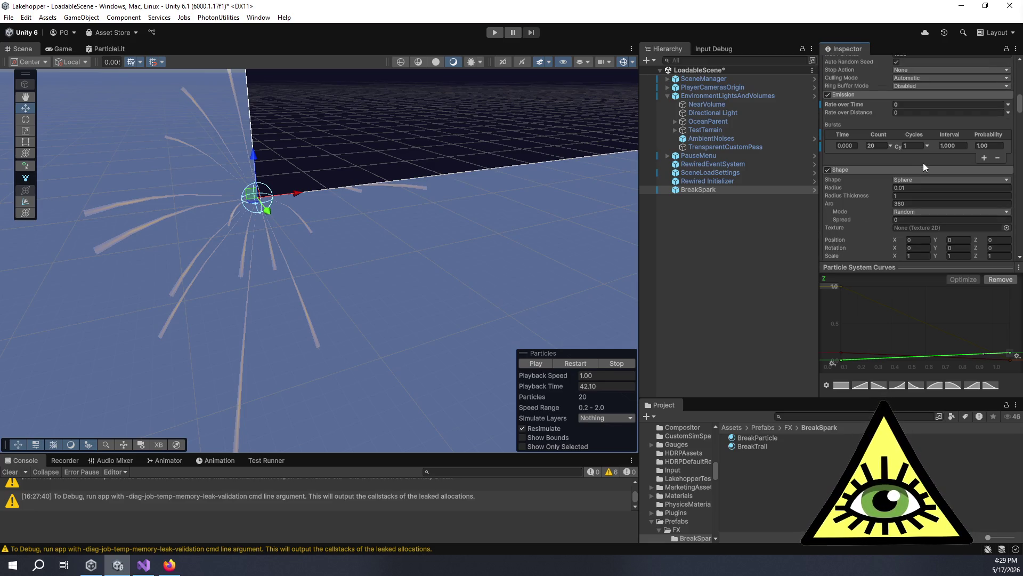
scroll(923, 162, "up", 10)
left_click(918, 123)
type("2")
key("Tab")
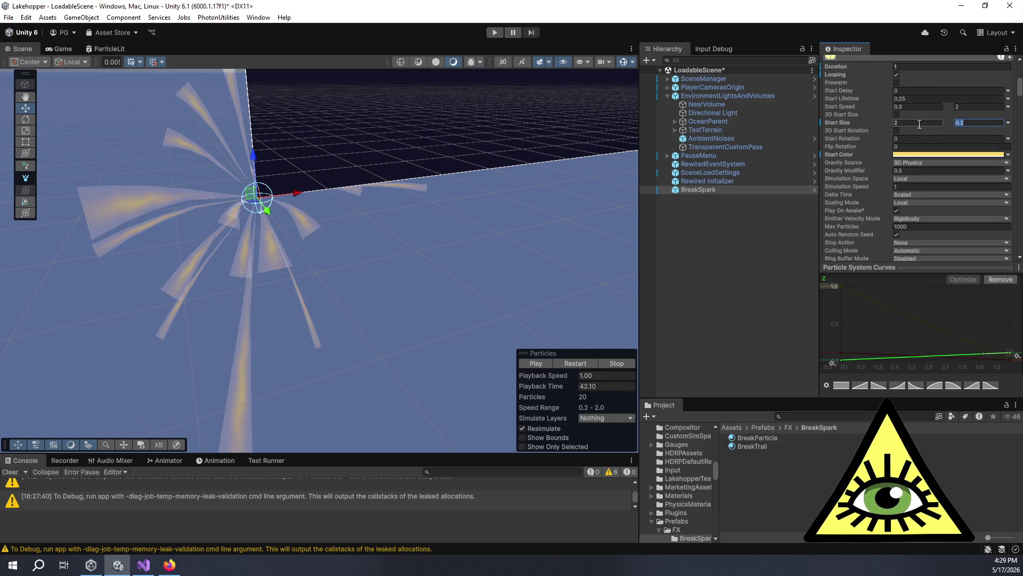
type("2")
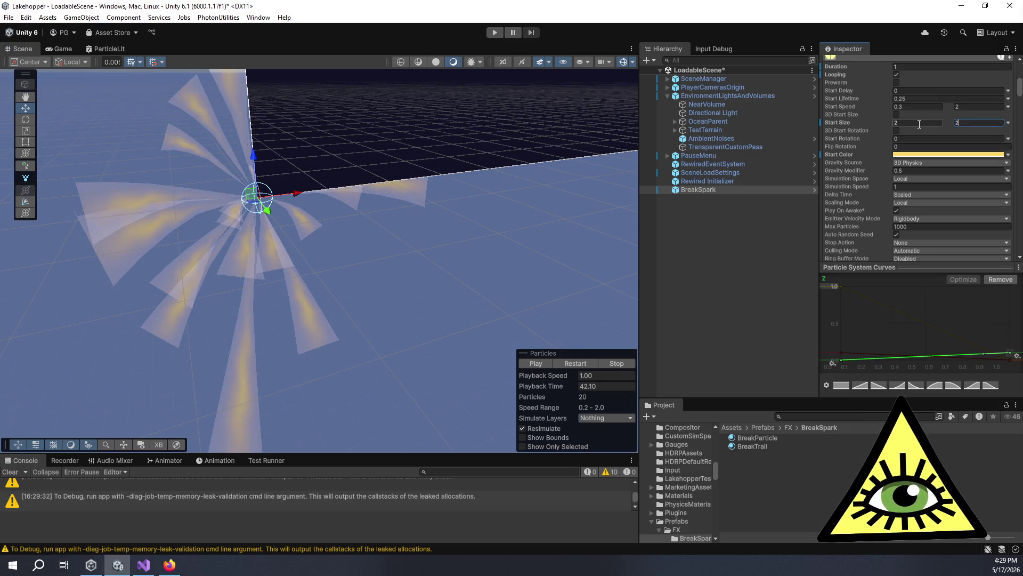
left_click(540, 362)
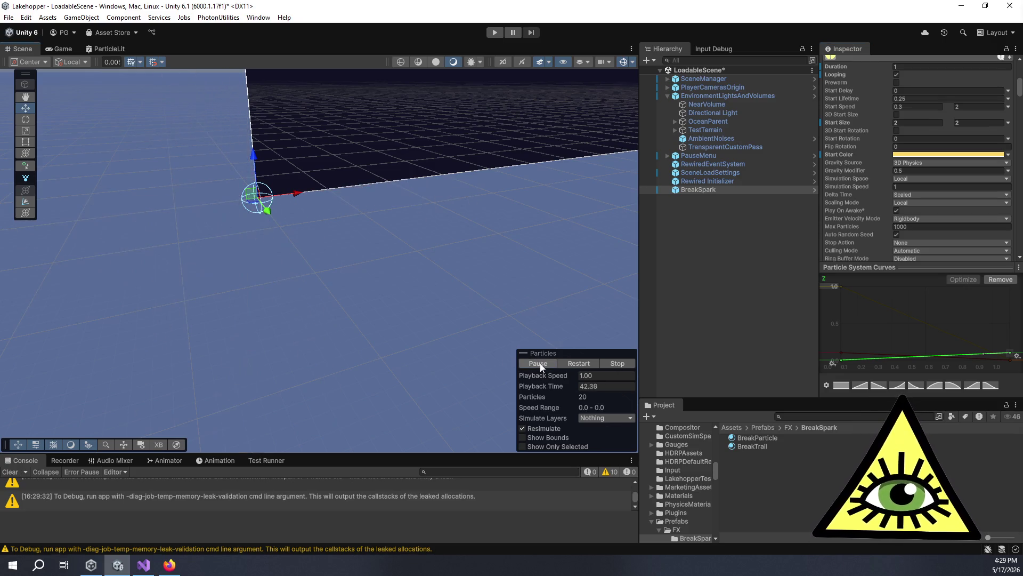
left_click(540, 363)
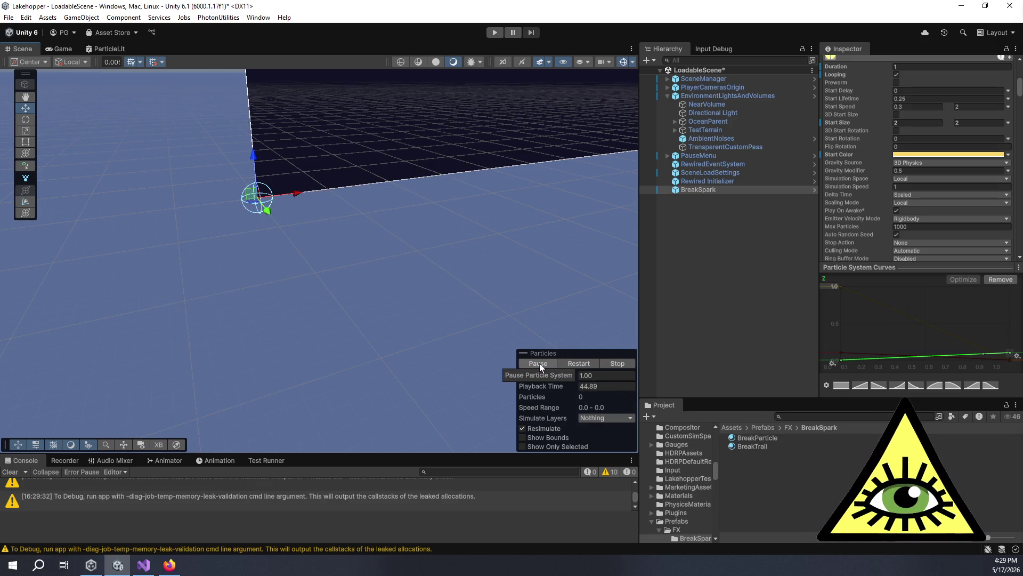
left_click(540, 362)
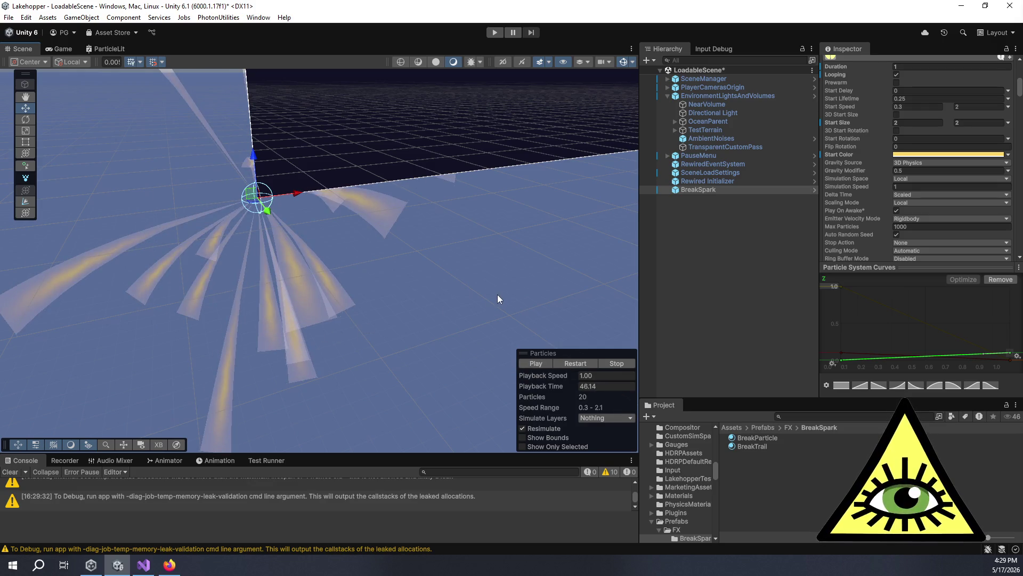
Undo back to a Start Size of 0.2 and review the main module settings.
key("ctrl+z")
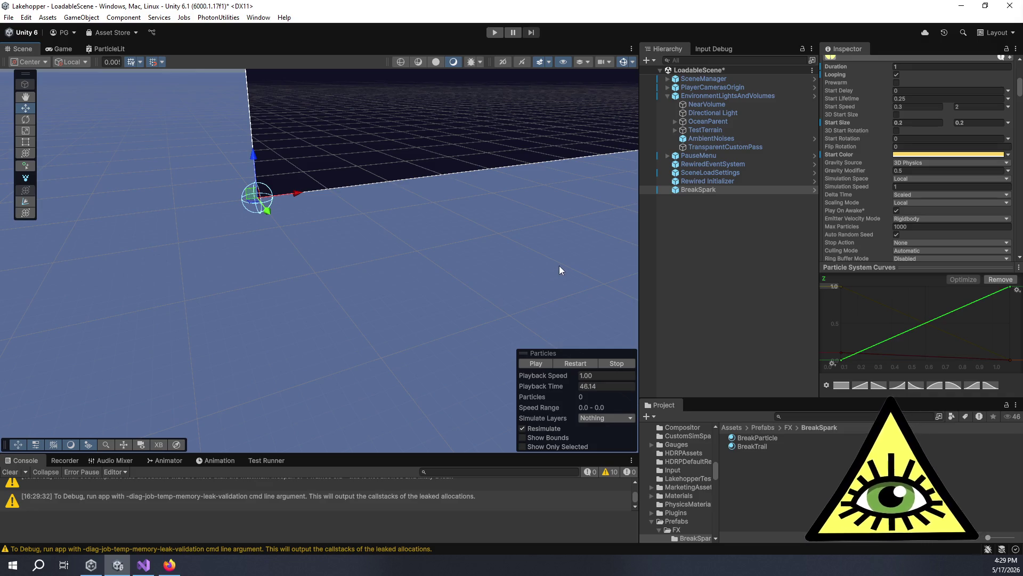
key("ctrl+z")
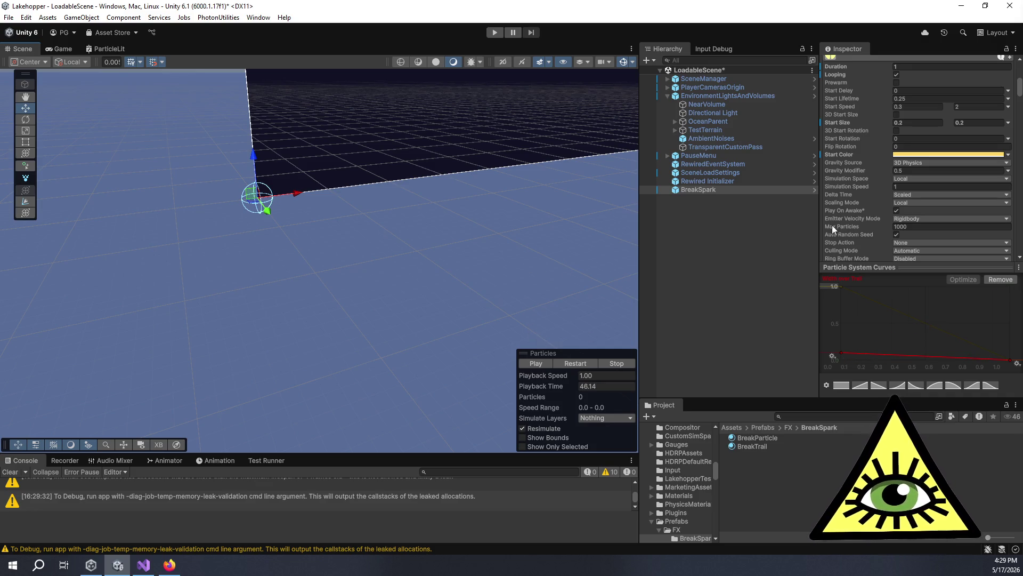
scroll(865, 222, "down", 15)
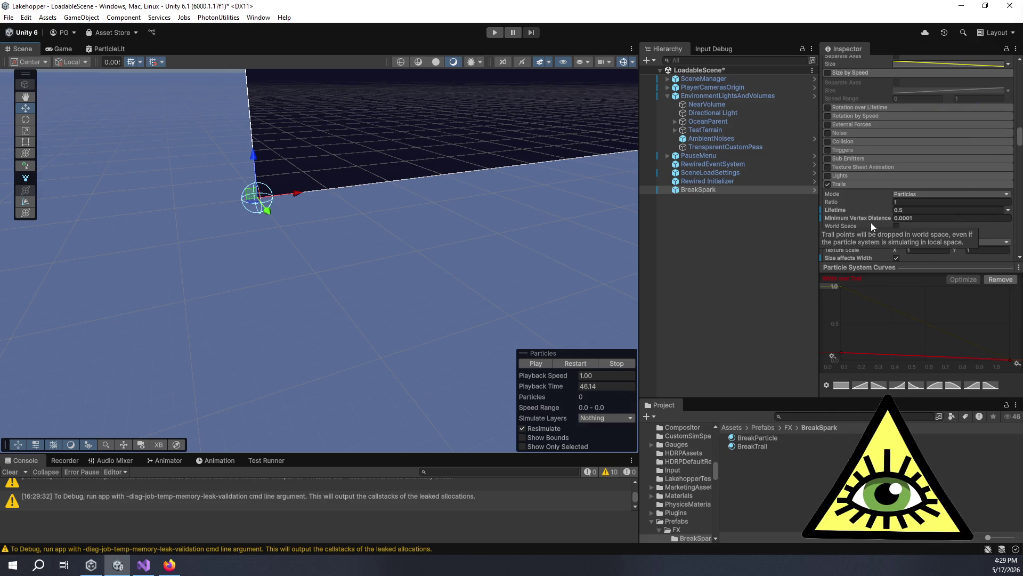
scroll(871, 222, "up", 2)
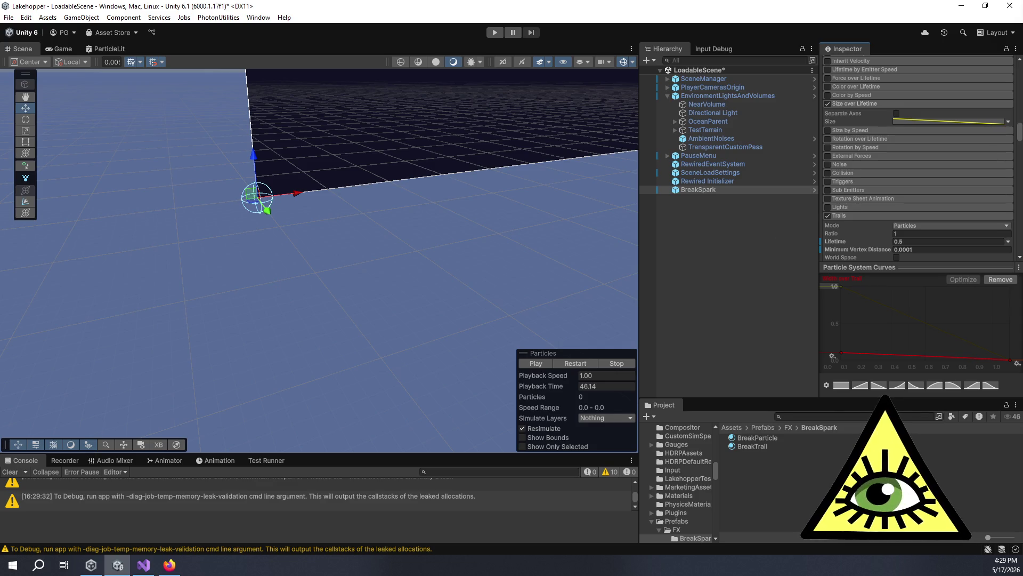
scroll(881, 216, "up", 10)
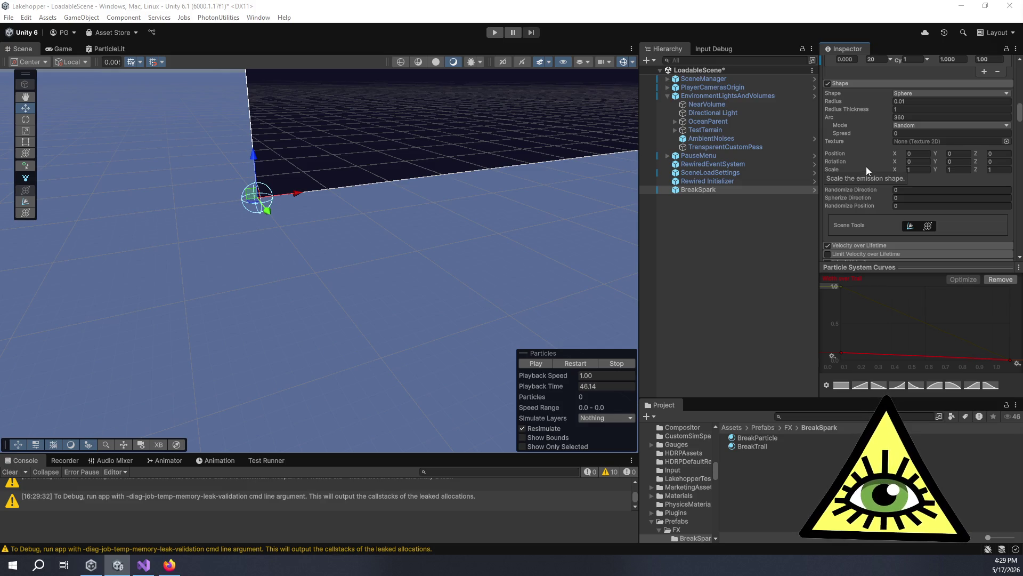
scroll(865, 168, "up", 10)
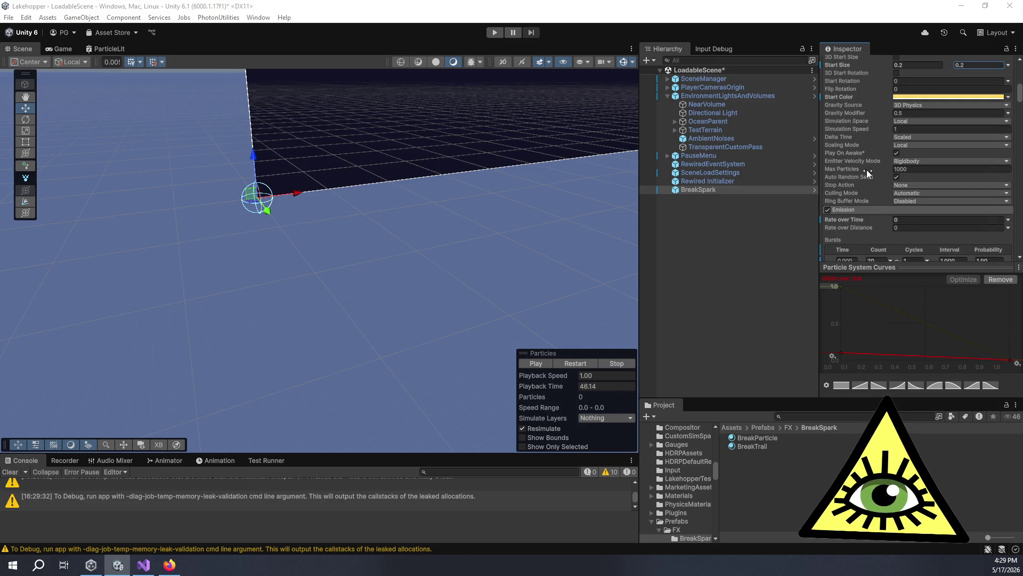
scroll(869, 131, "up", 3)
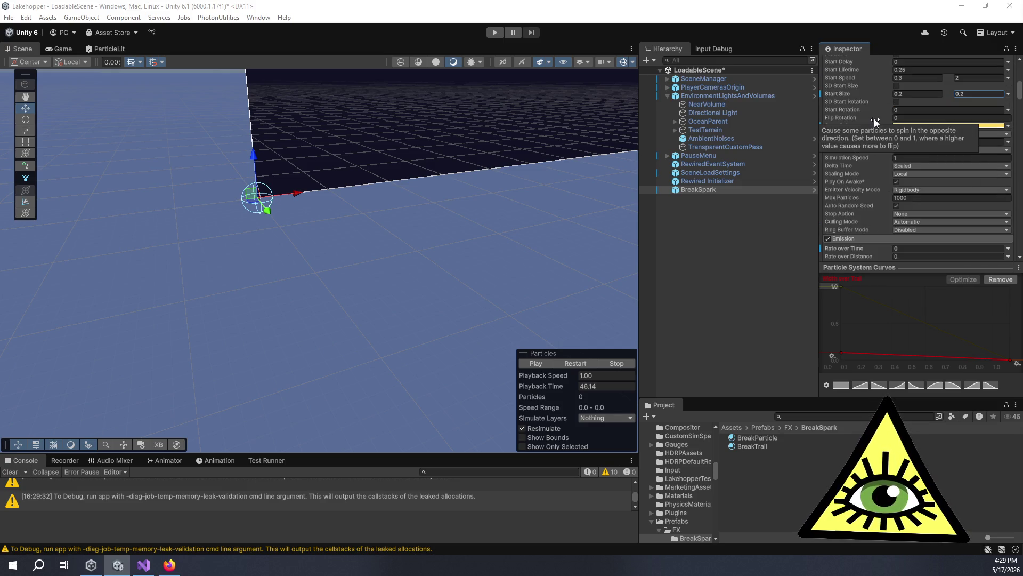
Enable 3D Start Size and try Y values 0.61, 4.13 and 3.6, settling on 1.
left_click(897, 85)
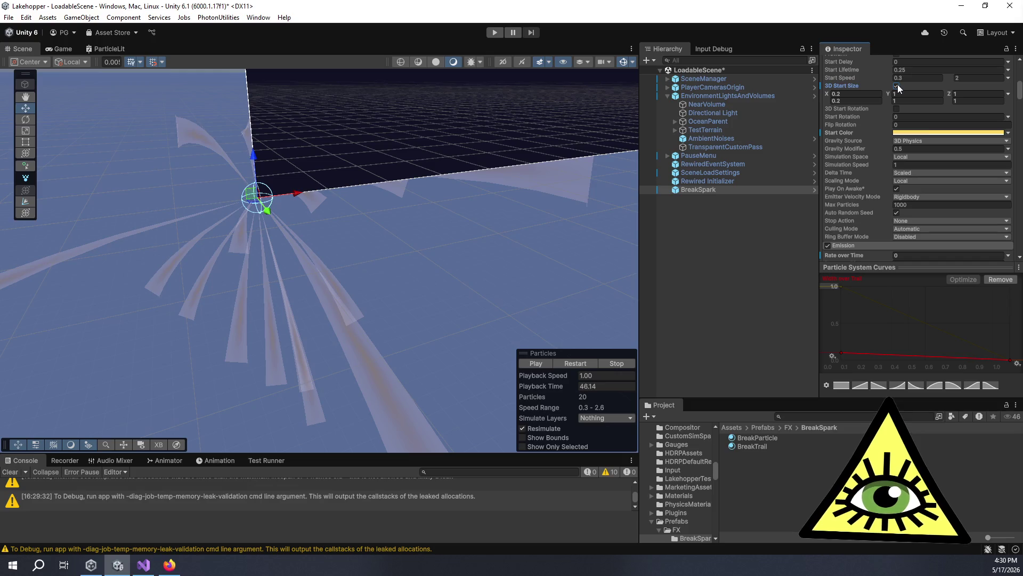
left_click(913, 94)
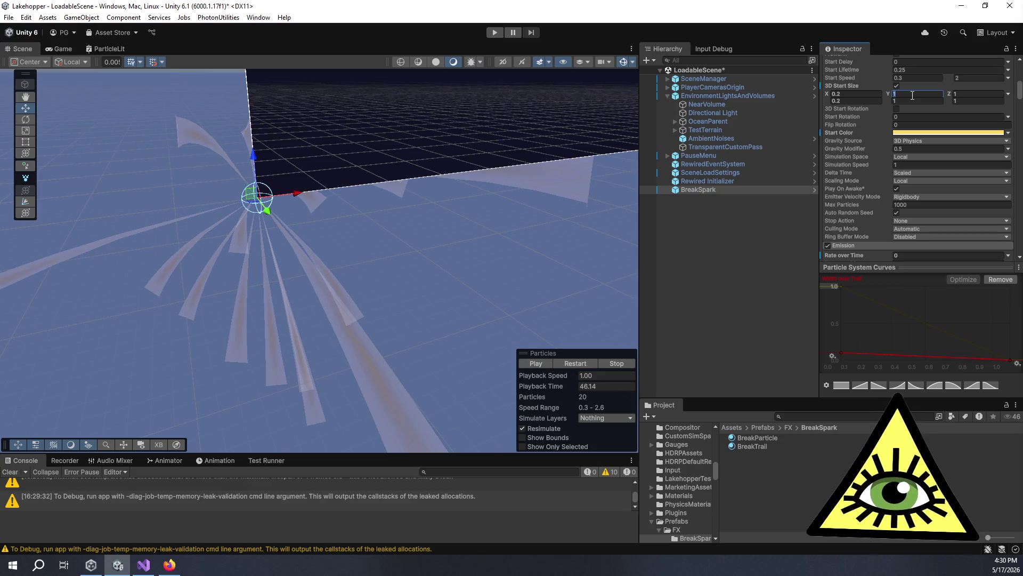
type("0.61")
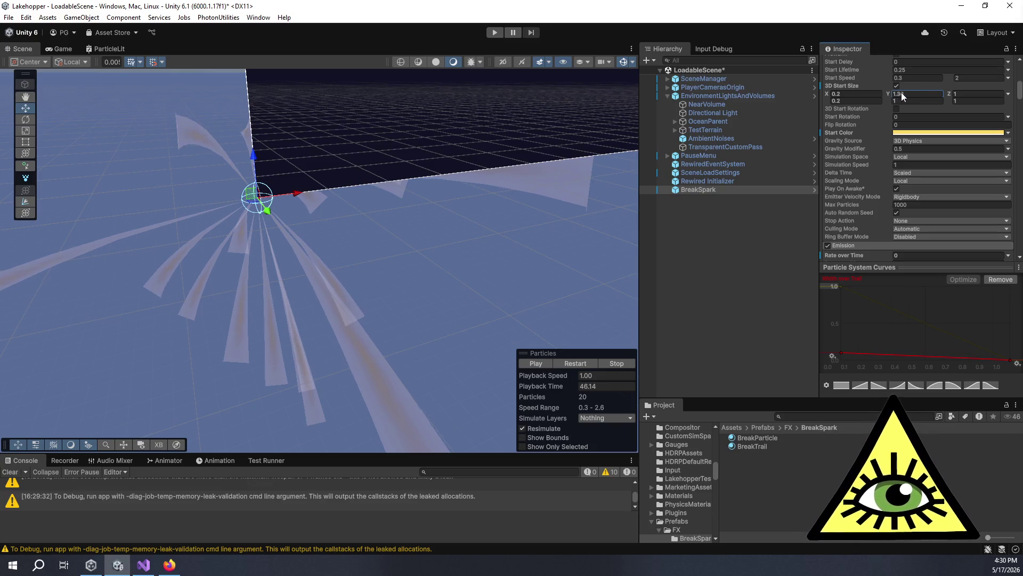
key("BackSpace")
key("BackSpace")
key("BackSpace")
type("4.13")
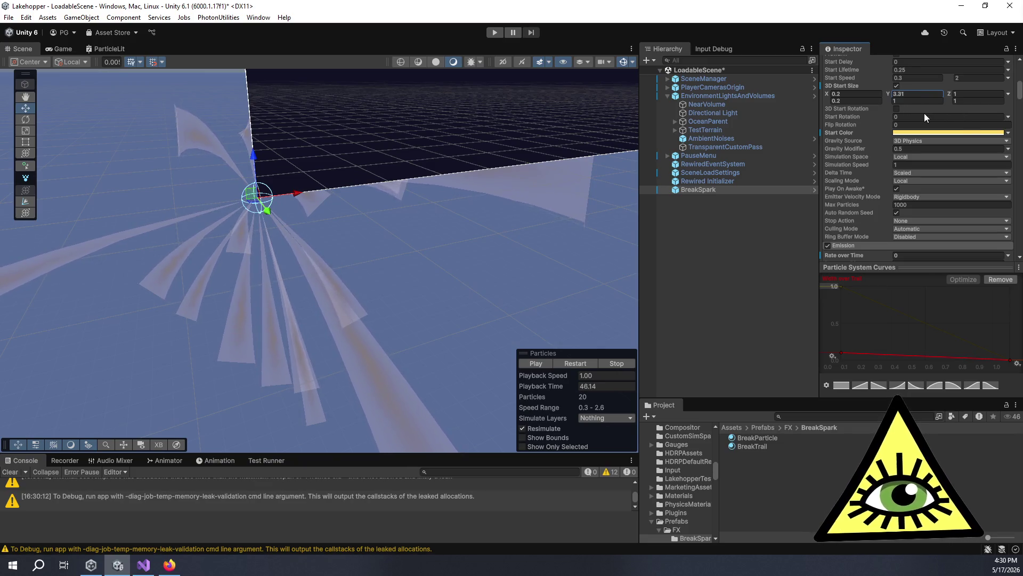
key("BackSpace")
key("BackSpace")
key("BackSpace")
type("3.6")
key("BackSpace")
key("BackSpace")
key("BackSpace")
type("1")
key("Return")
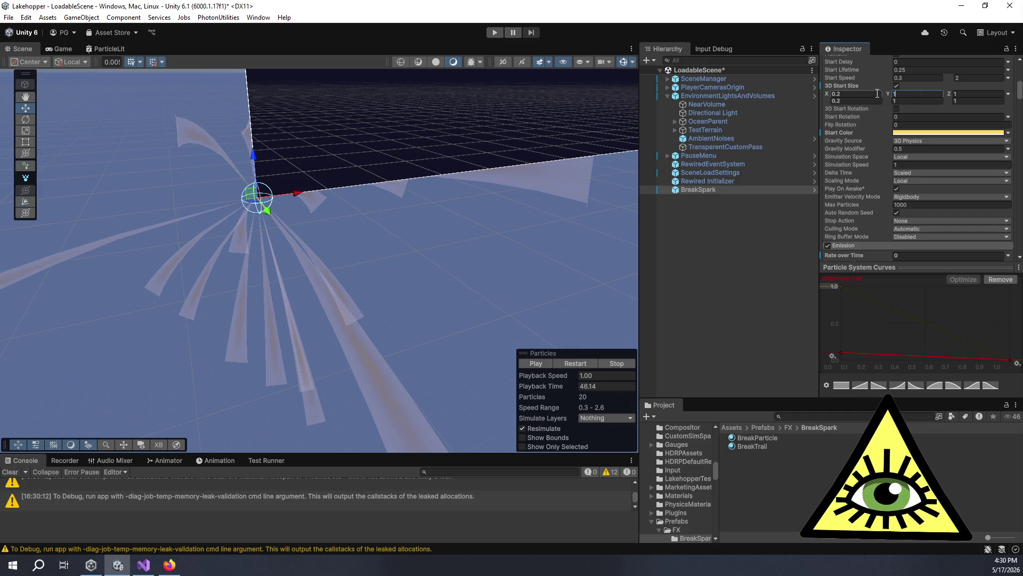
Set the Y start sizes to 0.2 and Z to 10, then preview the burst.
left_click(904, 96)
type("0.2")
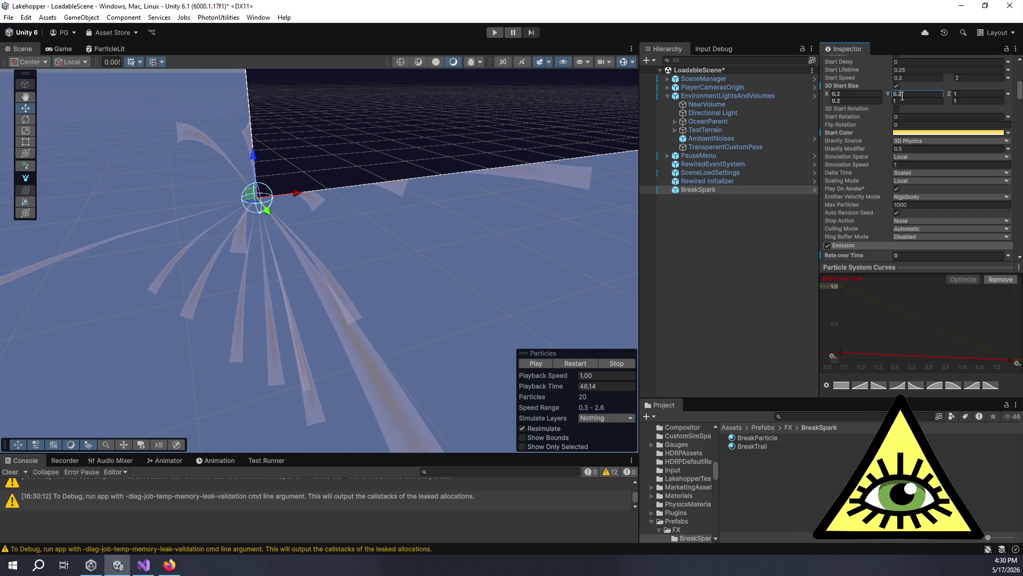
key("Tab")
key("Tab")
key("Tab")
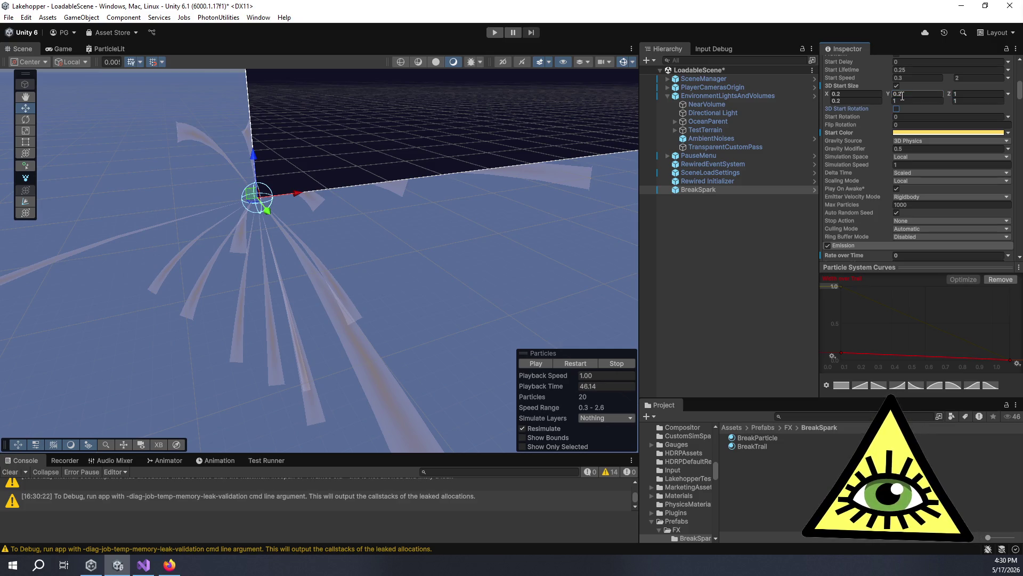
key("shift+Tab")
key("shift+Tab")
key("shift+Tab")
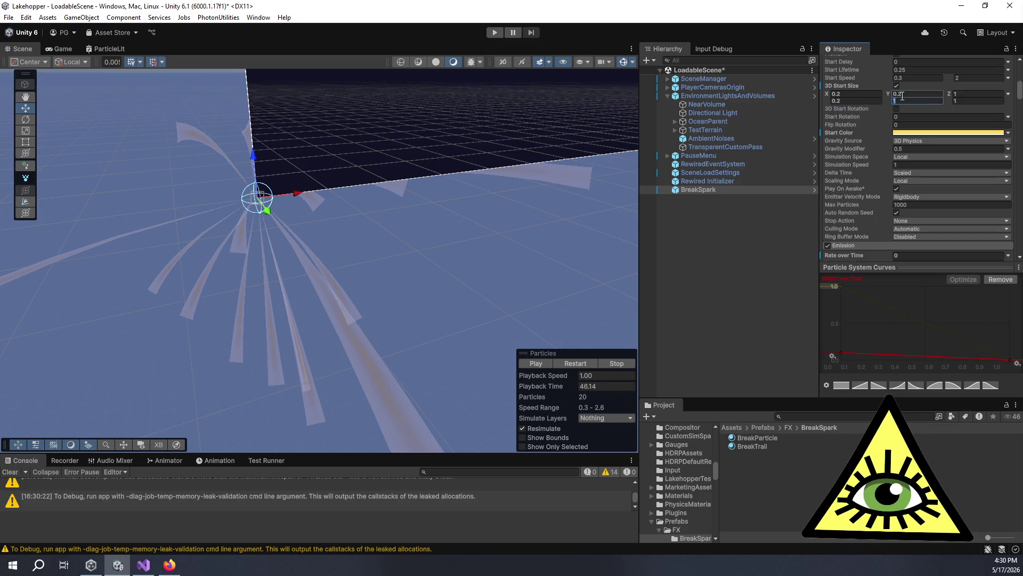
type("0.2")
key("Tab")
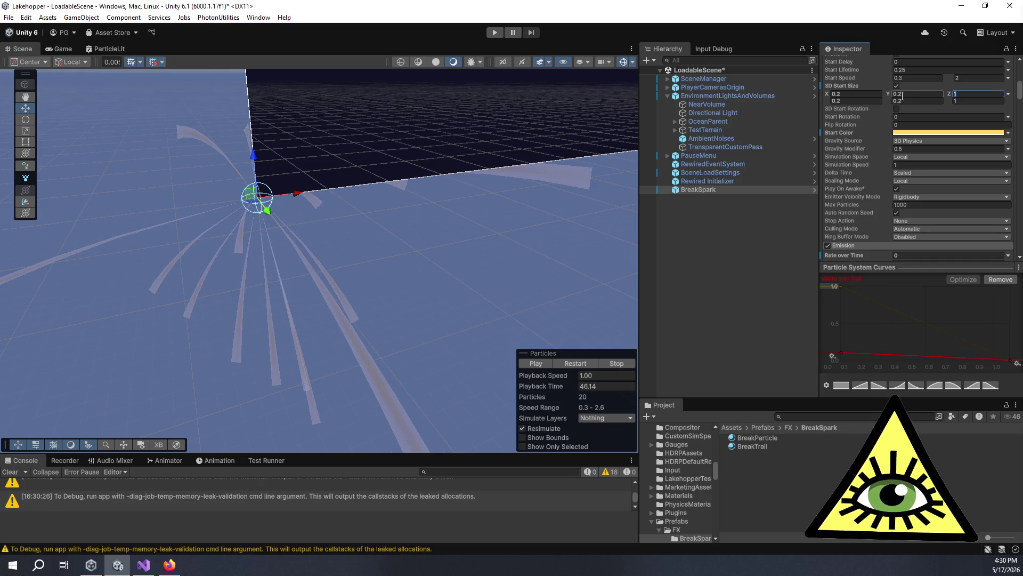
type("10")
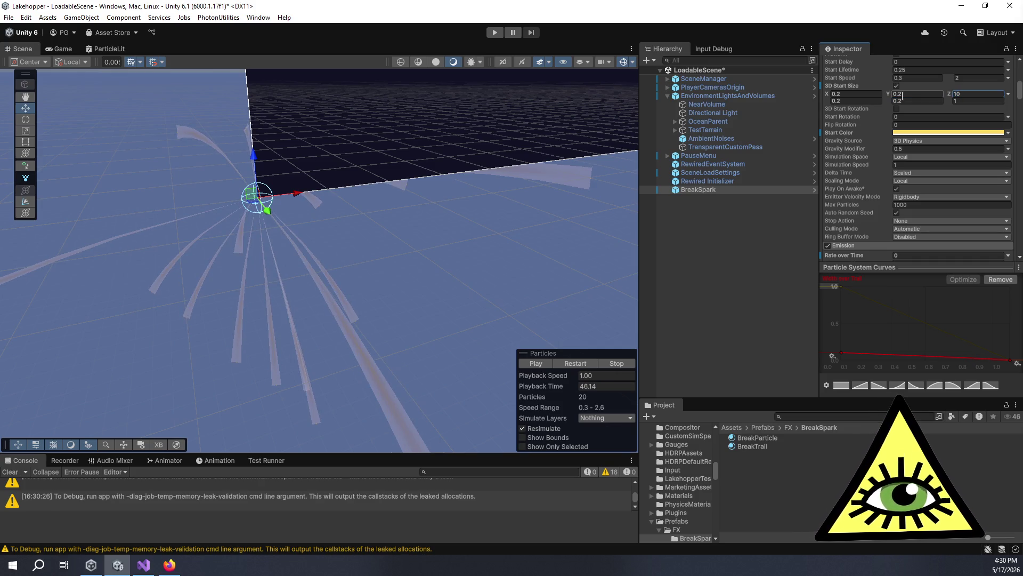
left_click(972, 101)
type("10")
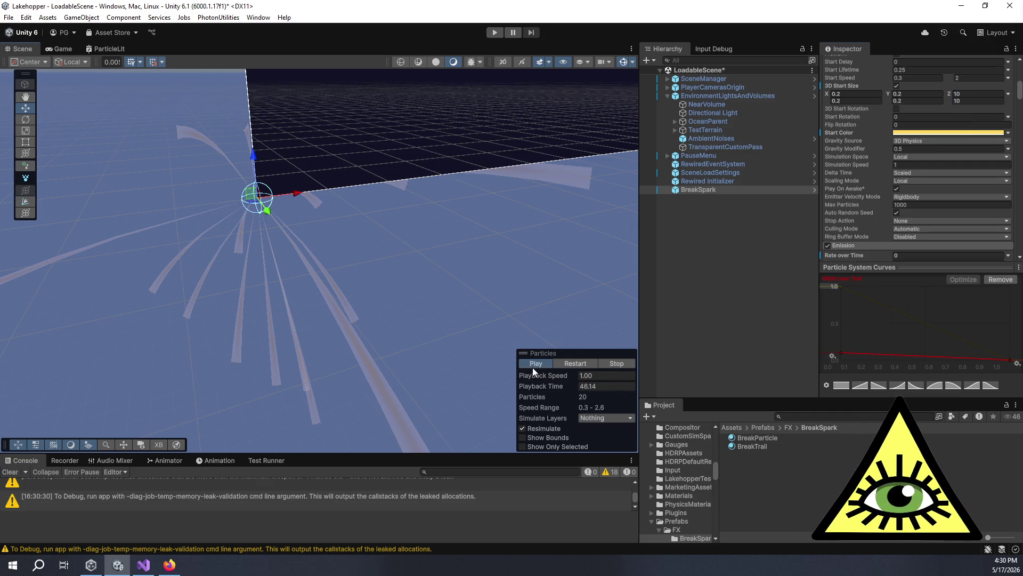
left_click(532, 367)
left_click(532, 367)
Set the X, Y and Z start sizes all to 1 and replay the preview.
left_click(855, 94)
type("1.4")
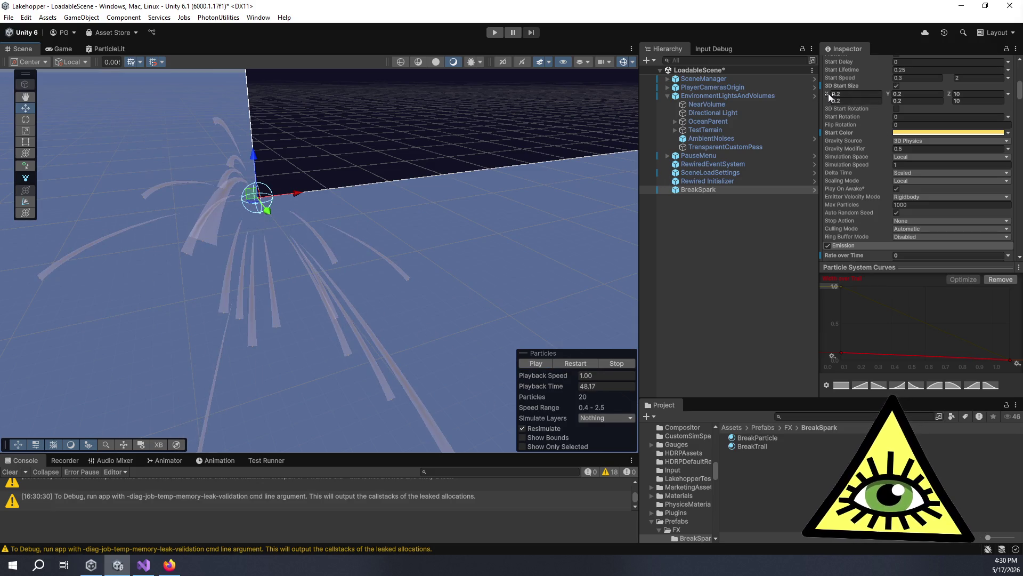
mouse_move(829, 94)
left_mouse_down()
mouse_move(872, 95)
mouse_move(795, 97)
mouse_move(836, 99)
mouse_move(834, 110)
left_mouse_up()
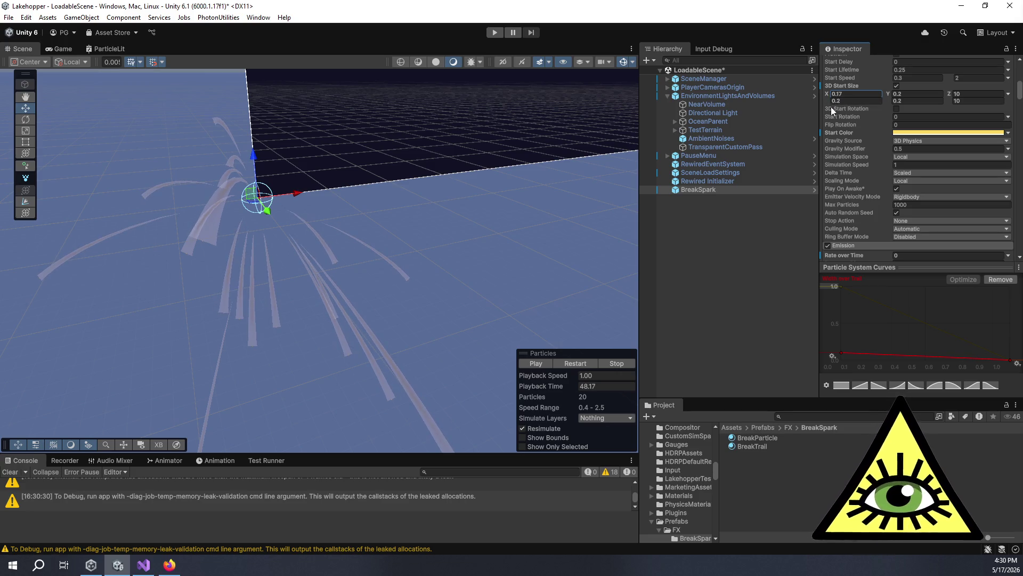
type("1")
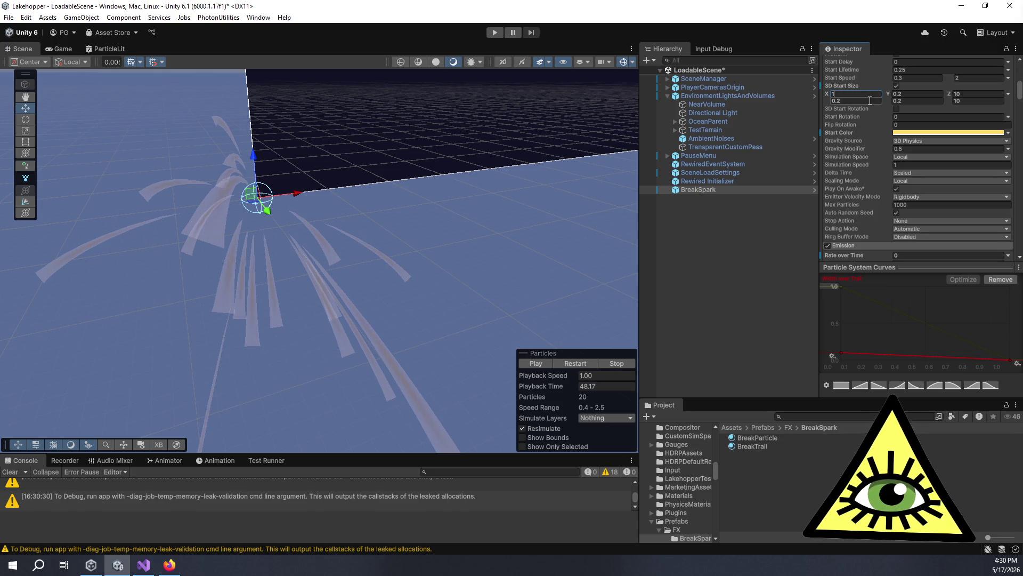
left_click(916, 100)
type("1")
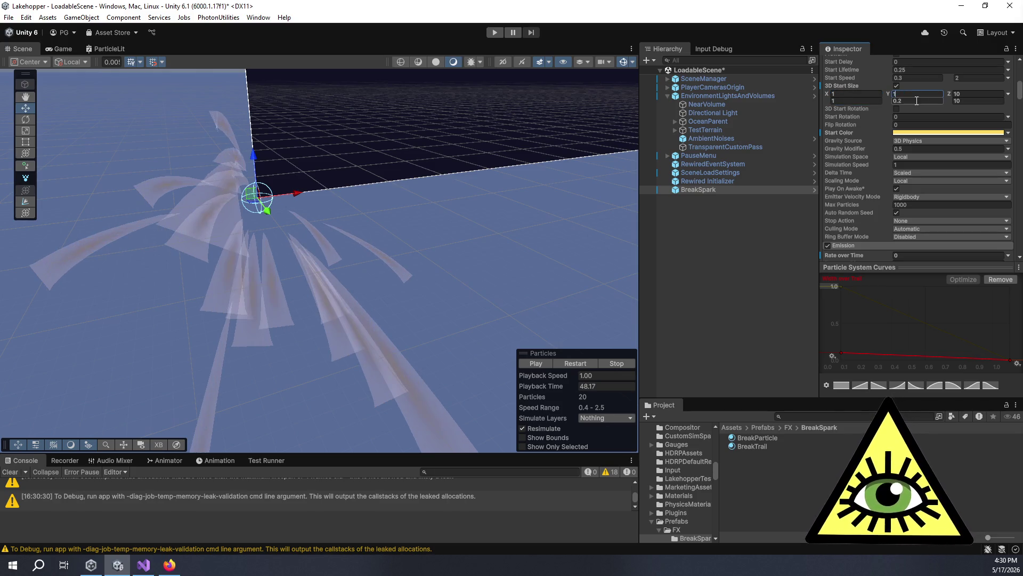
type("1")
left_click(975, 93)
type("1")
left_click(967, 101)
type("1")
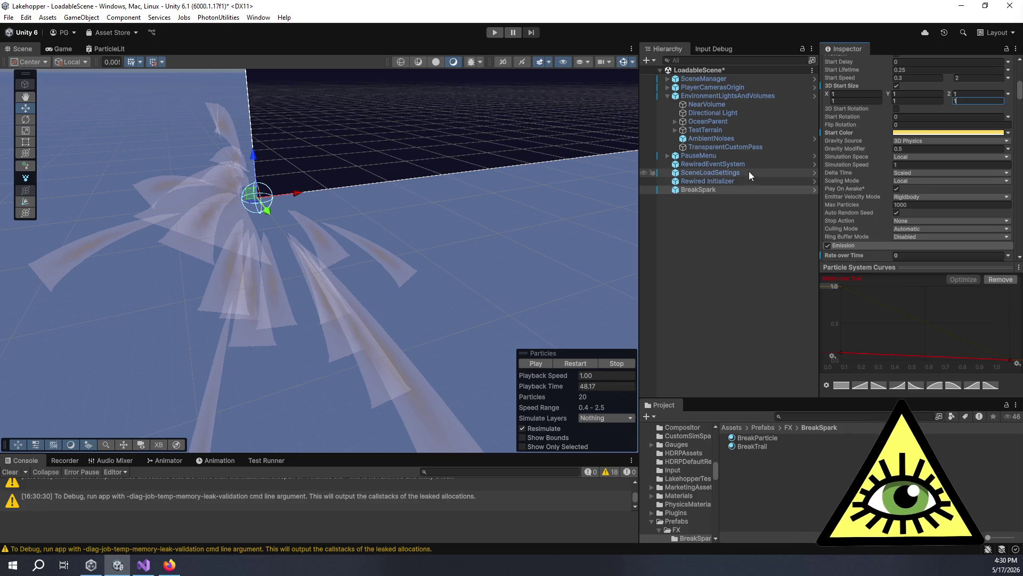
scroll(910, 101, "up", 5)
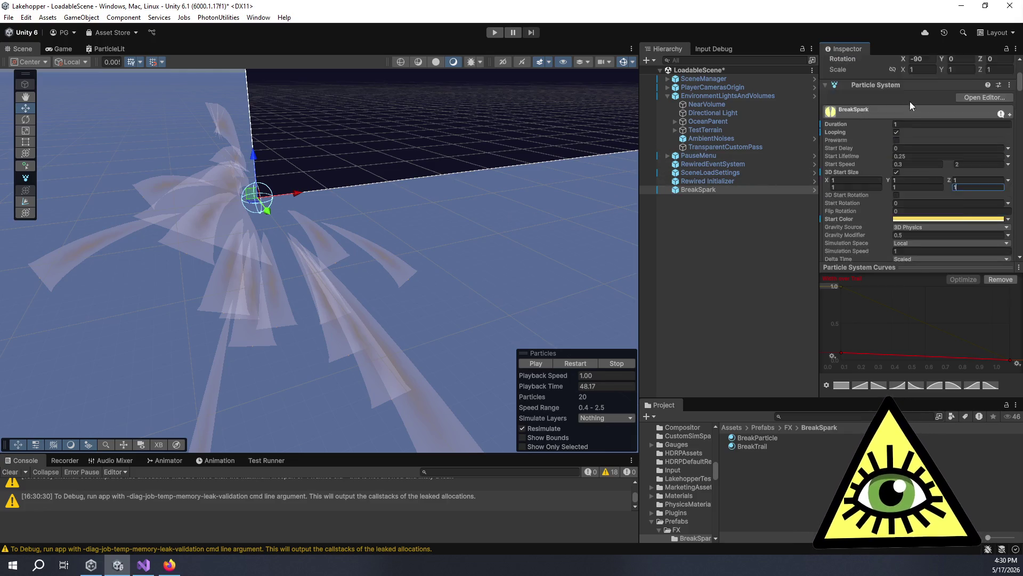
left_click(530, 363)
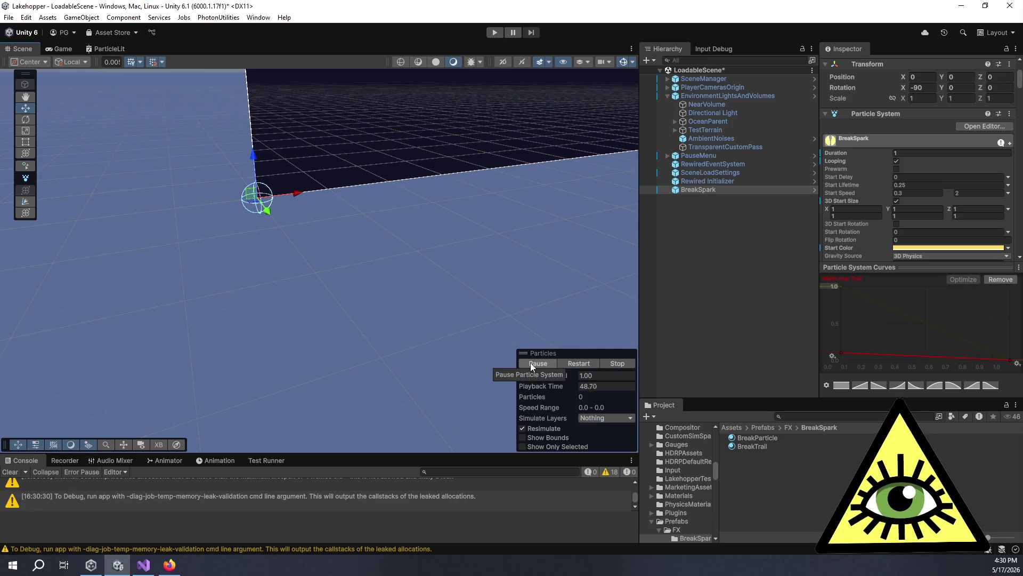
left_click(530, 362)
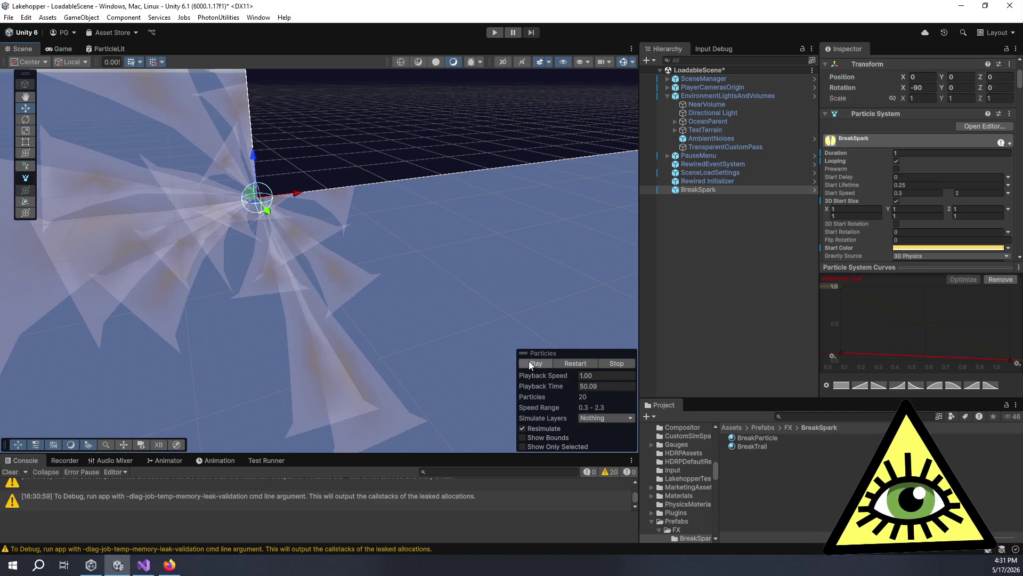
Remove the size curve from the curves graph and switch off the particle trails.
scroll(328, 285, "down", 2)
left_click_drag(338, 271, 367, 278)
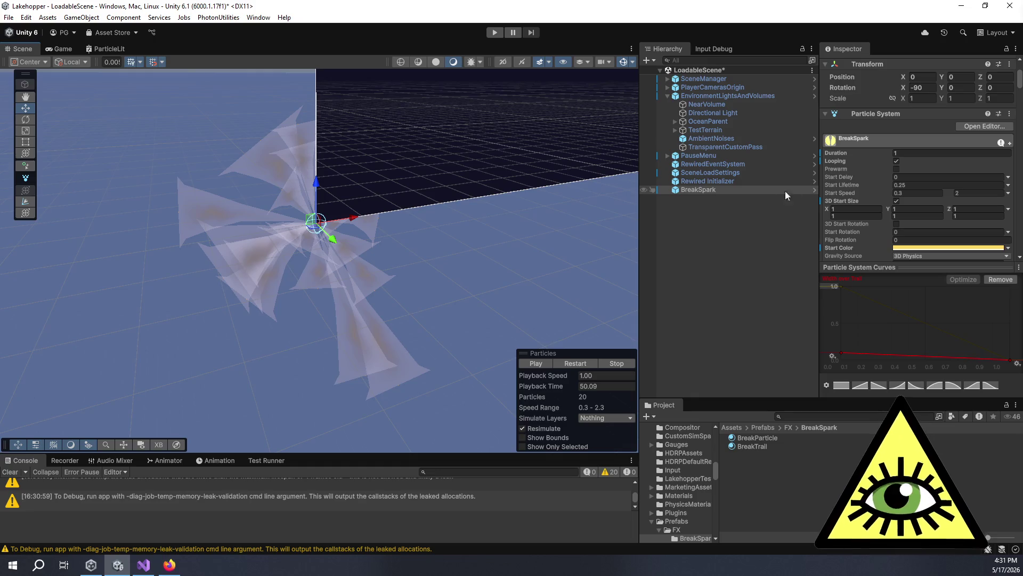
scroll(870, 191, "down", 3)
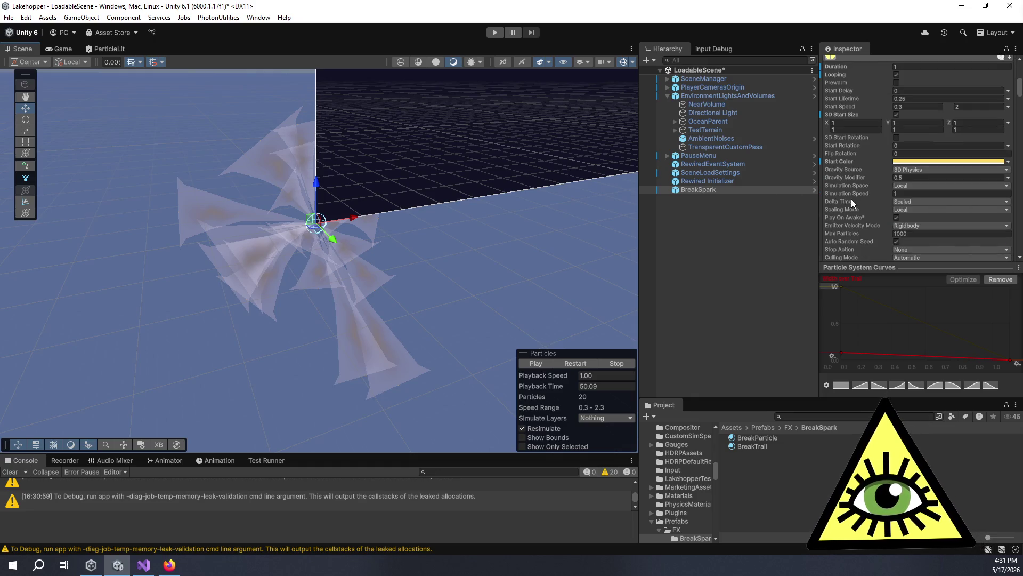
scroll(871, 163, "down", 4)
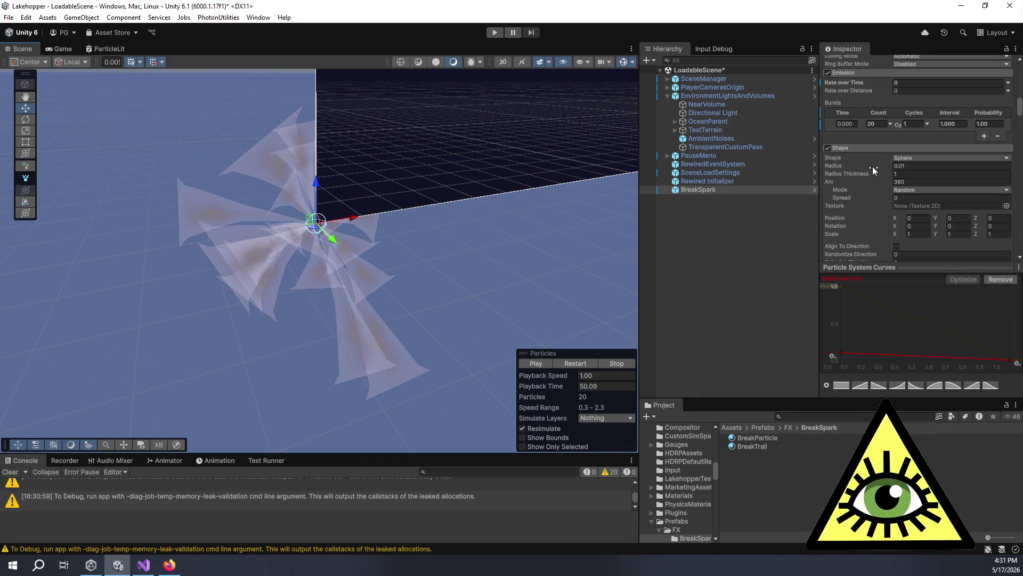
scroll(869, 157, "down", 5)
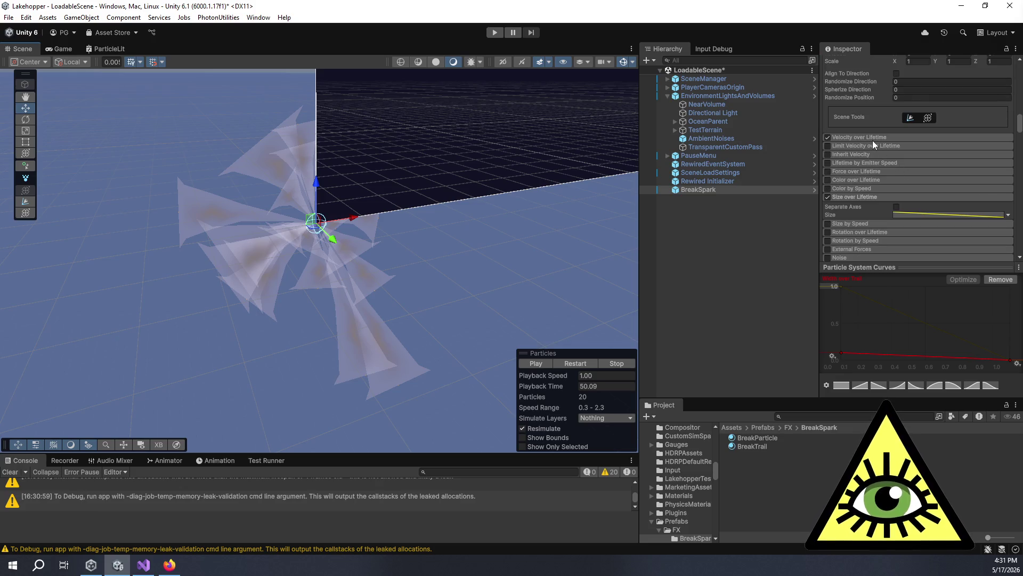
left_click(899, 214)
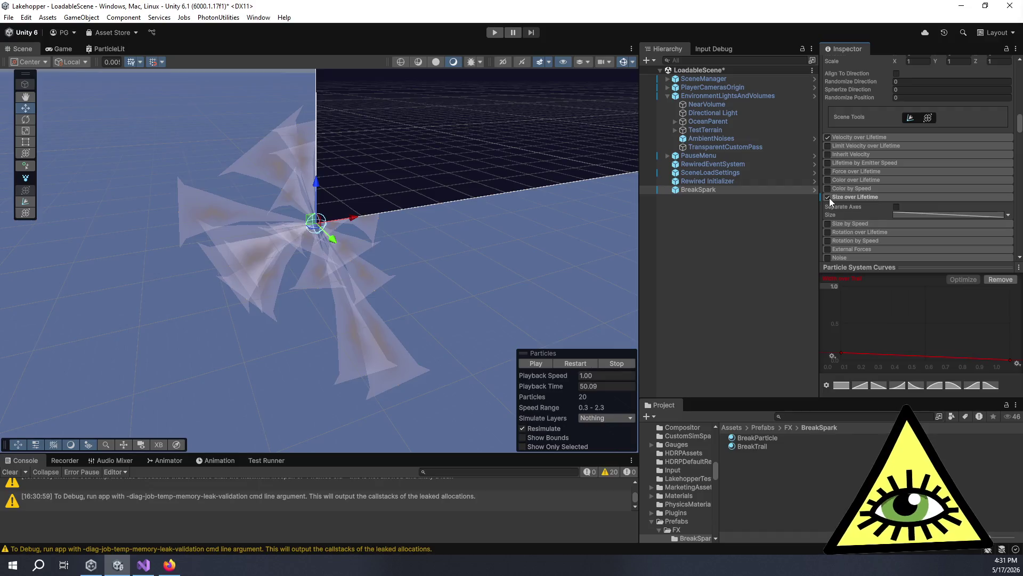
scroll(842, 197, "down", 4)
left_click(829, 165)
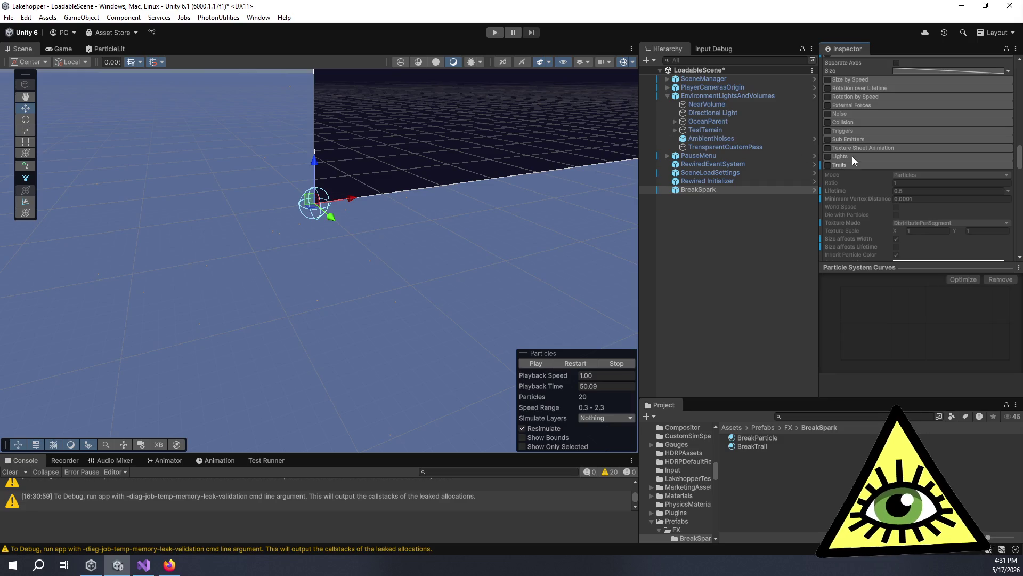
Turn off 3D Start Size so BreakSpark uses a single uniform start size.
scroll(853, 156, "up", 10)
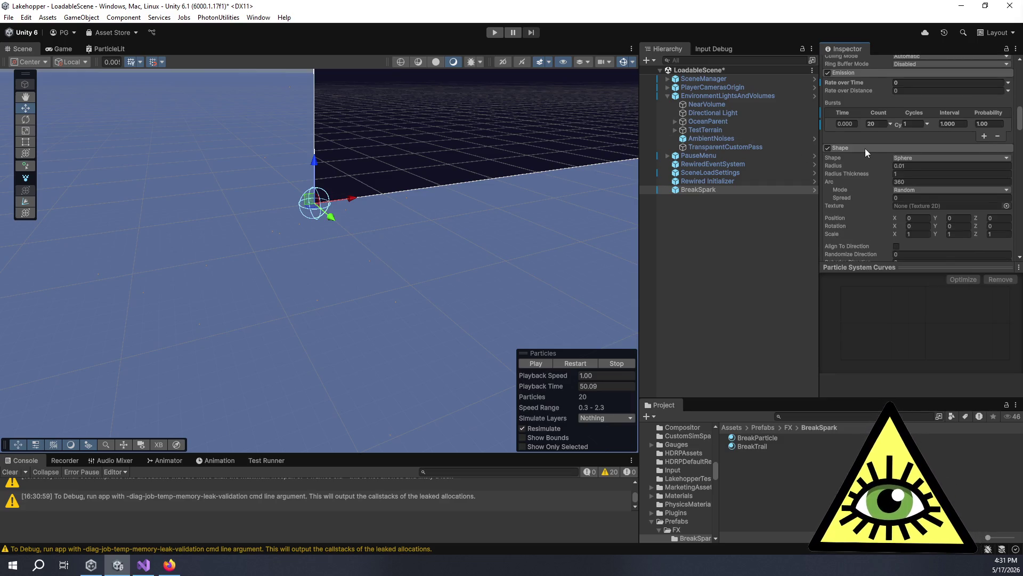
scroll(865, 149, "up", 5)
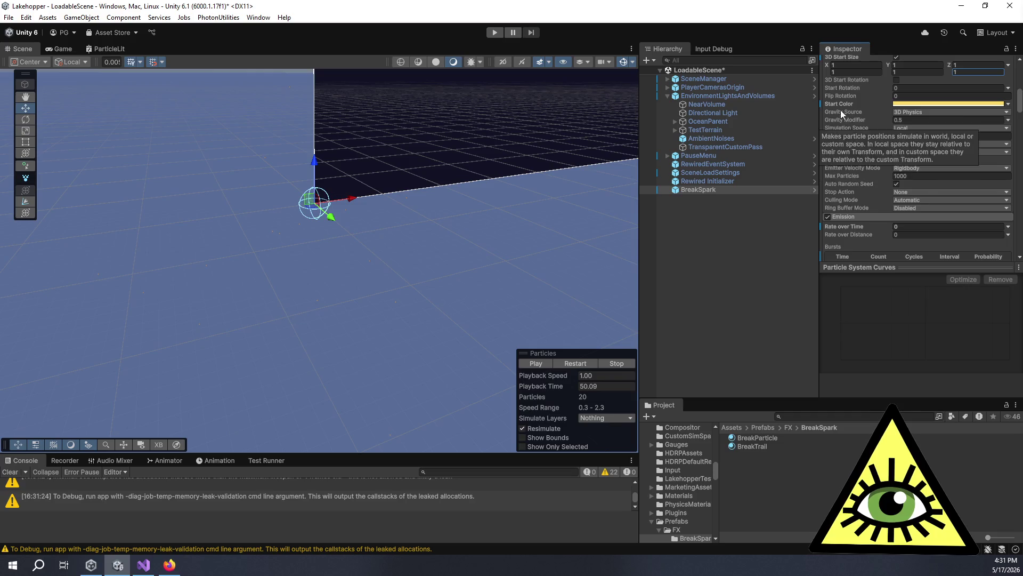
scroll(842, 111, "up", 5)
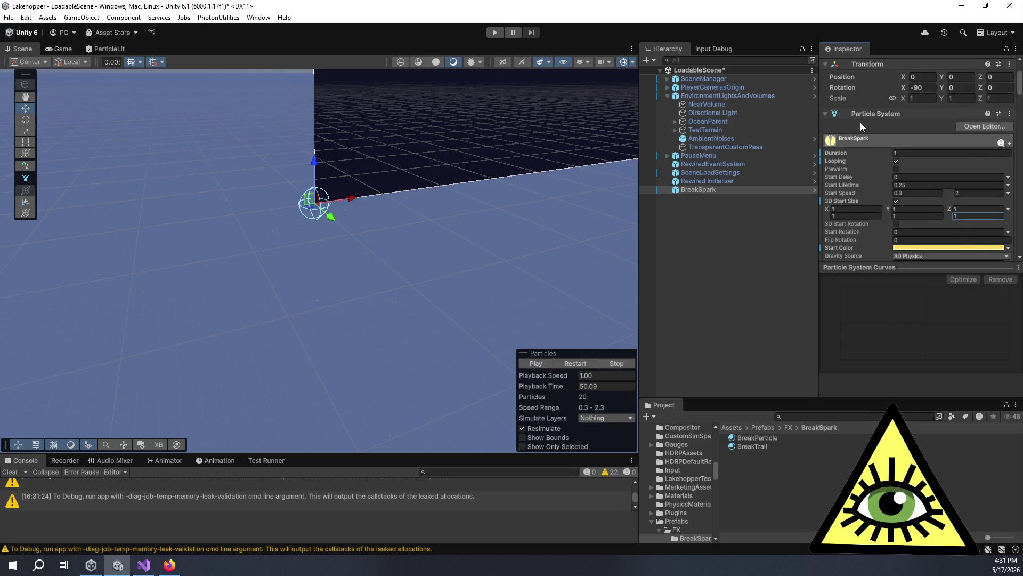
left_click(896, 202)
Collapse Emission and Shape, keep Velocity over Lifetime on, and disable Size over Lifetime.
scroll(319, 227, "down", 2)
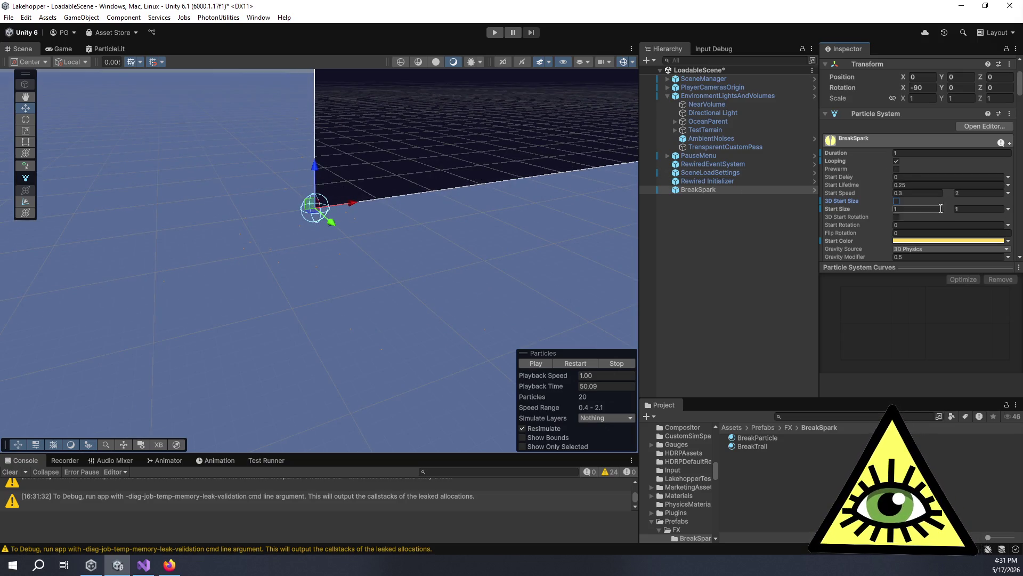
scroll(938, 211, "down", 5)
scroll(933, 206, "down", 4)
left_click(856, 94)
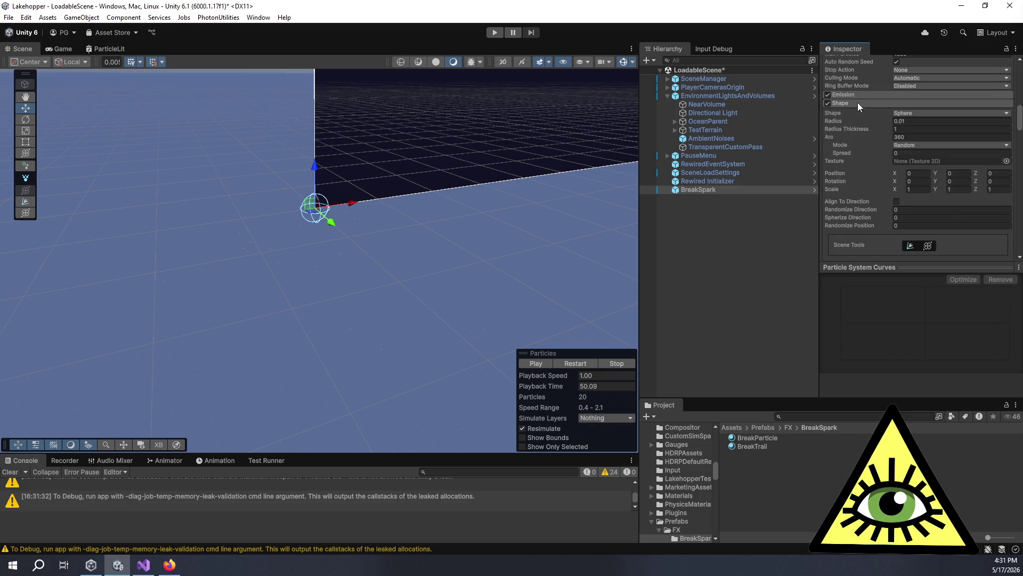
left_click(858, 103)
left_click(829, 111)
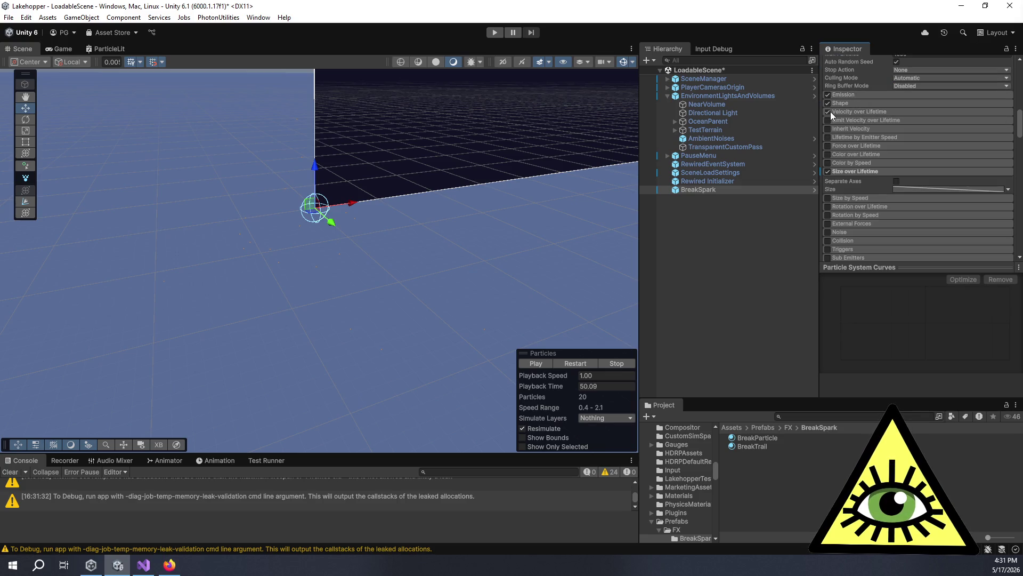
left_click(828, 112)
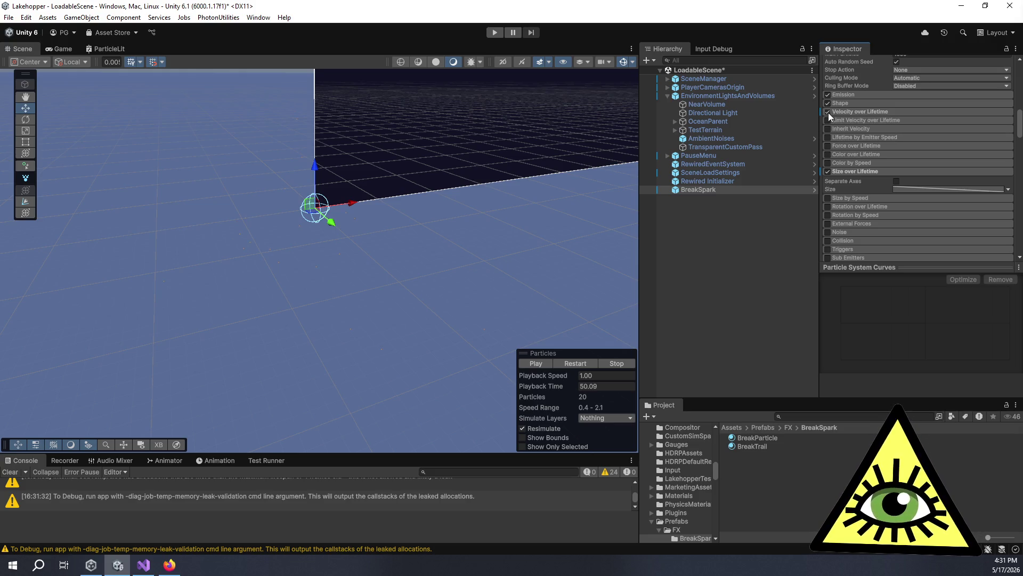
left_click(827, 172)
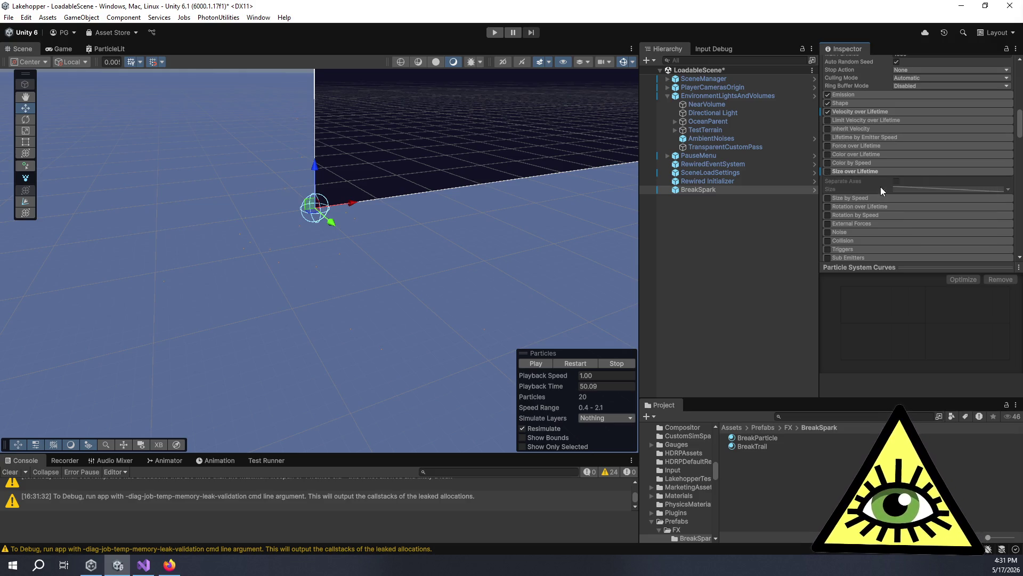
scroll(868, 173, "down", 5)
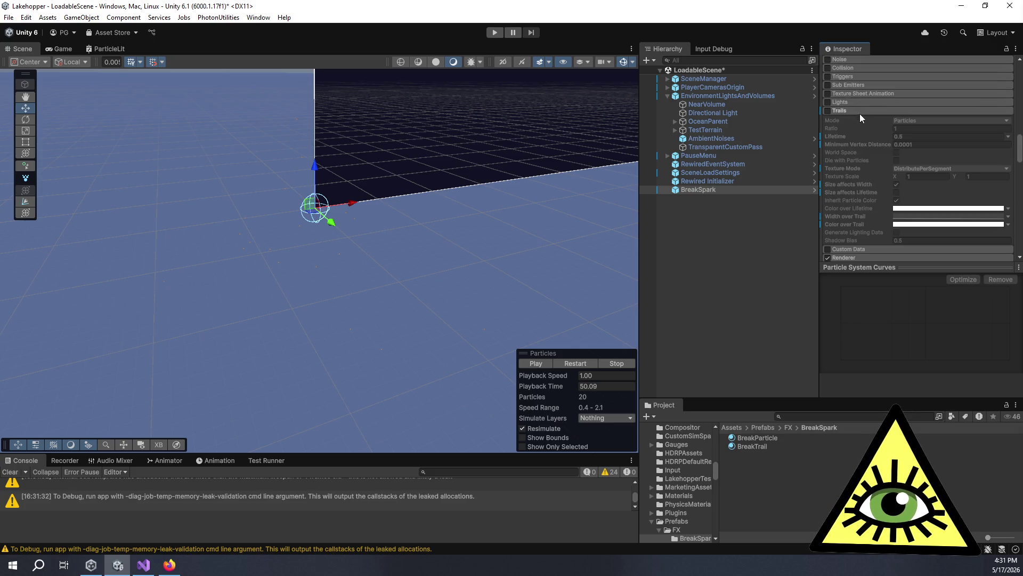
Collapse Trails, expand Renderer, and replay the particle preview a few times.
left_click(859, 113)
left_click(859, 128)
left_click(545, 361)
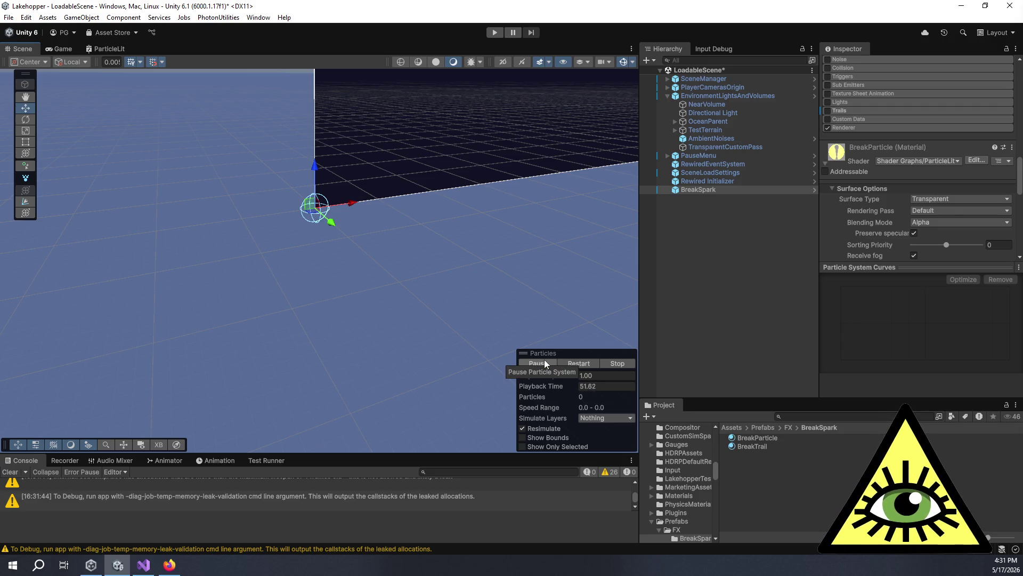
left_click(545, 361)
left_click(545, 361)
left_click(545, 360)
left_click(544, 361)
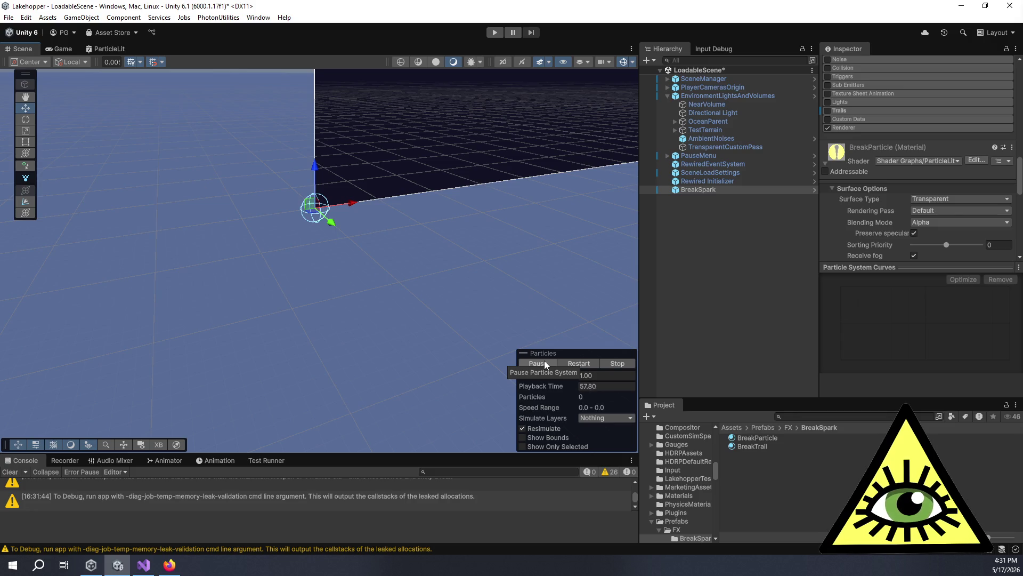
left_click(545, 360)
scroll(827, 215, "up", 10)
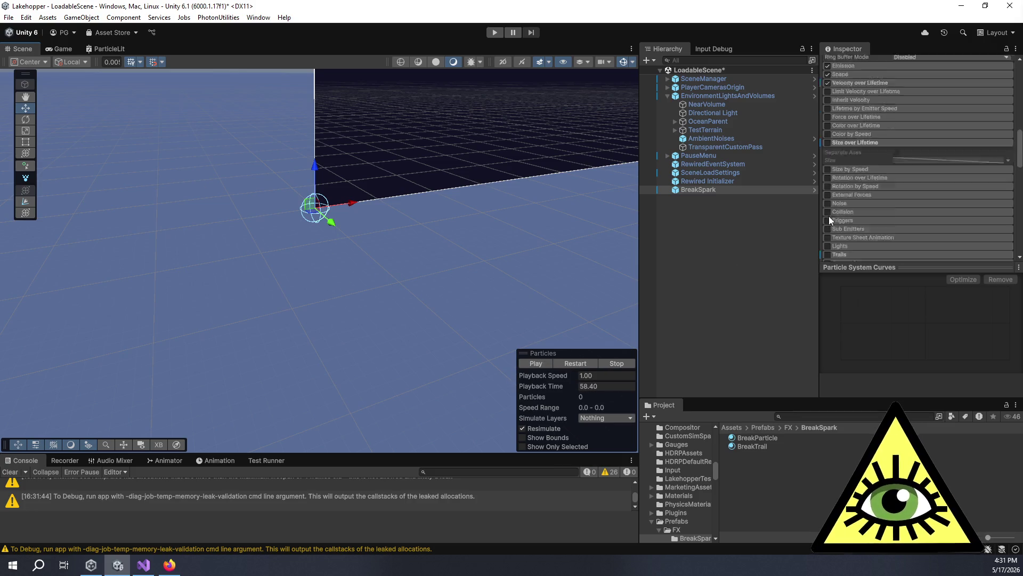
scroll(874, 205, "down", 3)
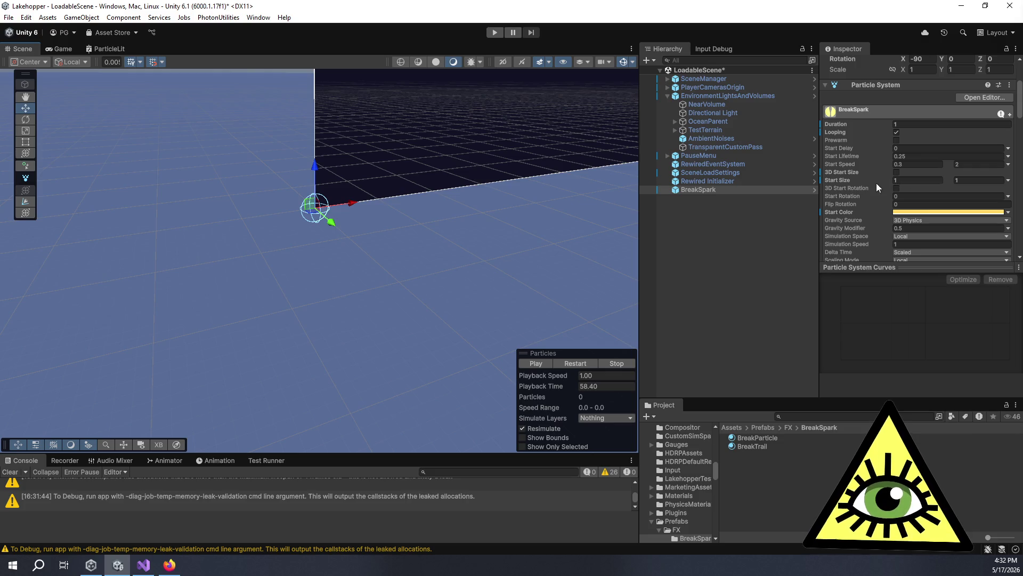
Set the minimum and maximum Start Size to 10 and preview the larger particles.
left_click(912, 179)
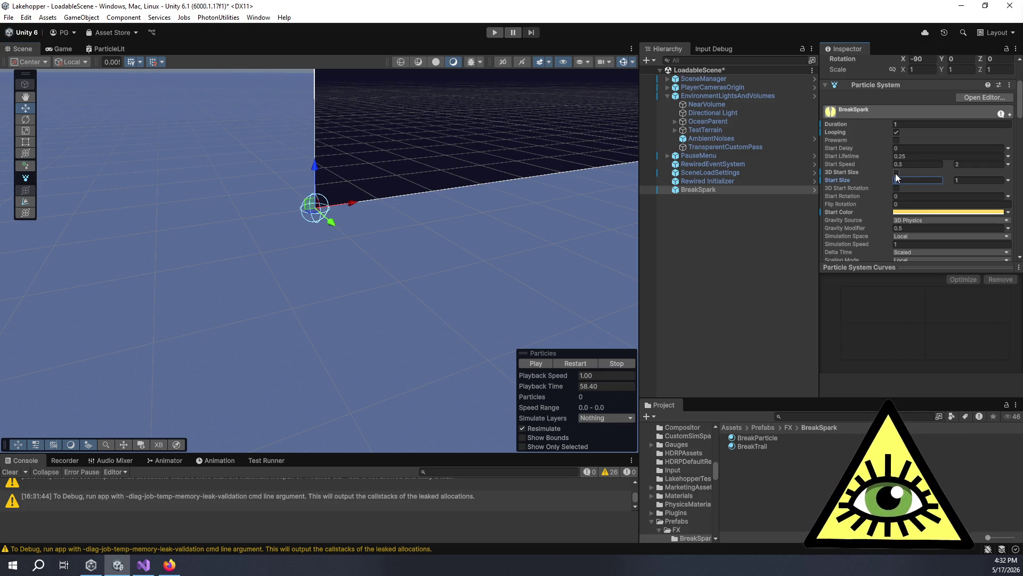
key("Tab")
type("10")
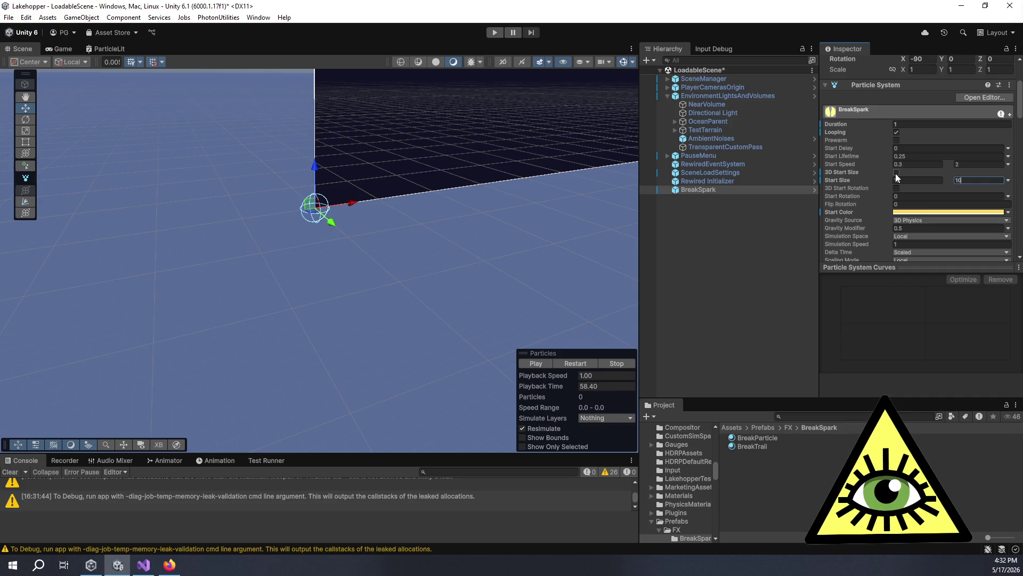
left_click(540, 364)
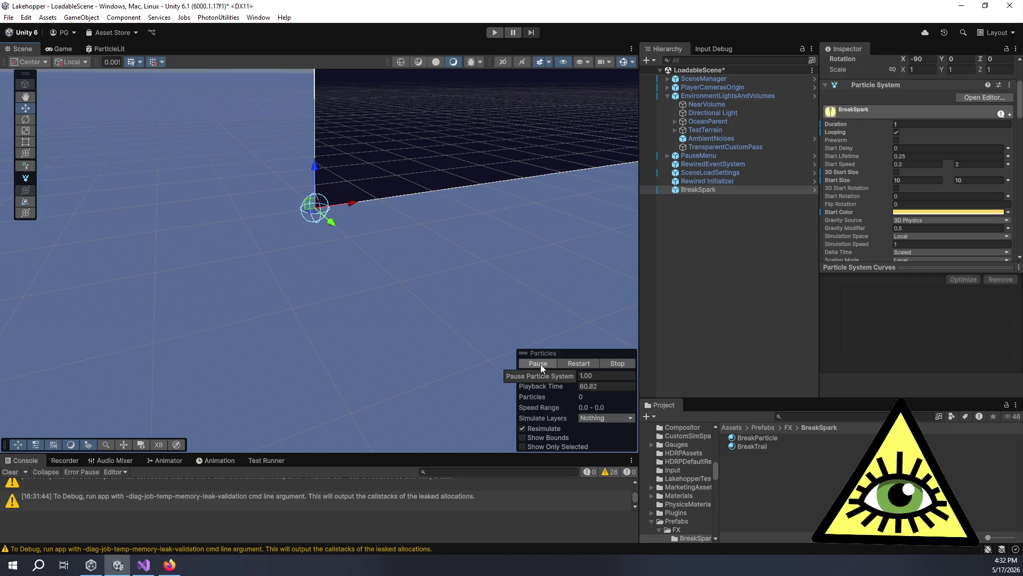
left_click(540, 364)
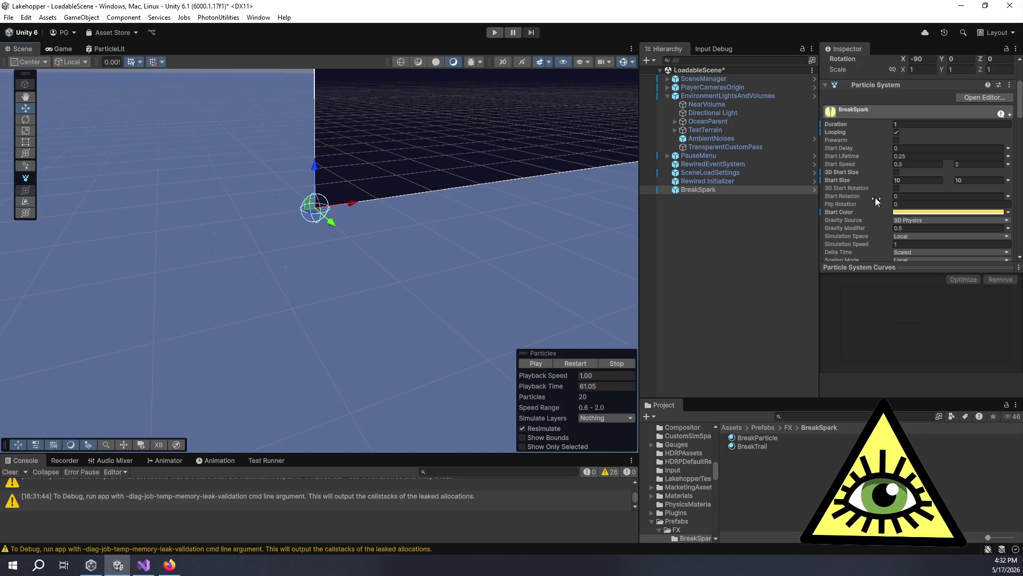
Change the Start Color to white, preview it, and expand the Emission module.
scroll(879, 213, "down", 2)
left_click(913, 154)
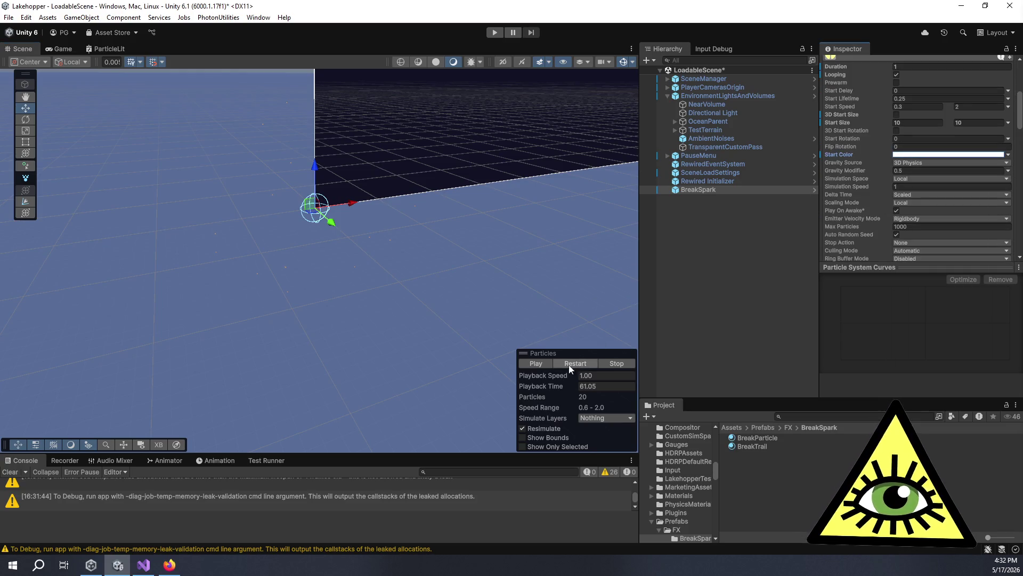
left_click(536, 363)
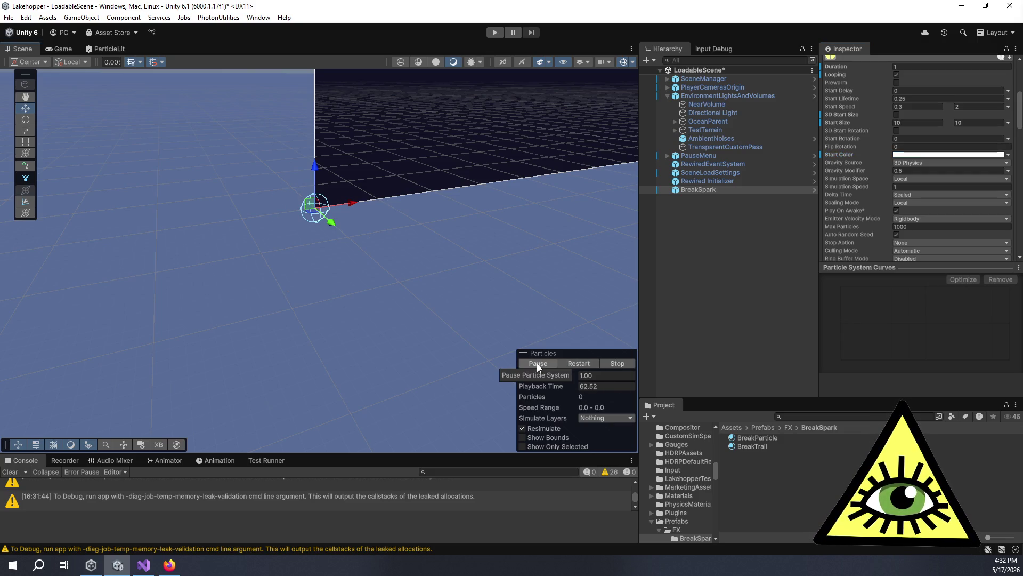
left_click(537, 364)
left_click(541, 366)
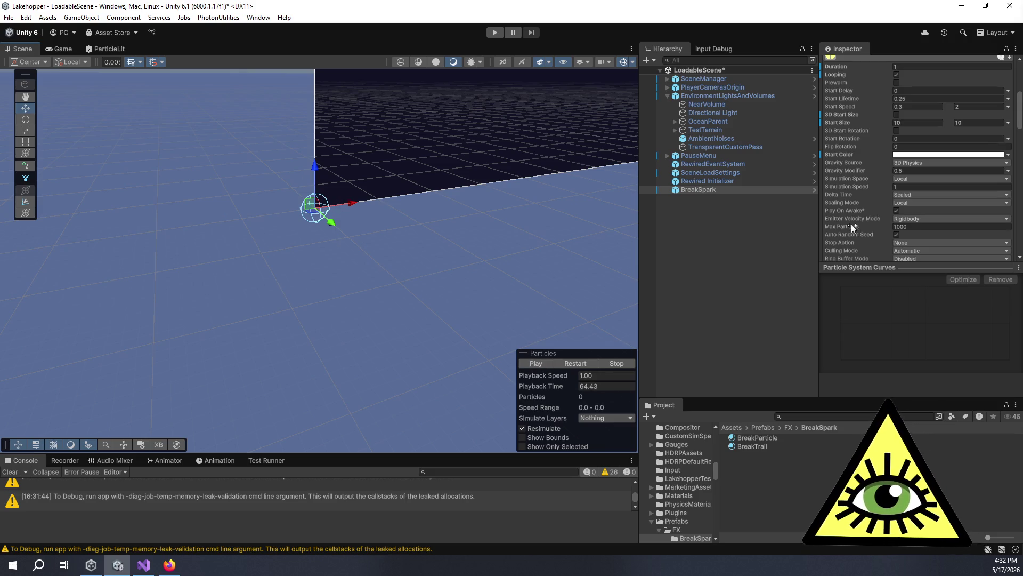
scroll(853, 197, "down", 3)
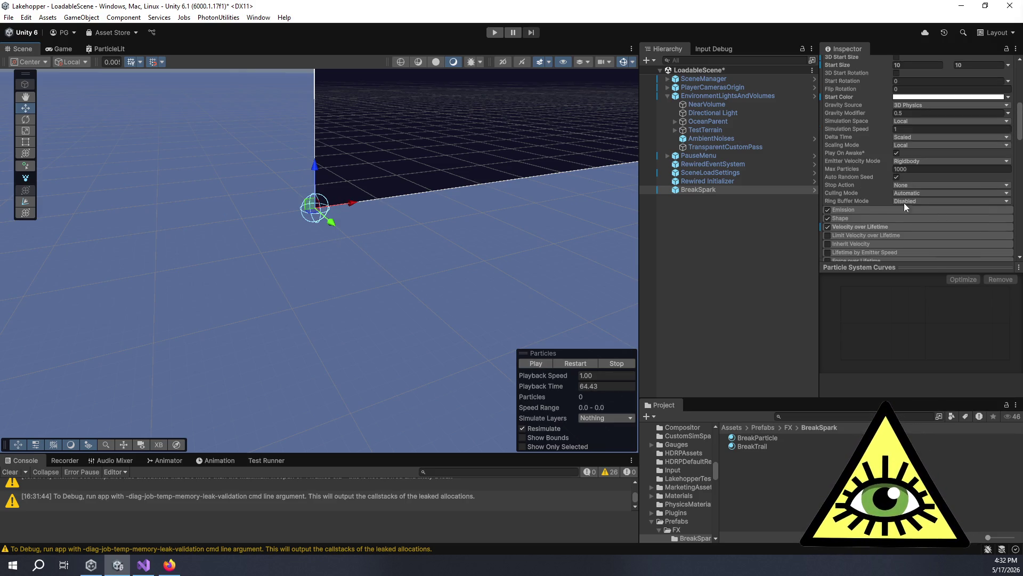
left_click(866, 210)
scroll(866, 189, "down", 2)
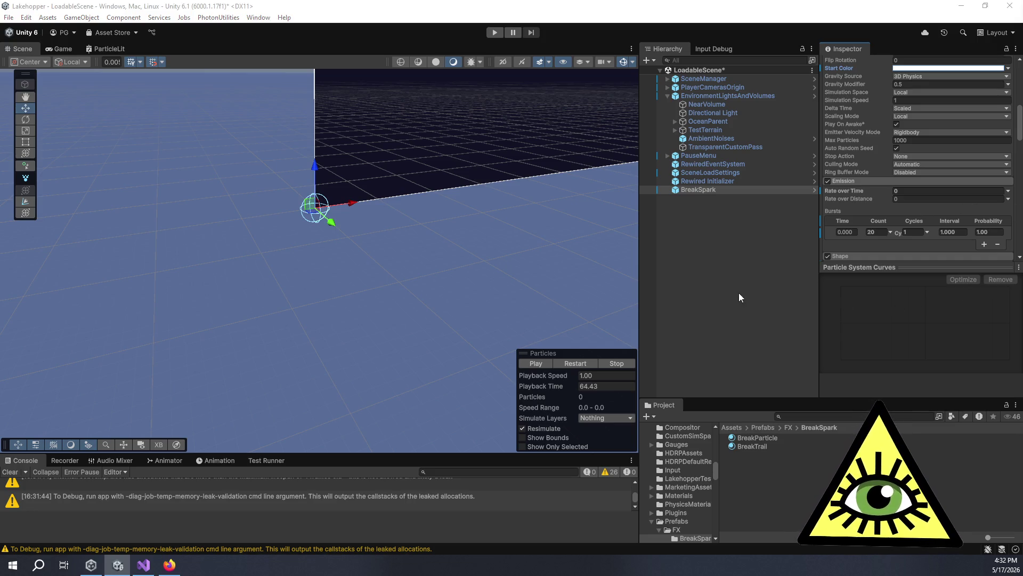
Expand Velocity over Lifetime and disable the module.
scroll(868, 195, "down", 5)
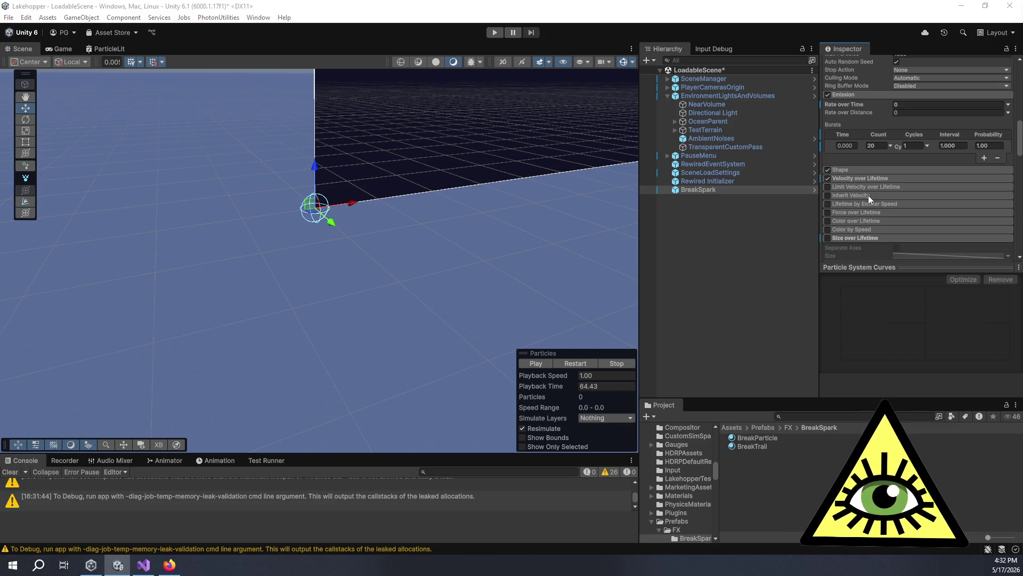
left_click(847, 178)
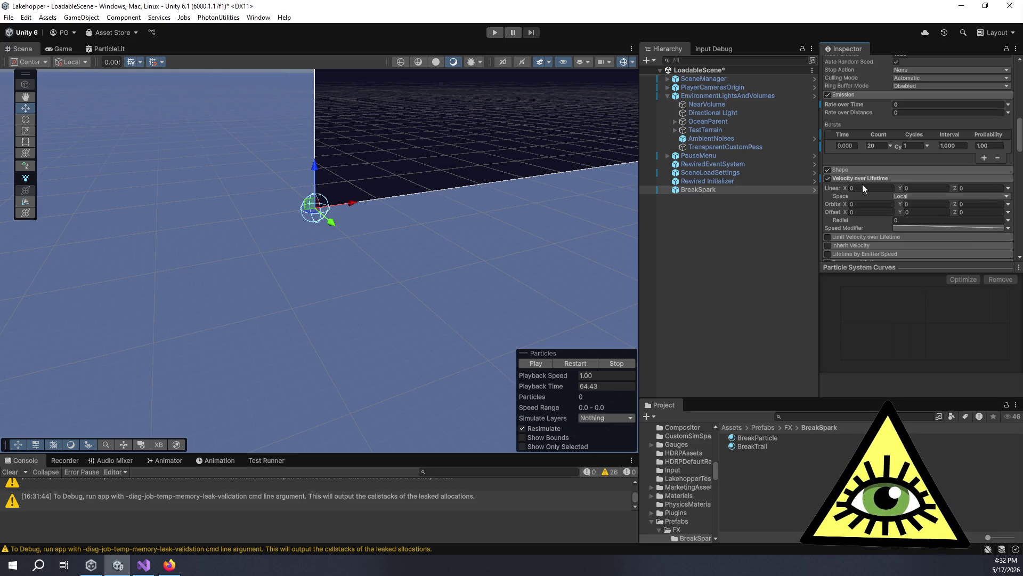
left_click(828, 179)
Replay and pause the burst several times to inspect the 20 particles without velocity.
left_click(540, 360)
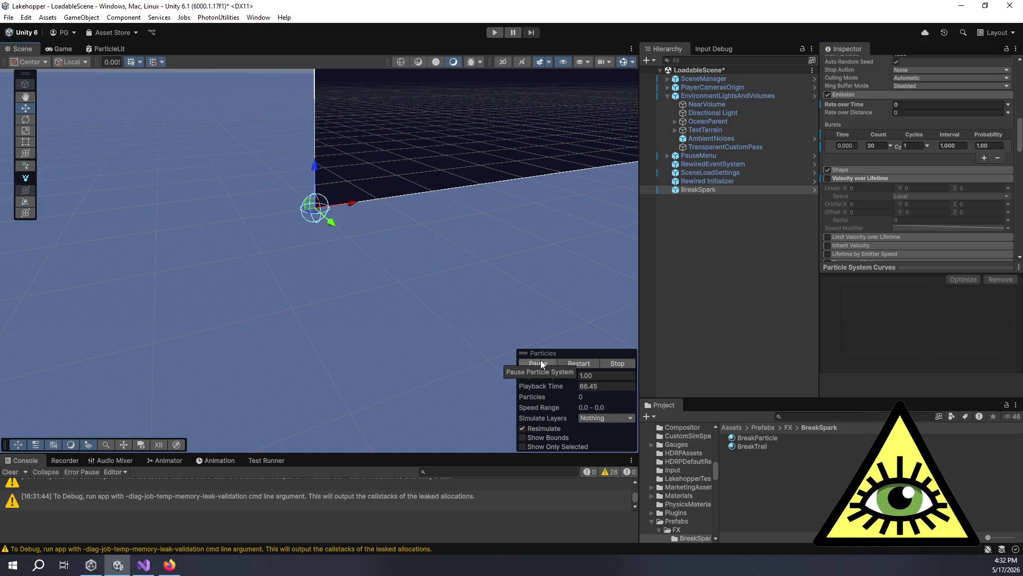
left_click(540, 361)
scroll(402, 292, "down", 5)
left_click(539, 362)
left_click(539, 362)
left_click(539, 363)
left_click(539, 363)
left_click(540, 362)
left_click(539, 362)
scroll(416, 330, "up", 2)
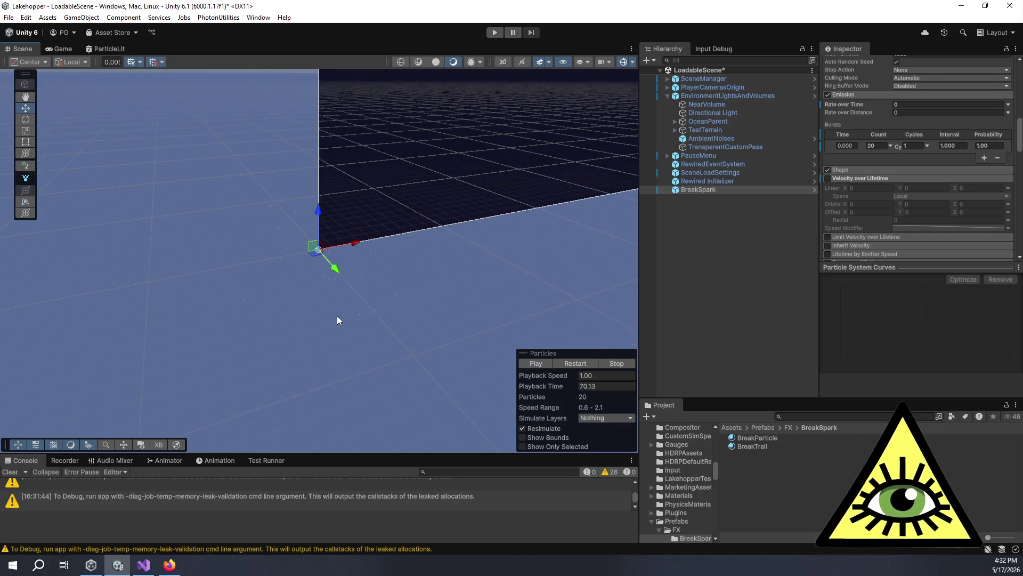
scroll(361, 316, "down", 2)
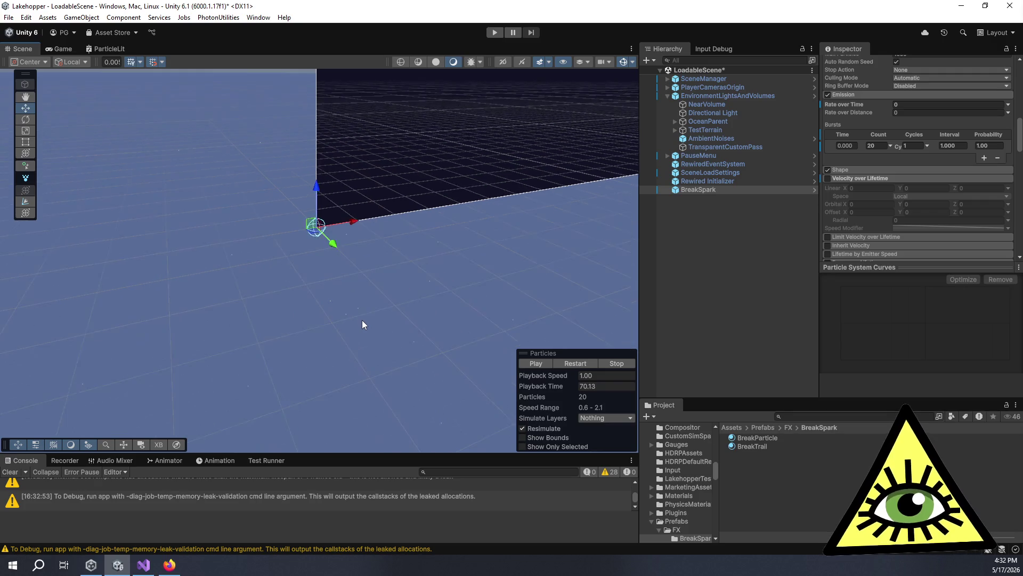
scroll(351, 325, "down", 3)
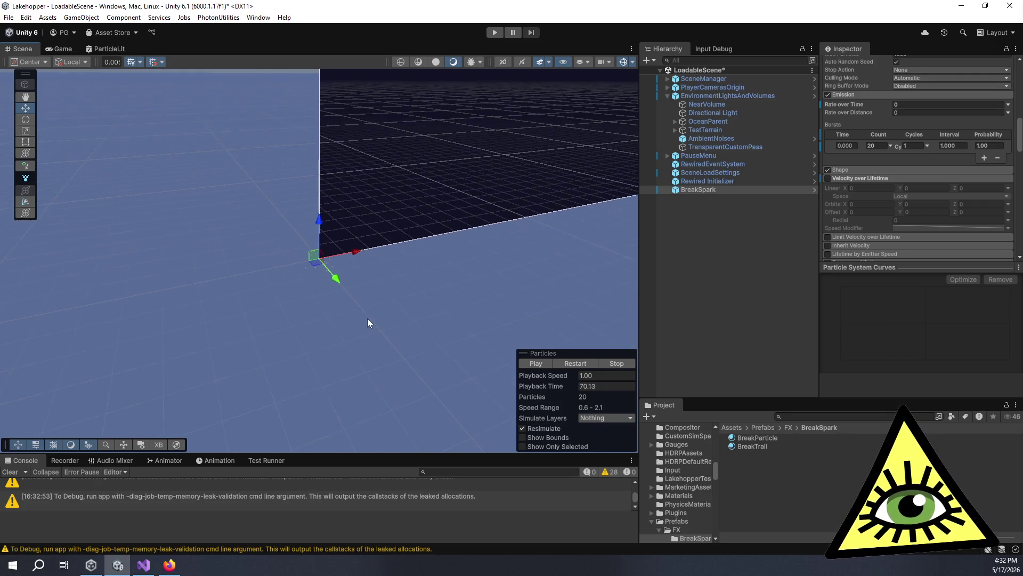
scroll(341, 293, "up", 2)
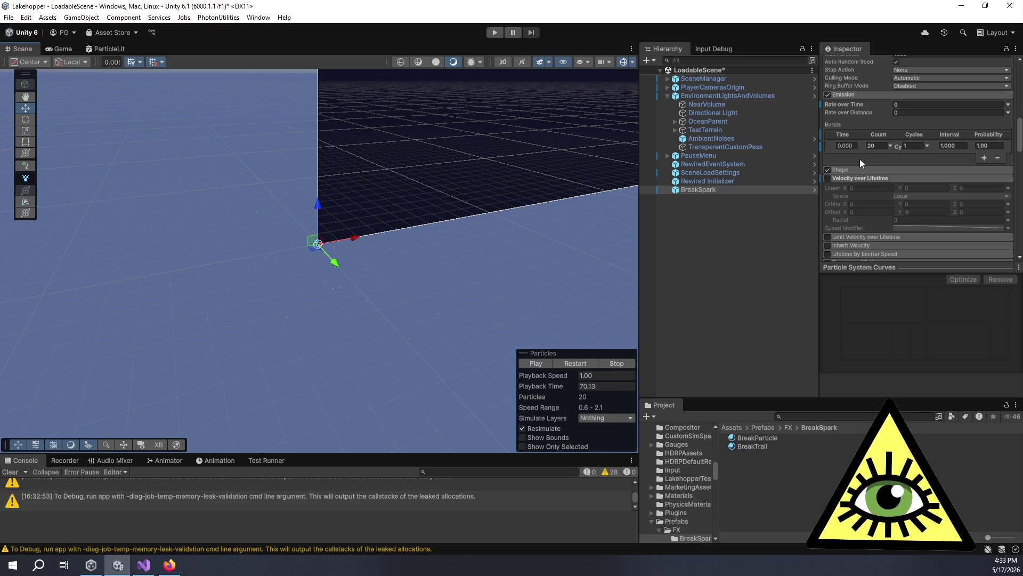
scroll(860, 160, "up", 5)
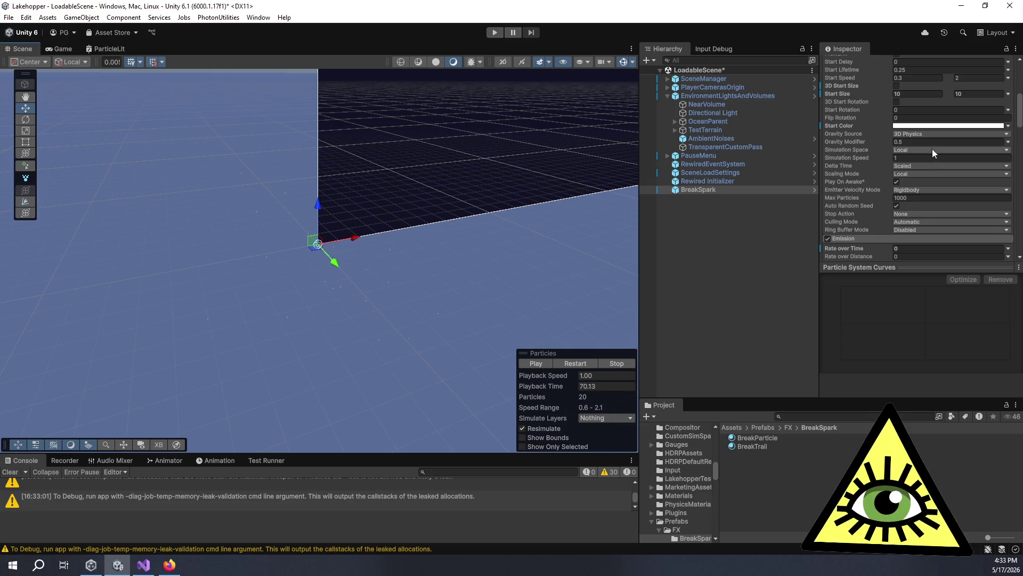
Keep Delta Time as Scaled, set Start Size to 1 to 1, and leave 3D Start Rotation off.
left_click(919, 166)
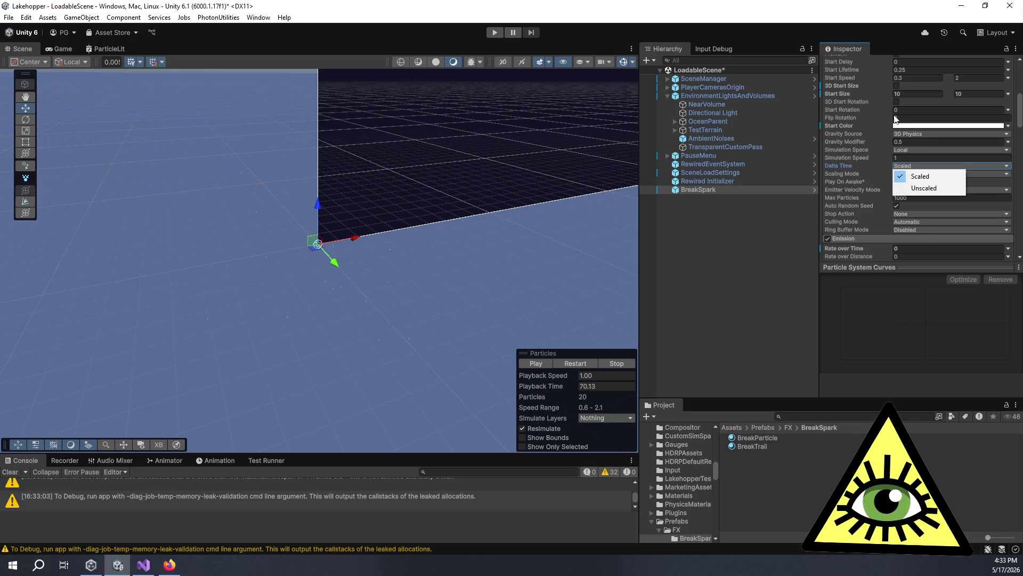
left_click(878, 122)
scroll(878, 124, "up", 5)
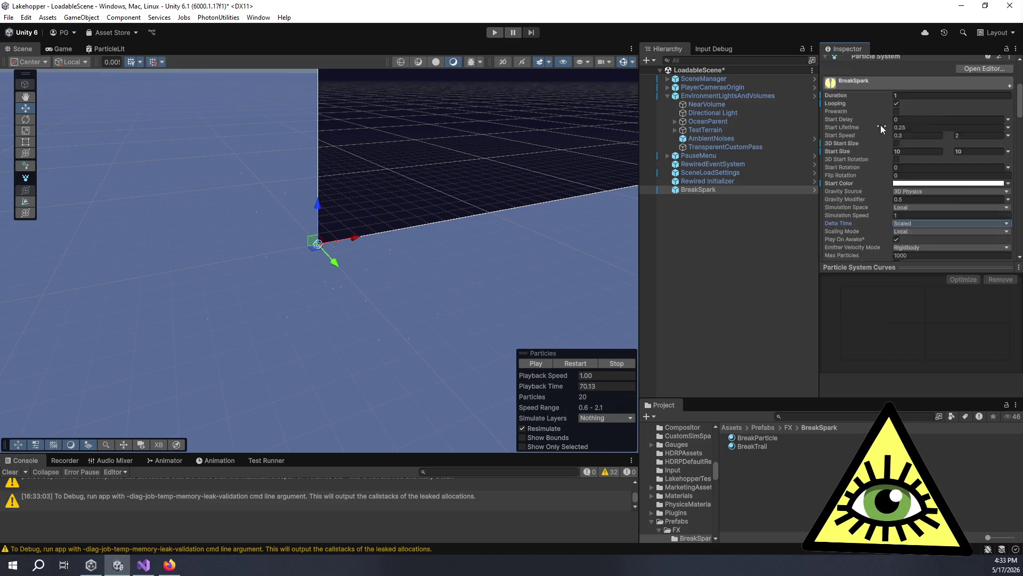
left_click(915, 215)
left_click(920, 208)
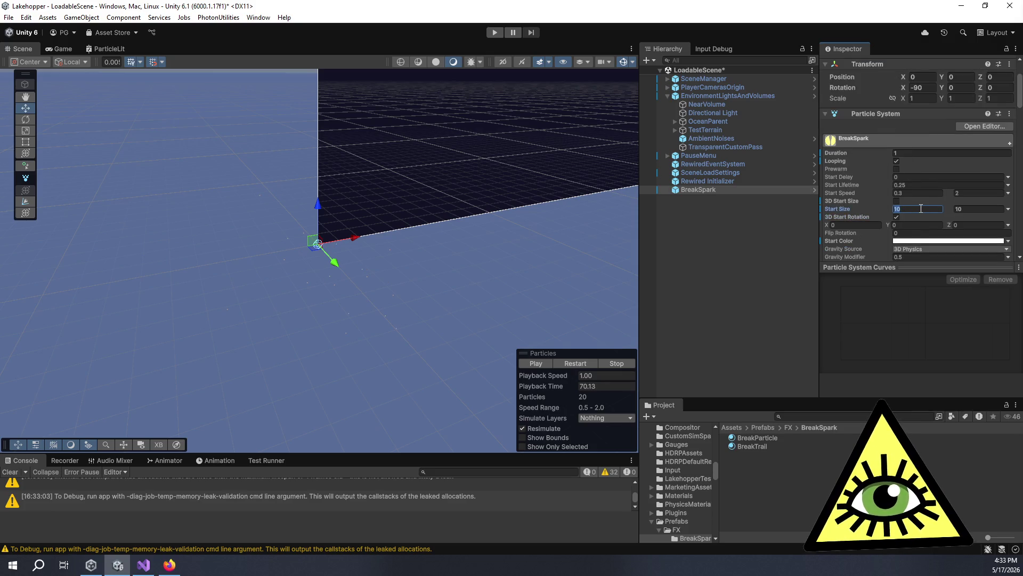
type("1")
left_click(981, 207)
type("1")
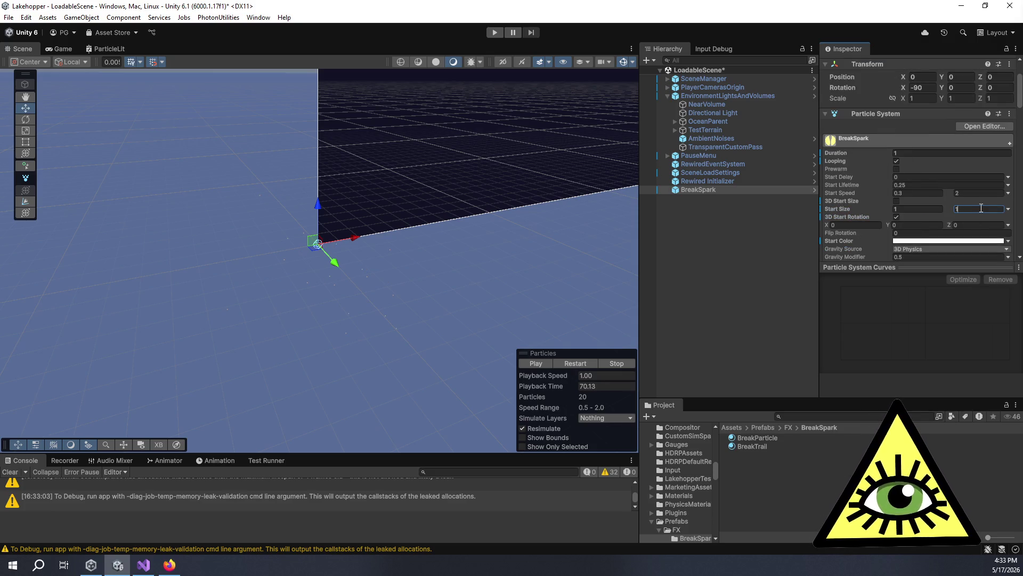
left_click(927, 208)
left_click(897, 217)
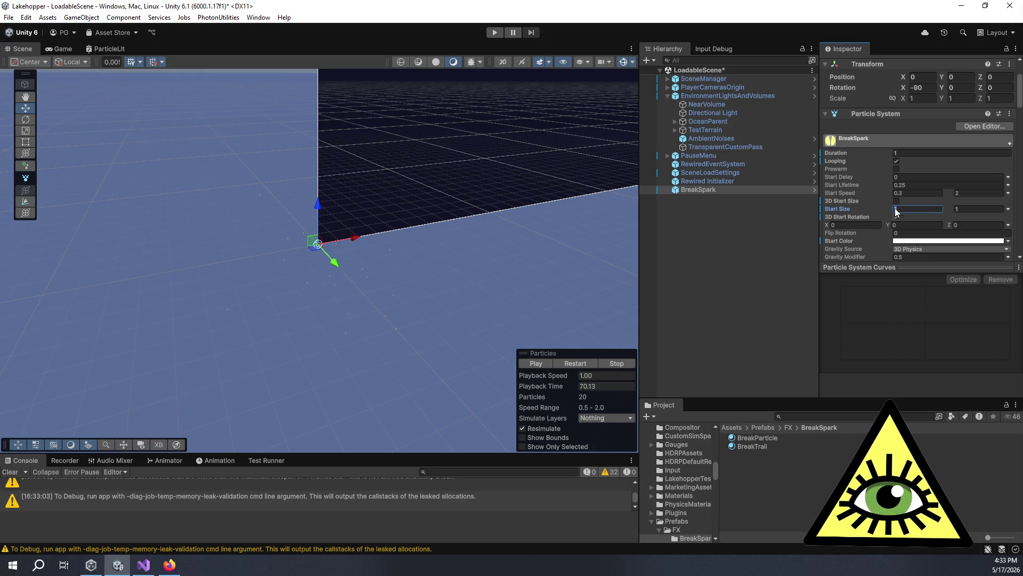
left_click(896, 217)
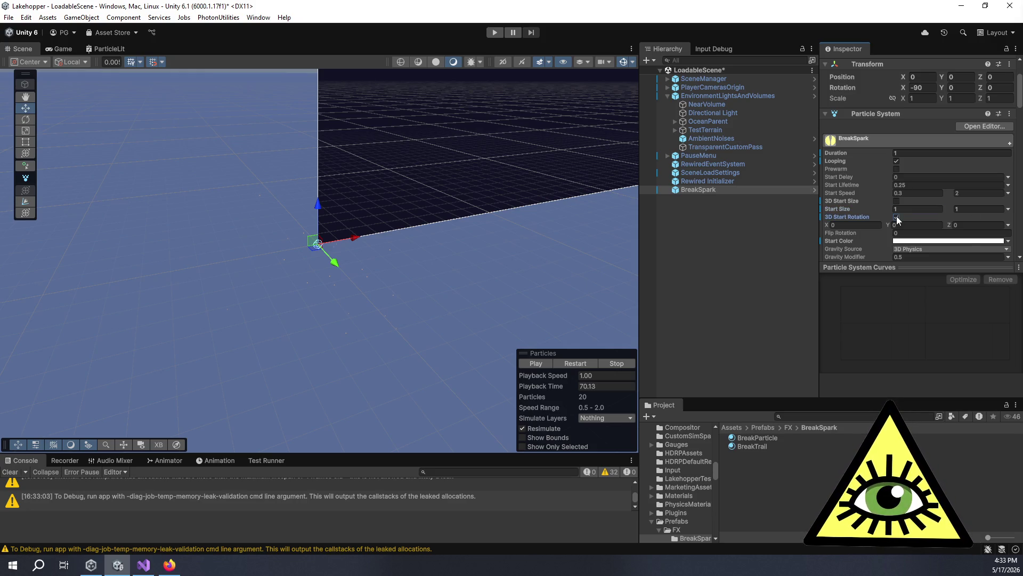
Check the Flip Rotation options, then select the BreakParticle material.
right_click(859, 231)
left_click(852, 209)
scroll(861, 224, "down", 5)
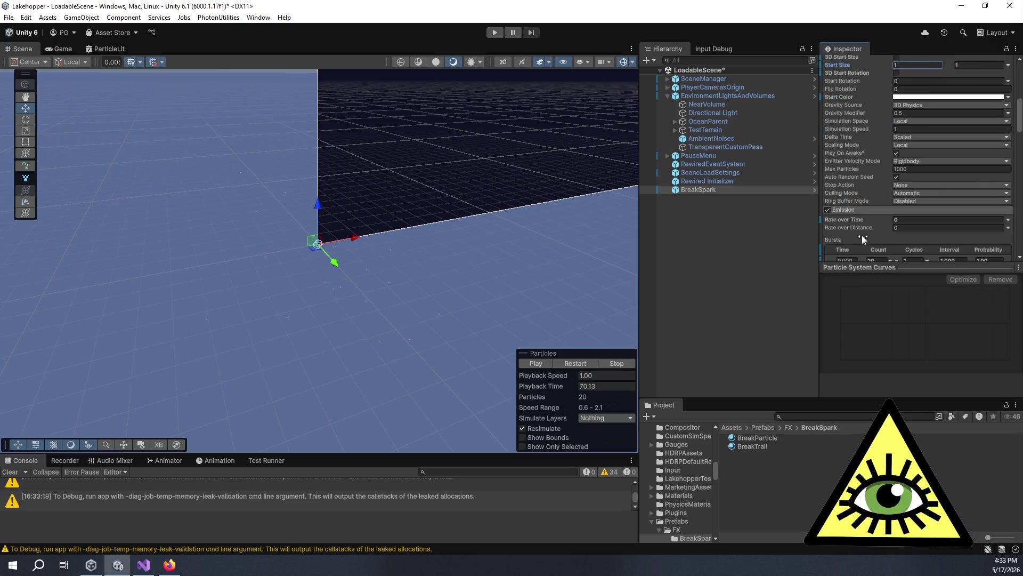
left_click(751, 437)
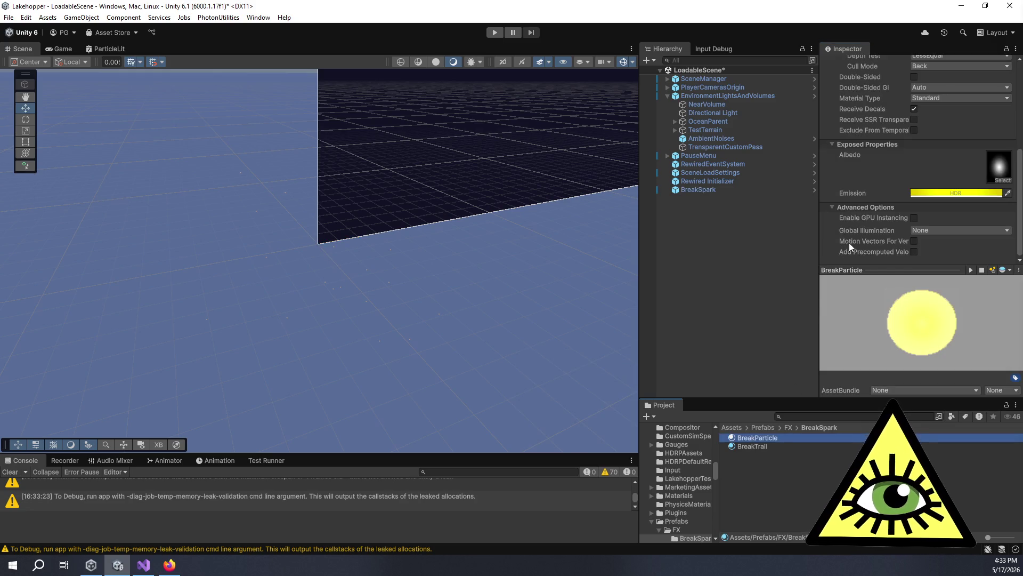
Scroll the BreakParticle material Inspector to check its yellow HDR emission colour.
scroll(849, 243, "up", 5)
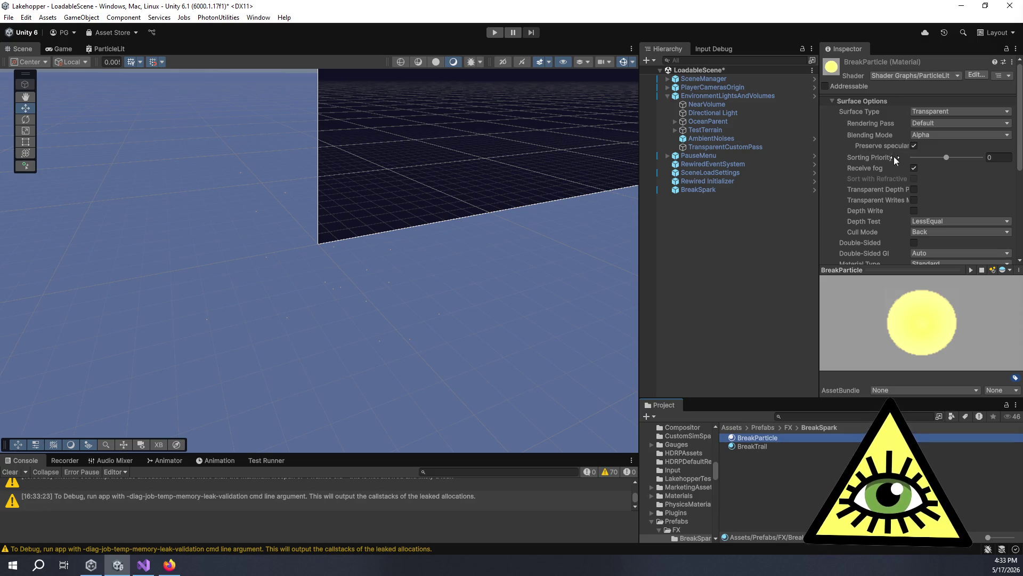
scroll(894, 157, "down", 5)
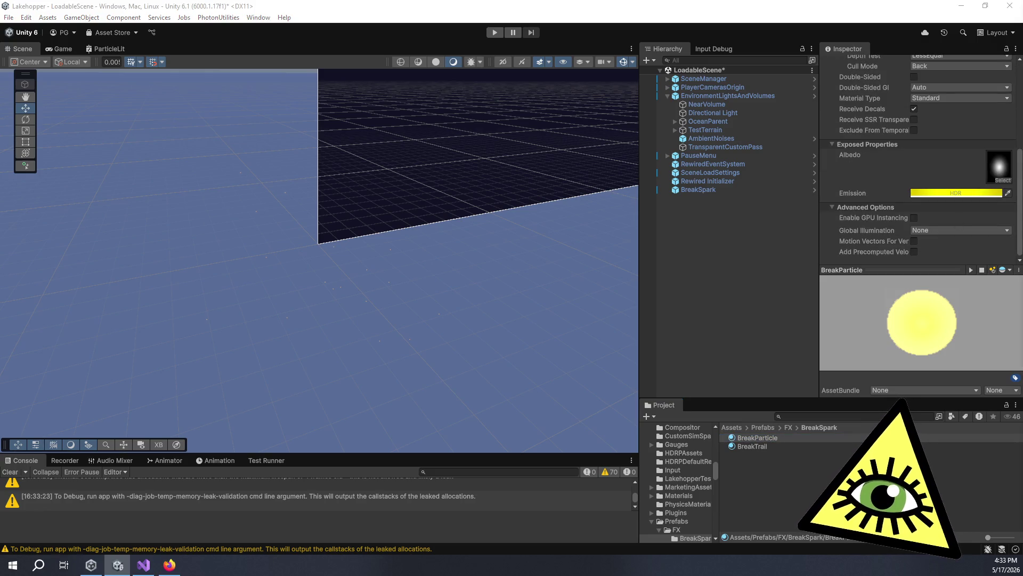
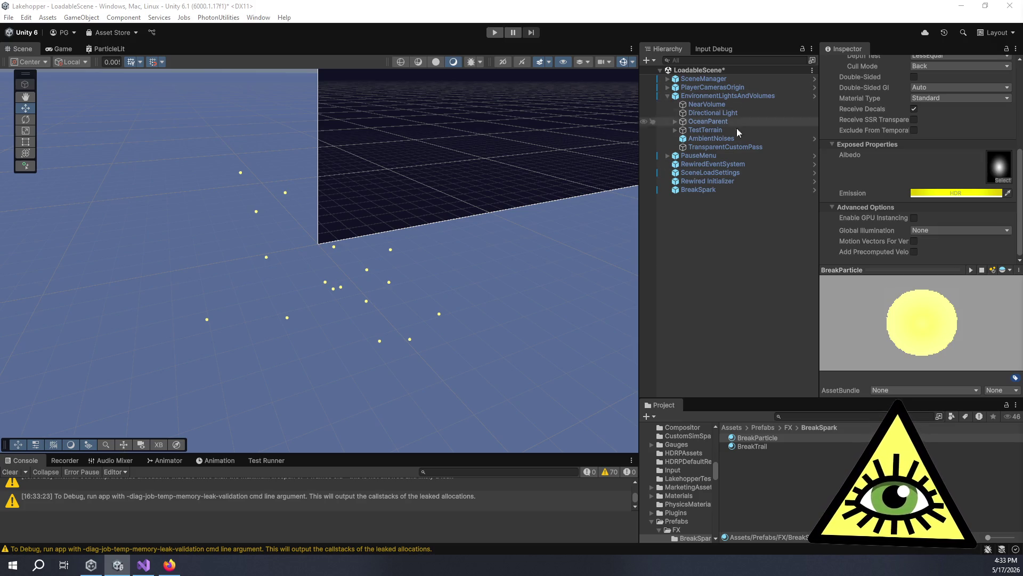
Select BreakSpark, enter a start size of 10, and preview the spark burst.
left_click(719, 189)
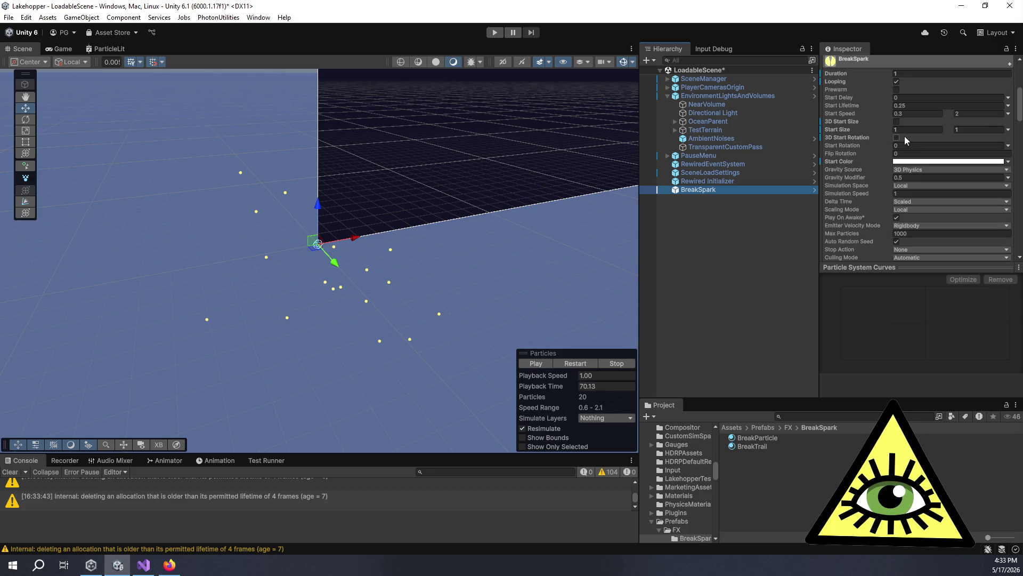
left_click(907, 130)
key("Tab")
type("10")
left_click(532, 366)
left_click(532, 364)
left_click(533, 365)
left_click(532, 365)
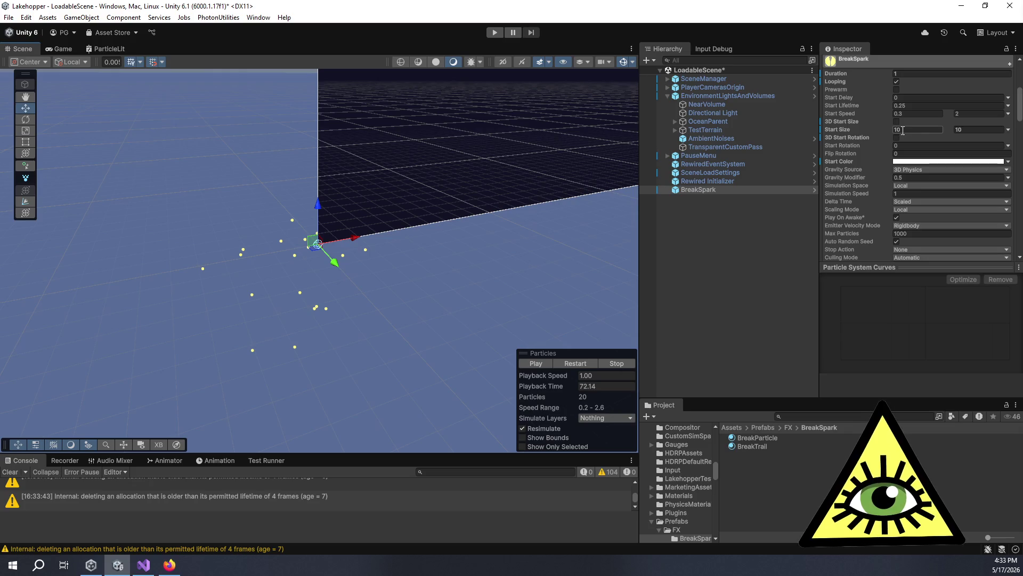
Switch Start Size to a single Constant value of 1 and replay the burst.
left_click(1007, 130)
left_click(999, 140)
left_click(929, 131)
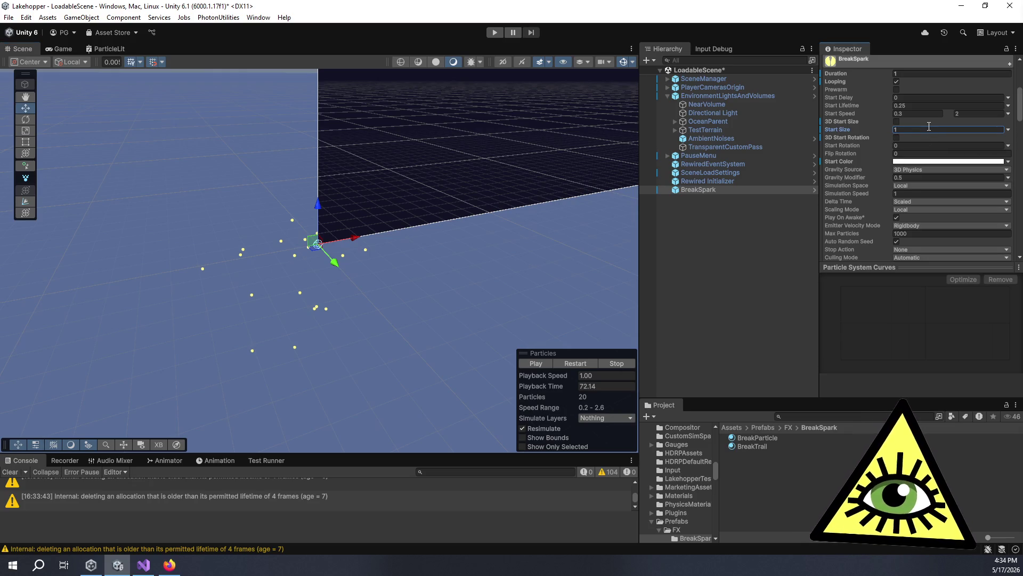
left_click(548, 362)
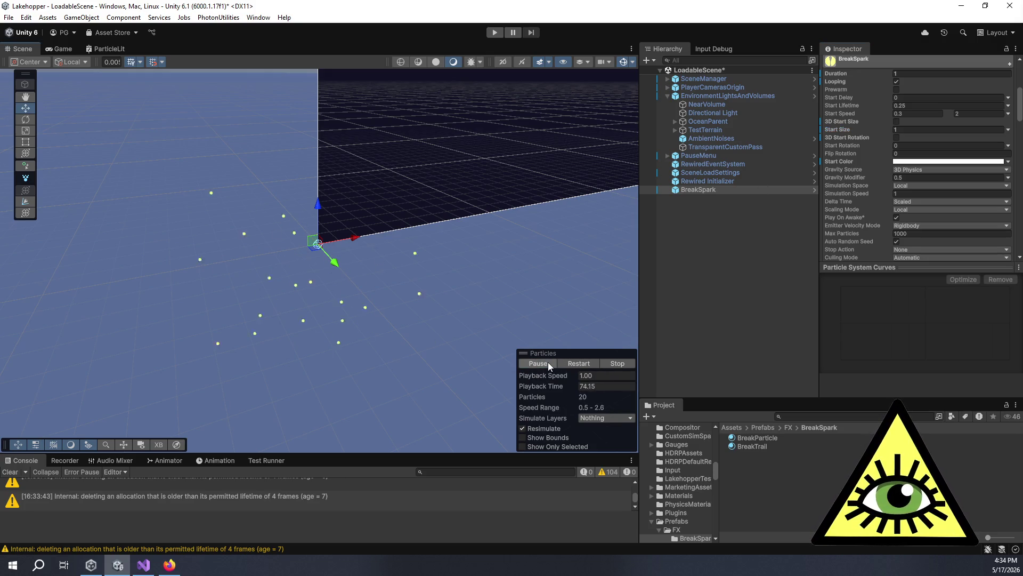
left_click(548, 362)
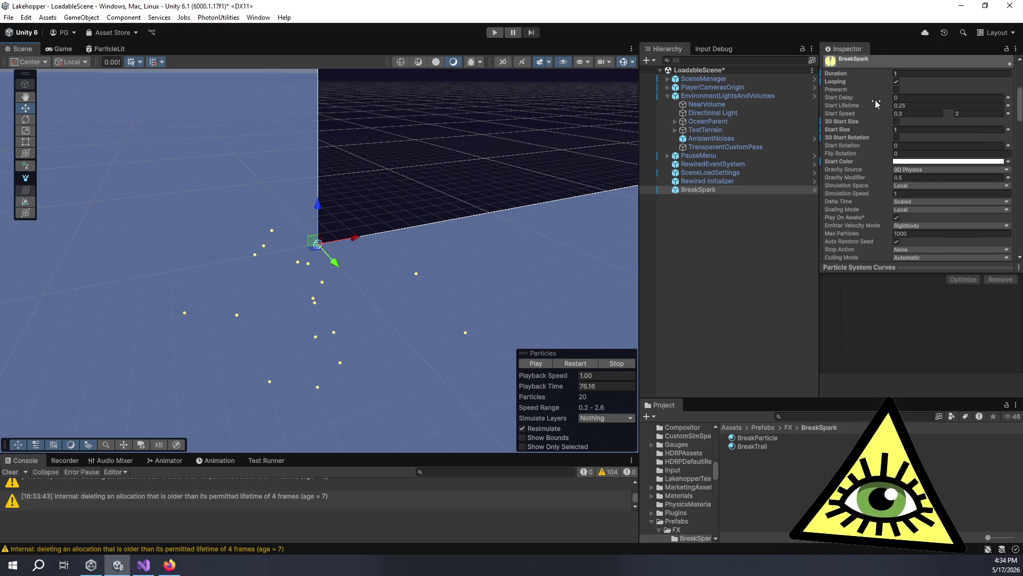
Tick Size over Lifetime in BreakSpark's module list and review the Renderer's BreakParticle material.
scroll(869, 123, "down", 10)
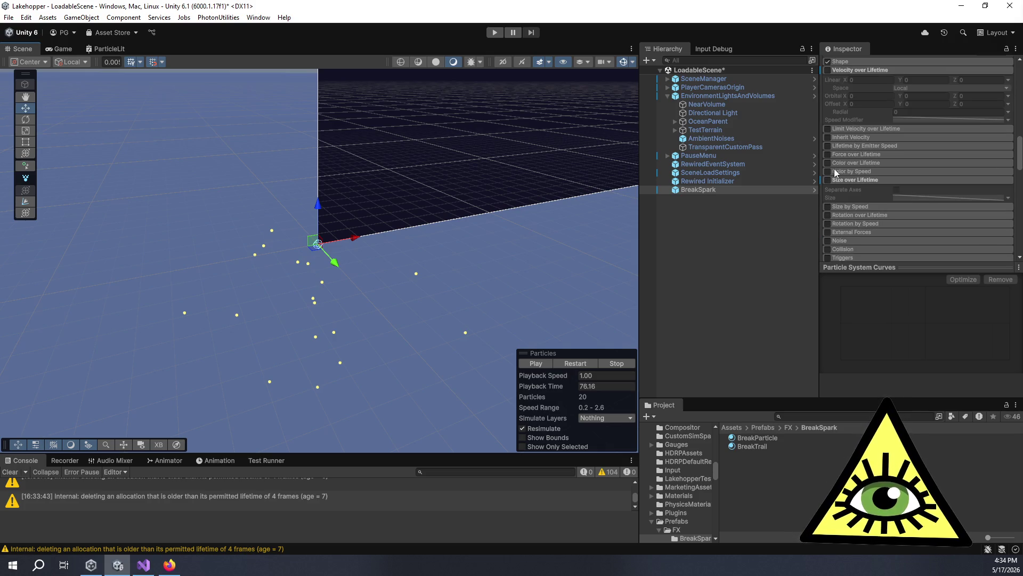
left_click(827, 181)
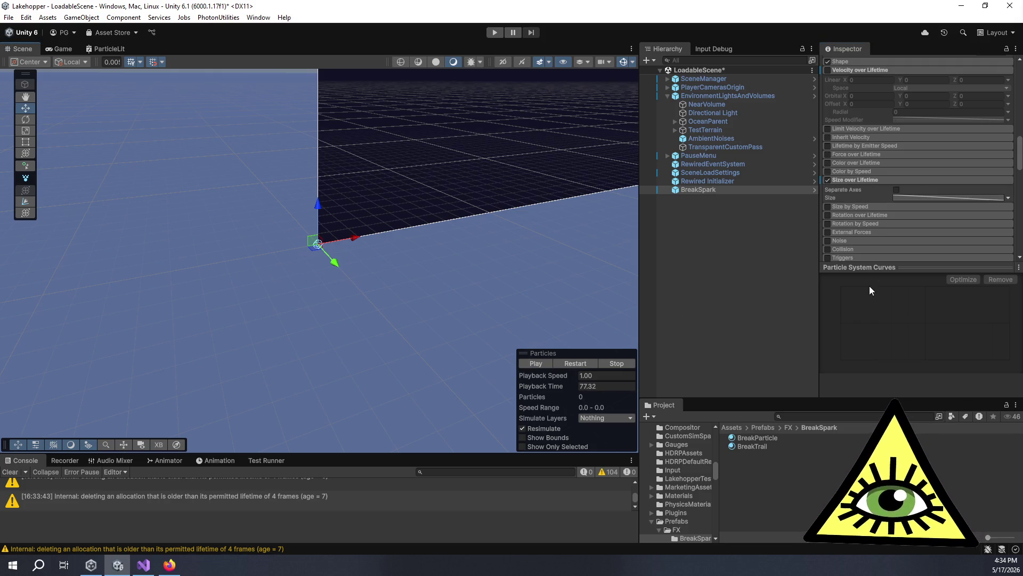
scroll(875, 247, "down", 10)
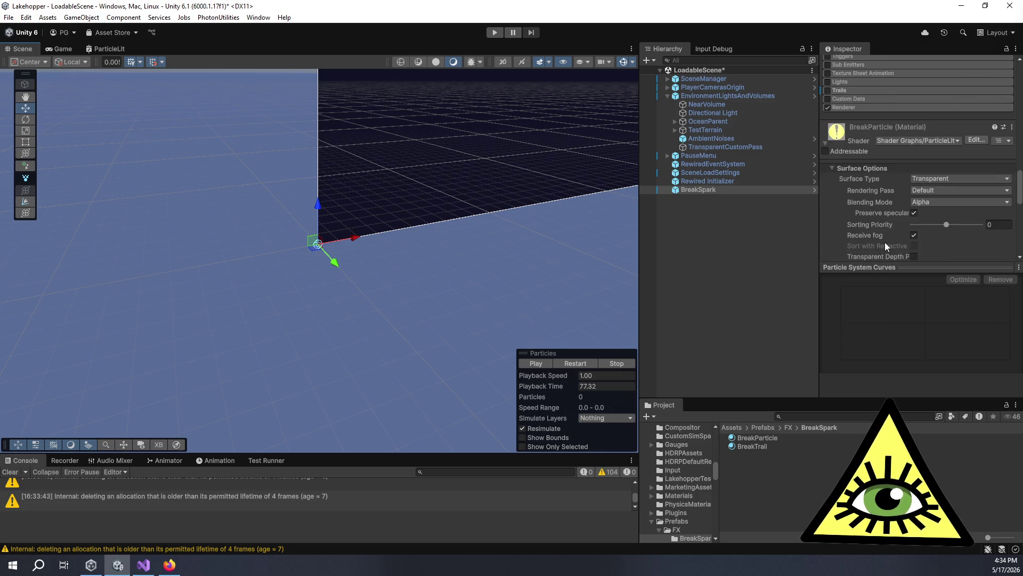
scroll(893, 218, "down", 1)
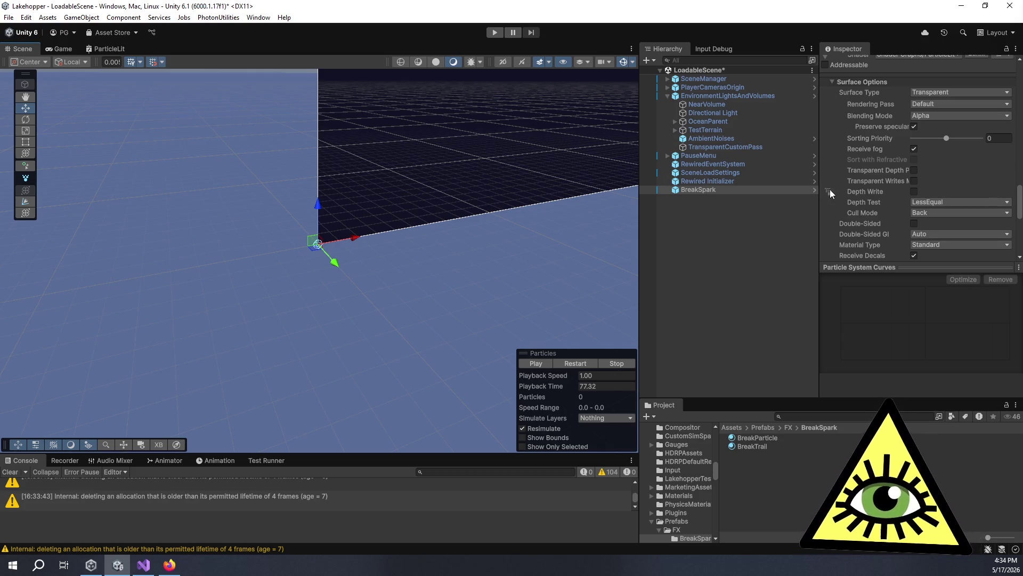
scroll(871, 183, "down", 5)
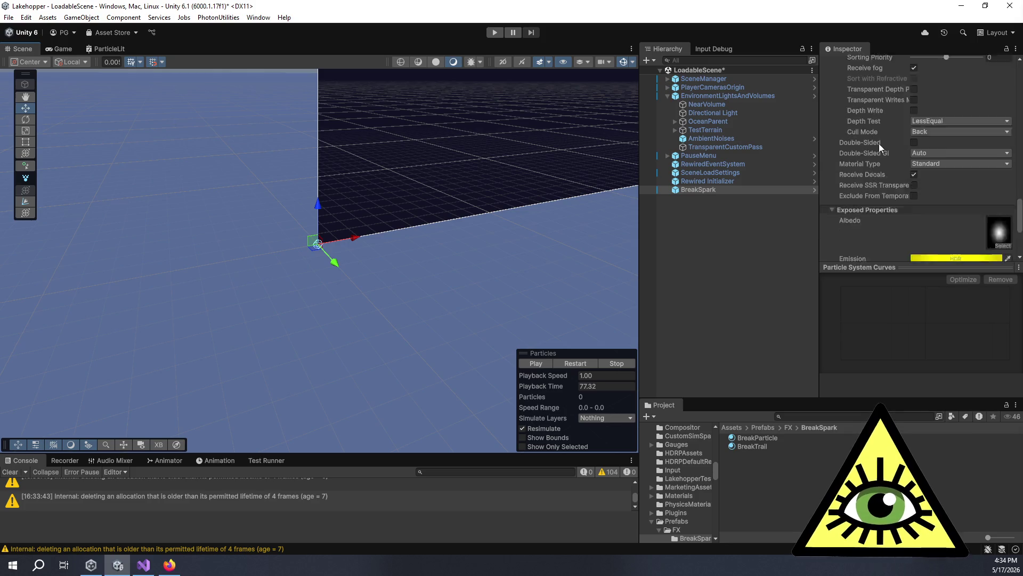
scroll(881, 143, "up", 6)
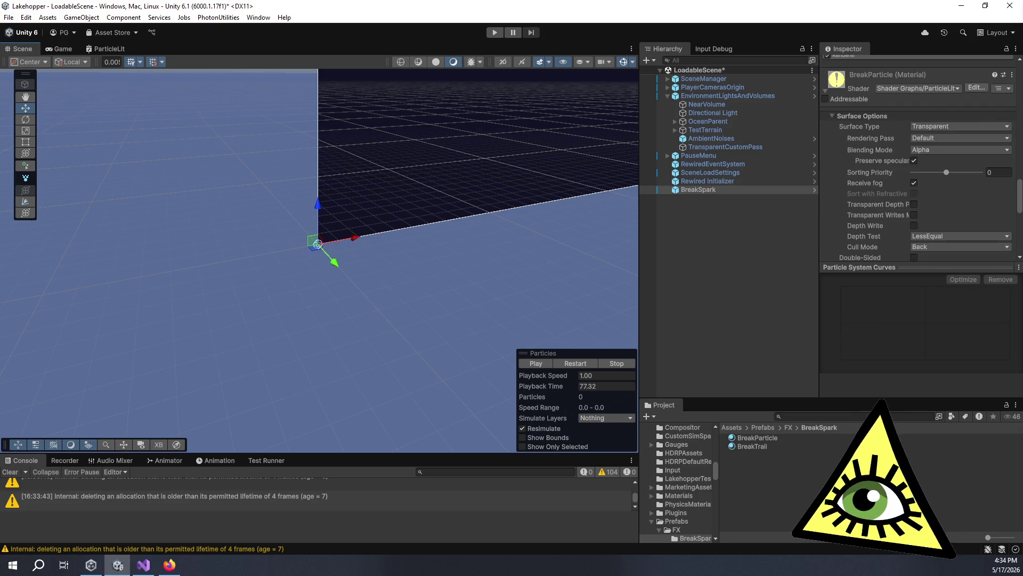
scroll(864, 232, "up", 3)
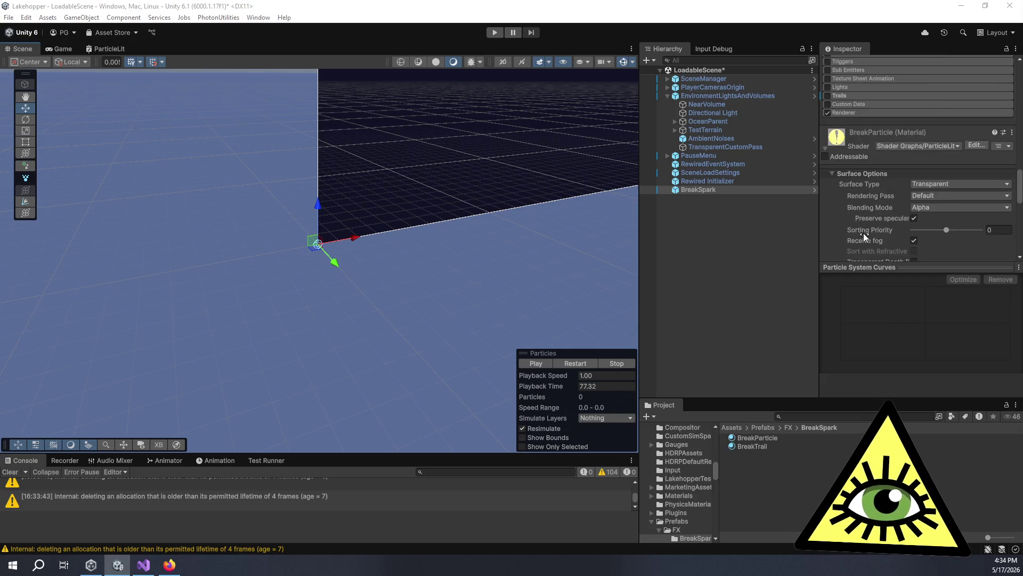
scroll(863, 232, "up", 3)
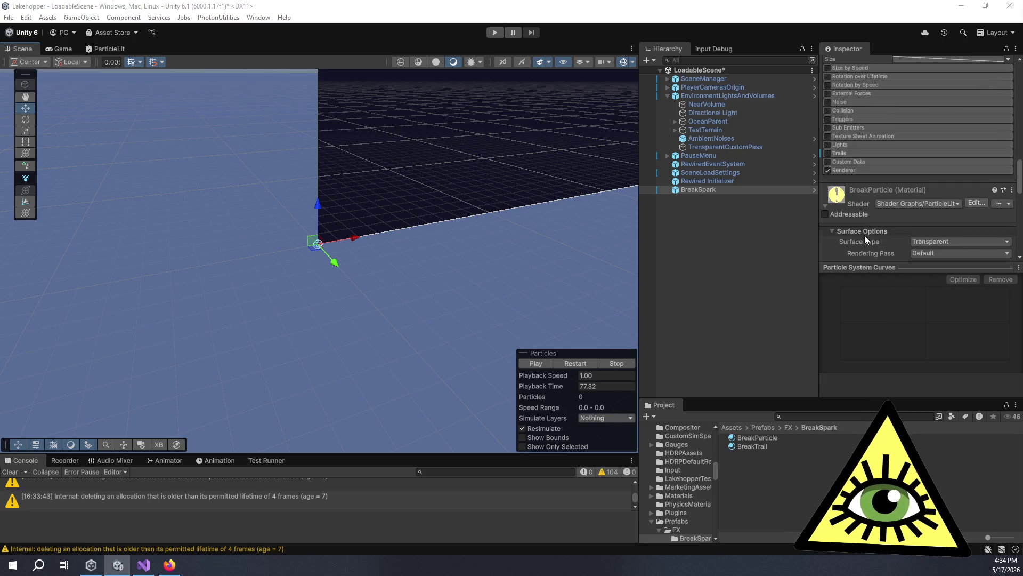
Assign the Shader Graphs/ParticleUnlit shader to the BreakParticle material.
left_click(921, 201)
left_click(910, 326)
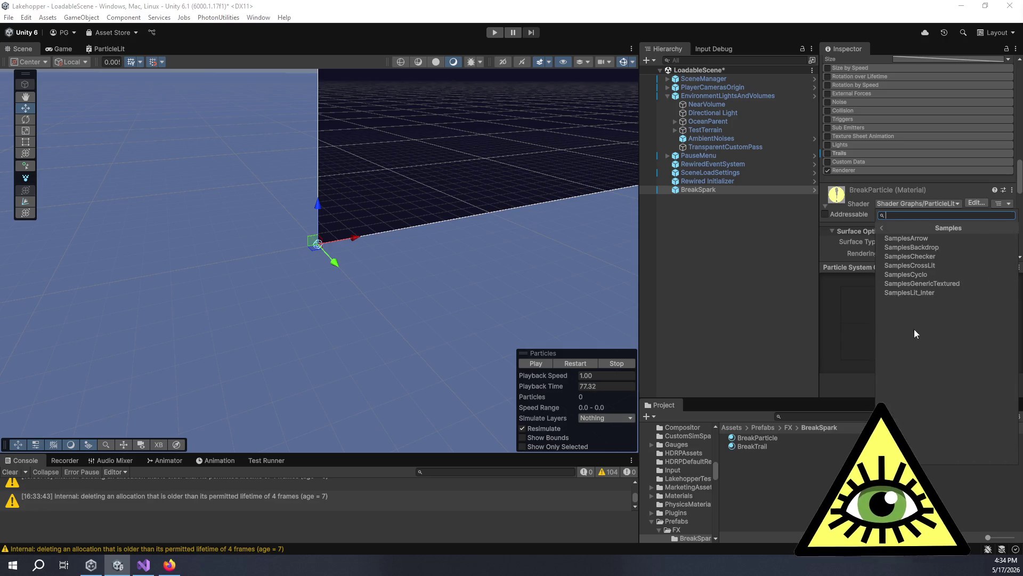
left_click(888, 228)
left_click(902, 328)
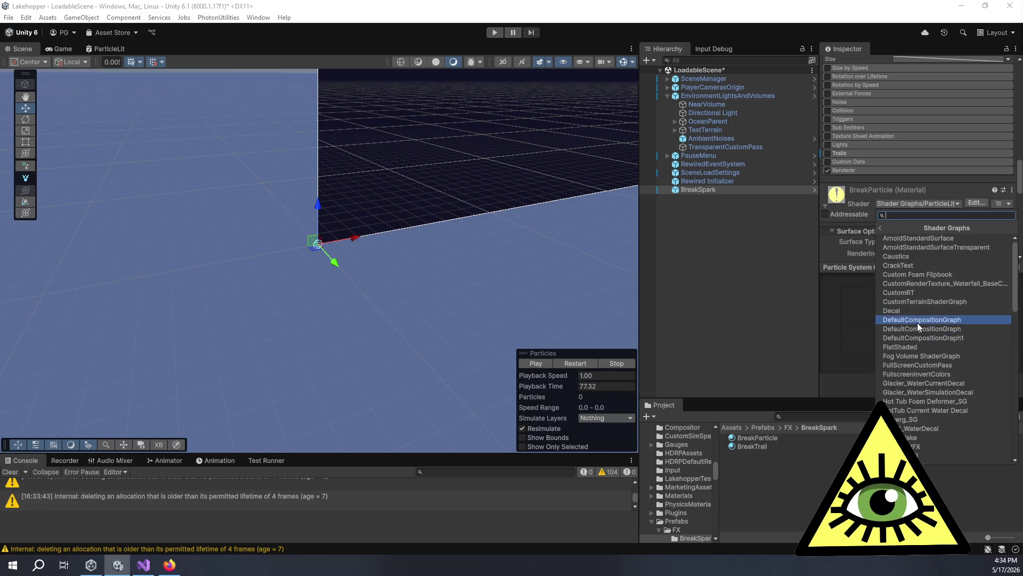
scroll(917, 328, "down", 10)
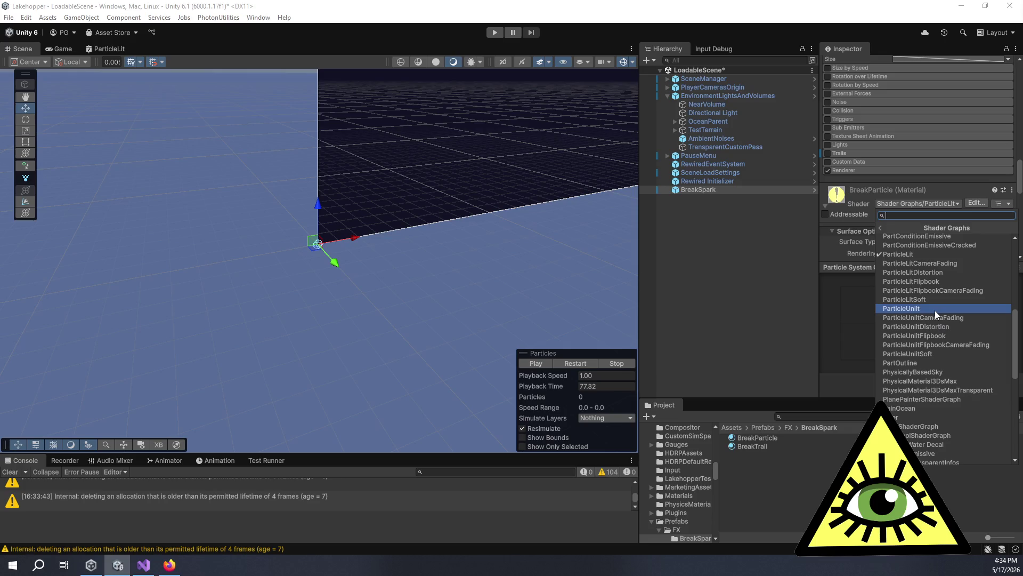
left_click(935, 309)
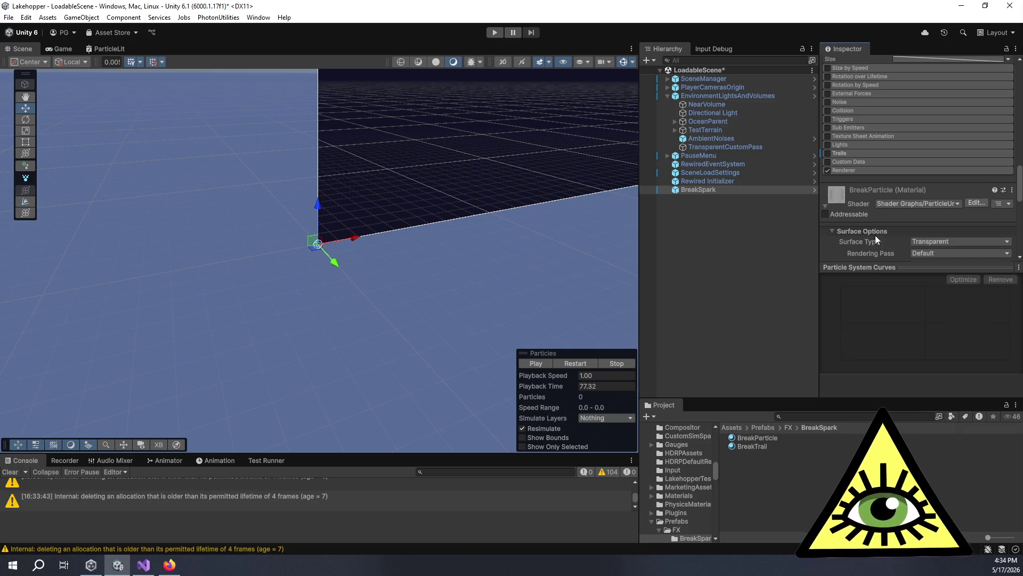
Preview the spark burst with the ParticleUnlit shader applied.
scroll(875, 239, "down", 3)
scroll(879, 242, "down", 2)
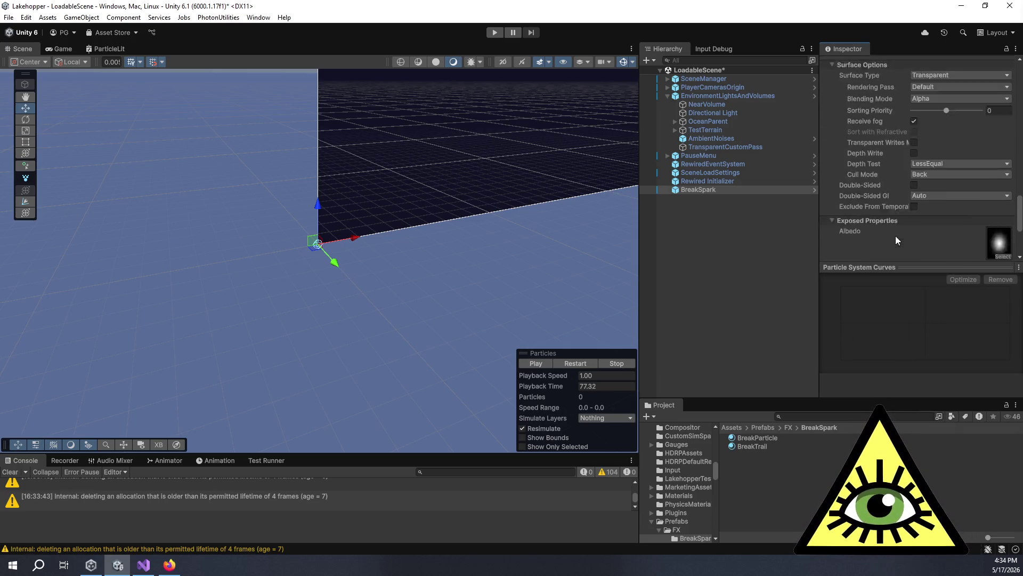
scroll(896, 235, "up", 1)
left_click(535, 363)
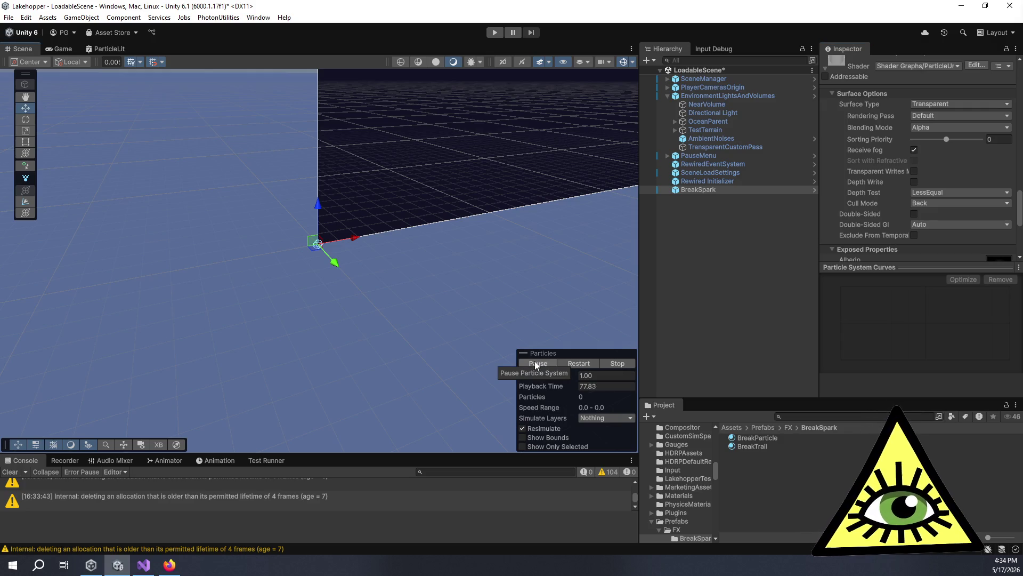
left_click(535, 362)
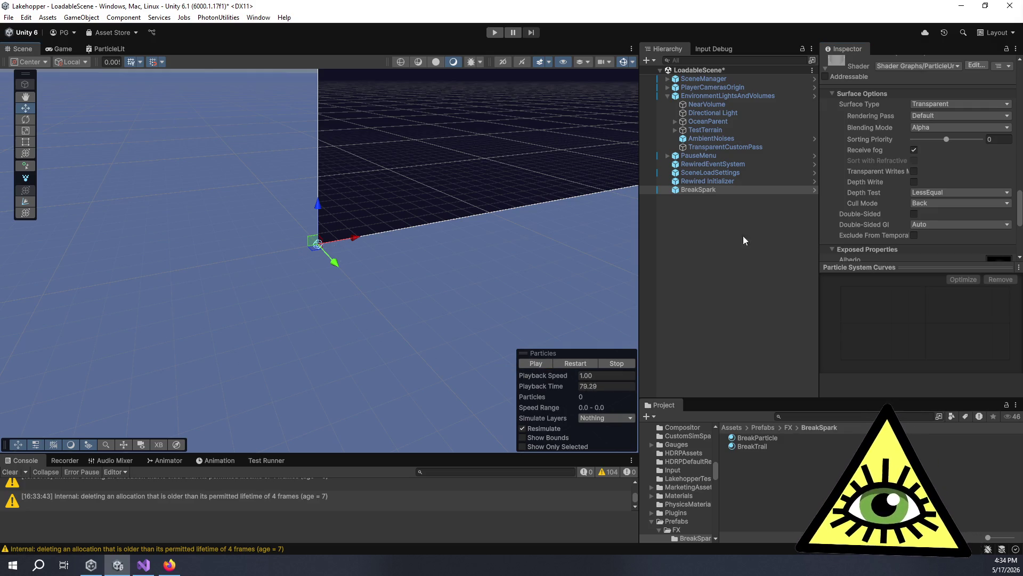
scroll(871, 200, "down", 3)
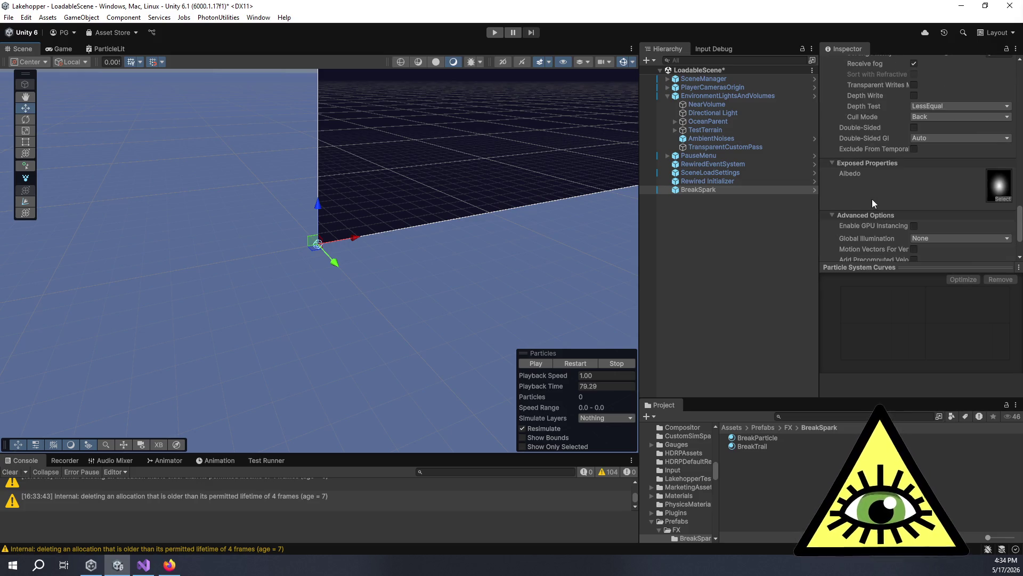
scroll(872, 199, "up", 10)
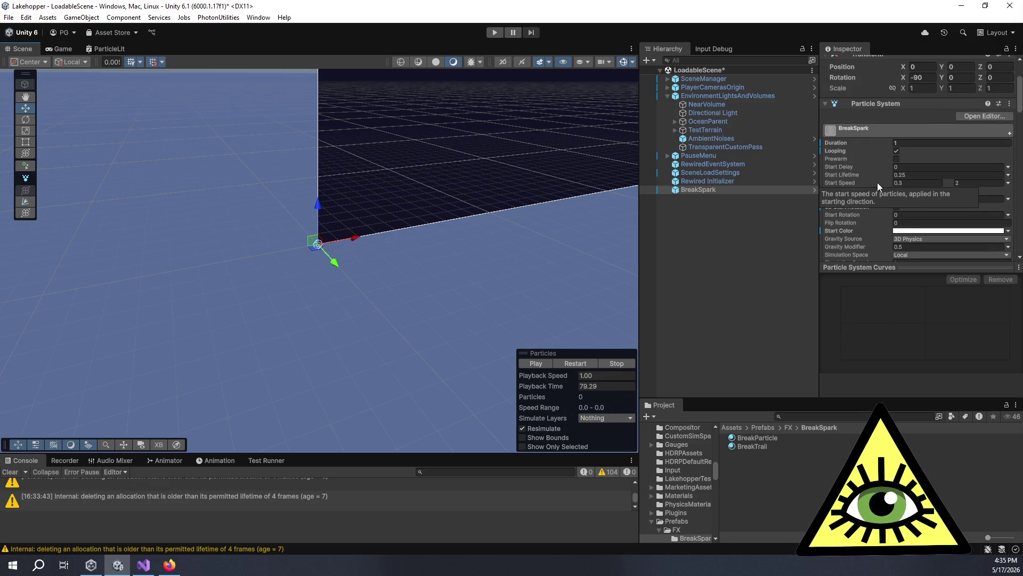
Enter a Start Size of 10000, preview the burst, and bring up the BreakParticle material.
left_click(912, 198)
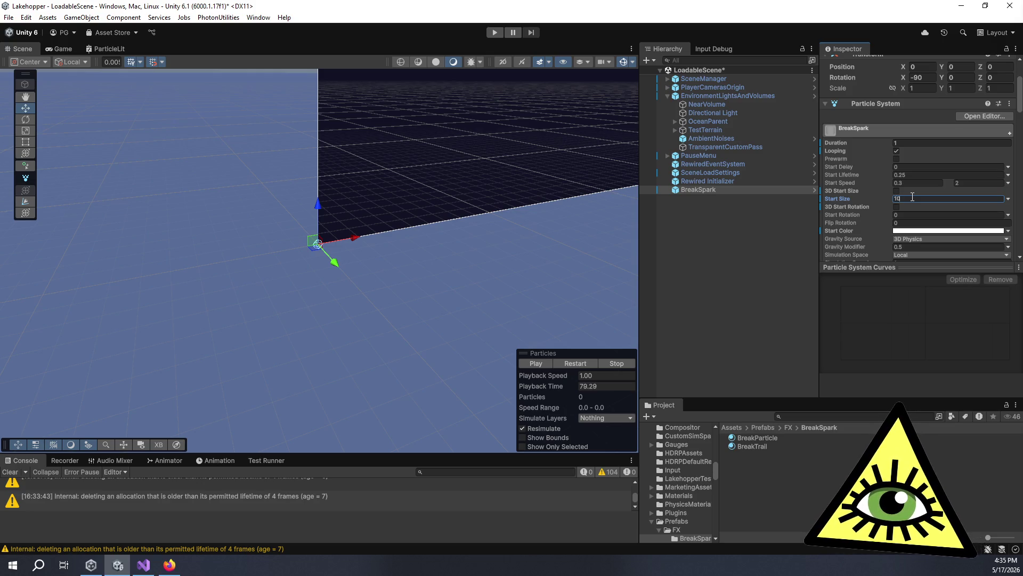
left_click(539, 365)
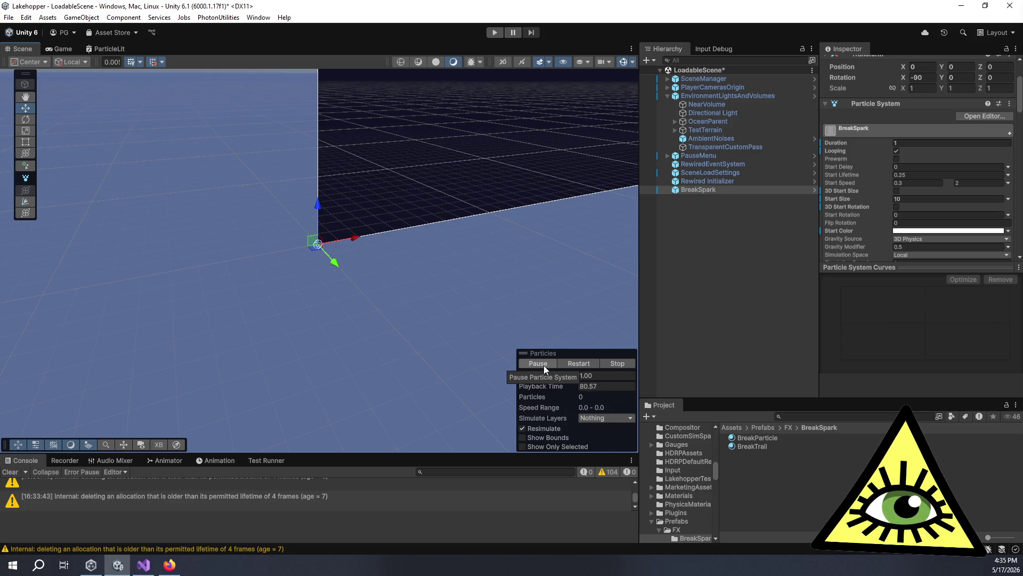
left_click(920, 200)
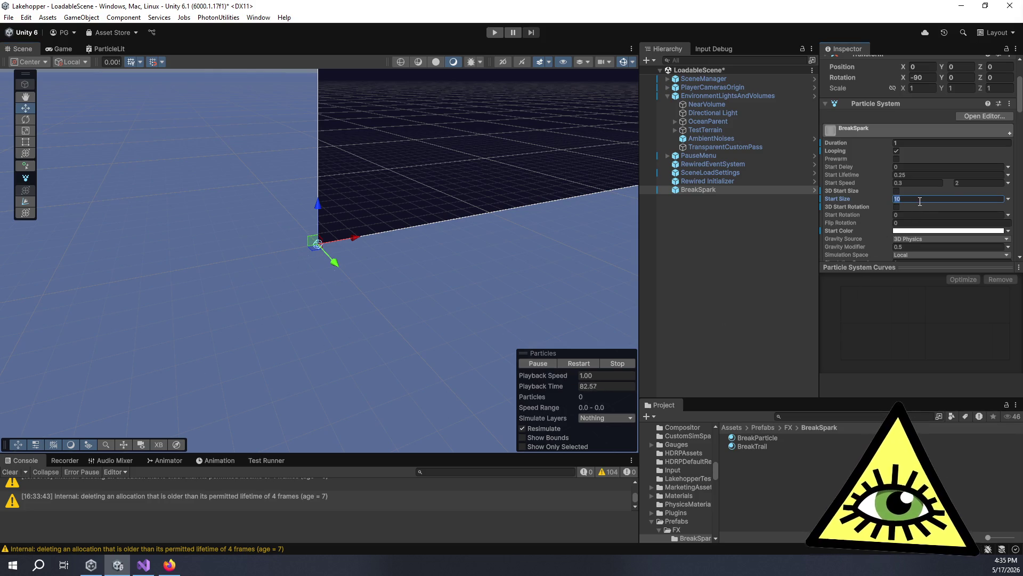
type("10000")
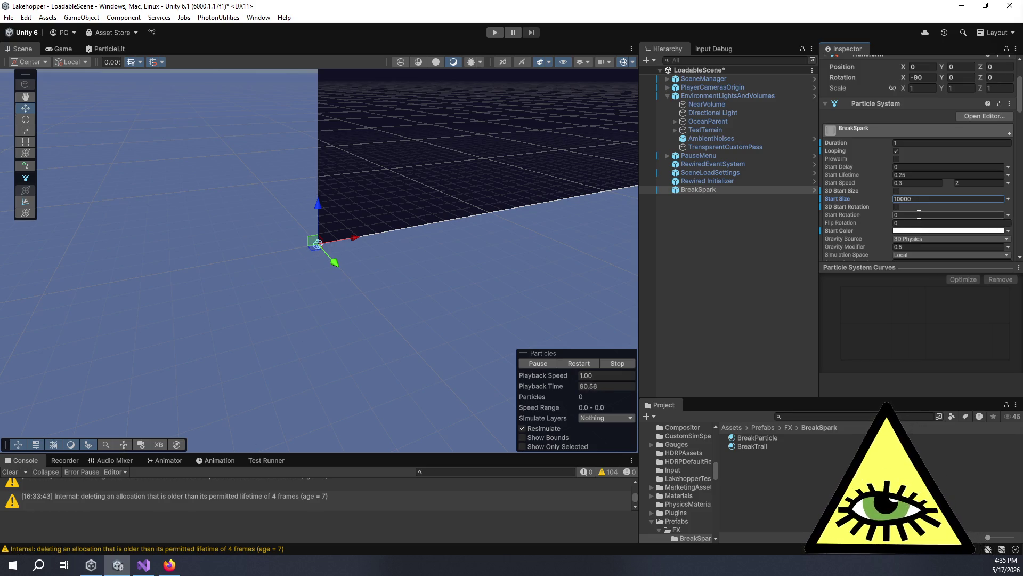
left_click(544, 364)
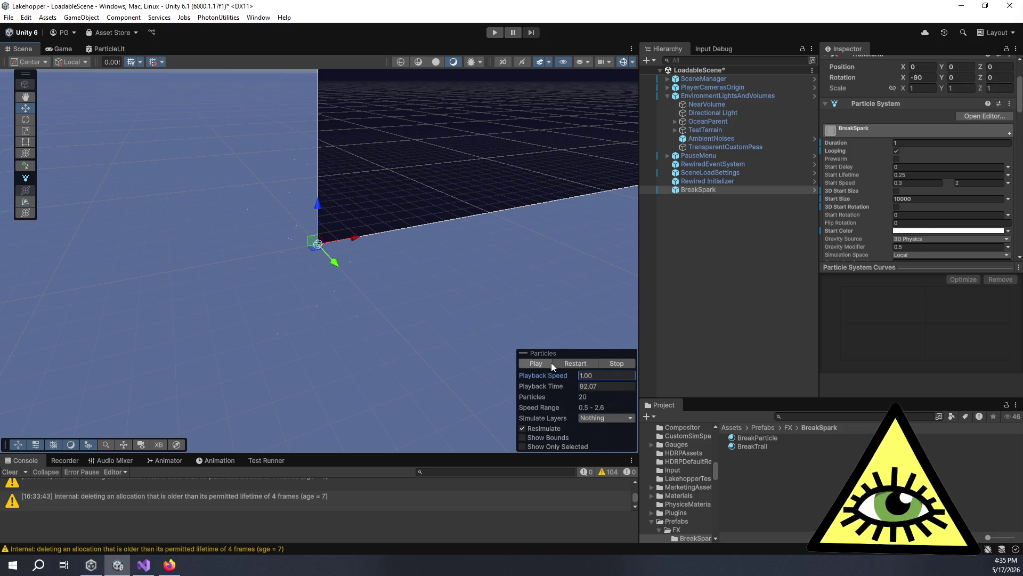
left_click(779, 438)
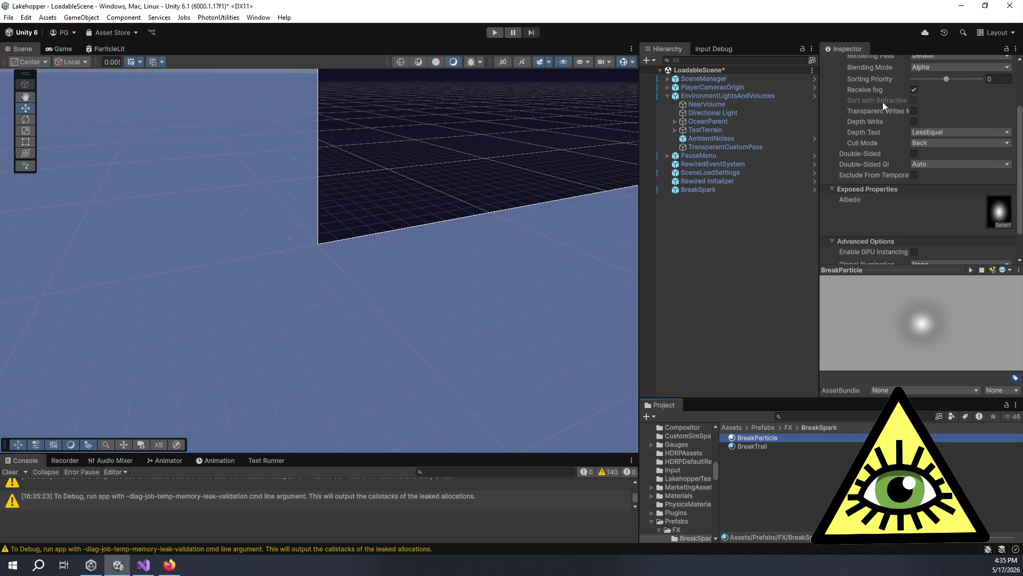
Search the shader list for 'parti' and assign Particles/Standard Surface to BreakParticle.
scroll(885, 102, "up", 3)
left_click(900, 75)
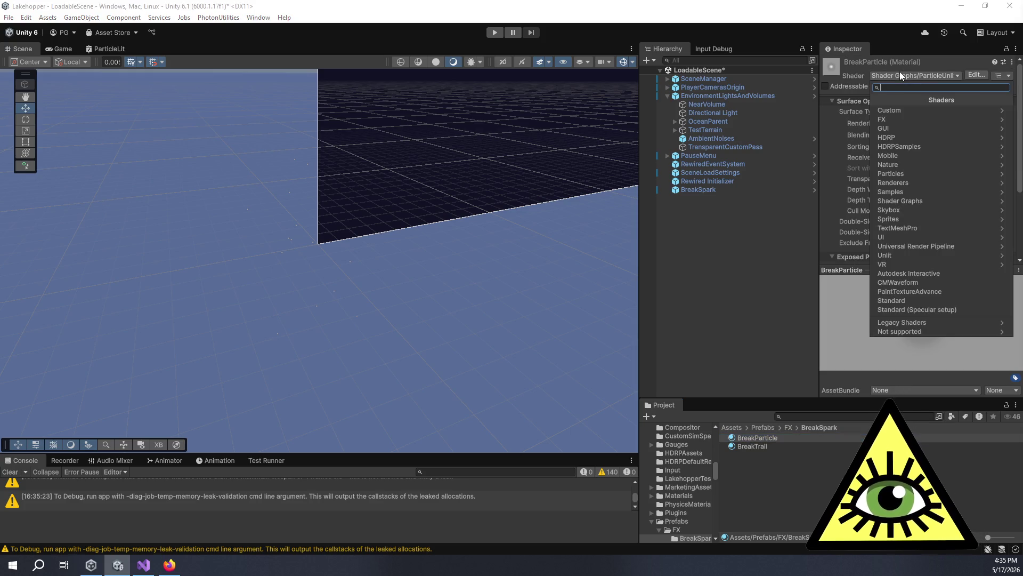
left_click(931, 200)
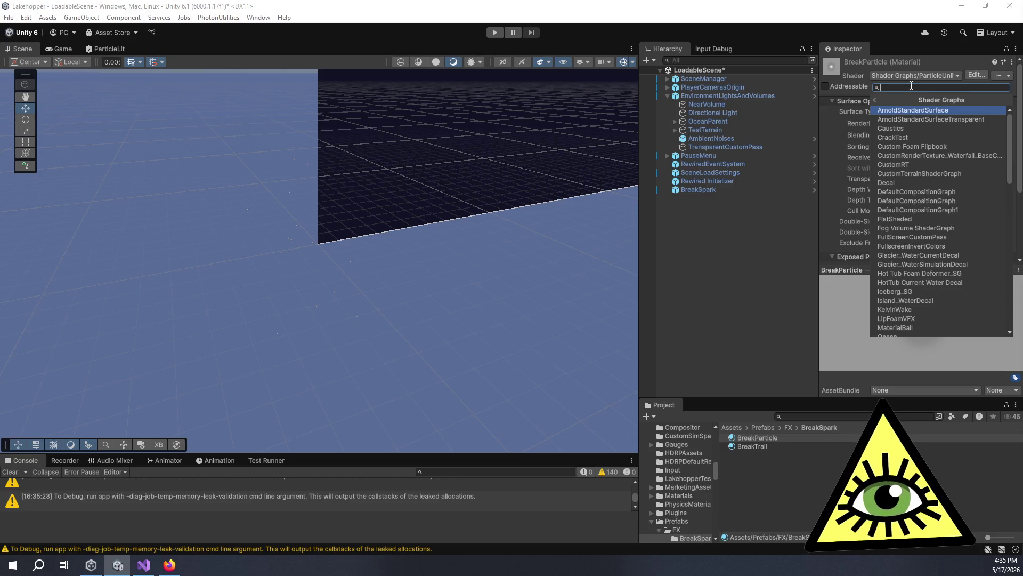
type("parti")
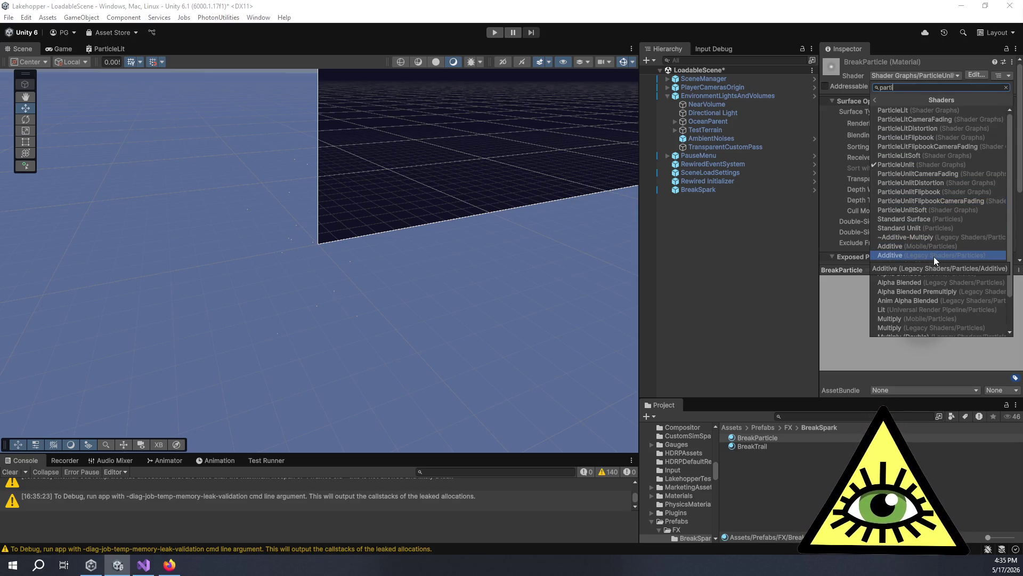
scroll(936, 261, "down", 1)
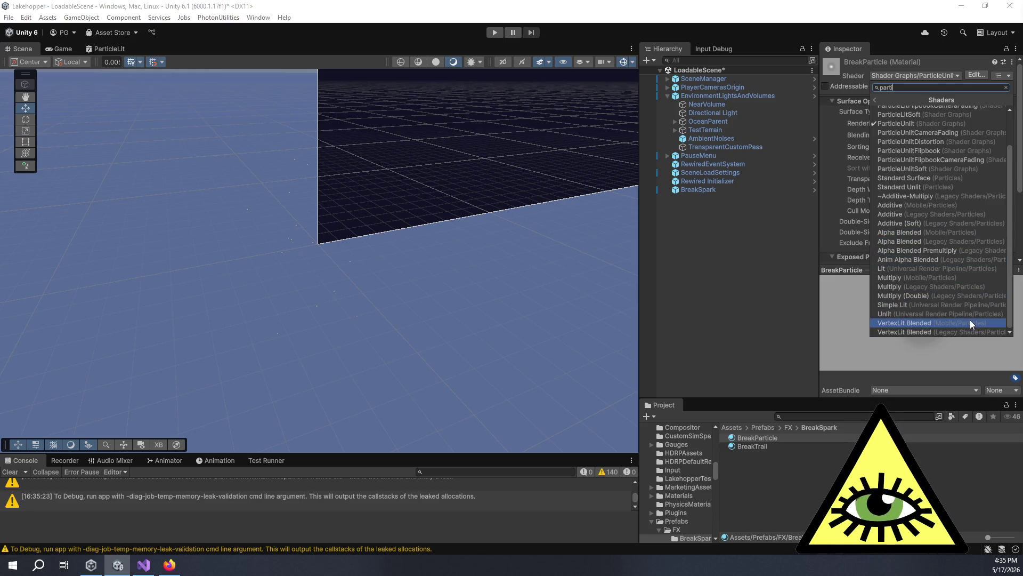
scroll(965, 277, "up", 1)
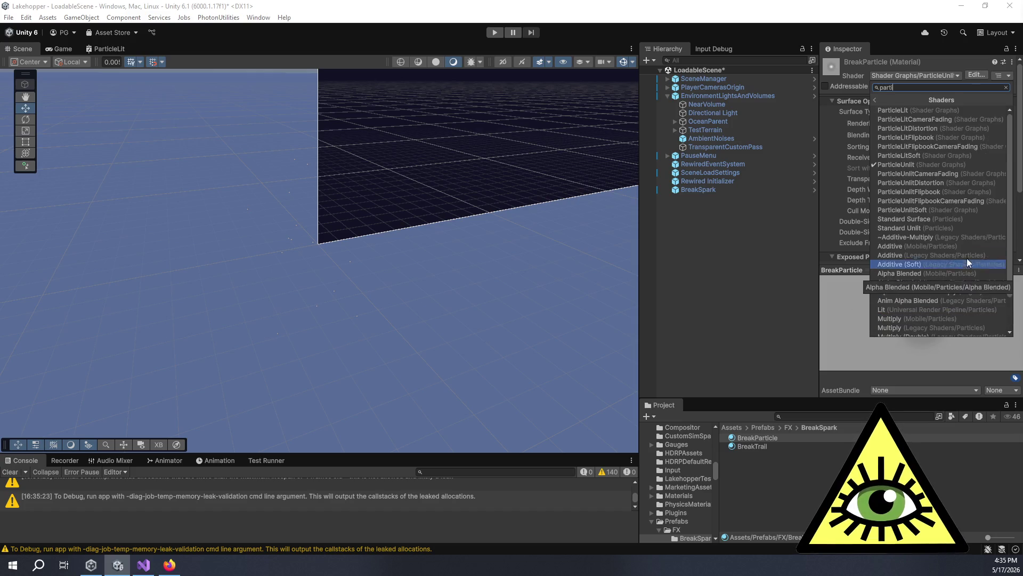
left_click(957, 222)
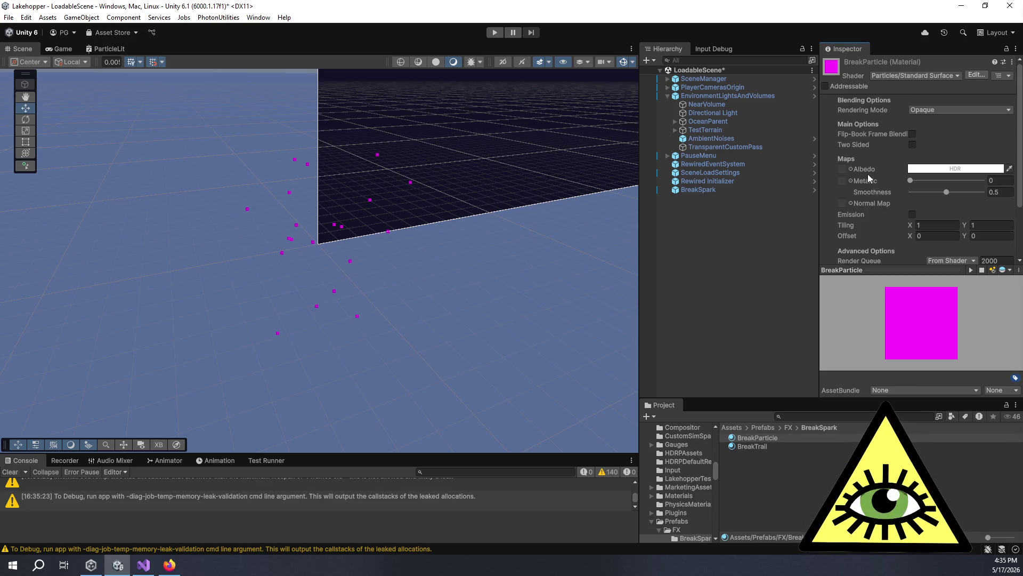
Select BreakSpark and expand its Renderer module to the Min Particle Size field.
left_click(719, 191)
scroll(917, 171, "down", 5)
scroll(938, 168, "down", 15)
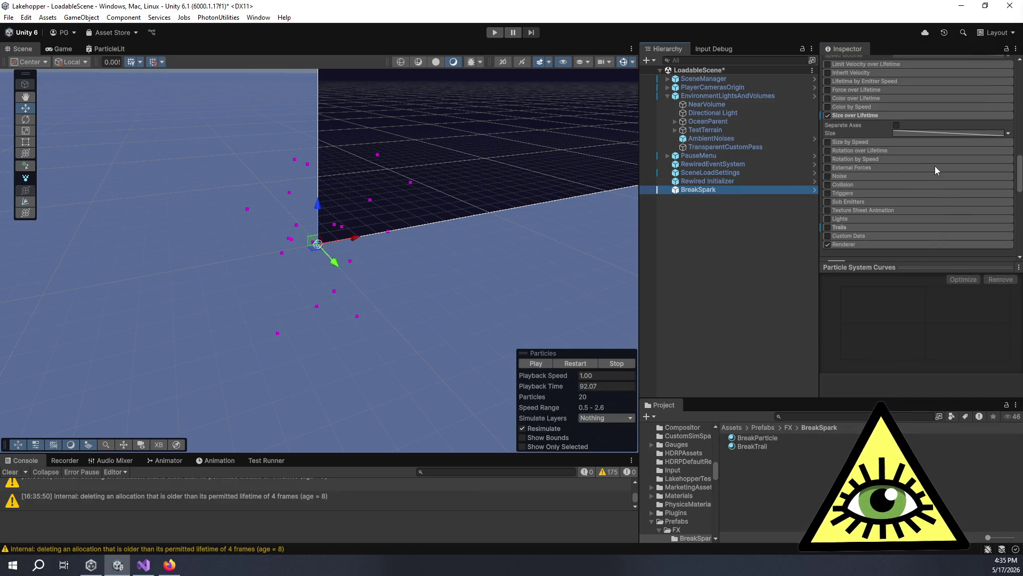
scroll(943, 148, "up", 5)
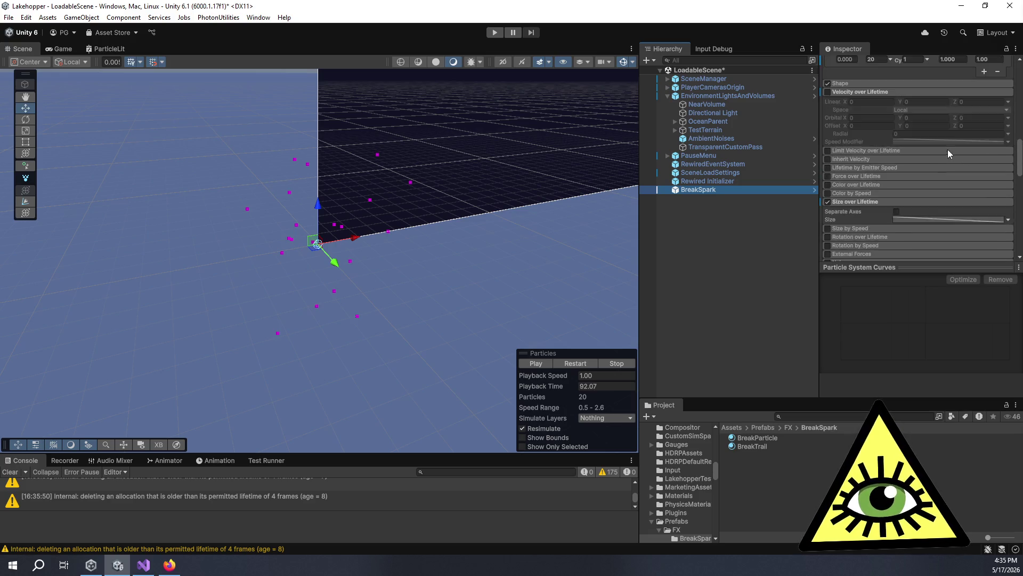
left_click(869, 162)
left_click(873, 160)
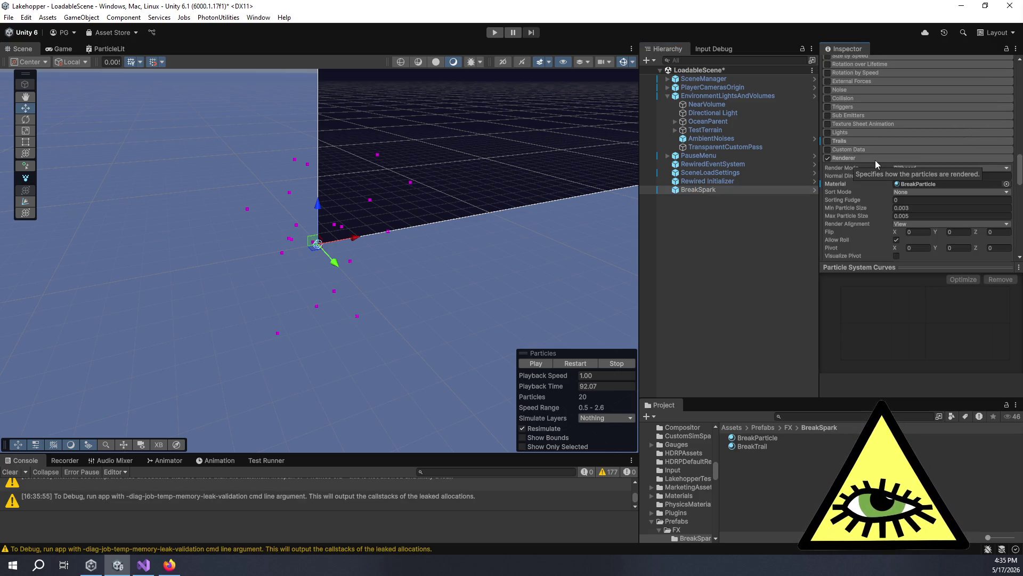
left_click(926, 209)
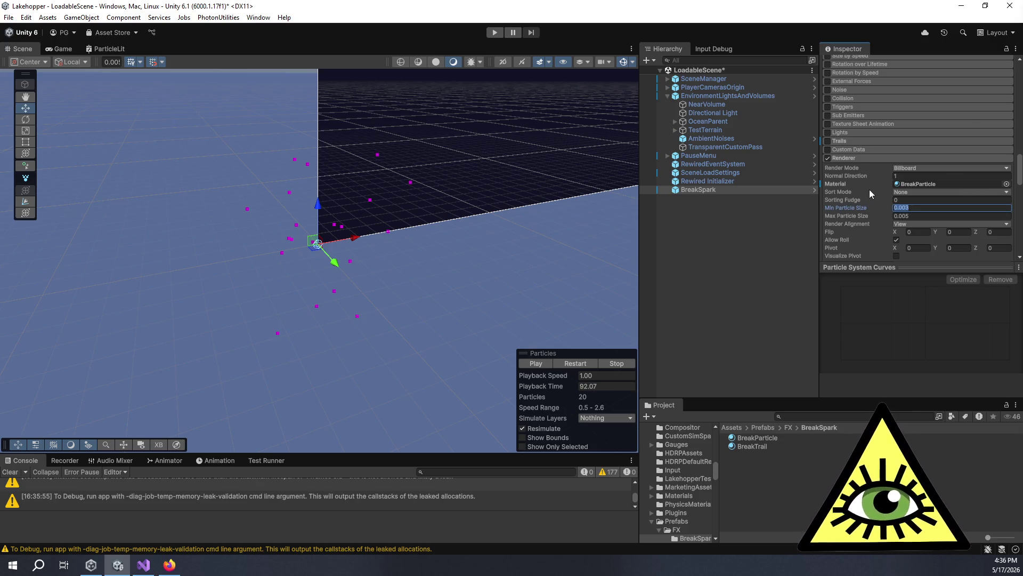
Inspect the BreakParticle material from the Renderer, then reselect BreakSpark.
double_click(901, 184)
scroll(868, 219, "down", 2)
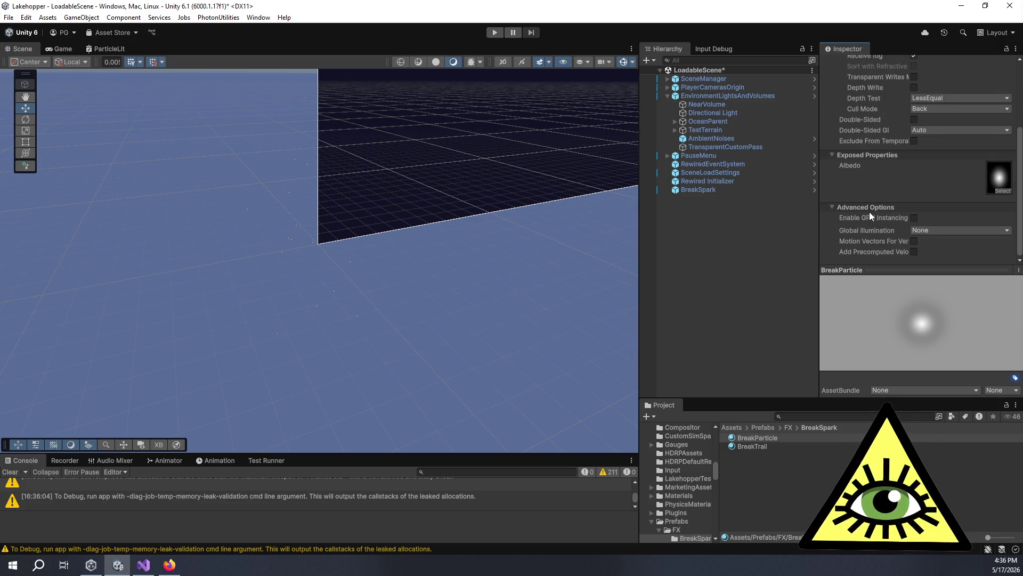
scroll(869, 204, "up", 5)
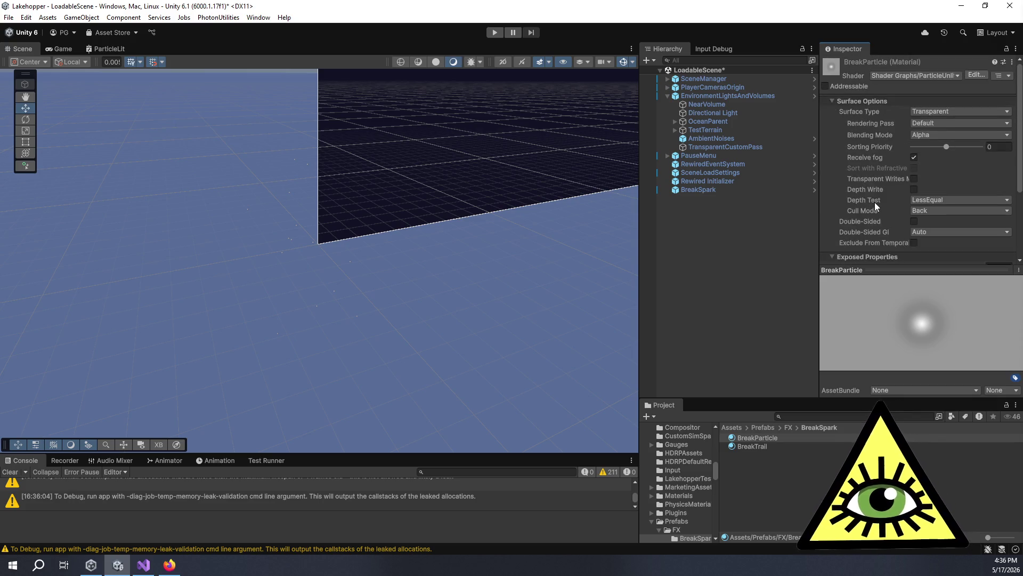
left_click(729, 192)
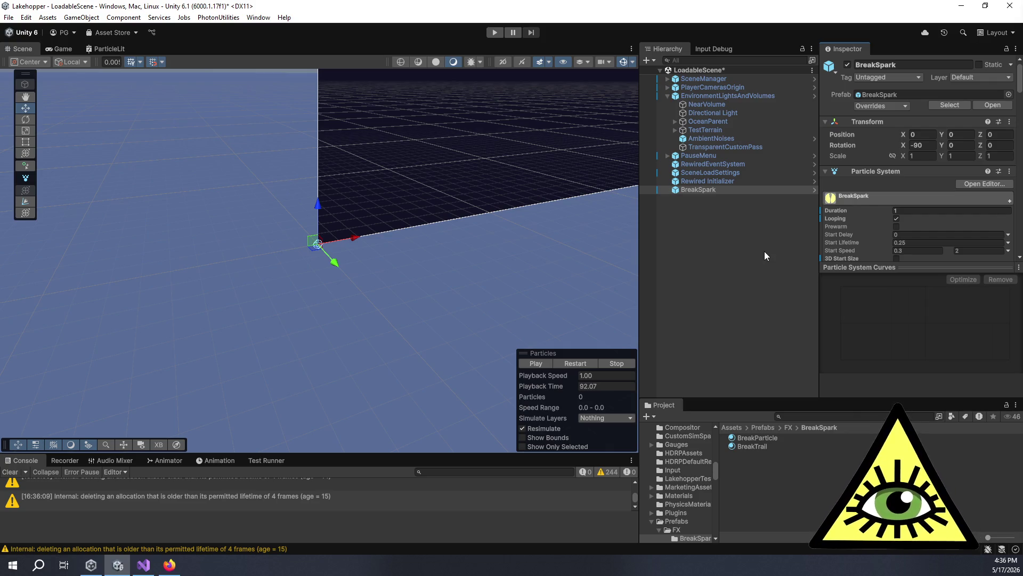
Enter 1 for both the lower and upper Start Size values of BreakSpark.
scroll(882, 185, "down", 6)
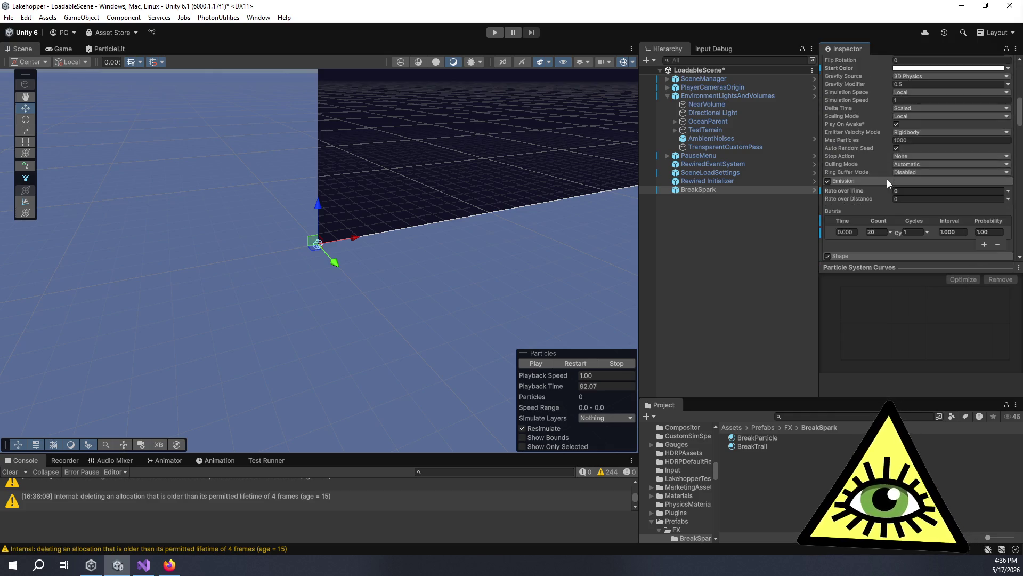
scroll(887, 179, "up", 2)
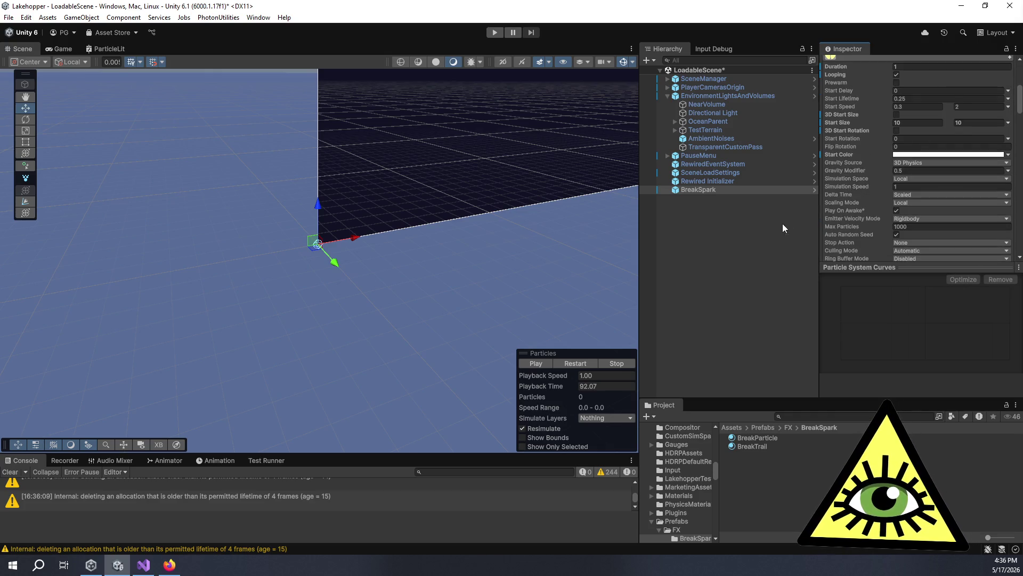
scroll(926, 176, "down", 15)
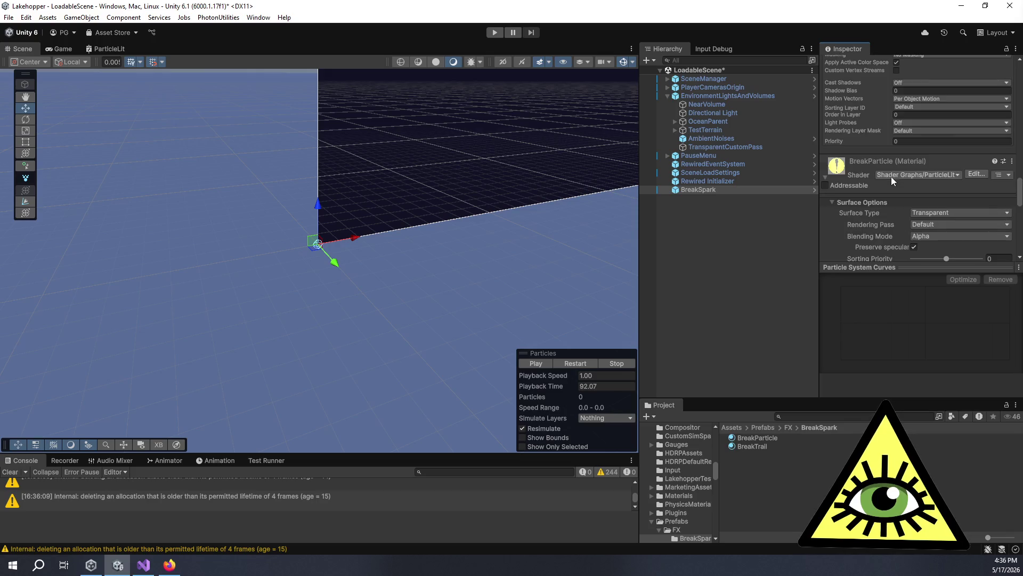
scroll(867, 155, "up", 15)
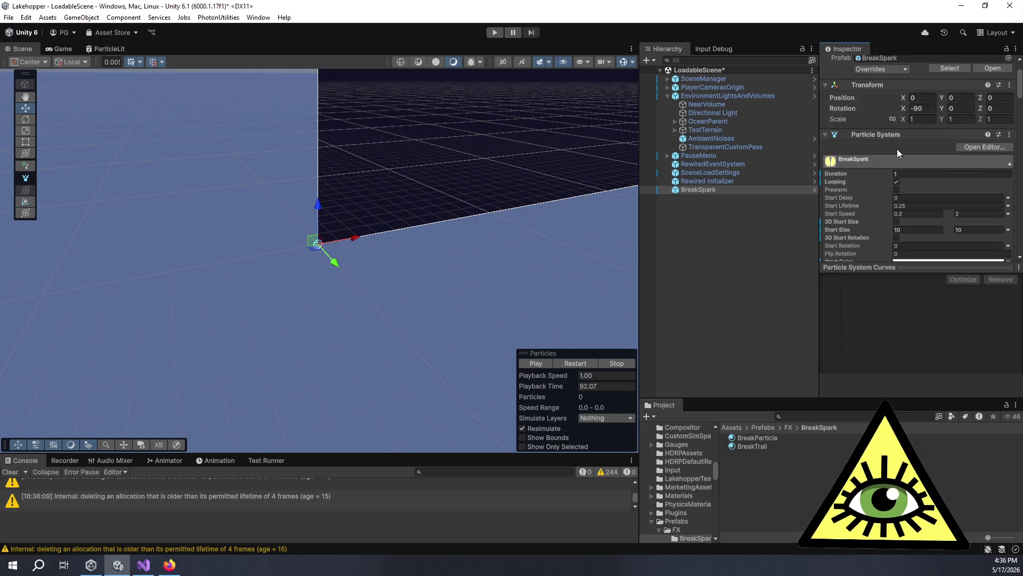
double_click(913, 172)
type("1")
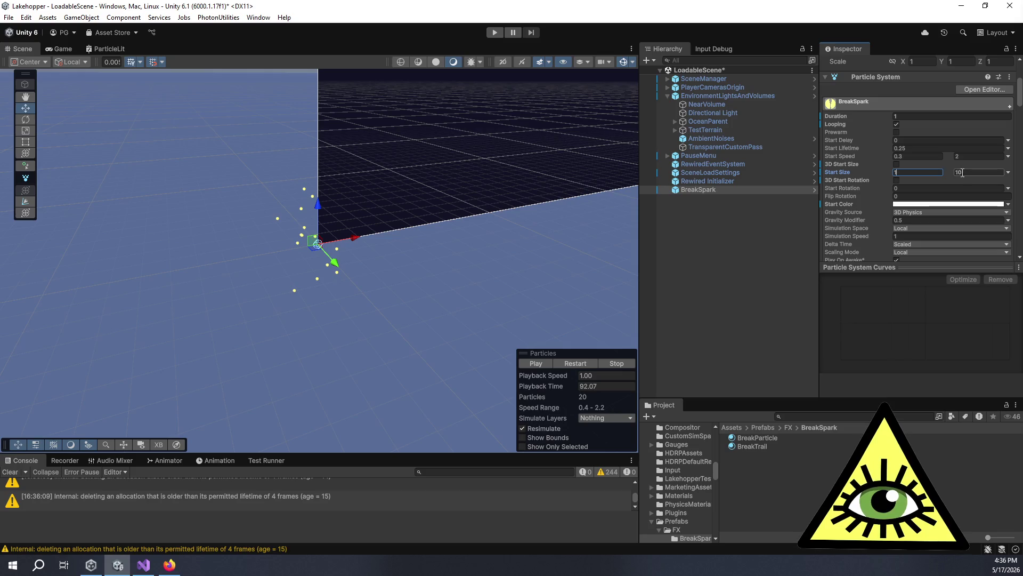
double_click(962, 172)
type("1")
scroll(852, 175, "down", 8)
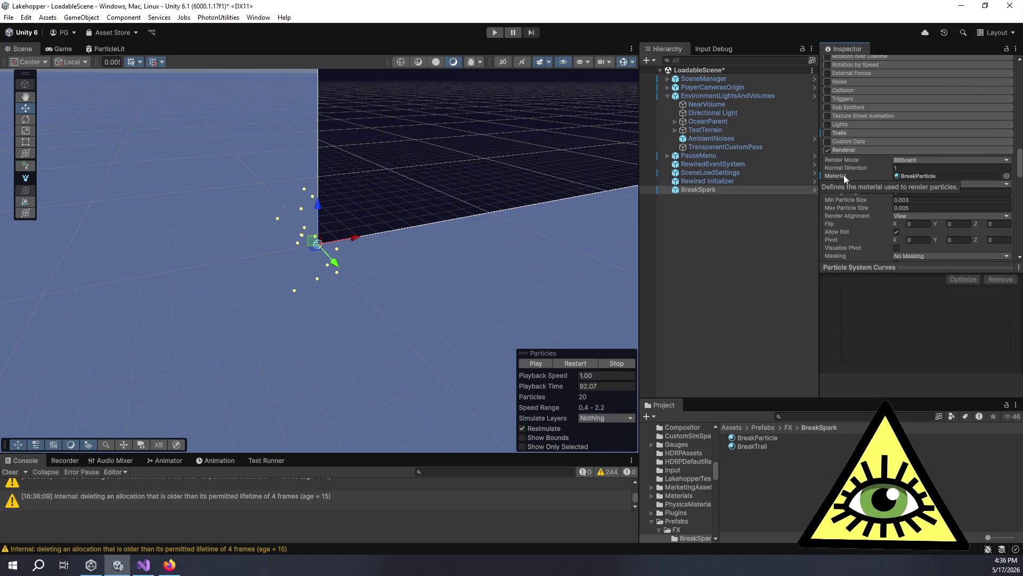
scroll(845, 175, "down", 3)
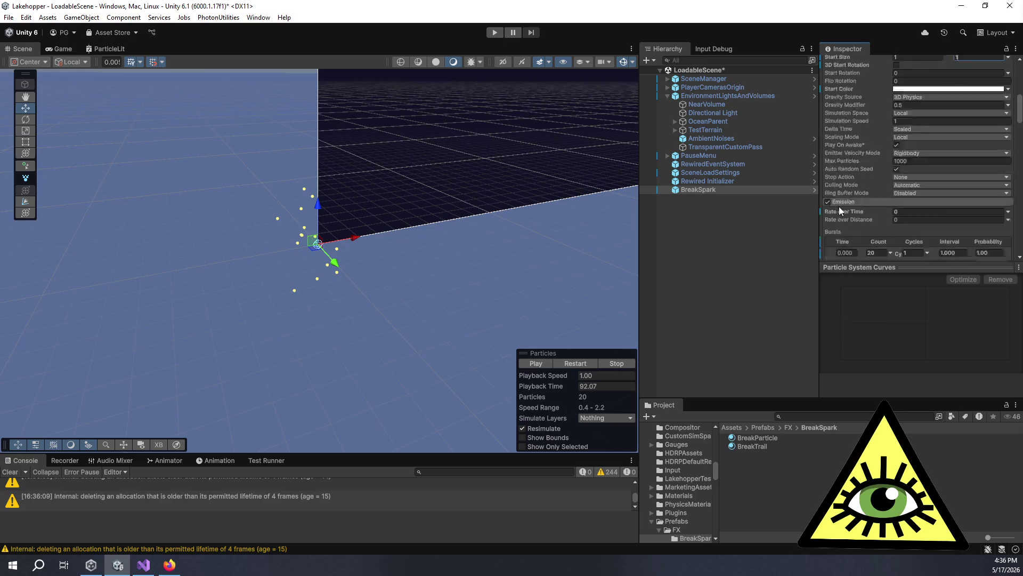
Set Min Particle Size to 0.003 and Max Particle Size to 0.005, then preview the sparks.
scroll(874, 196, "down", 5)
double_click(918, 198)
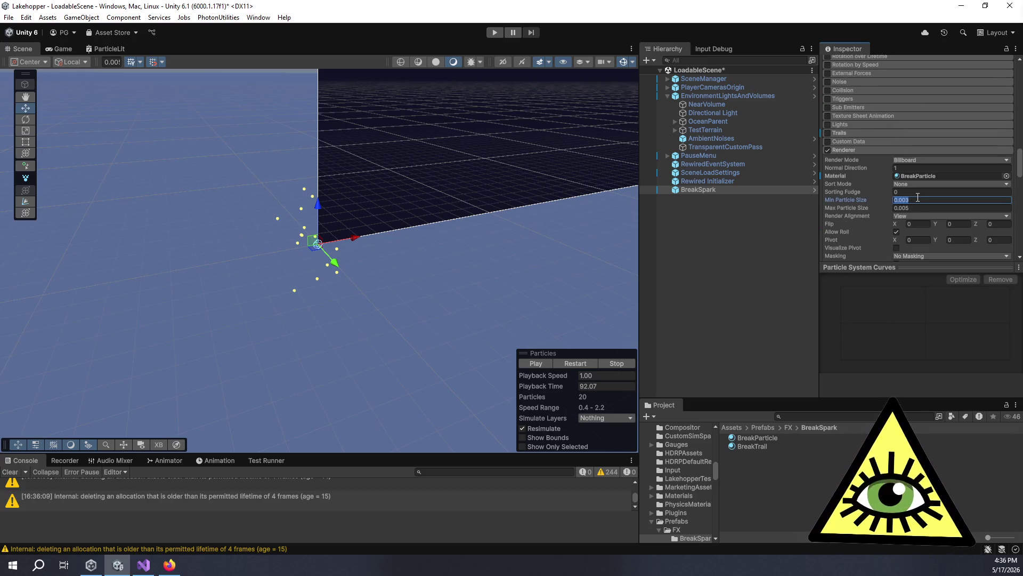
type("0.003")
key("Tab")
key("BackSpace")
type(".005")
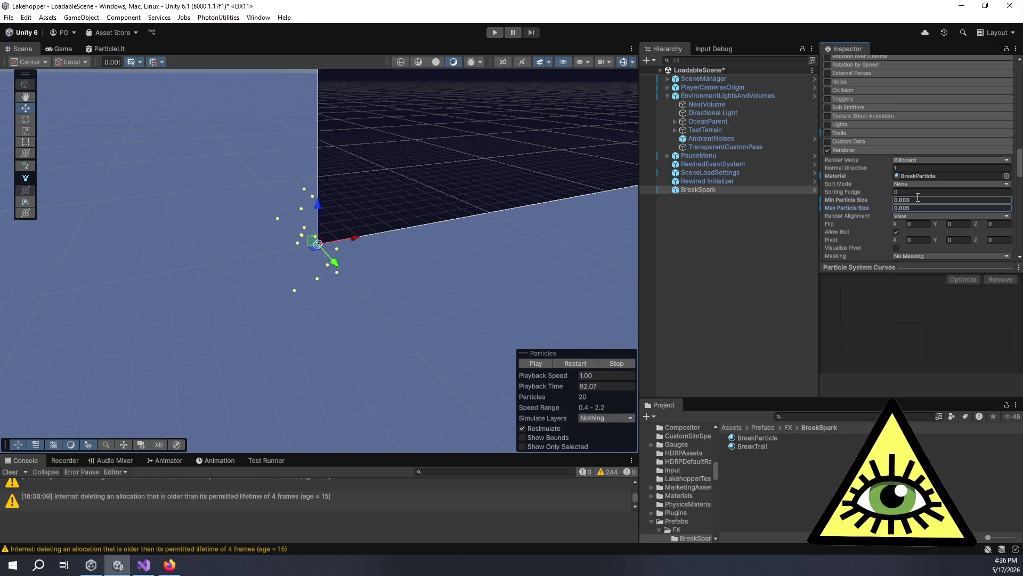
left_click(539, 367)
left_click(540, 367)
left_click(540, 366)
left_click(539, 366)
scroll(967, 206, "up", 10)
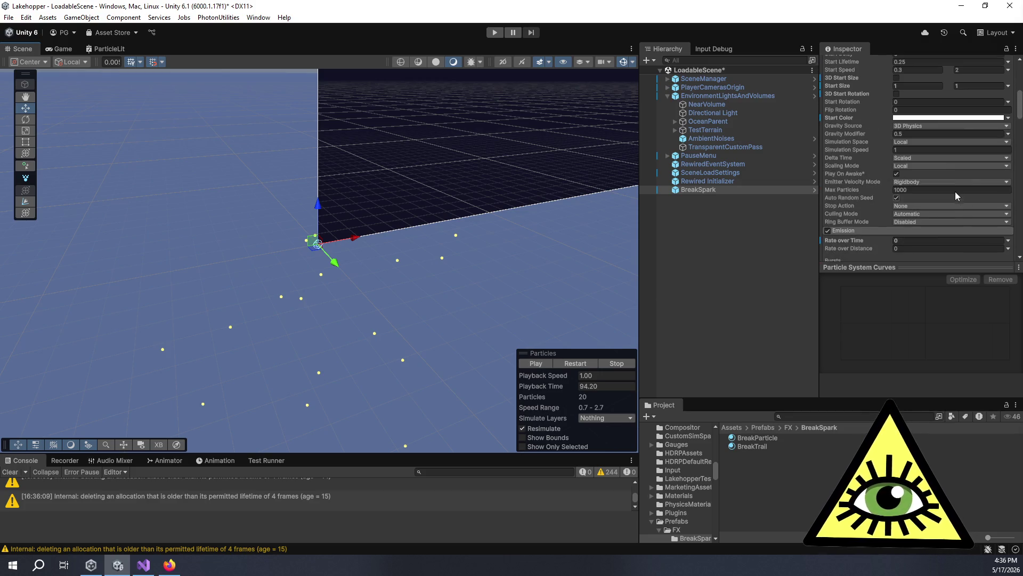
scroll(942, 202, "down", 3)
Change Max Particle Size to 0.01 after trying 0.05.
left_click(924, 200)
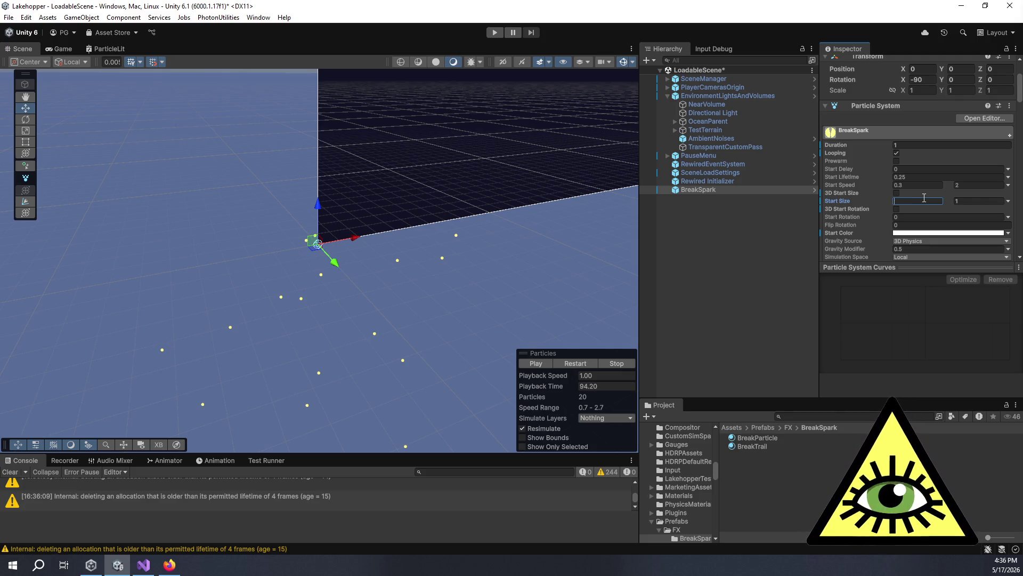
scroll(924, 198, "down", 10)
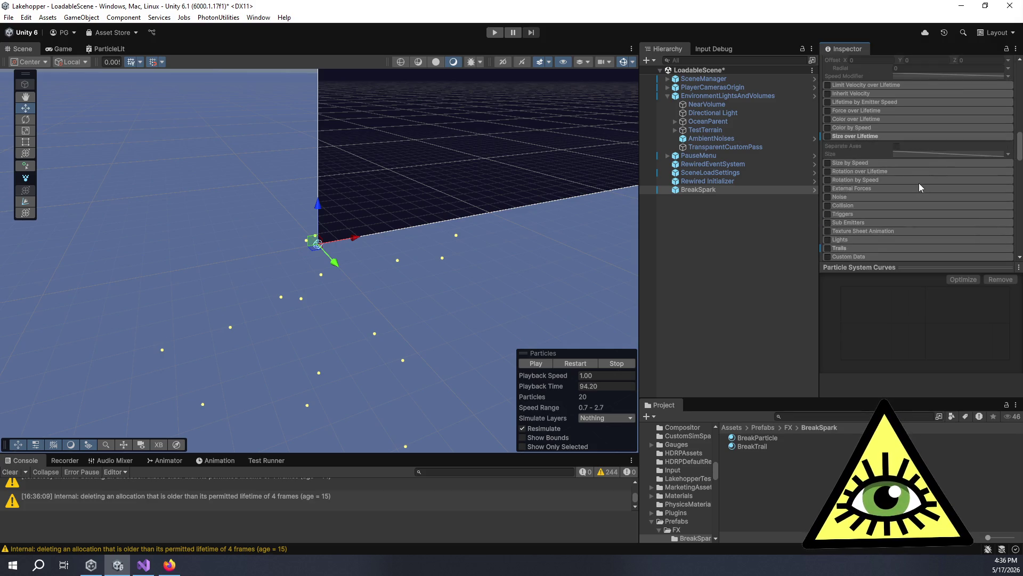
left_click(927, 120)
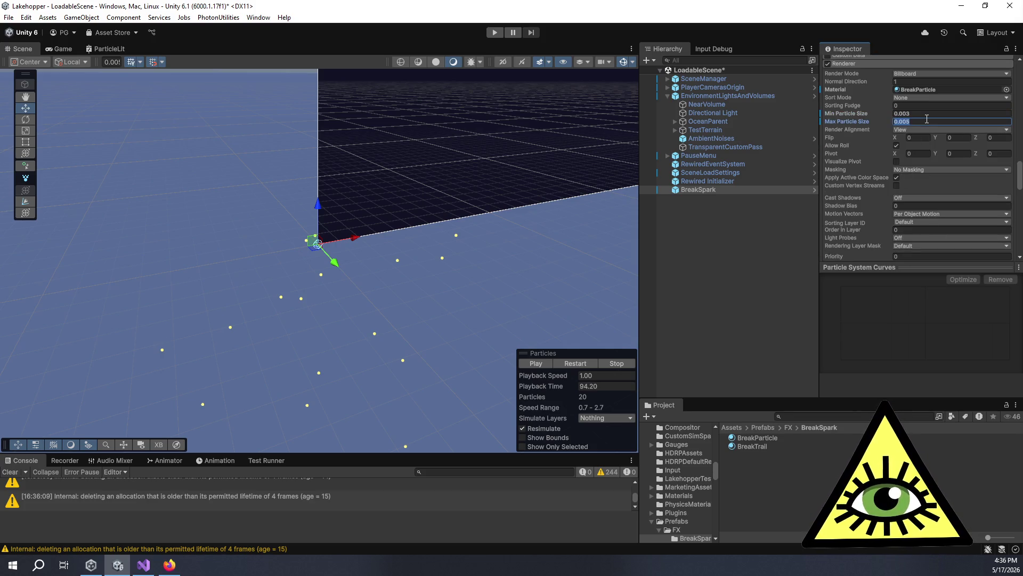
type("1")
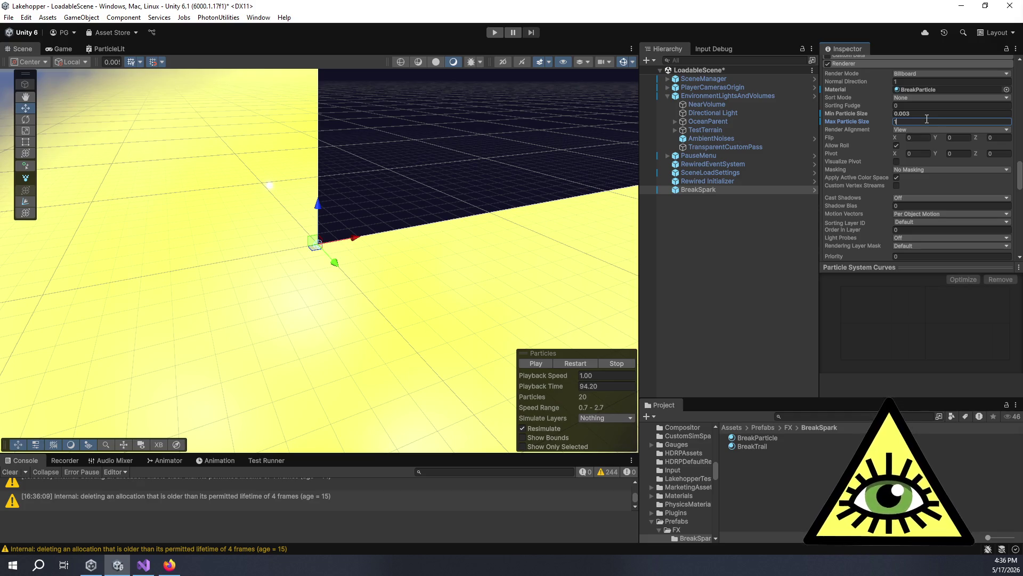
key("BackSpace")
type("0")
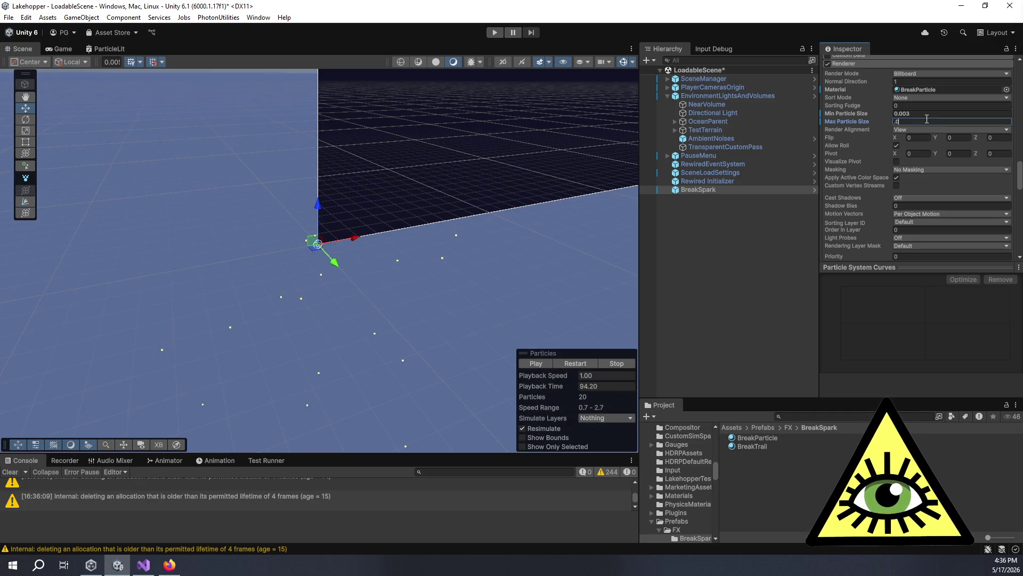
type("5")
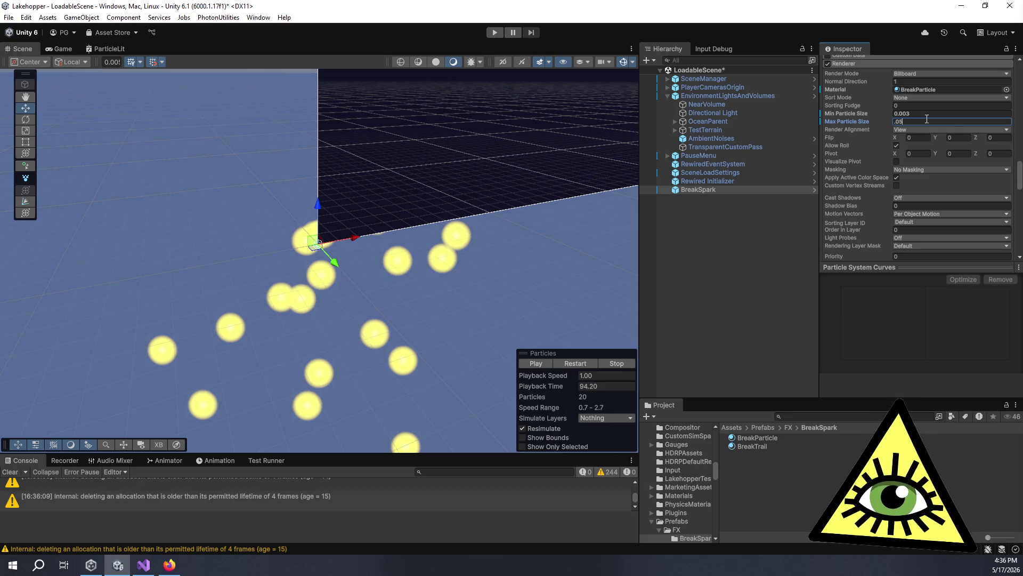
left_click(929, 113)
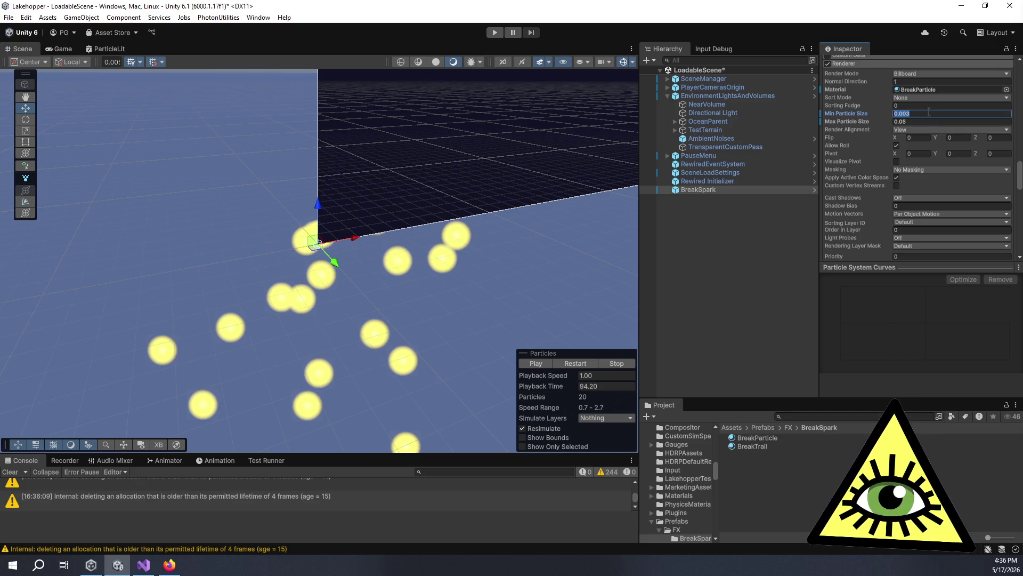
left_click(925, 122)
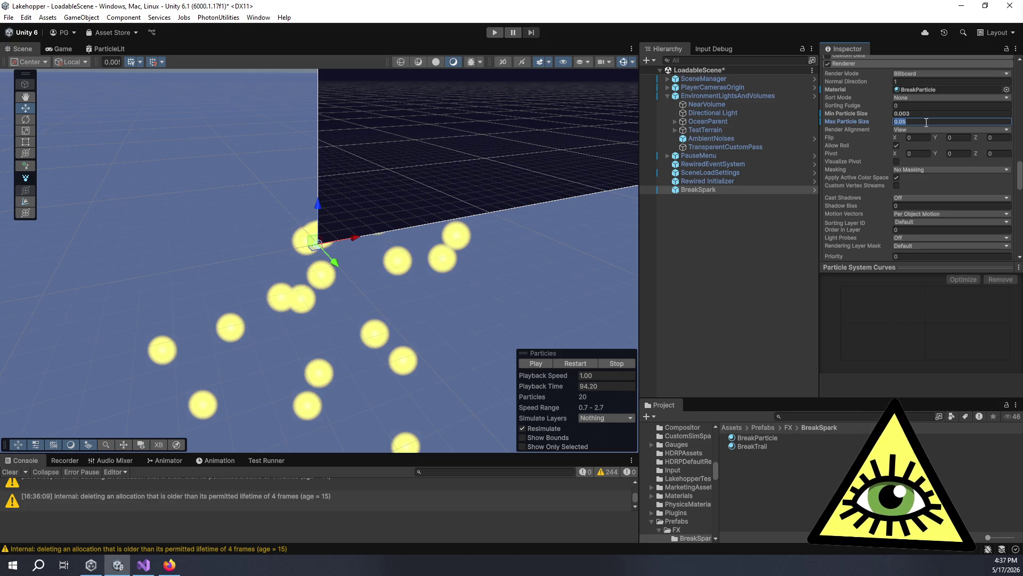
type(".01")
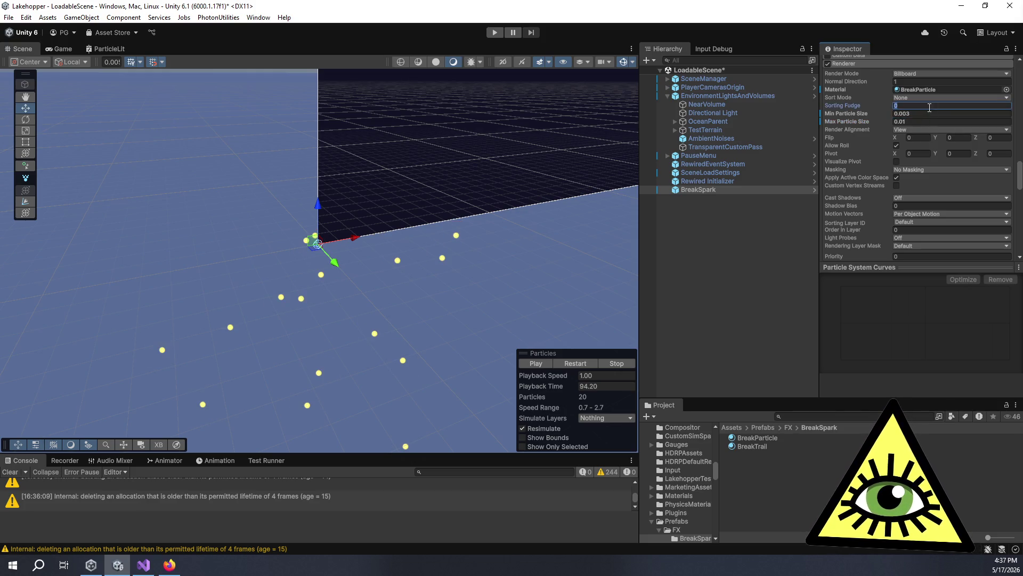
scroll(933, 128, "up", 8)
scroll(934, 127, "up", 5)
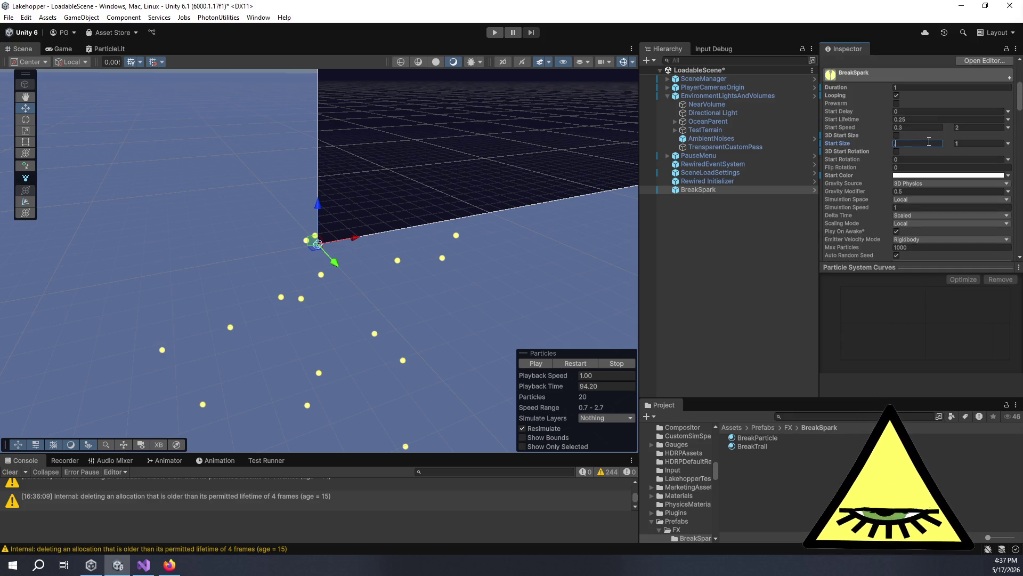
type("0.1")
Set the Start Size range to 0.003–0.01 and preview the burst.
key("Tab")
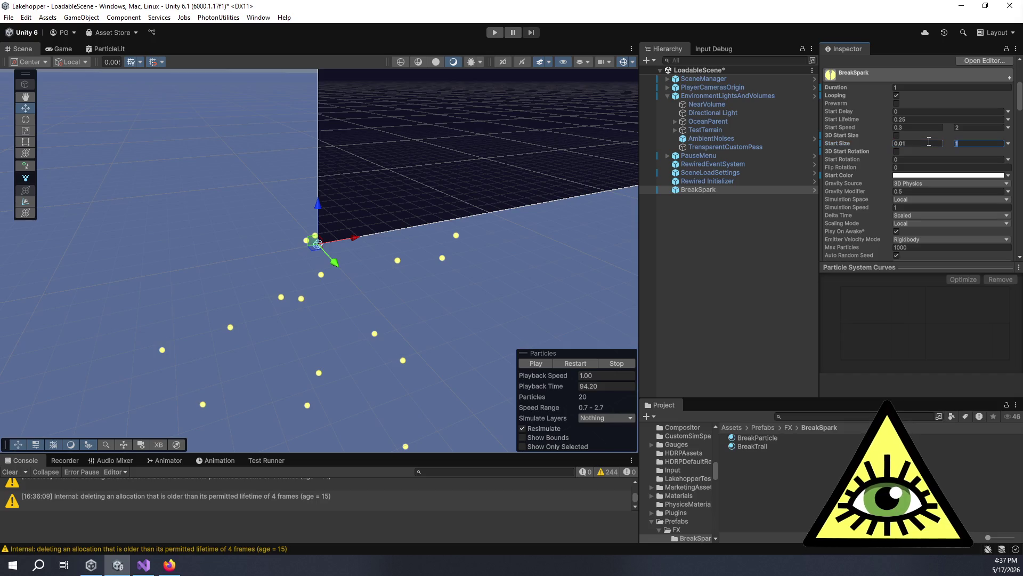
left_click(929, 141)
type(".0")
key("Tab")
type(".01")
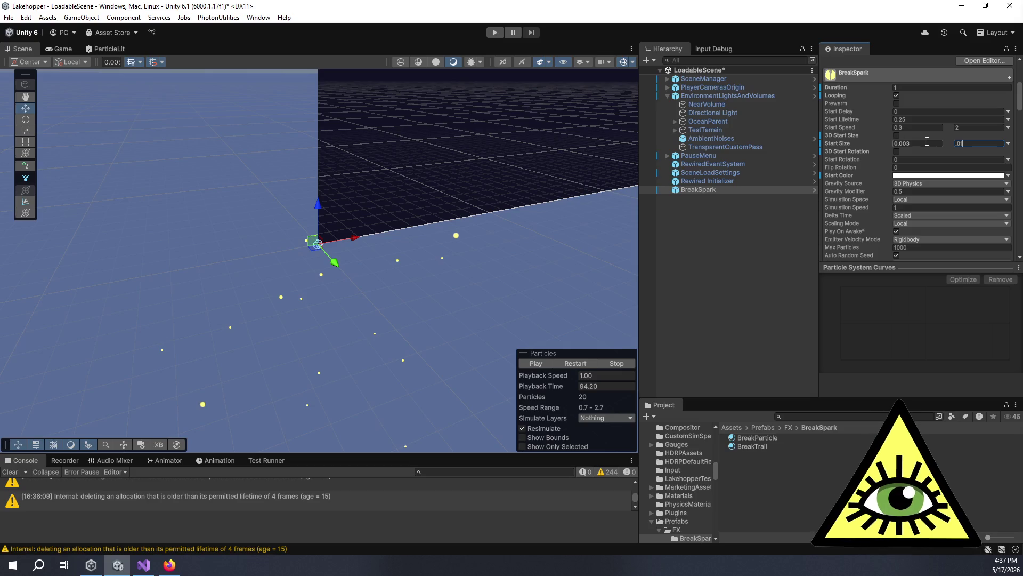
left_click(534, 366)
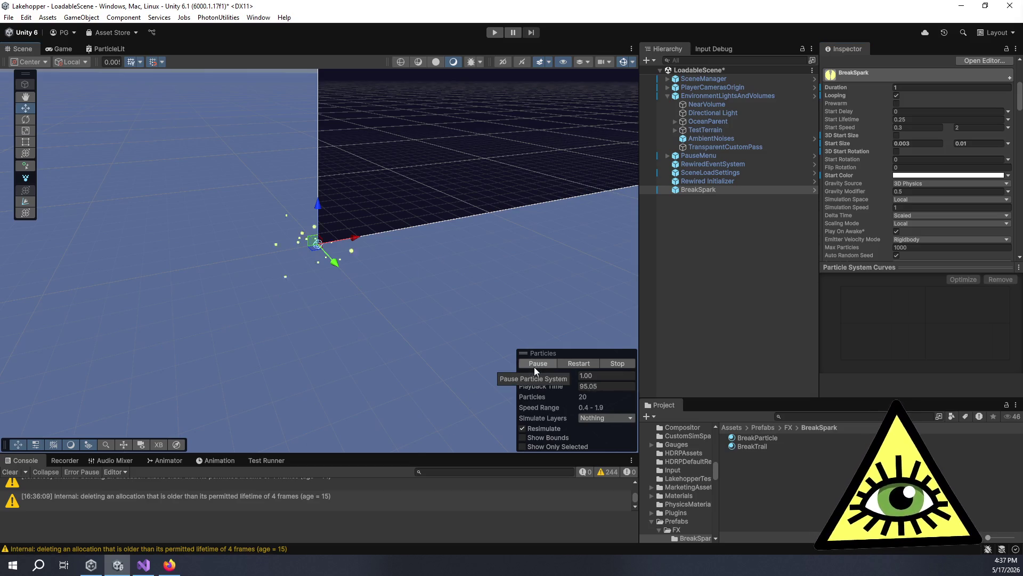
left_click(534, 366)
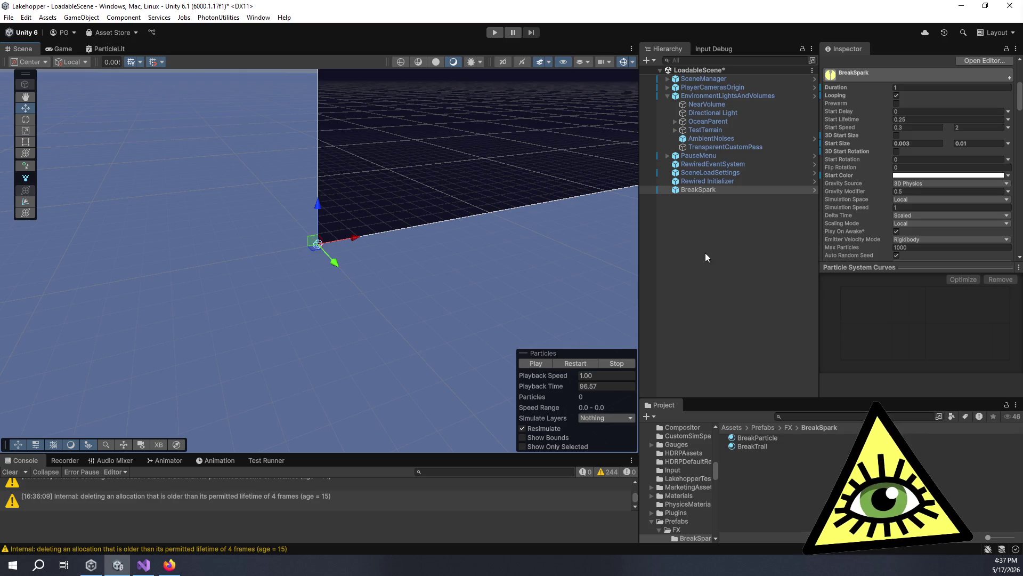
Check the BreakParticle material's yellow Emission HDR colour in the colour picker.
scroll(856, 161, "down", 15)
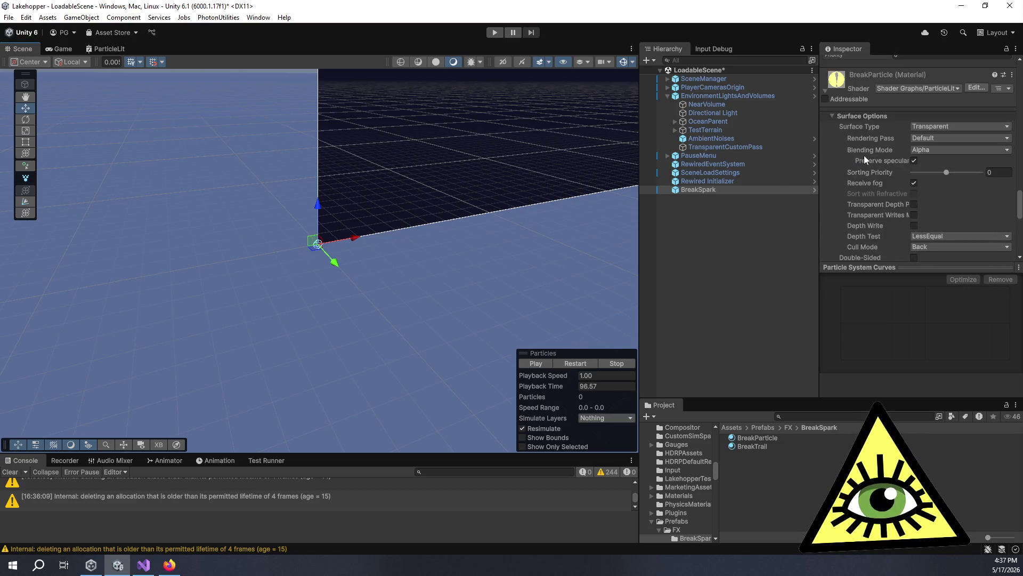
scroll(932, 98, "down", 10)
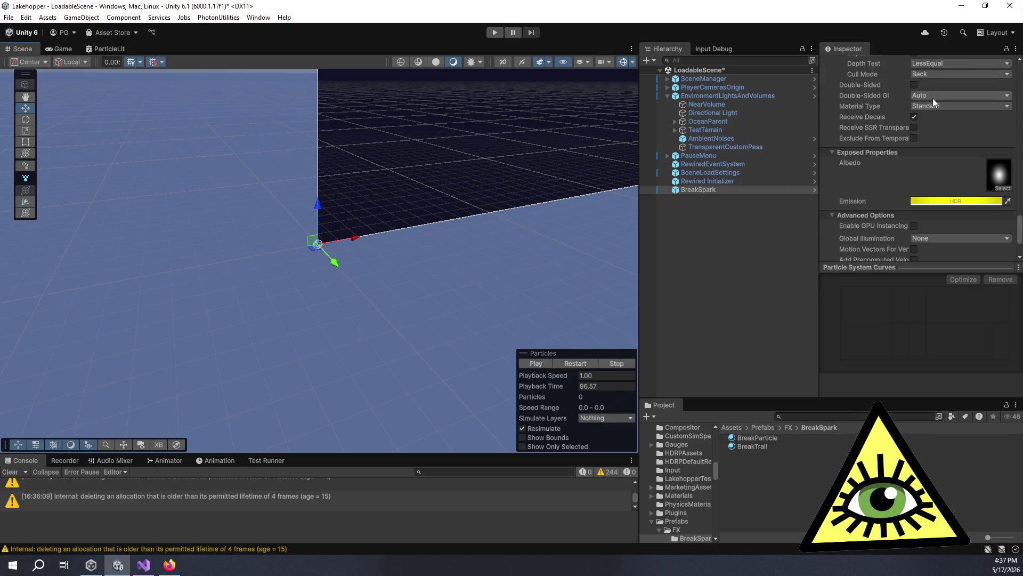
left_click(968, 203)
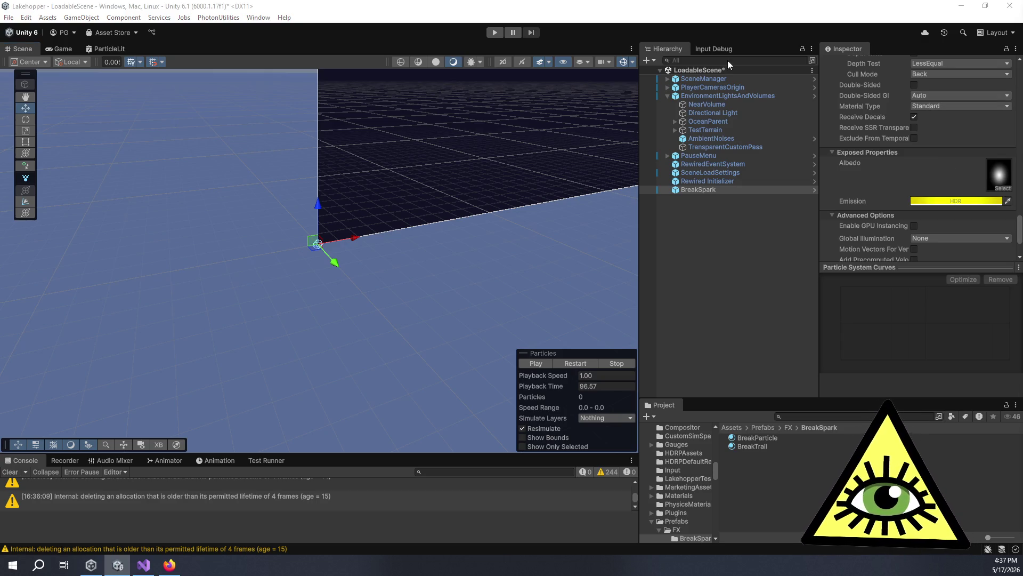
left_click(535, 363)
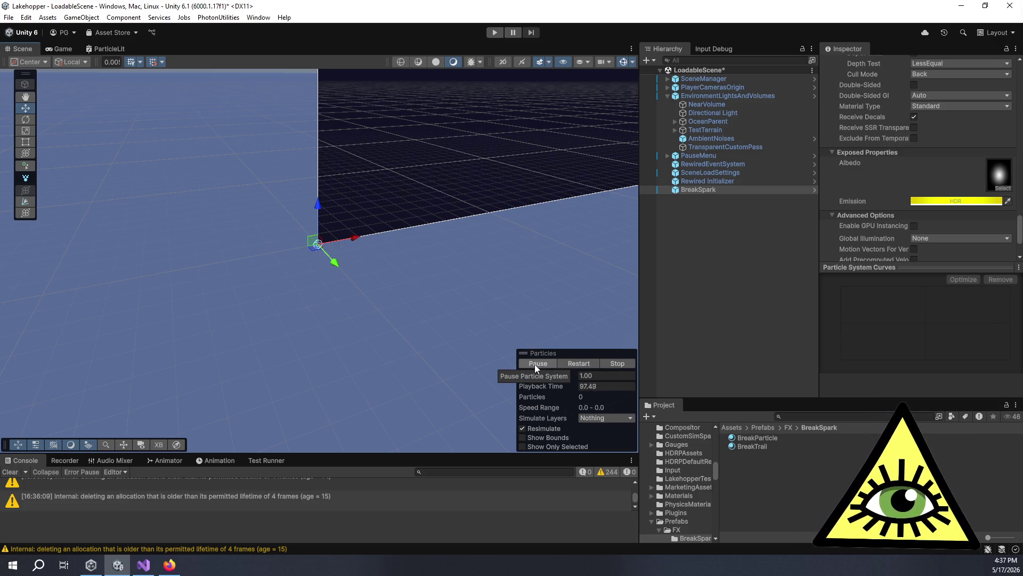
left_click(1006, 201)
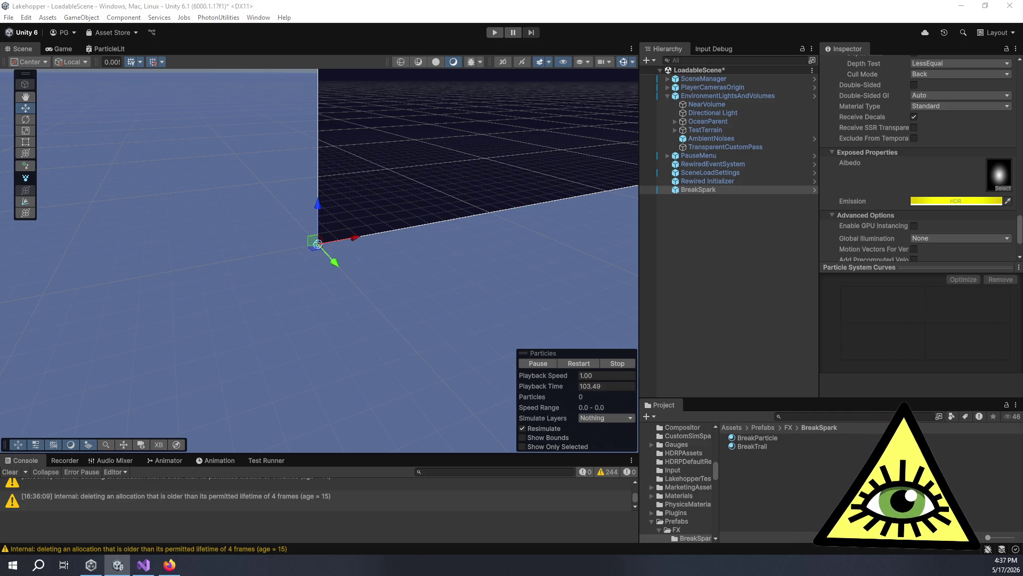
scroll(852, 192, "up", 10)
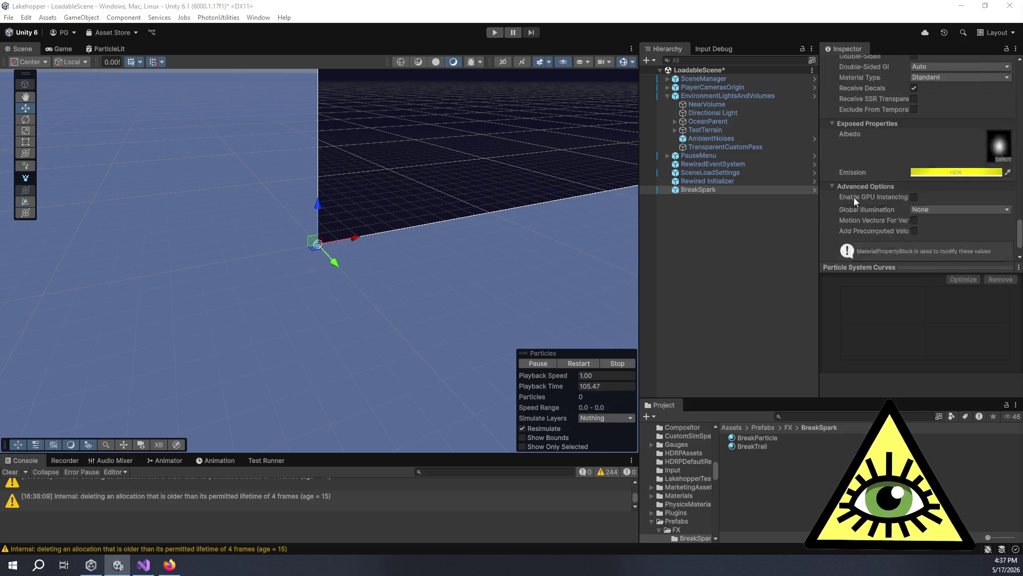
scroll(859, 185, "up", 5)
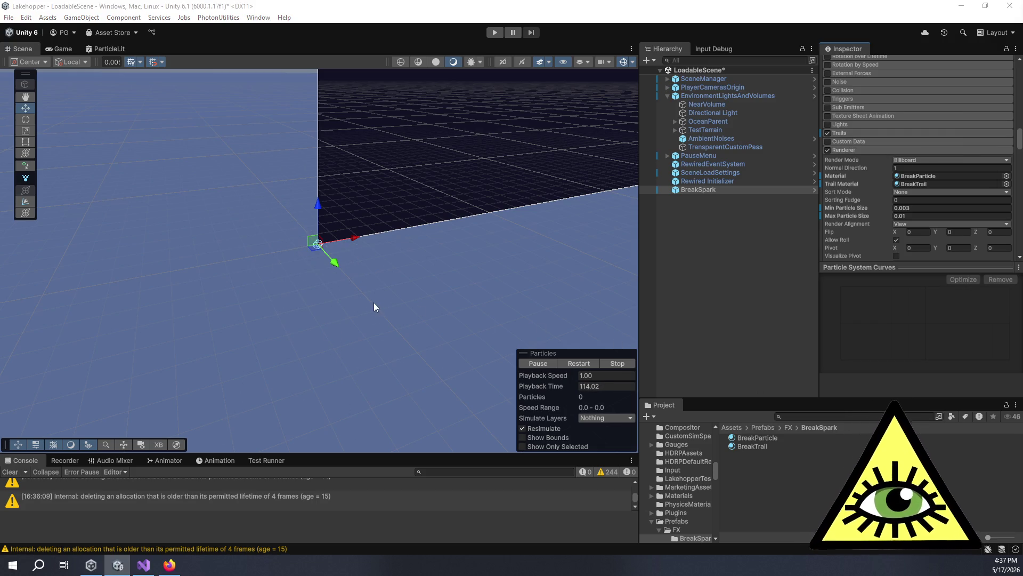
Expand BreakSpark's Trails module and review its settings.
left_click(858, 134)
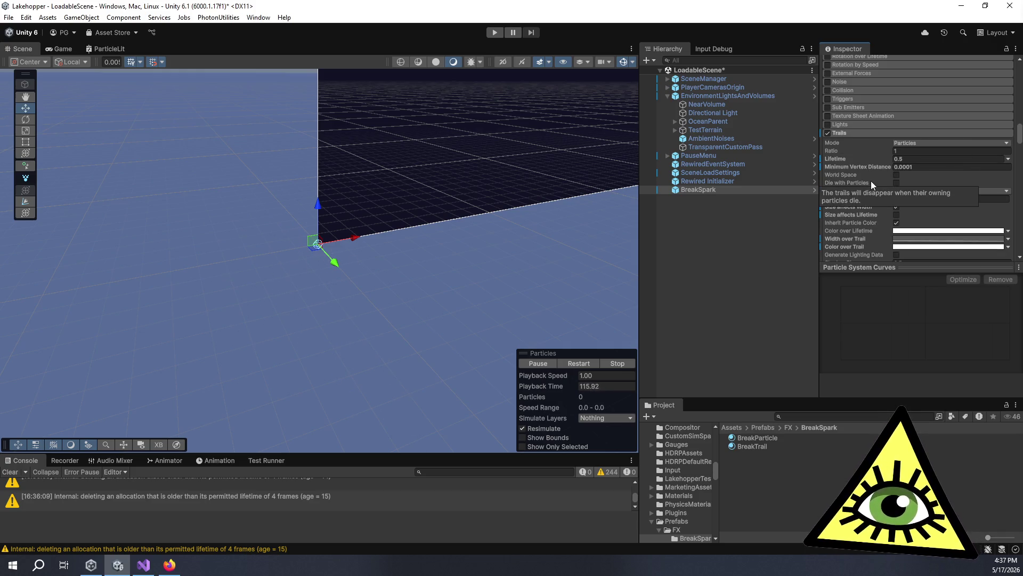
scroll(871, 183, "down", 5)
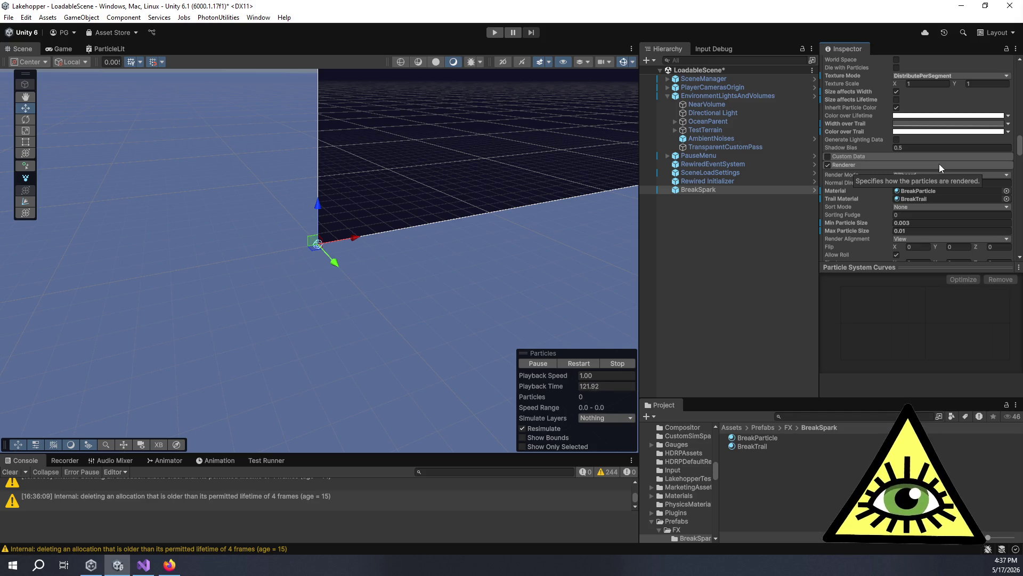
scroll(938, 164, "down", 5)
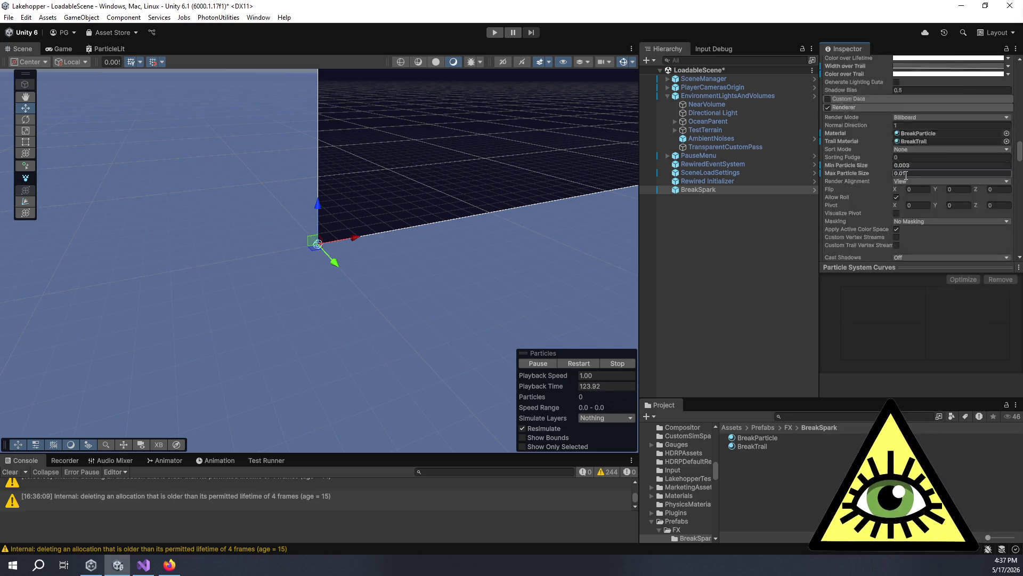
scroll(889, 139, "down", 8)
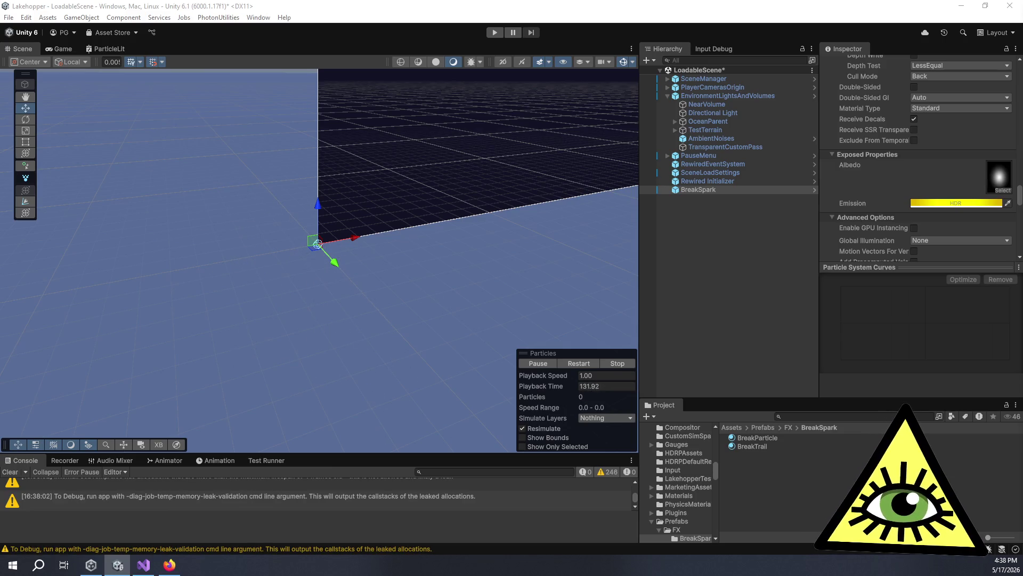
scroll(936, 174, "up", 5)
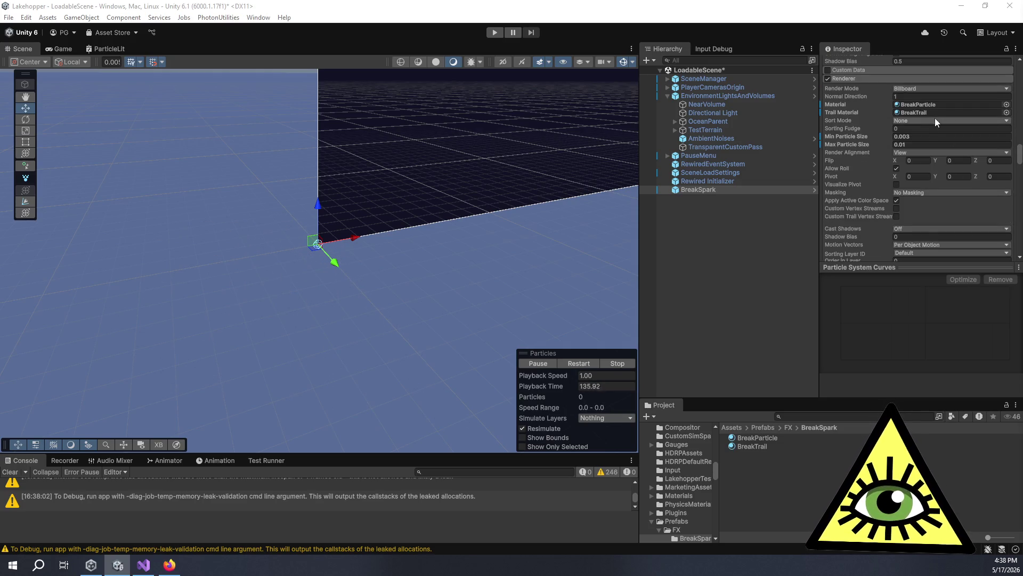
scroll(923, 111, "up", 5)
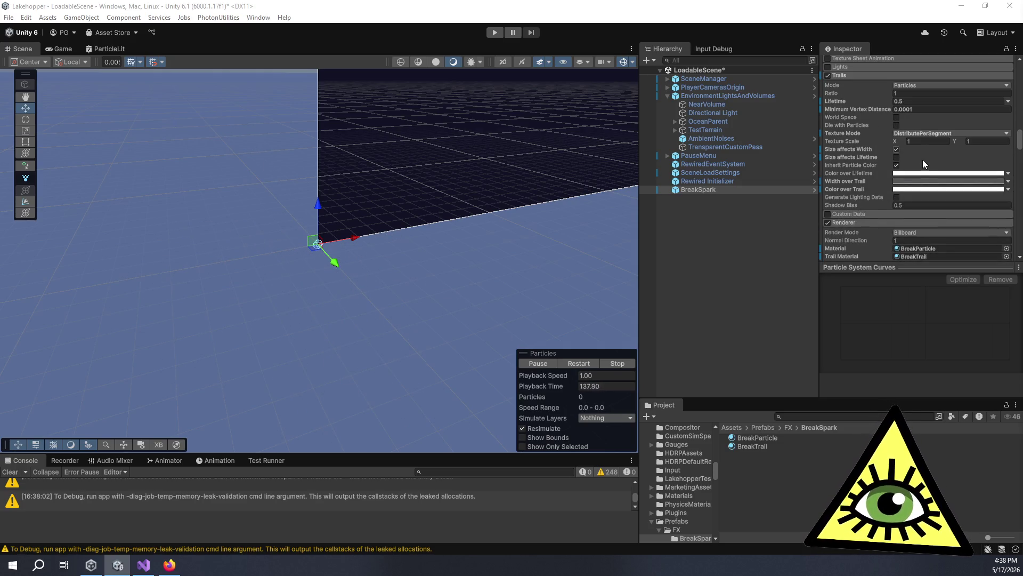
Make Width over Trail a linear ramp from 1 down to 0 and preview the trails.
left_click(916, 181)
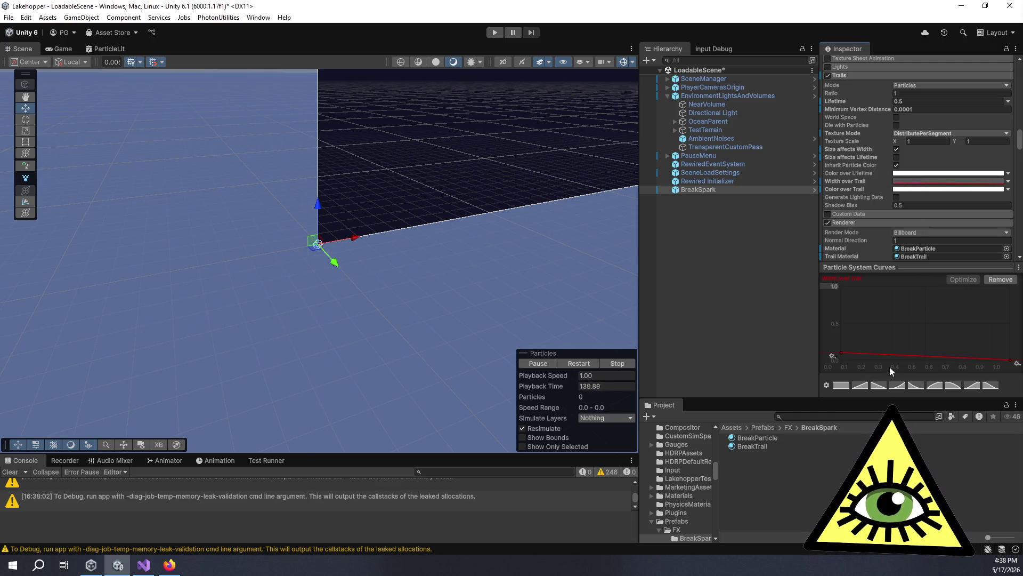
right_click(842, 353)
left_click(864, 367)
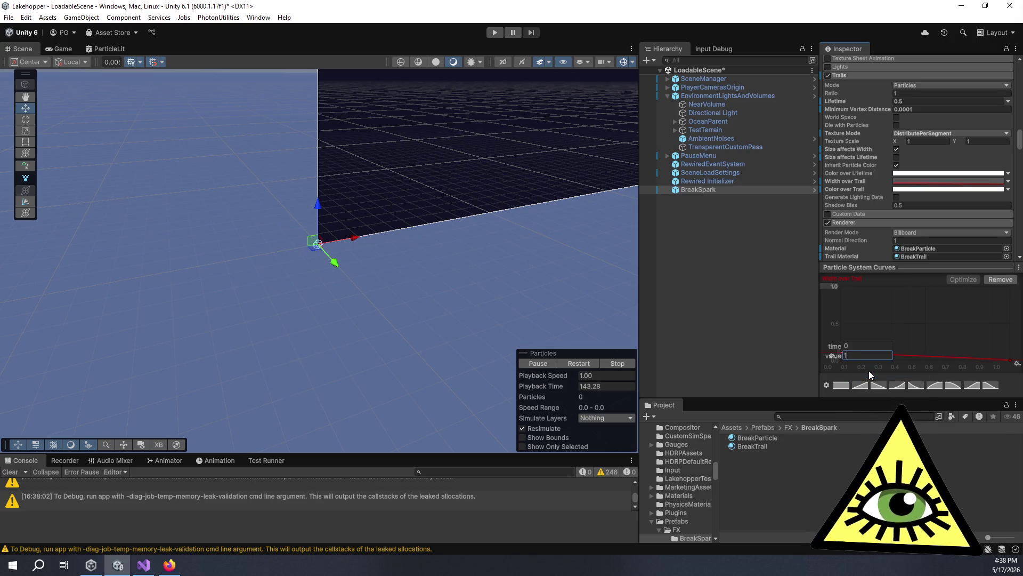
left_click(874, 383)
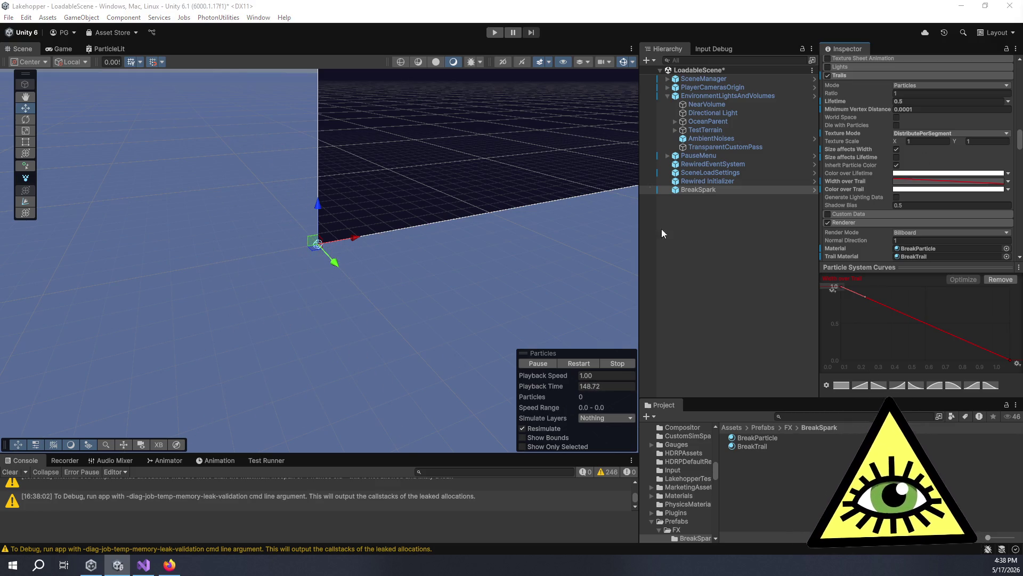
left_click(538, 364)
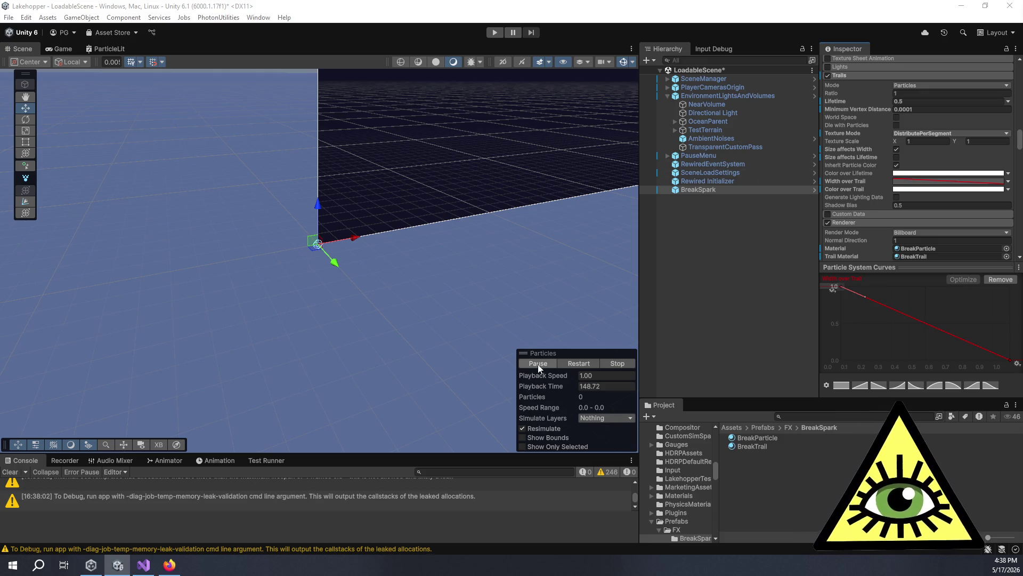
left_click(538, 363)
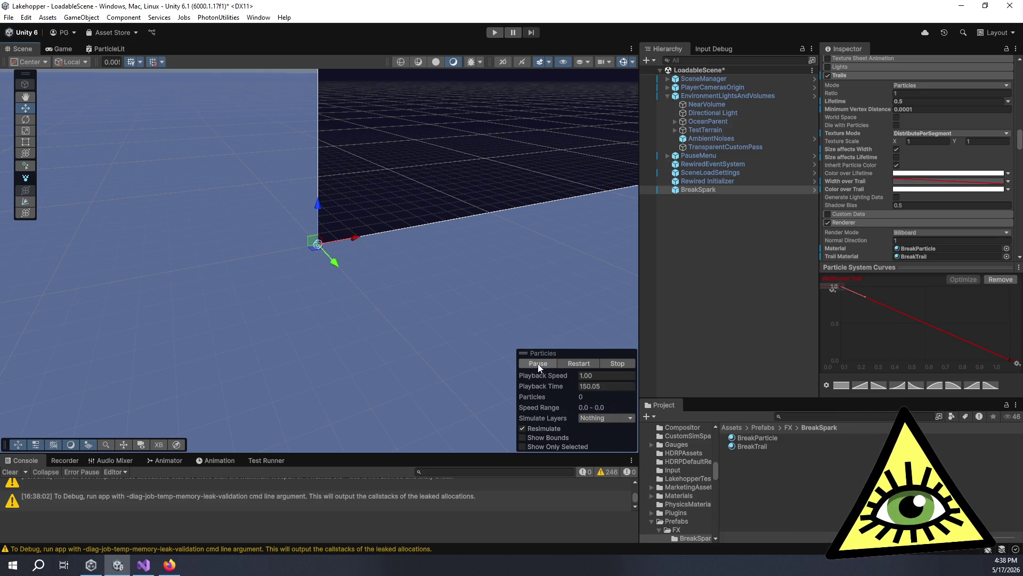
Pause the preview and tick Generate Lighting Data in BreakSpark's Trails module.
left_click(538, 363)
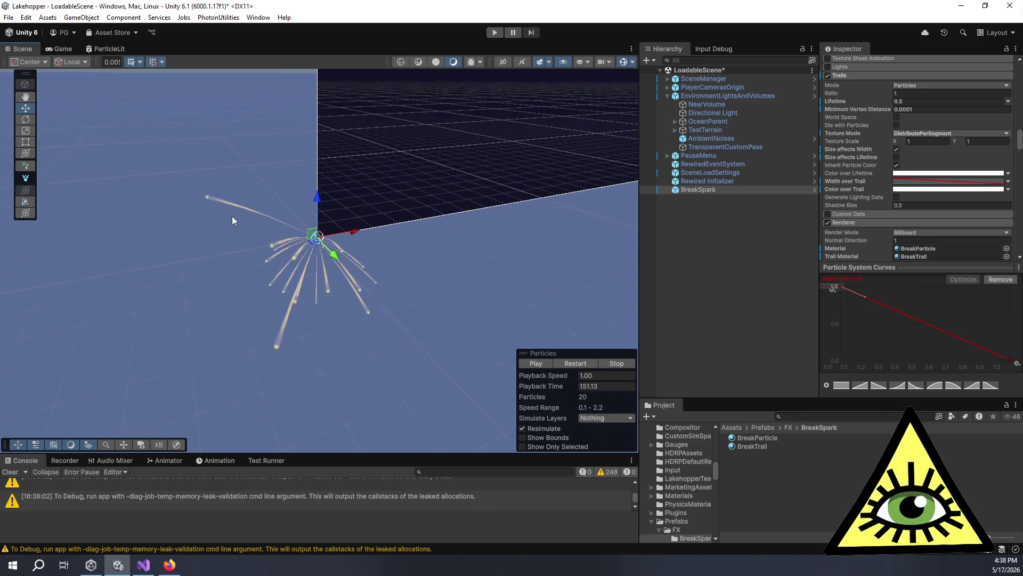
scroll(334, 284, "up", 5)
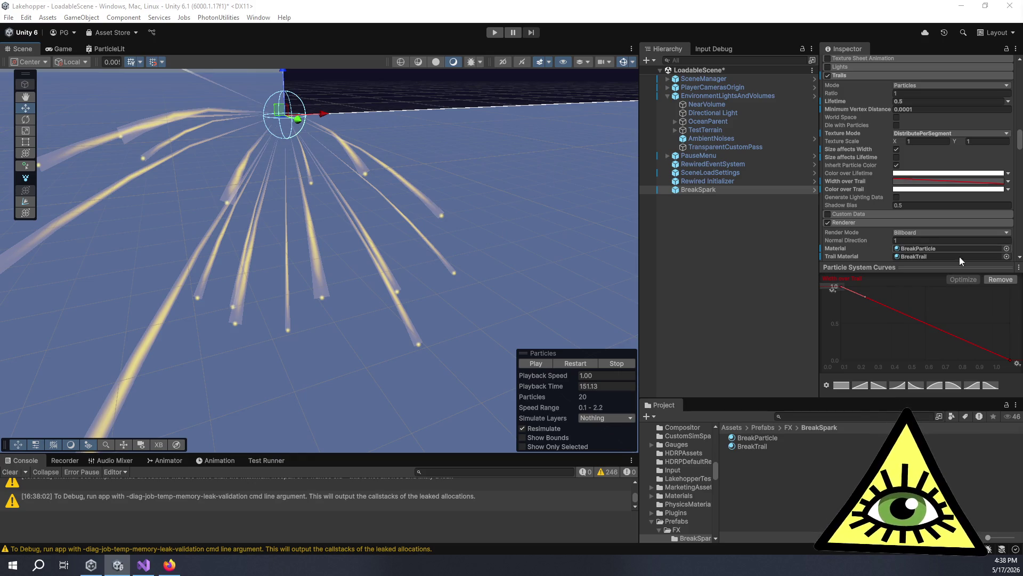
left_click(896, 198)
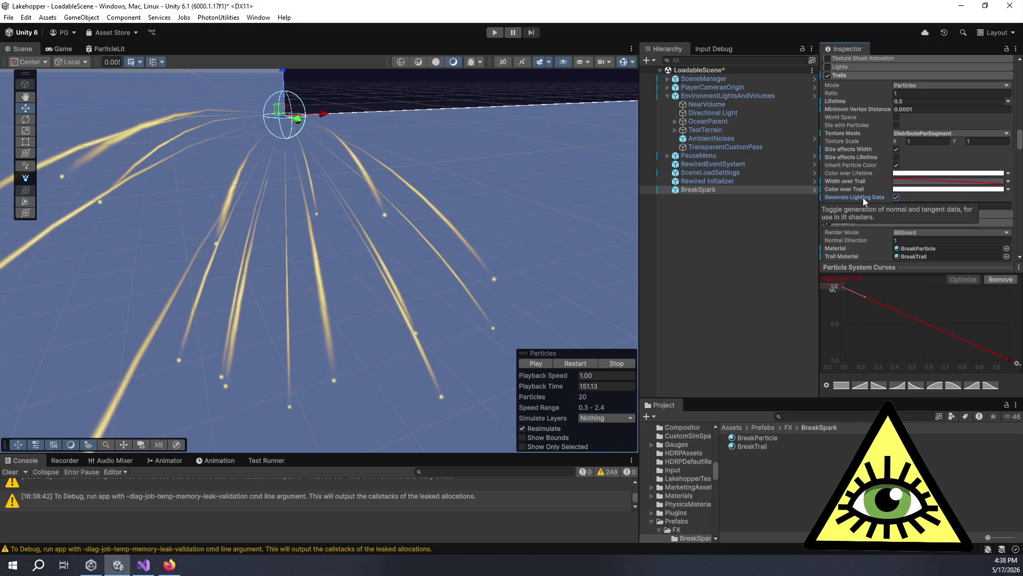
scroll(845, 229, "down", 3)
scroll(499, 278, "down", 3)
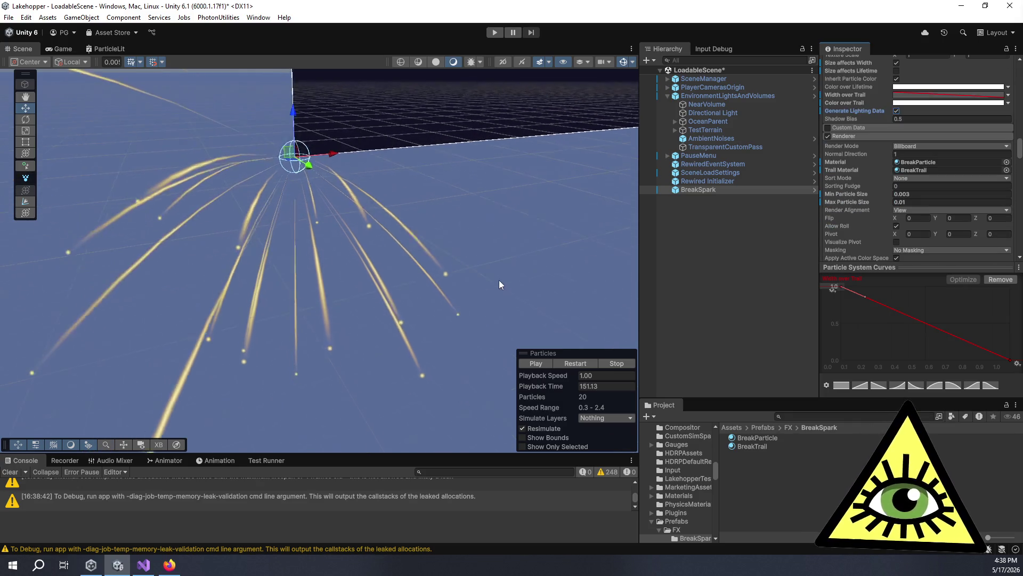
Replay the spark burst, freeze it mid-flight and orbit to inspect the yellow trails.
left_click(531, 362)
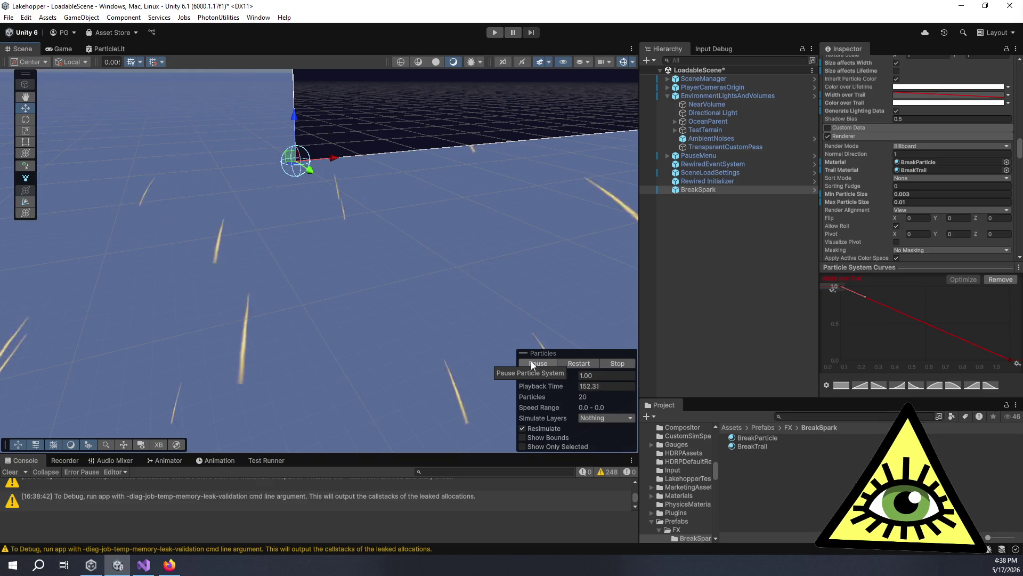
left_click(531, 361)
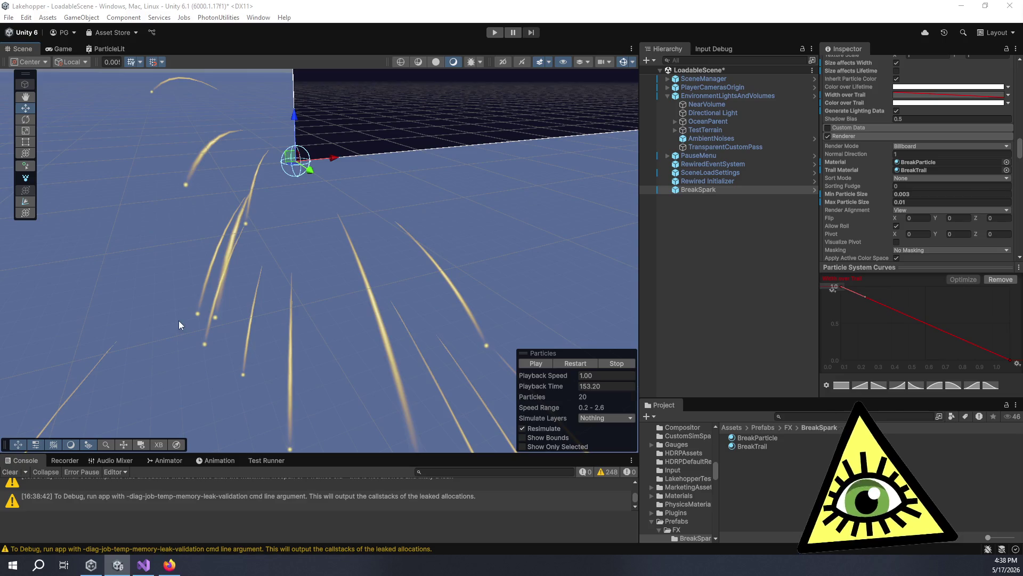
mouse_move(222, 270)
left_mouse_down()
mouse_move(318, 221)
mouse_move(380, 259)
mouse_move(301, 304)
mouse_move(97, 230)
mouse_move(162, 210)
mouse_move(377, 296)
mouse_move(373, 306)
mouse_move(282, 203)
mouse_move(322, 210)
mouse_move(366, 313)
mouse_move(366, 300)
left_mouse_up()
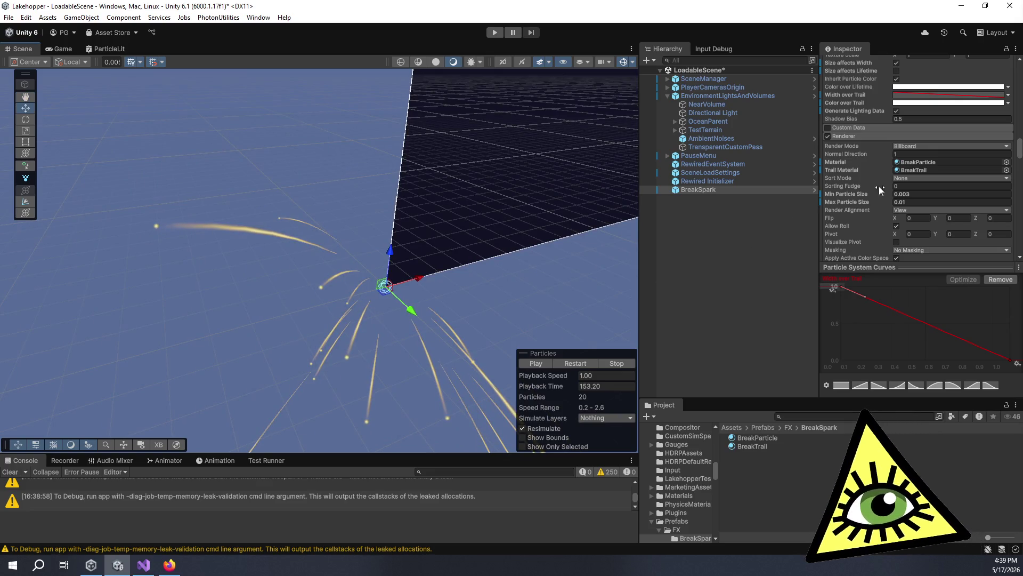
Check the BreakTrail material preview, then reselect the BreakSpark particle system.
left_click(775, 446)
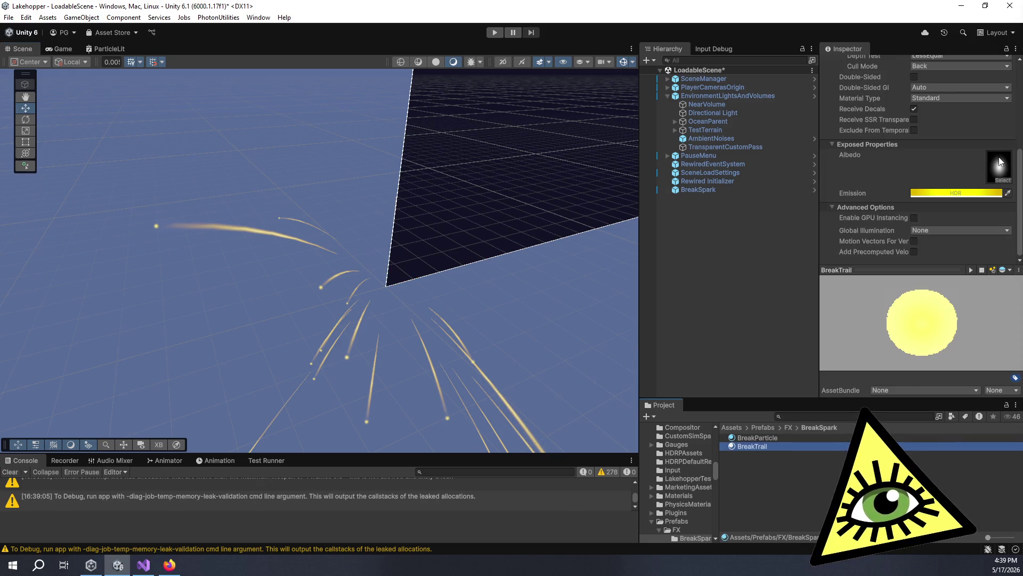
left_click(717, 190)
scroll(870, 177, "down", 10)
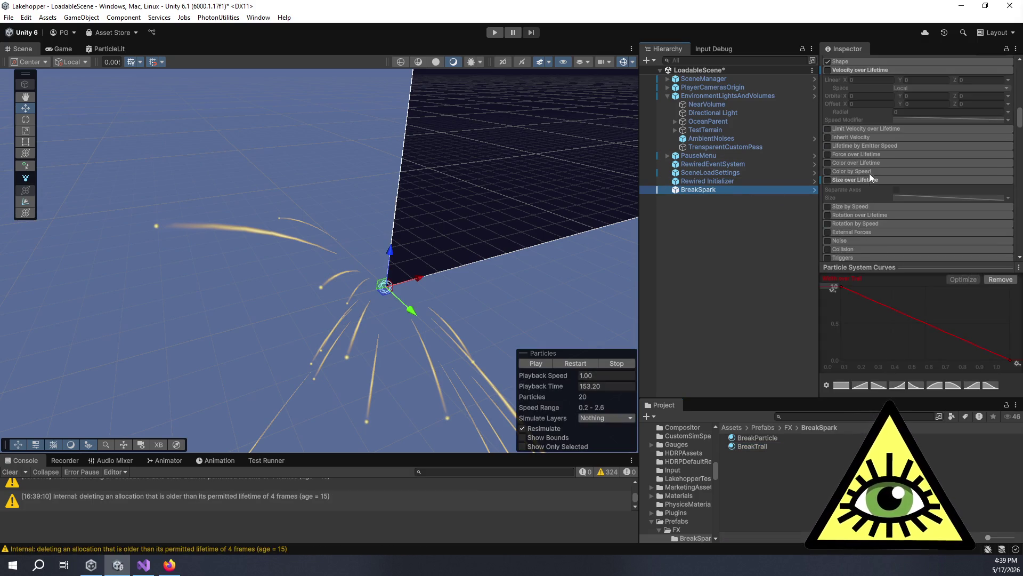
Try trail Texture Mode Stretch, Tile and RepeatPerSegment, ending on DistributePerSegment.
left_click(907, 149)
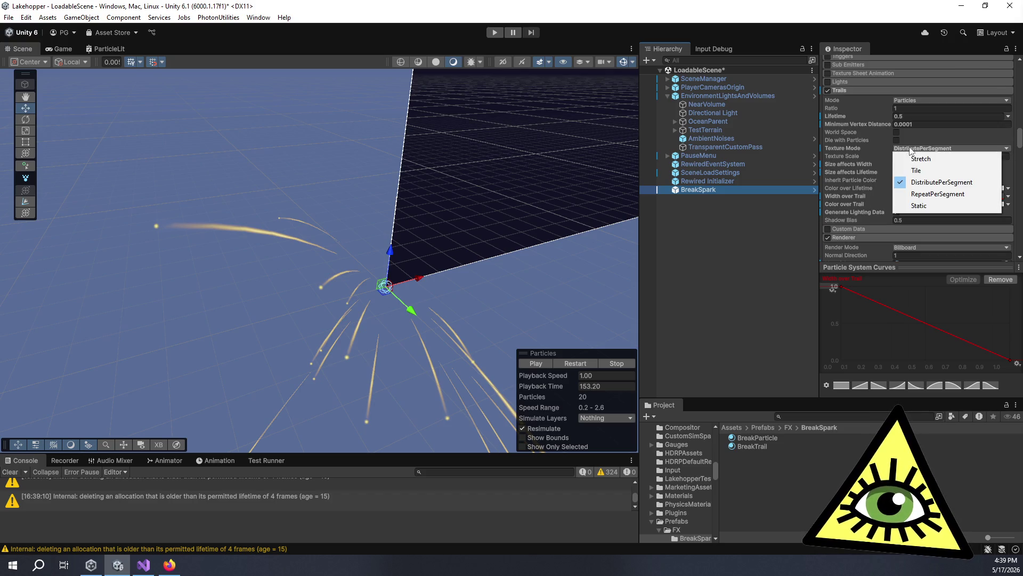
left_click(917, 155)
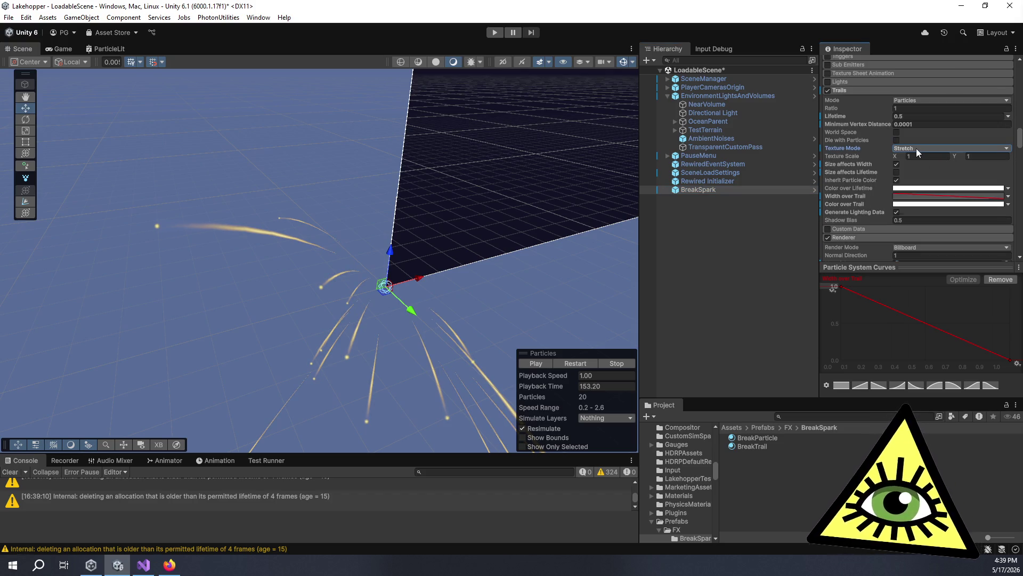
left_click(916, 148)
left_click(922, 171)
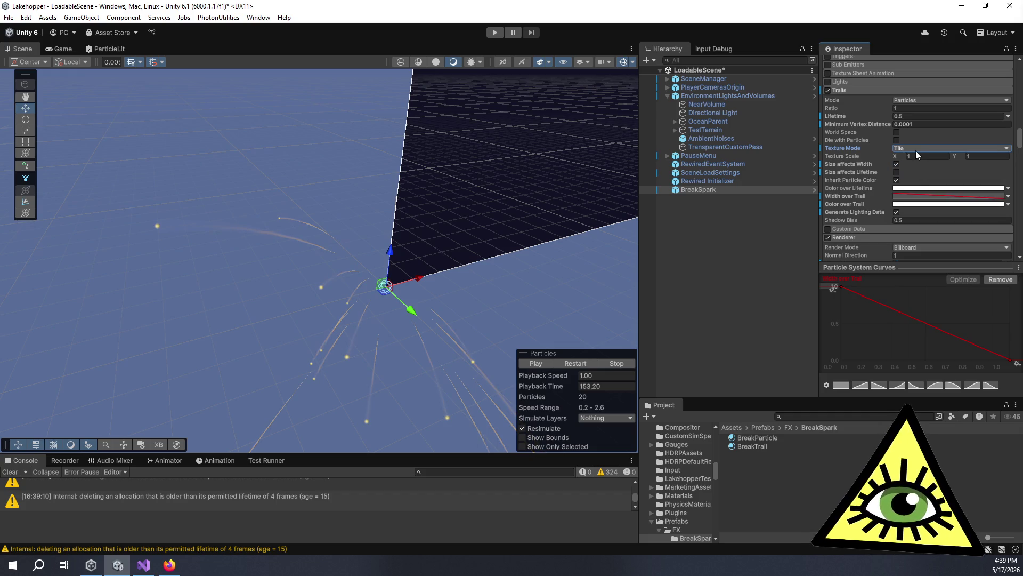
left_click(916, 148)
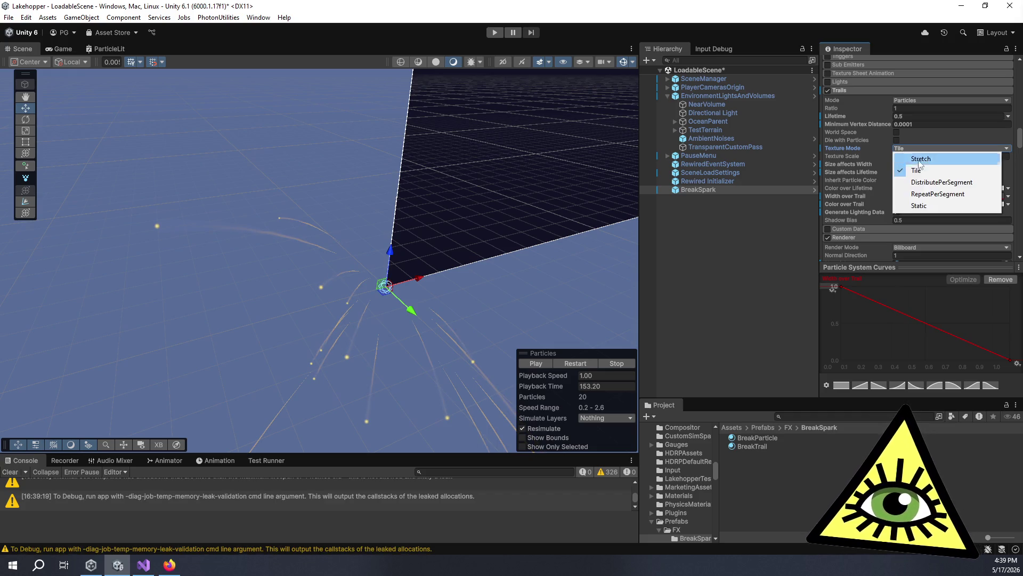
left_click(930, 182)
left_click(918, 148)
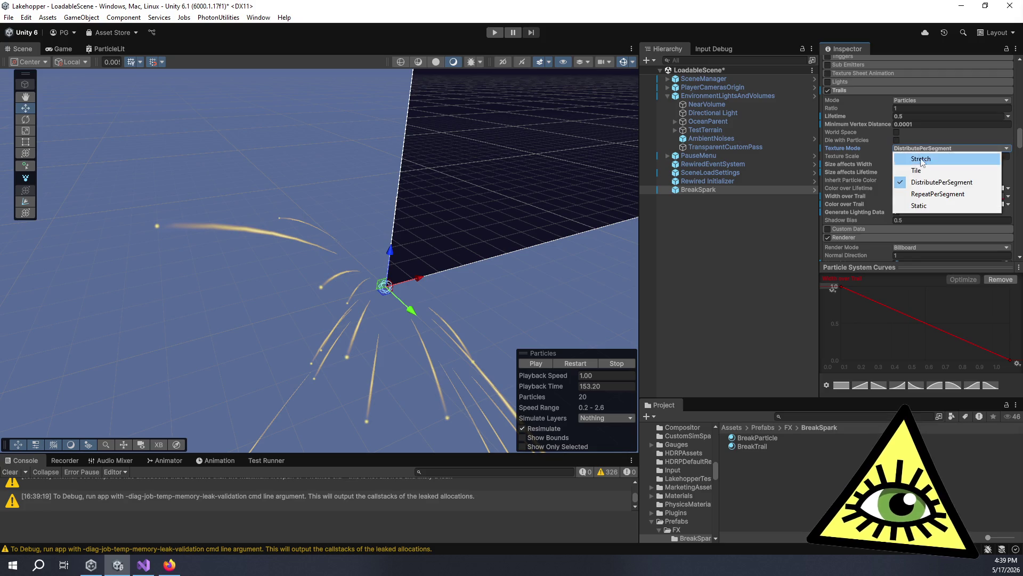
left_click(931, 194)
left_click(914, 148)
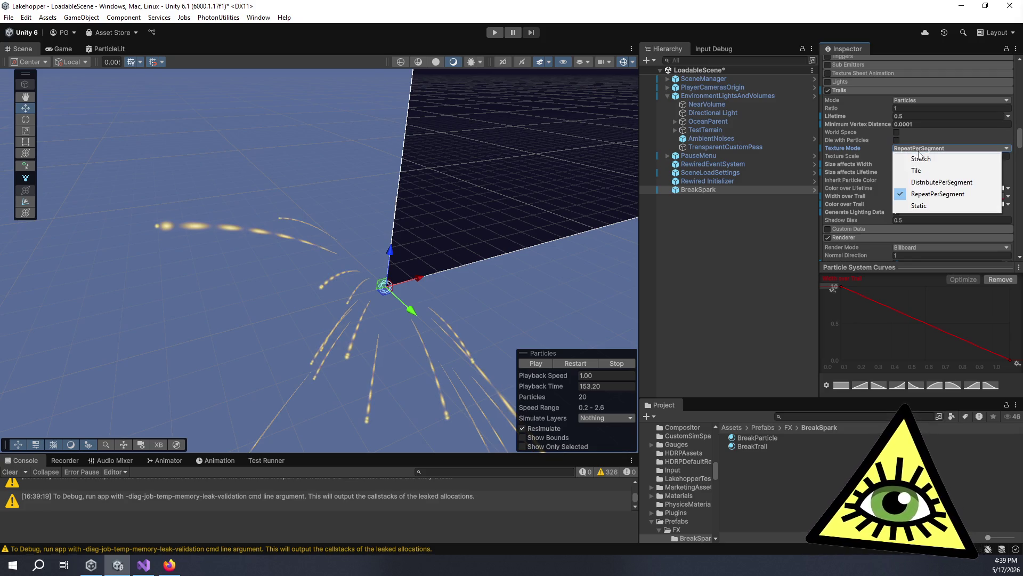
left_click(930, 182)
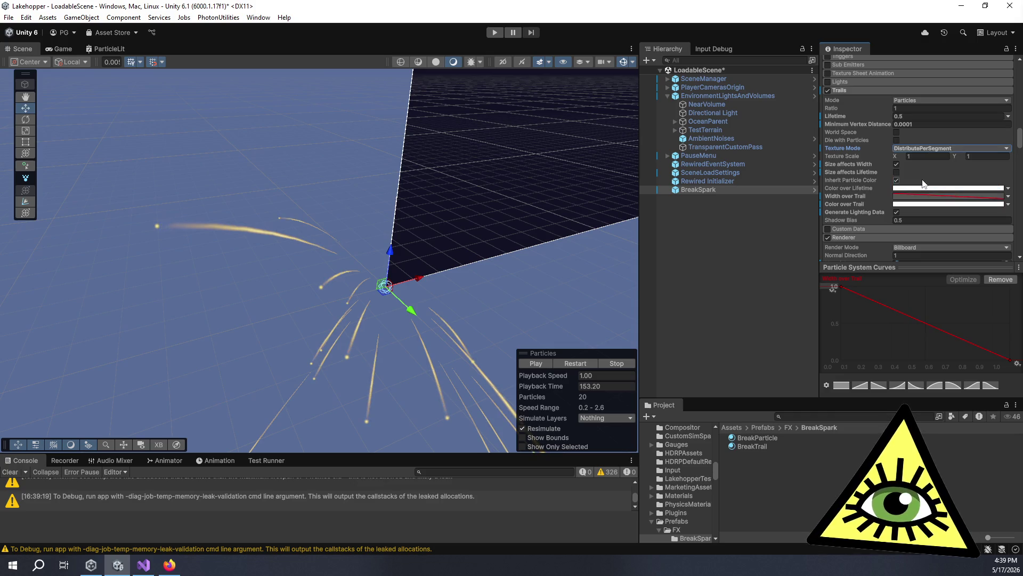
scroll(837, 197, "down", 5)
scroll(844, 213, "down", 1)
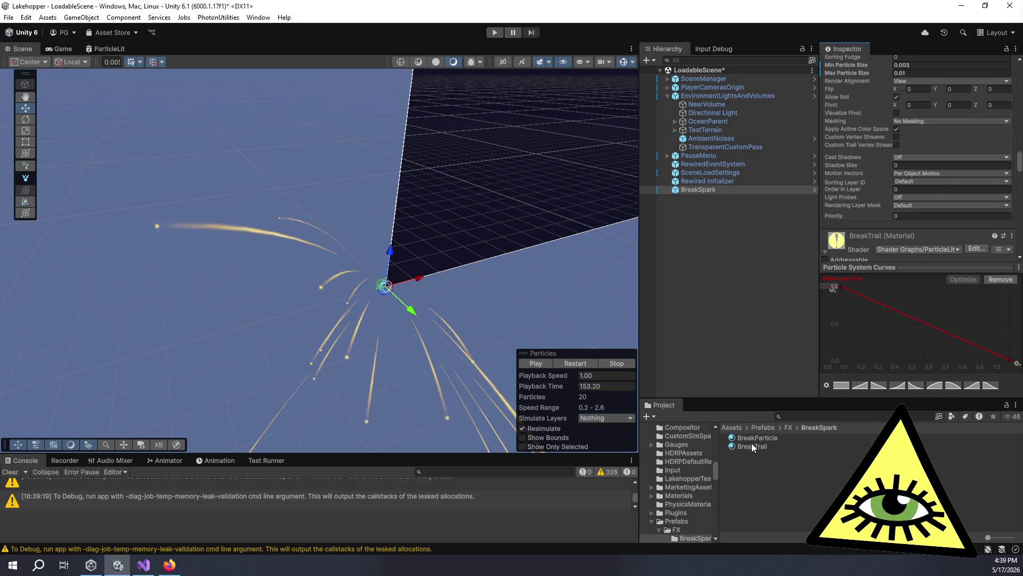
left_click(752, 446)
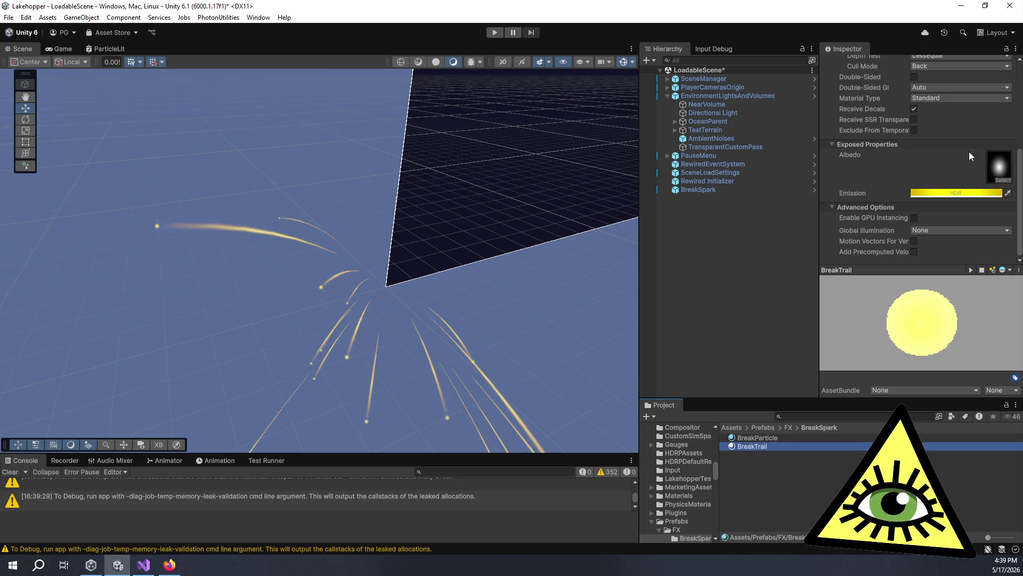
left_click(1001, 163)
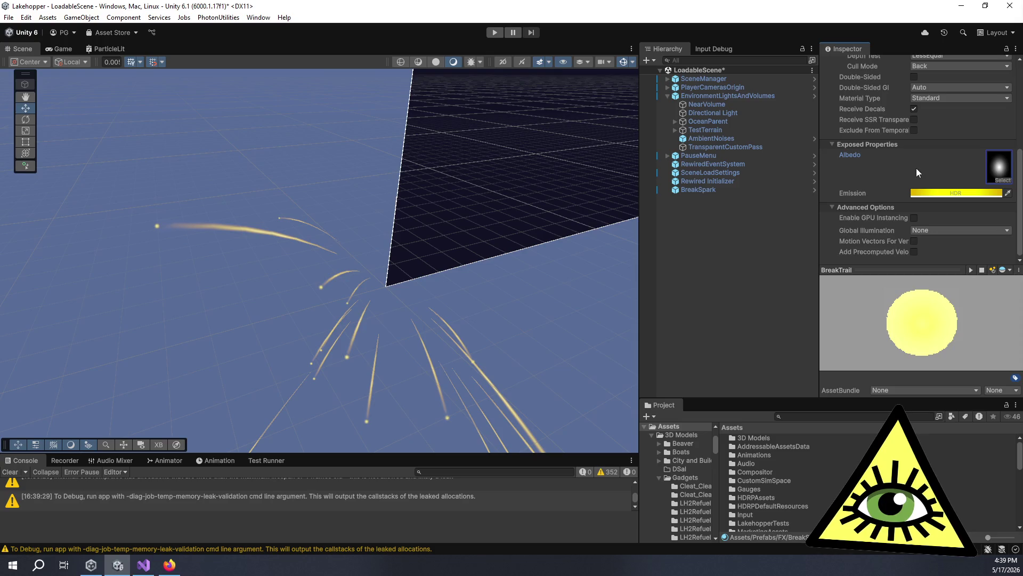
scroll(954, 181, "up", 4)
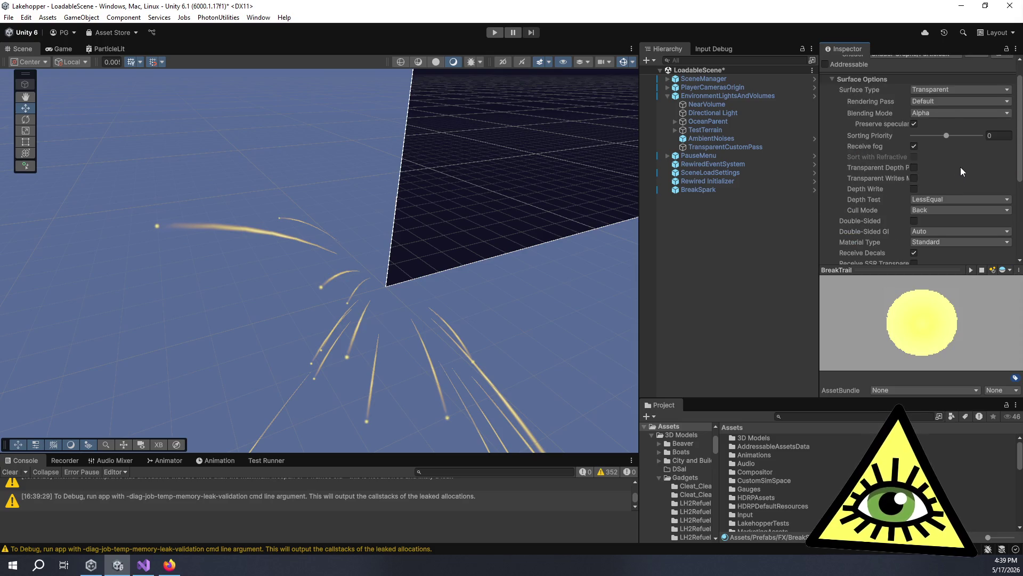
scroll(969, 149, "down", 4)
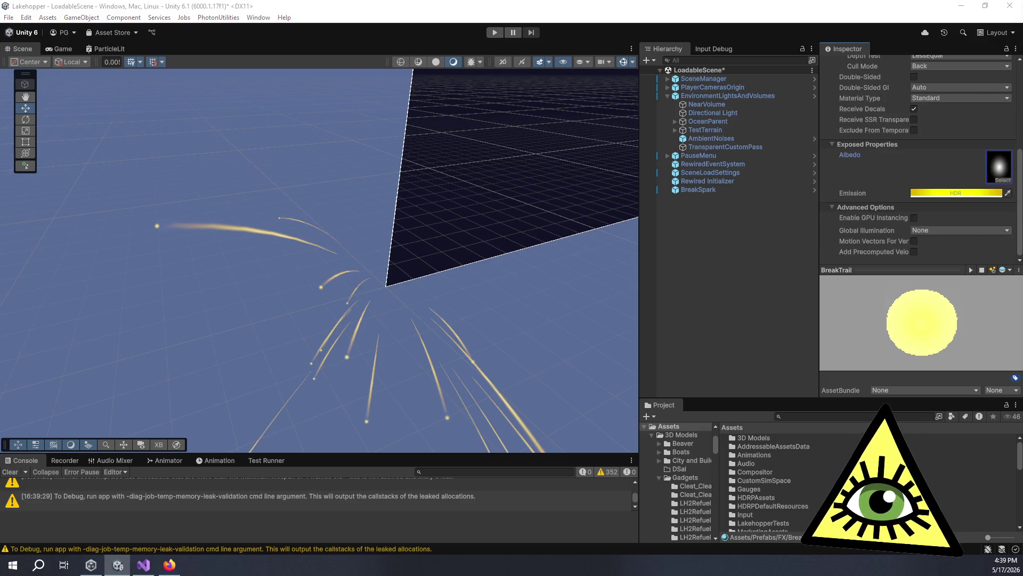
left_click(753, 190)
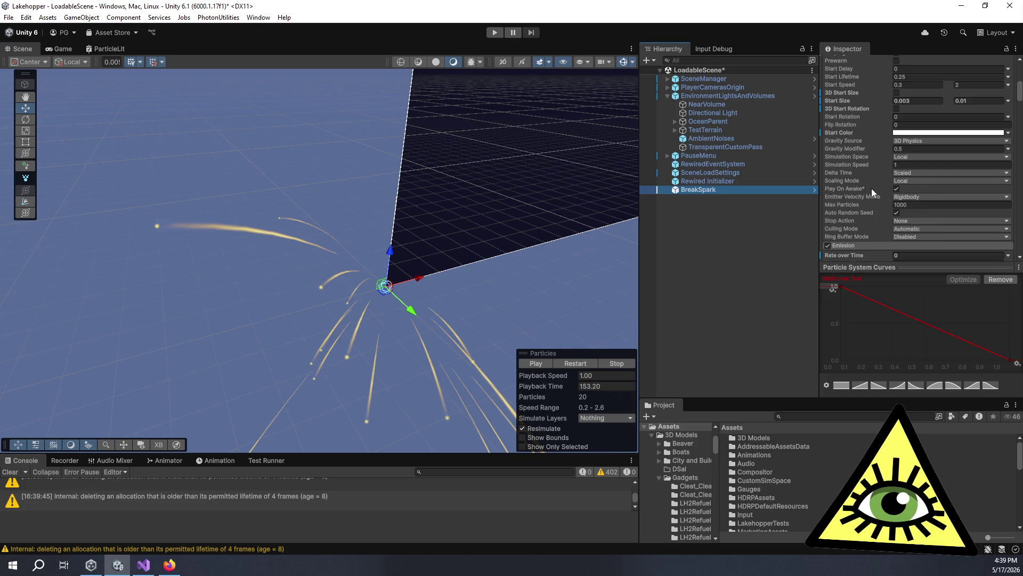
Try trail Texture Scale X values of 12, 2 and 0.05.
scroll(878, 192, "down", 10)
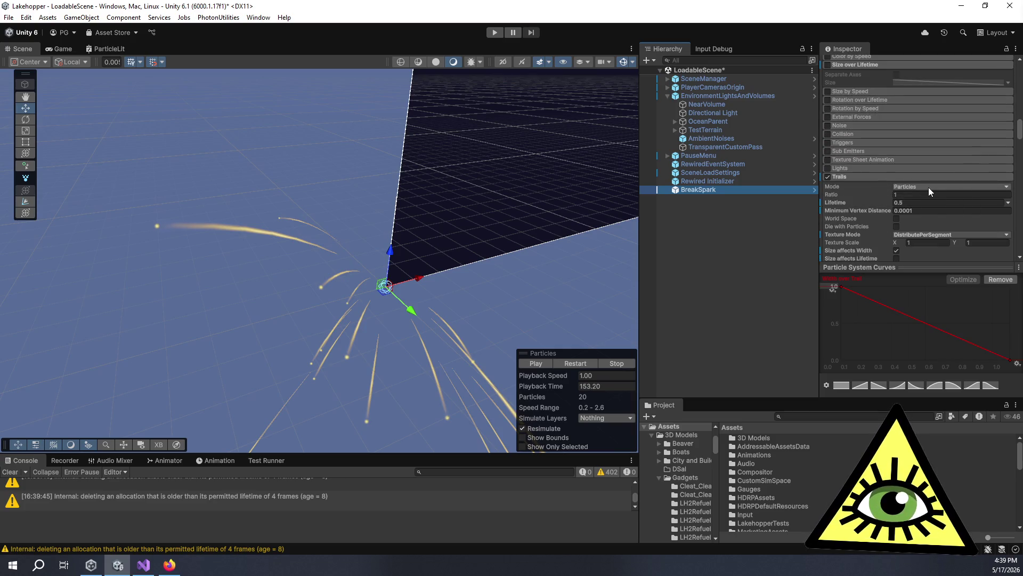
scroll(931, 189, "down", 1)
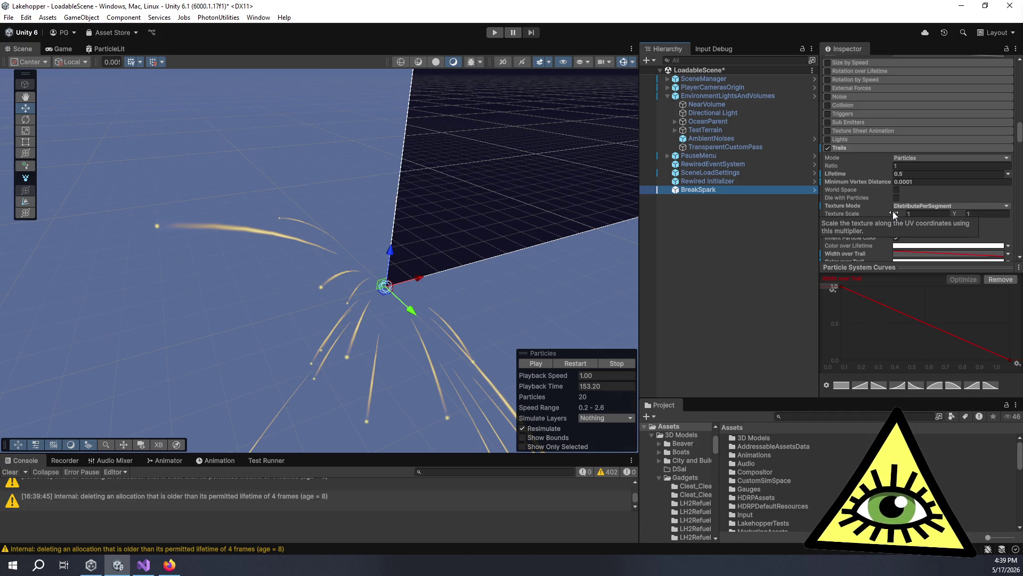
left_click(919, 213)
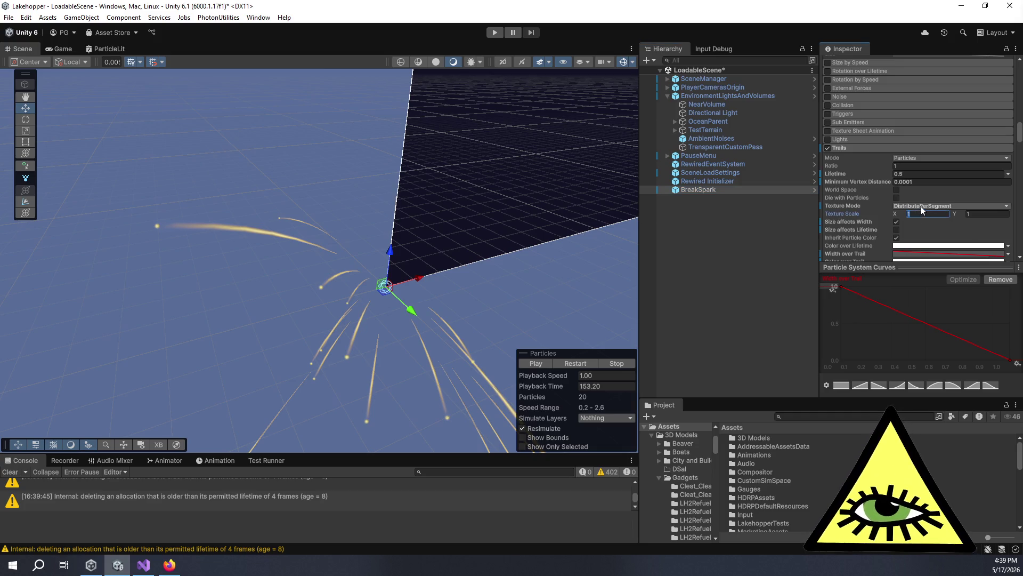
type("12")
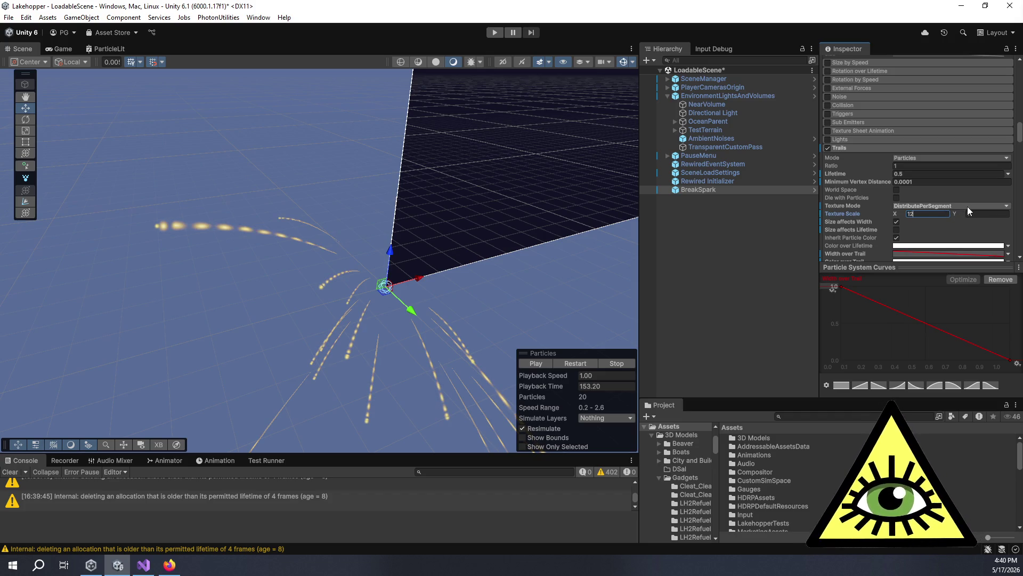
key("BackSpace")
key("BackSpace")
type("2")
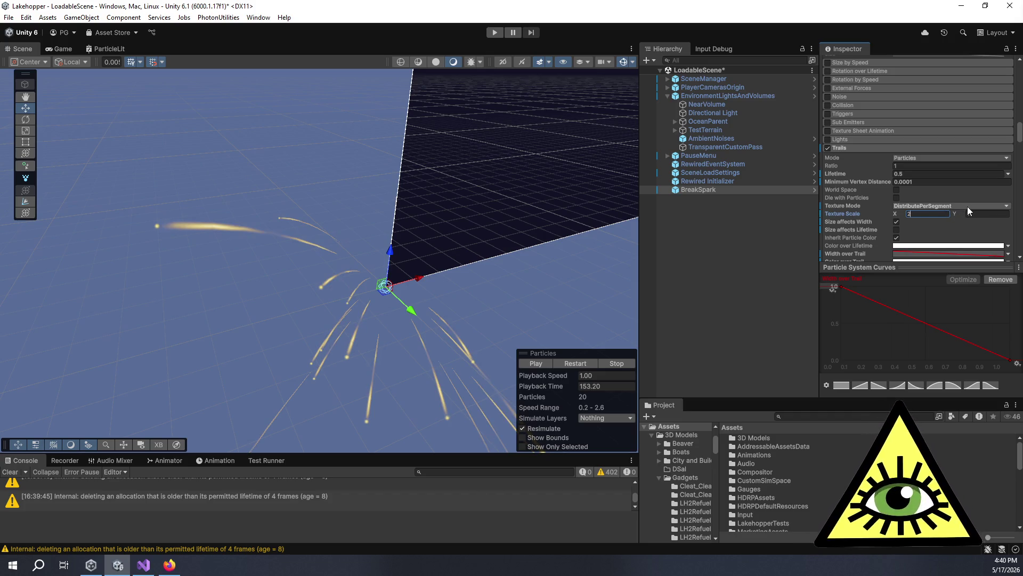
double_click(935, 214)
type("0.05")
key("Tab")
Test Texture Scale X -0.5 with Y 0.5, then X 1, settling on X 2, Y 1.
left_click(935, 214)
type(".5")
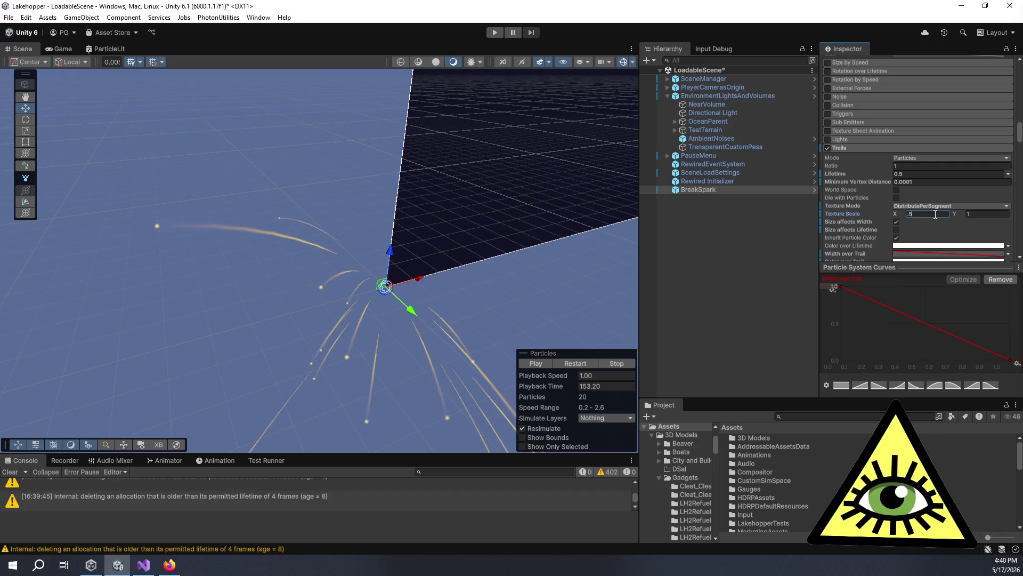
type("-")
key("Tab")
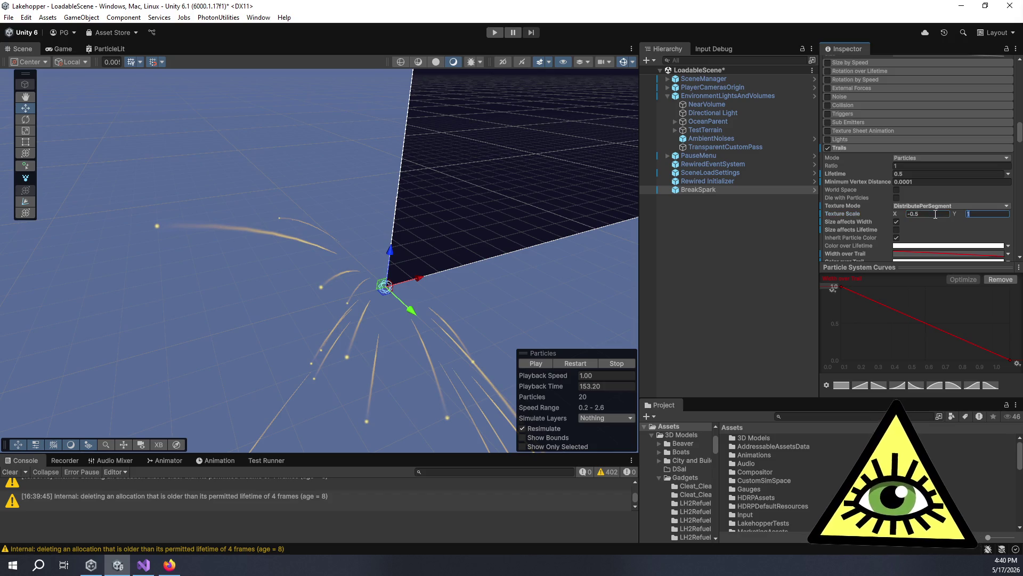
type(".5")
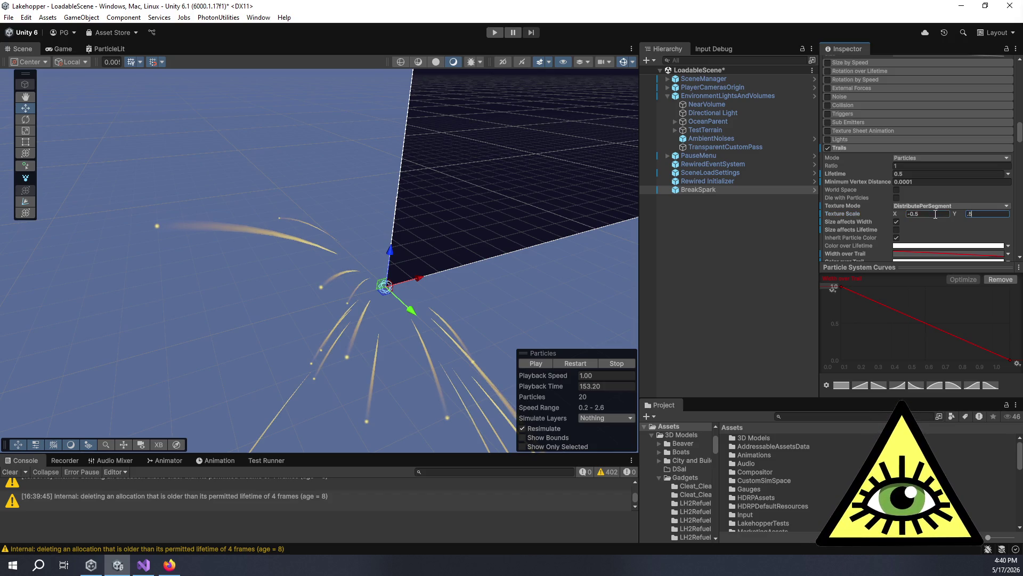
key("Return")
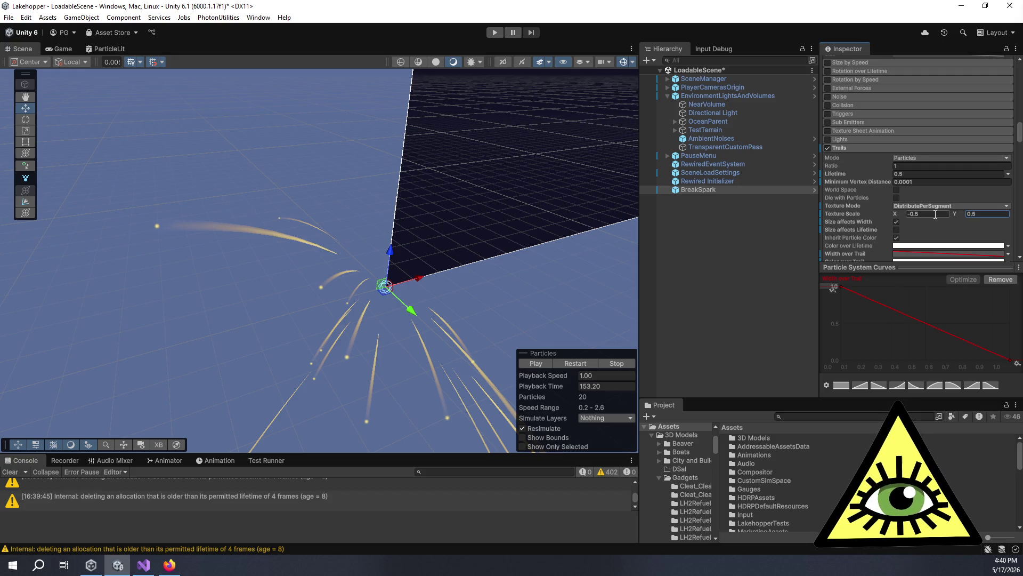
left_click(936, 214)
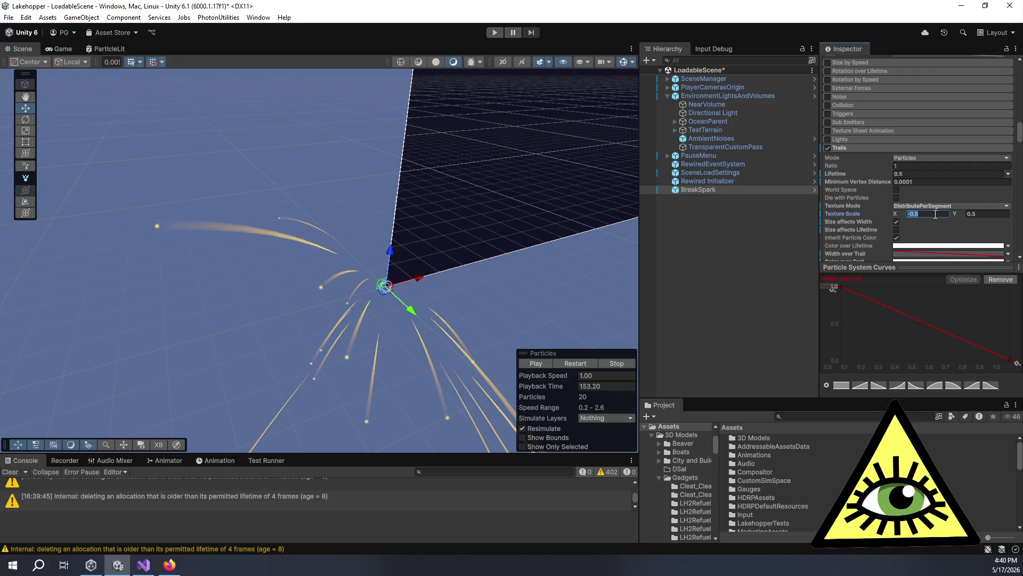
type("1")
key("Tab")
type("1")
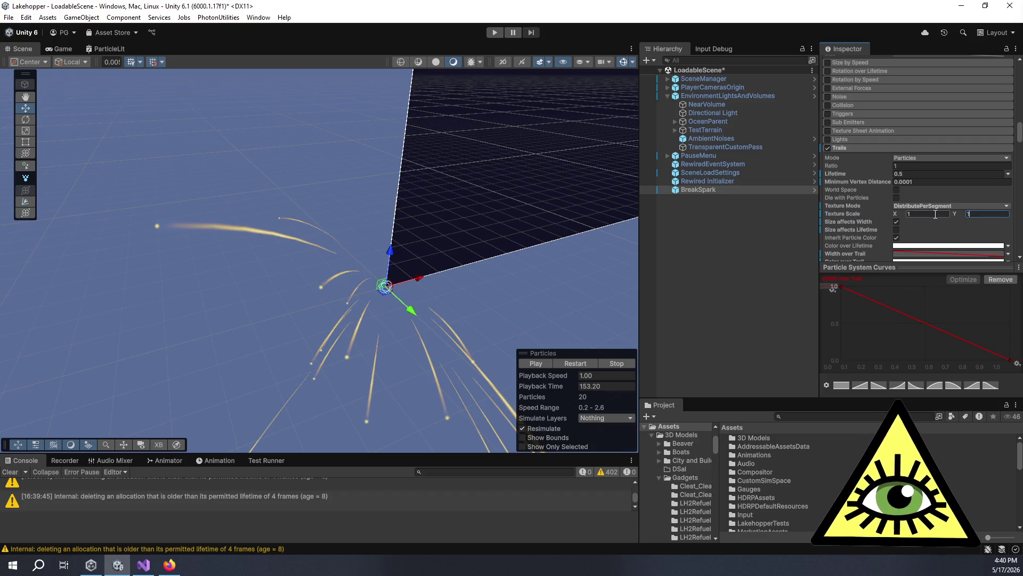
left_click(935, 214)
type("2")
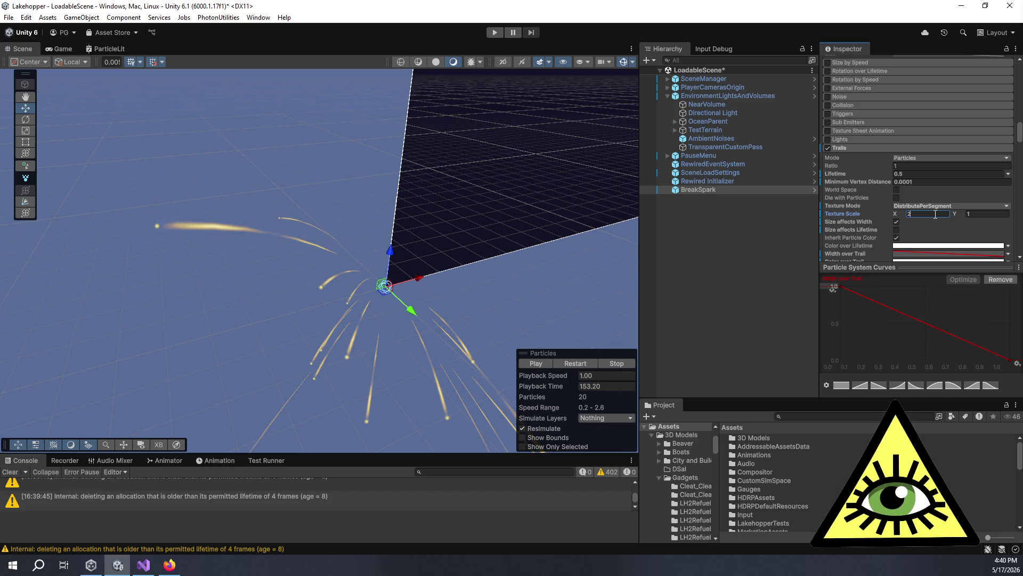
left_click(954, 206)
Cycle trail Texture Mode through Stretch, Tile and RepeatPerSegment, returning to DistributePerSegment.
left_click(964, 214)
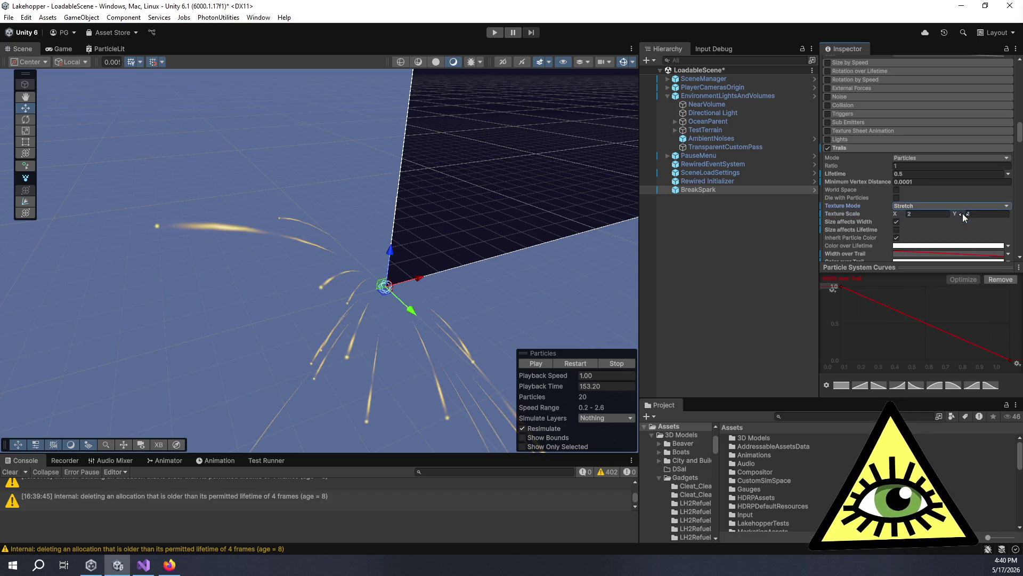
left_click(959, 206)
left_click(961, 223)
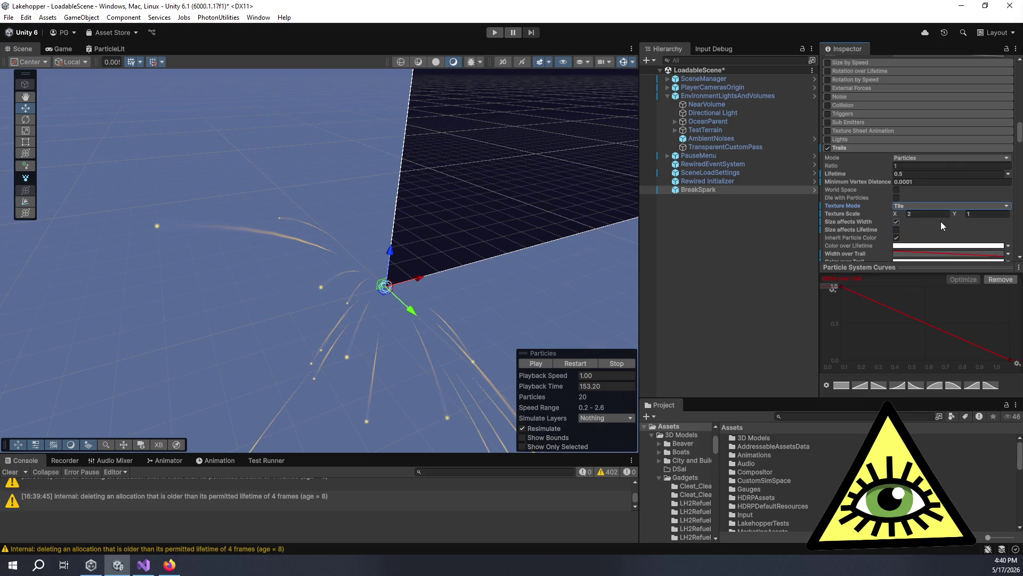
left_click(935, 206)
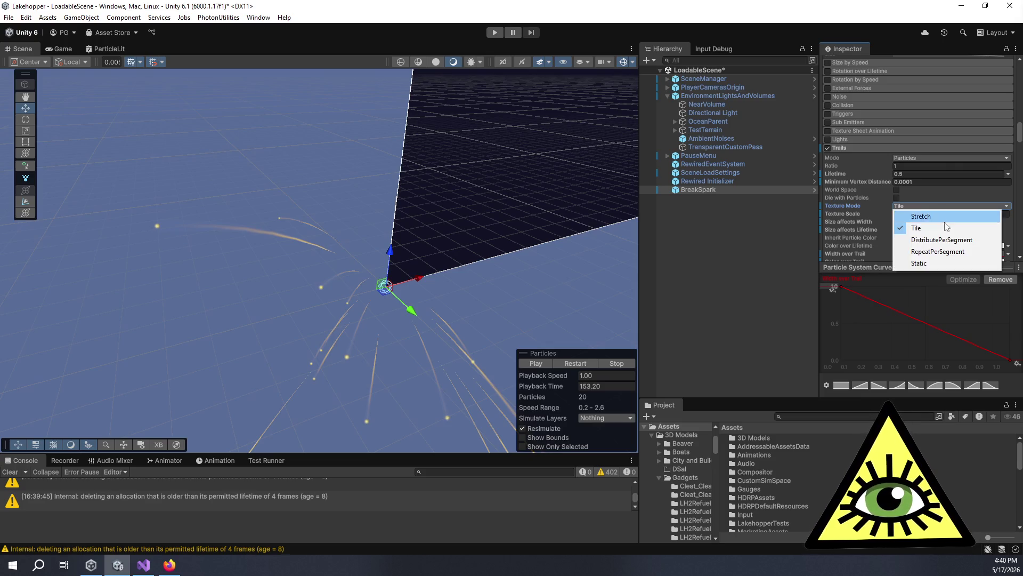
left_click(949, 241)
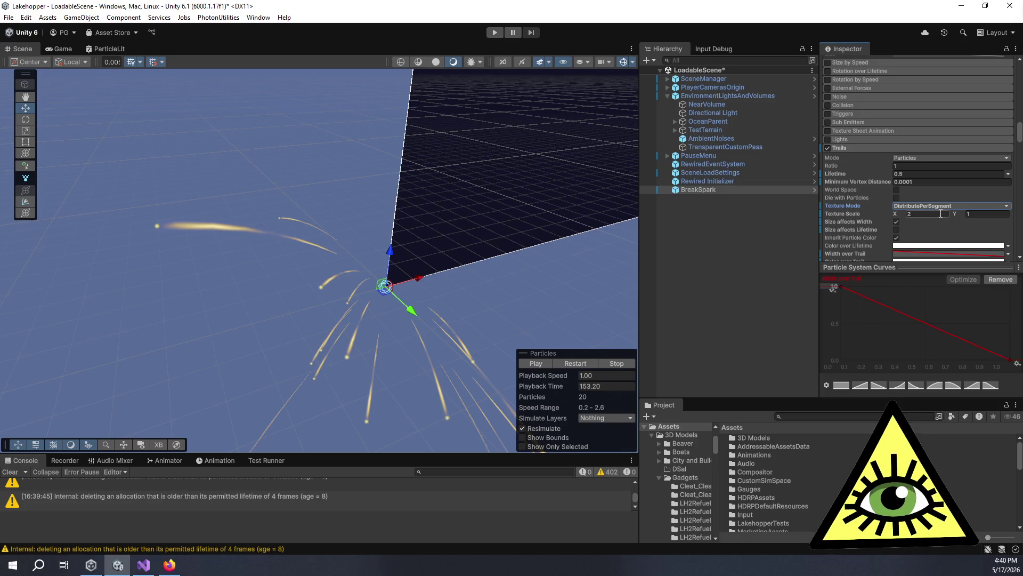
left_click(939, 206)
left_click(941, 251)
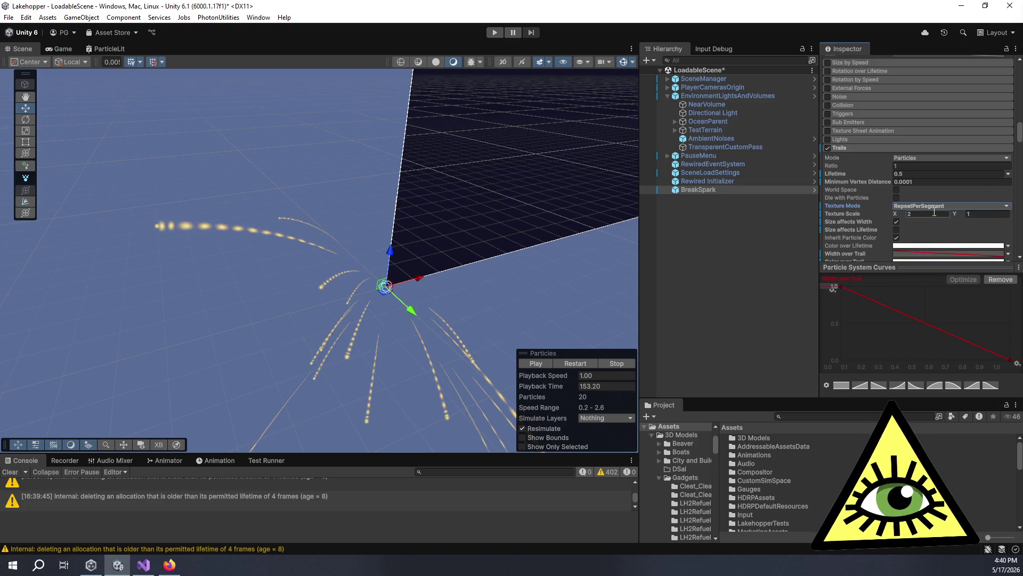
left_click(933, 207)
left_click(941, 240)
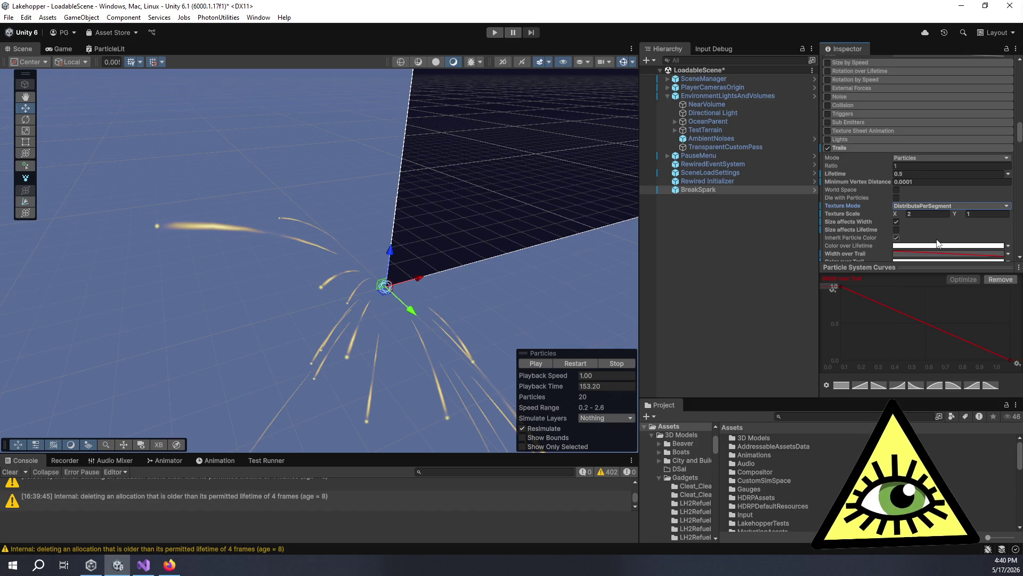
Try Texture Scale 0.5 then reset to 1, and toggle Size affects Lifetime on then off.
left_click(935, 213)
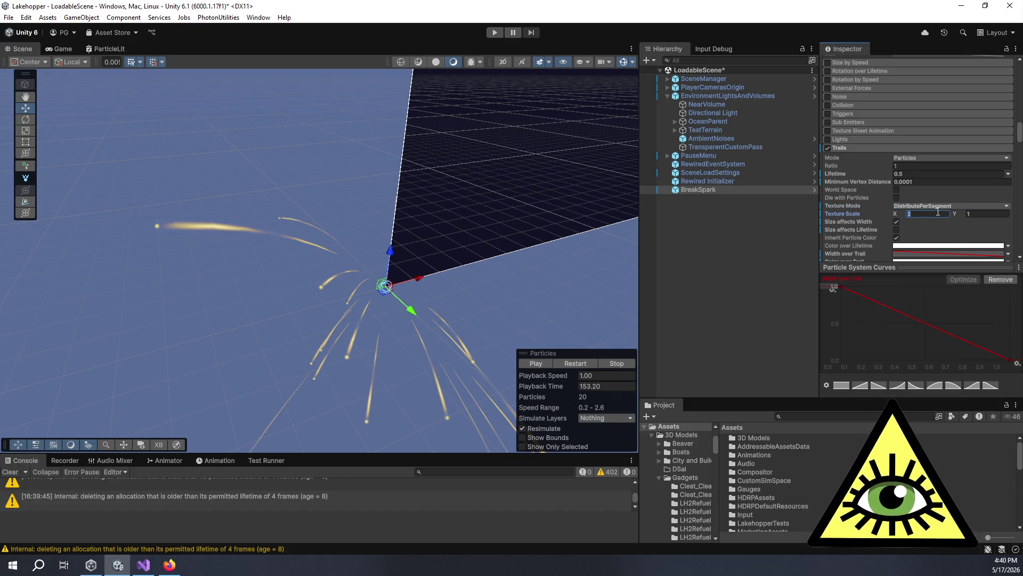
type(".5")
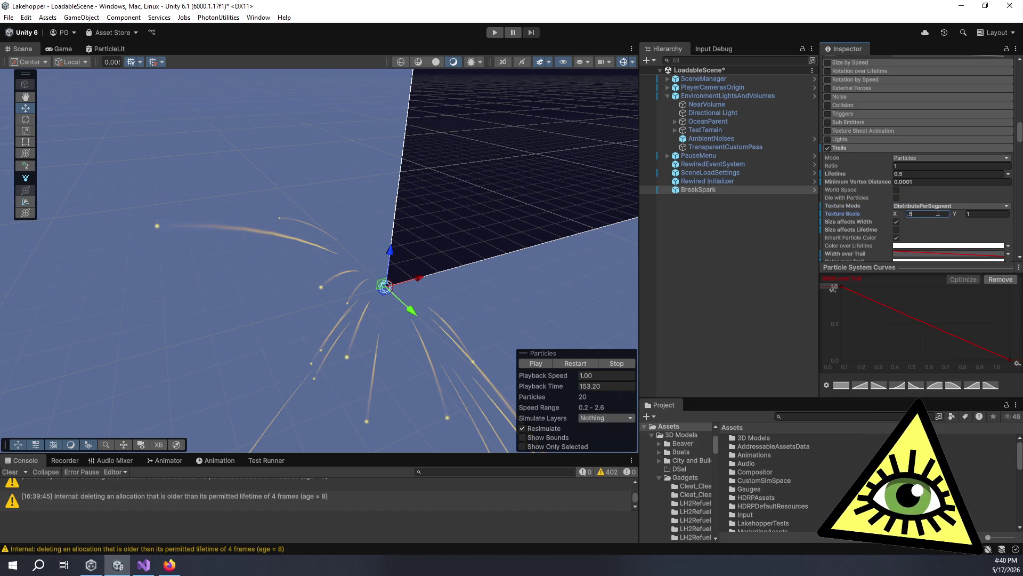
key("Return")
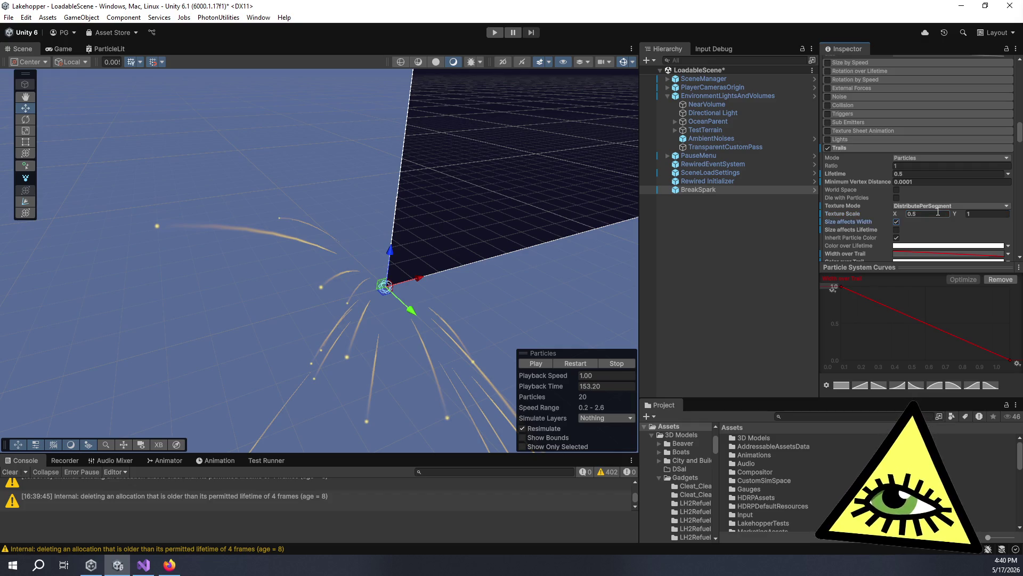
type("1")
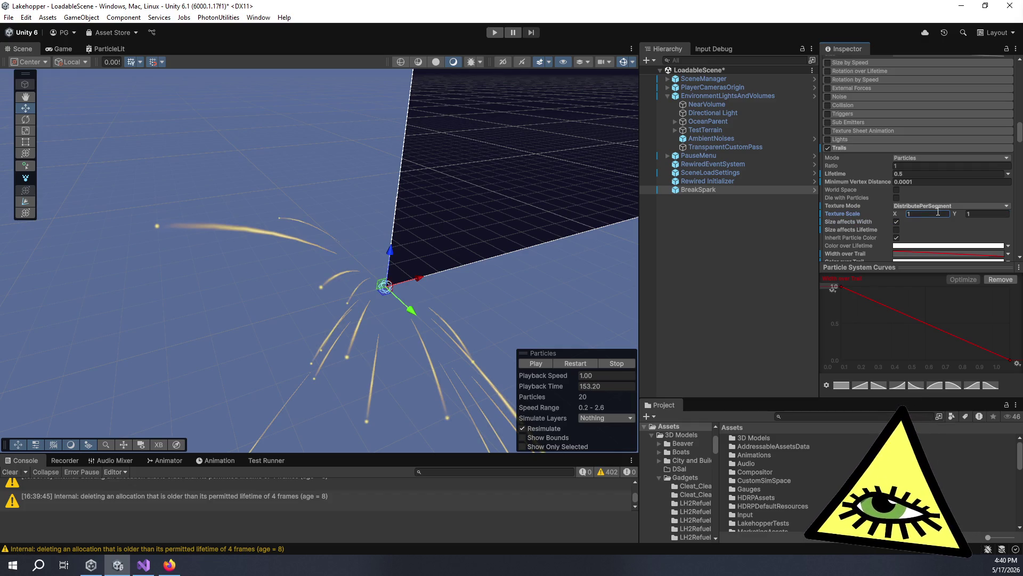
left_click(896, 229)
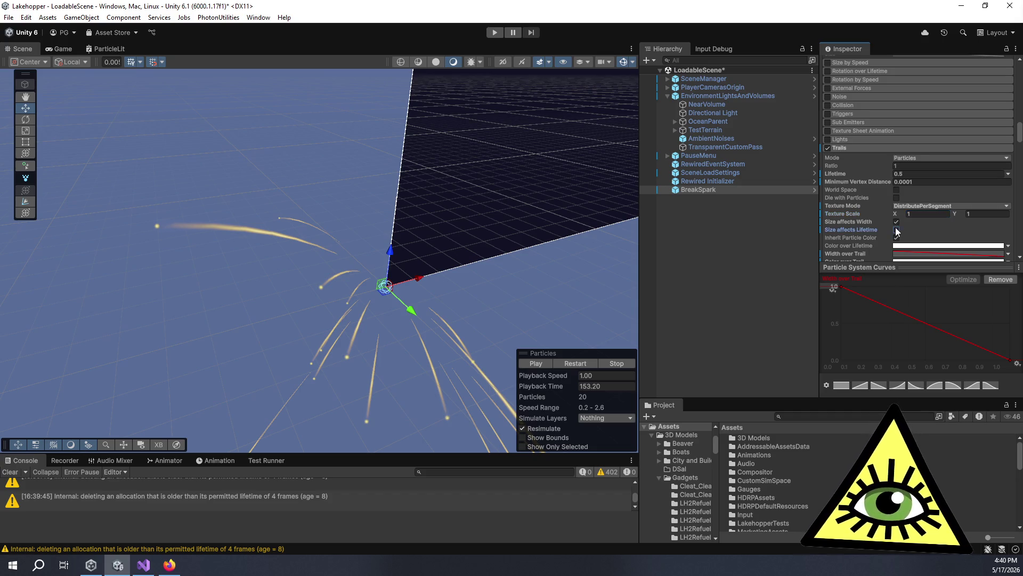
left_click(896, 230)
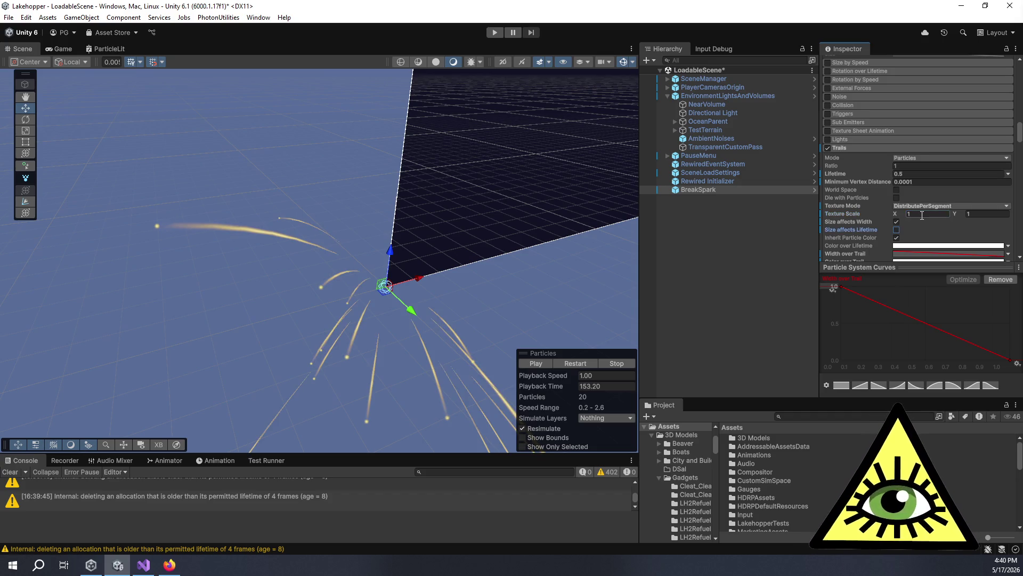
Scroll to the BreakTrail material and open its Default-Particle albedo texture.
scroll(930, 222, "down", 3)
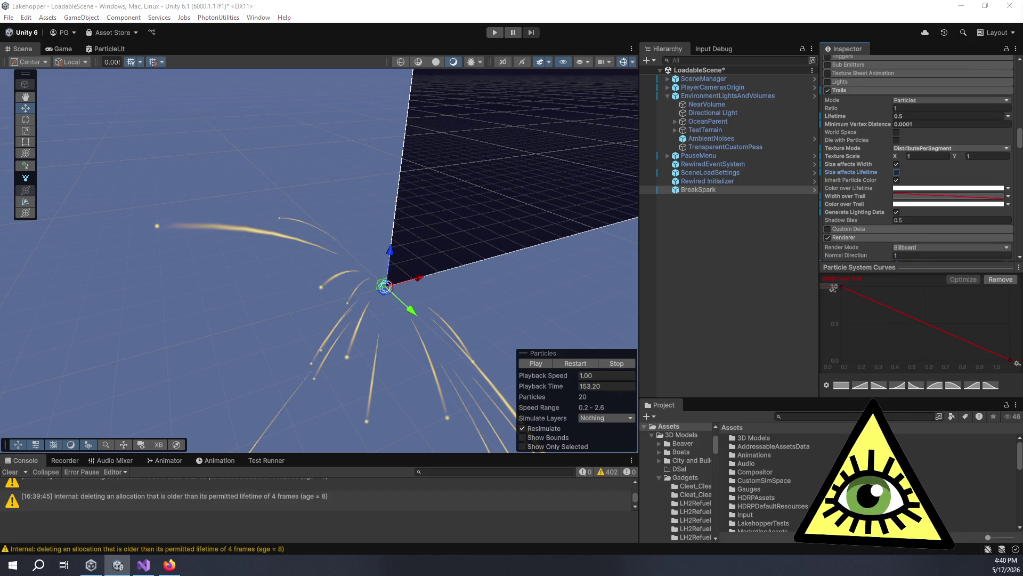
scroll(865, 215, "down", 2)
scroll(866, 215, "down", 2)
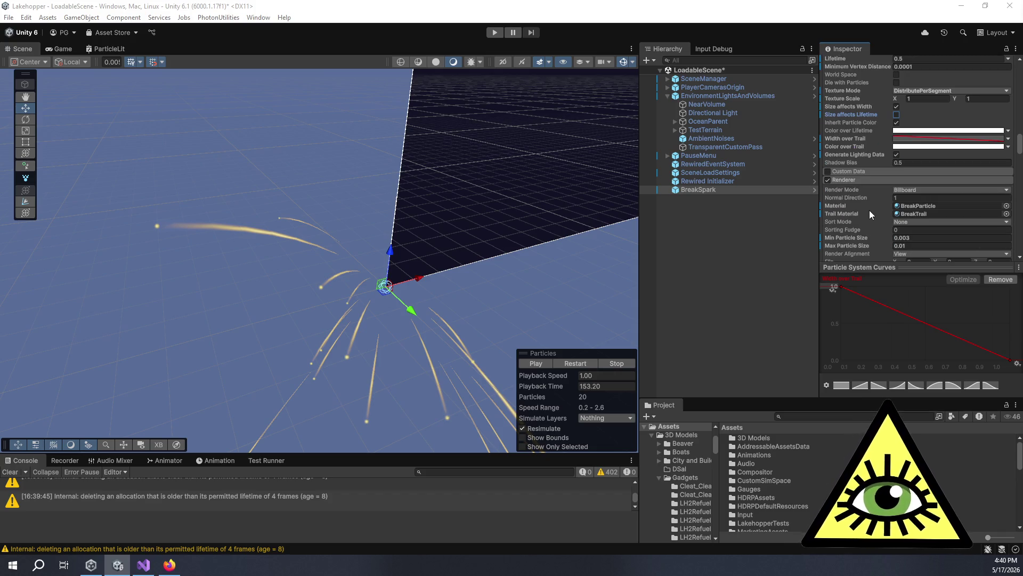
mouse_move(881, 200)
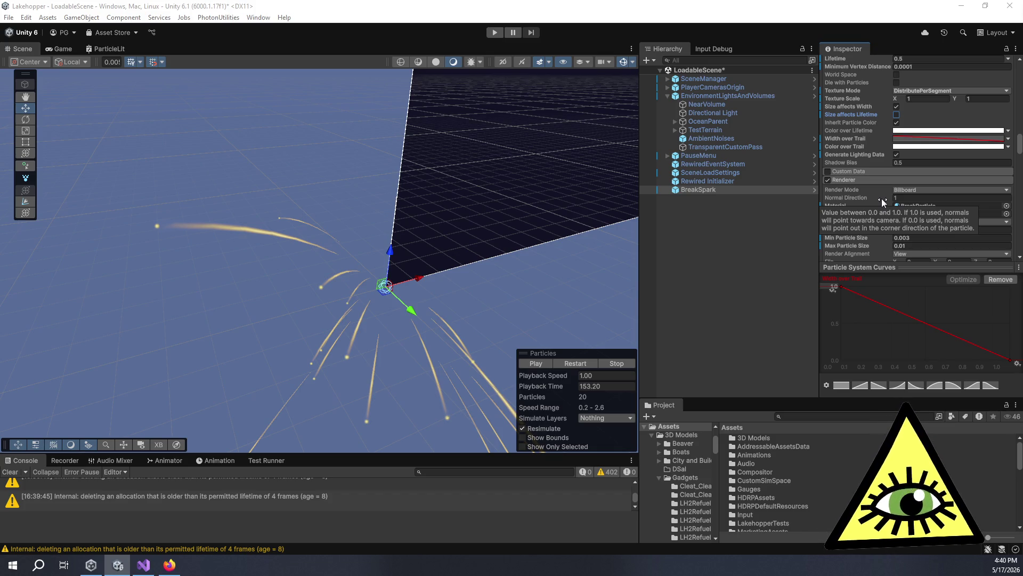
scroll(913, 223, "down", 15)
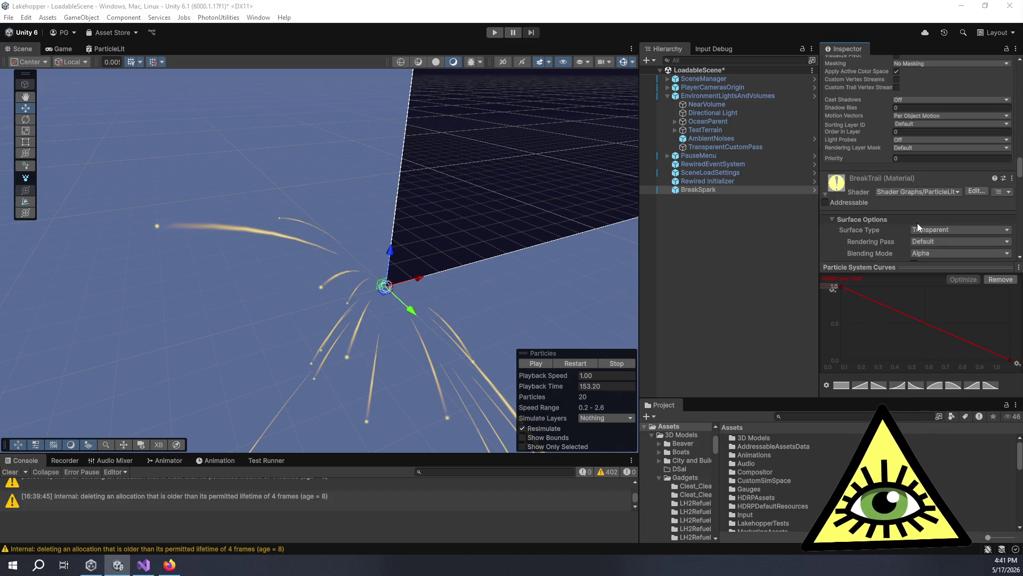
double_click(999, 219)
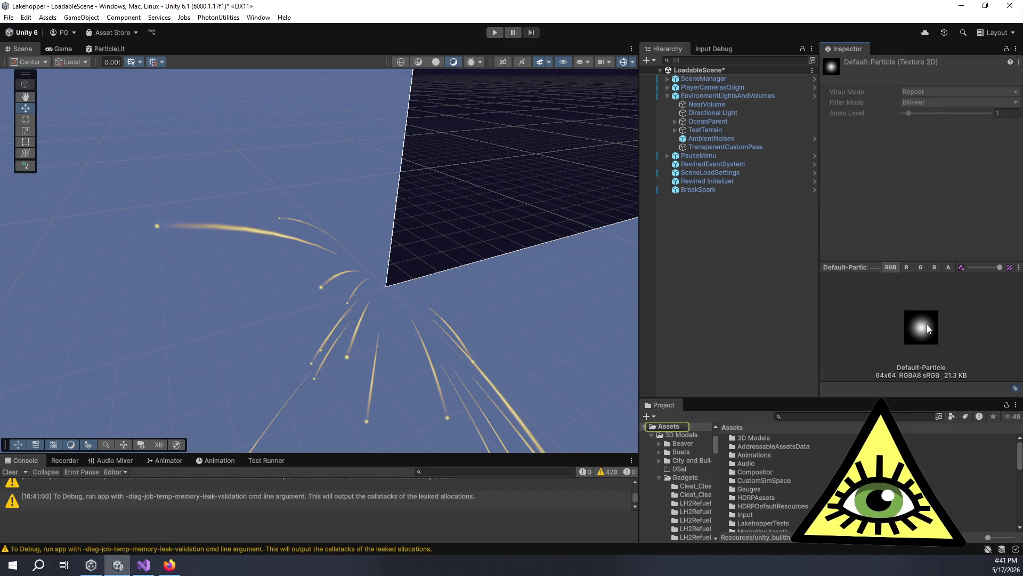
left_click_drag(853, 400, 863, 318)
left_click(869, 330)
type("default-particle")
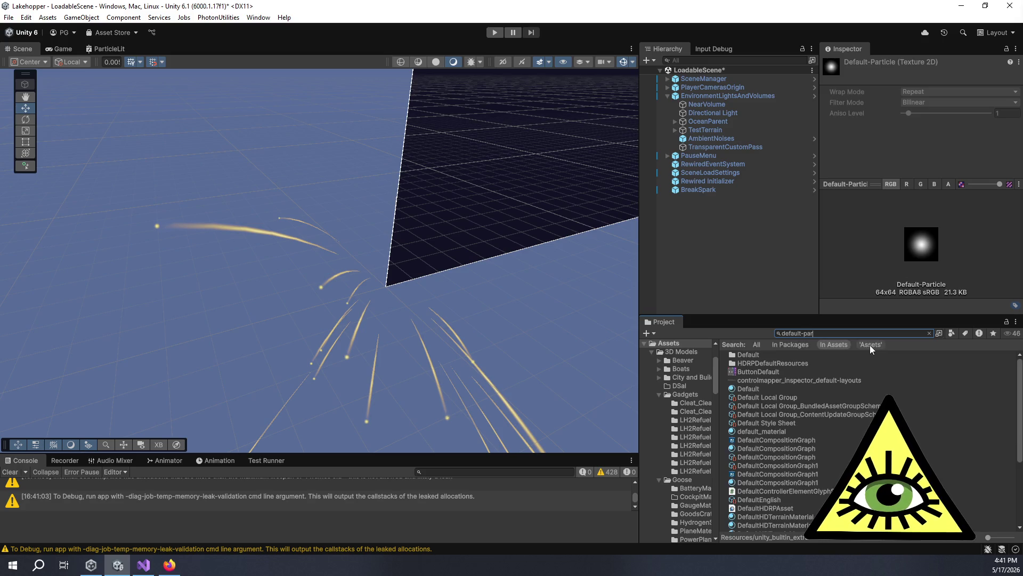
left_click(786, 345)
left_click(757, 344)
left_click(928, 237)
left_click(930, 333)
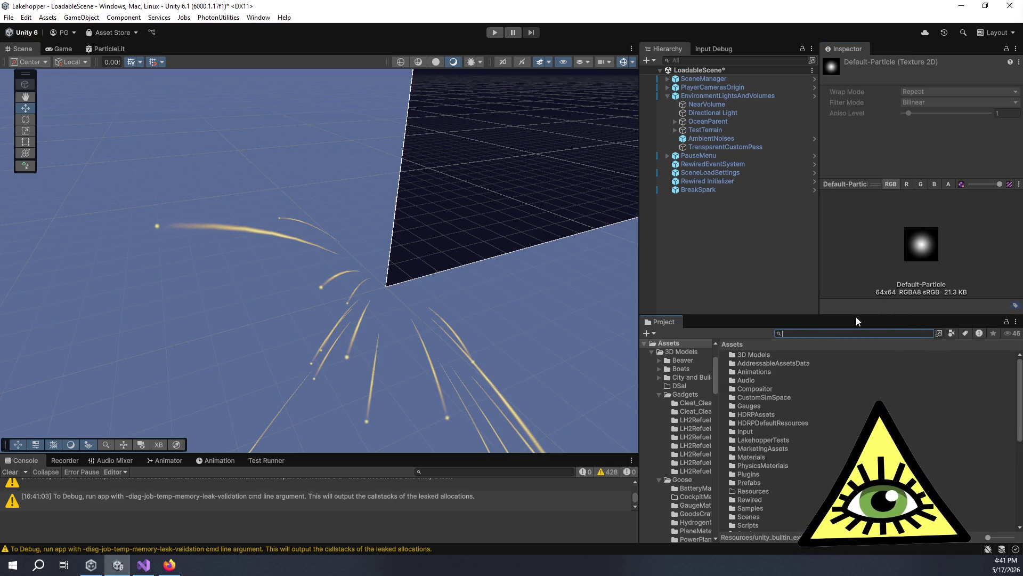
left_click(730, 191)
scroll(951, 165, "down", 6)
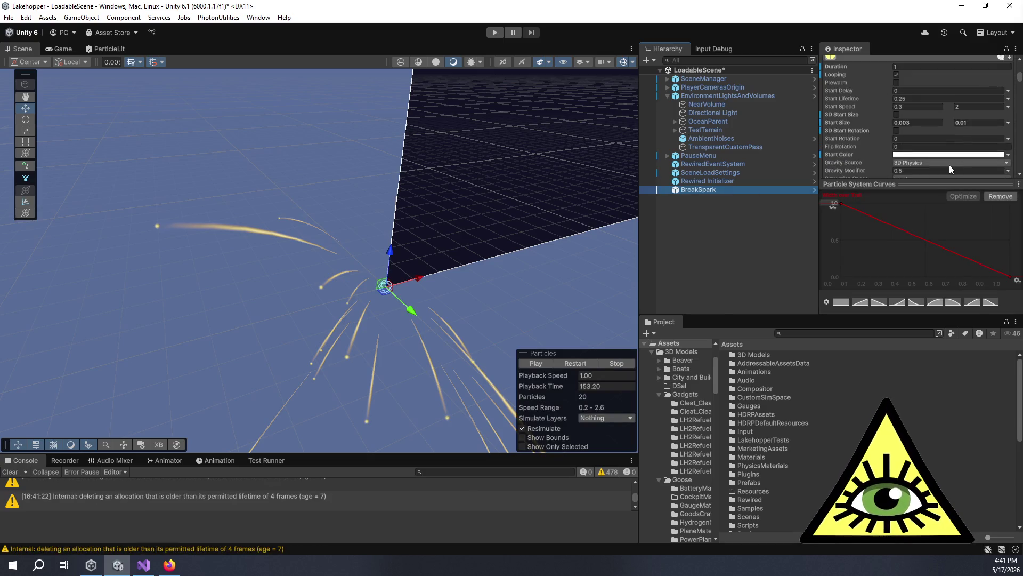
Scroll through the Inspector and Project tree to review the BreakSpark settings.
scroll(951, 154, "down", 12)
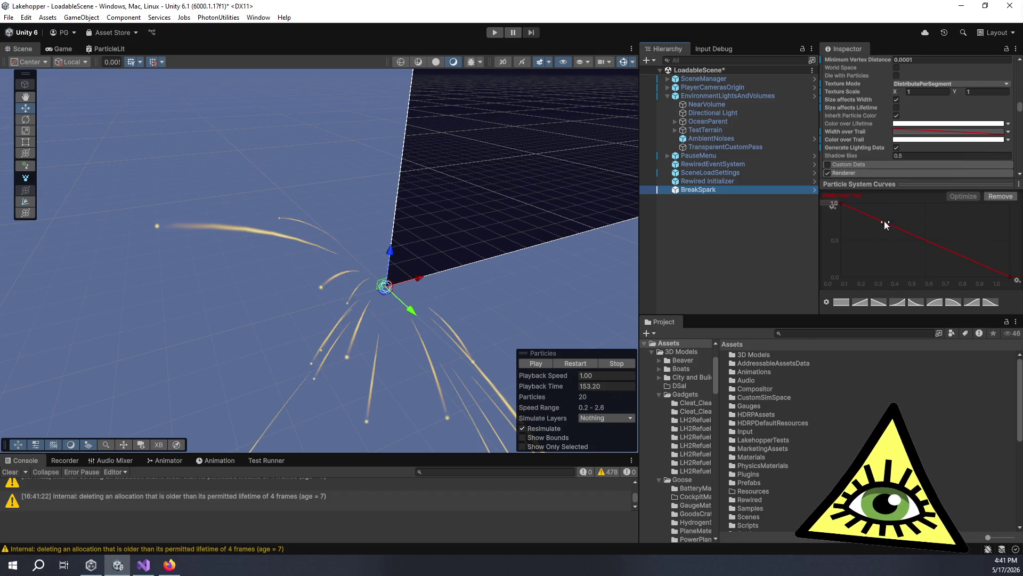
scroll(874, 164, "down", 5)
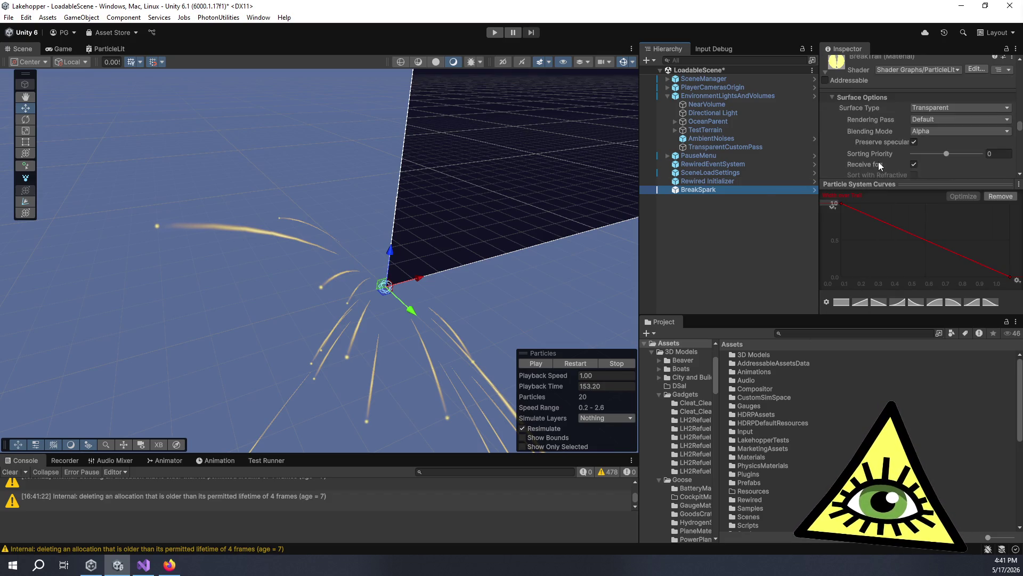
scroll(691, 411, "up", 3)
scroll(689, 408, "down", 5)
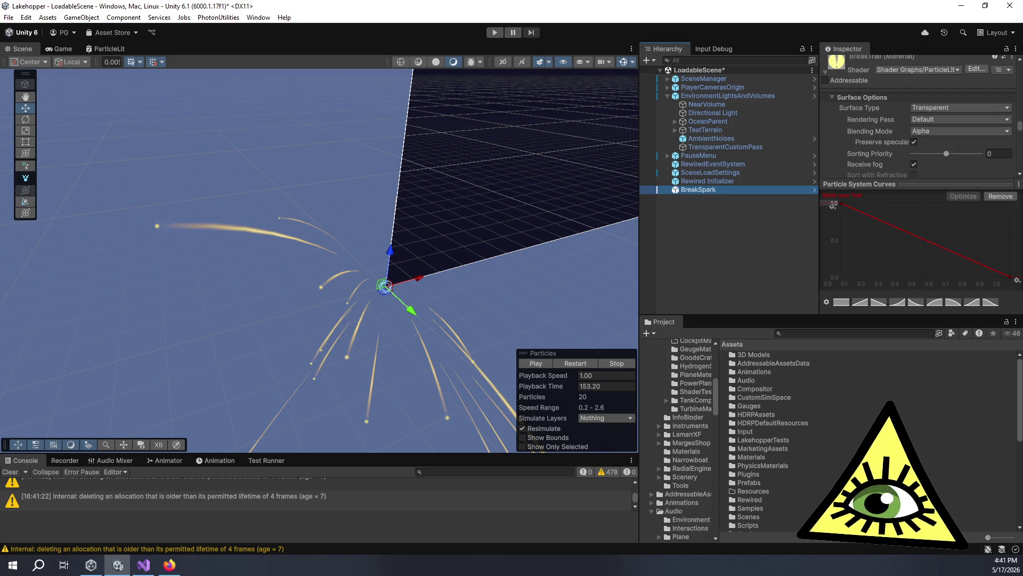
scroll(690, 440, "down", 3)
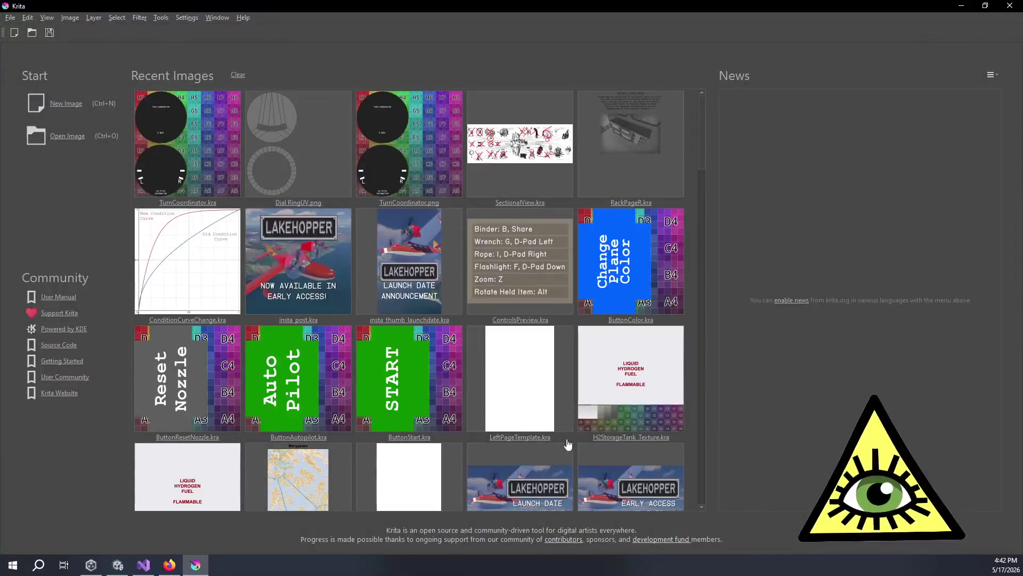
Create a custom Krita document with width and height both 256 px.
left_click(66, 102)
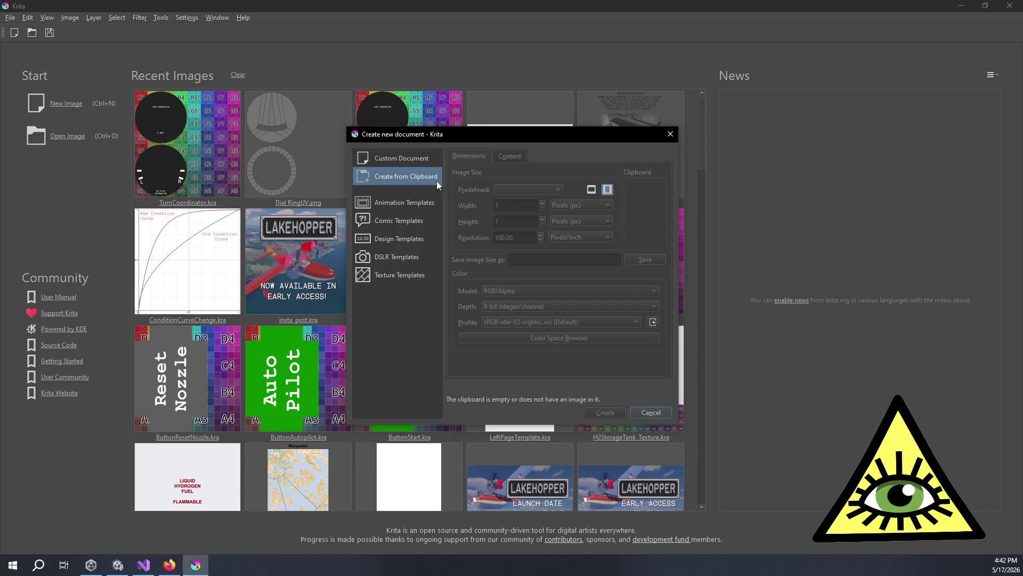
left_click(408, 163)
left_click(514, 202)
left_click_drag(514, 202, 463, 199)
type("512")
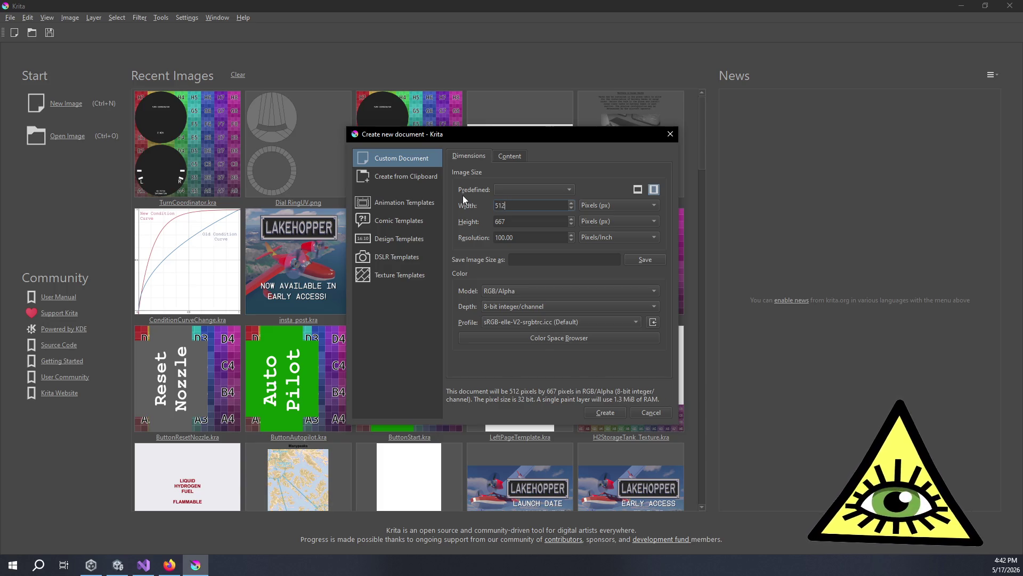
key("BackSpace")
key("BackSpace")
key("BackSpace")
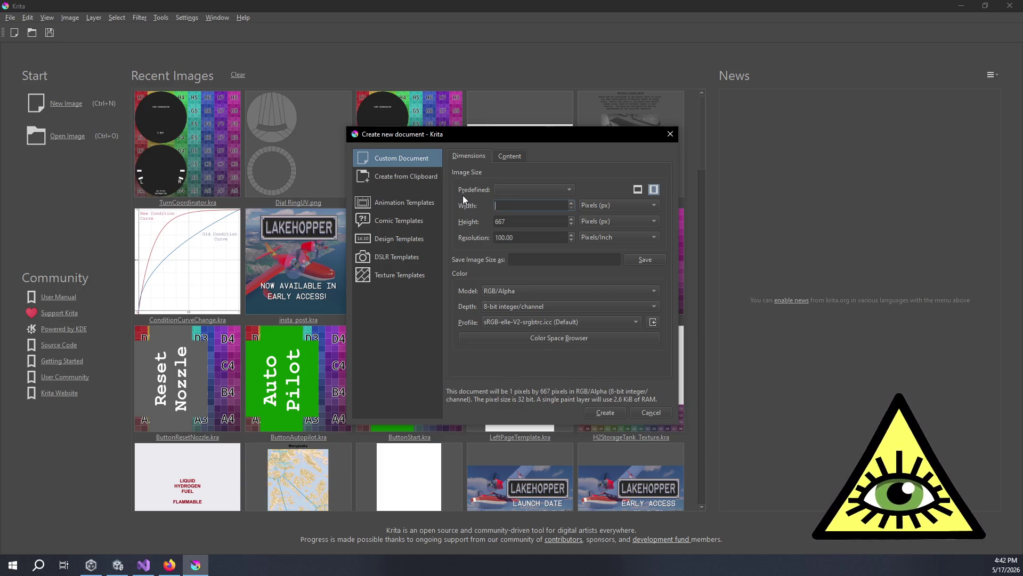
type("256")
key("Tab")
type("256")
key("Return")
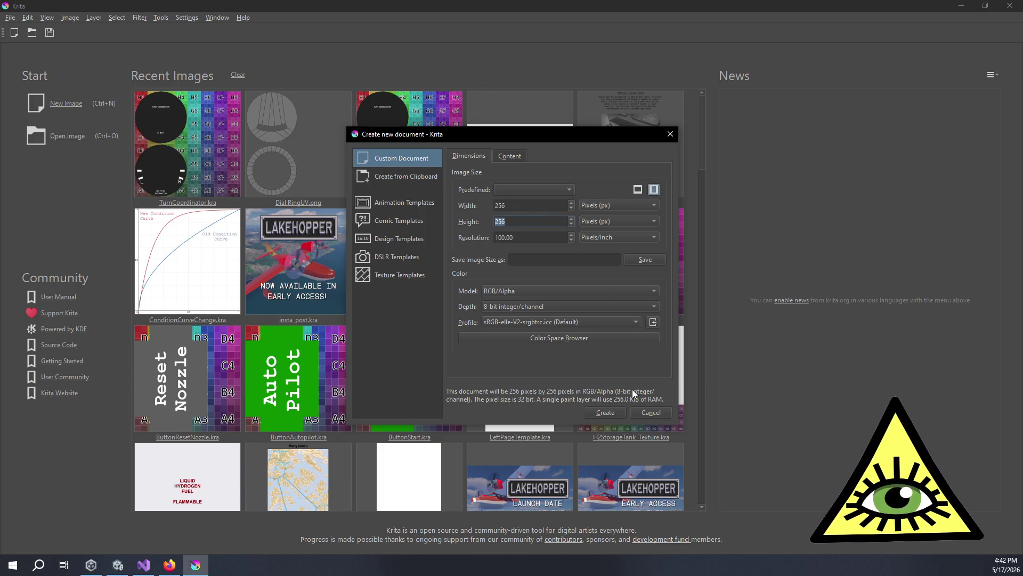
left_click(605, 411)
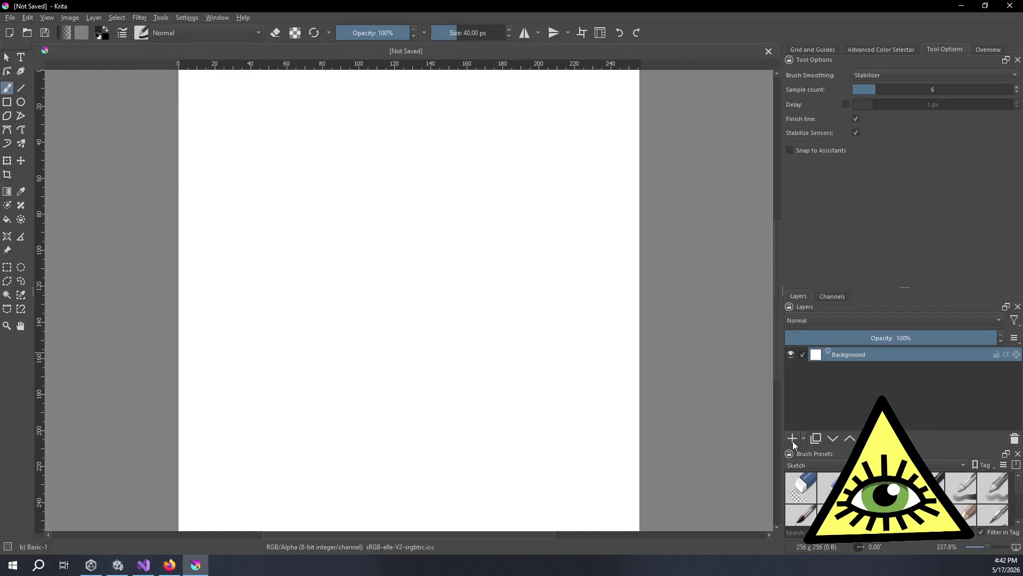
Fill the background black with the Fill tool and add a new paint layer.
left_click(7, 219)
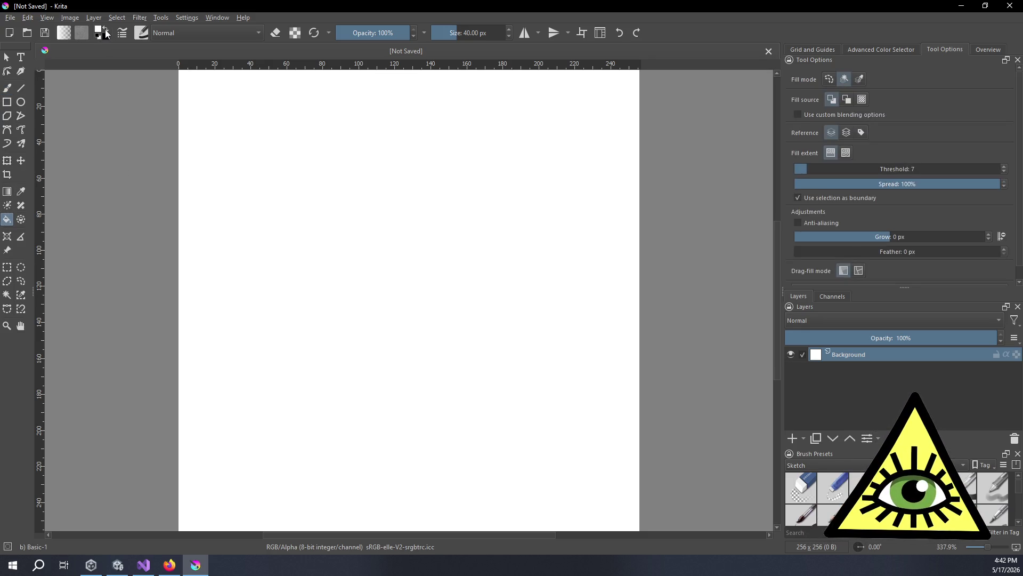
left_click(269, 109)
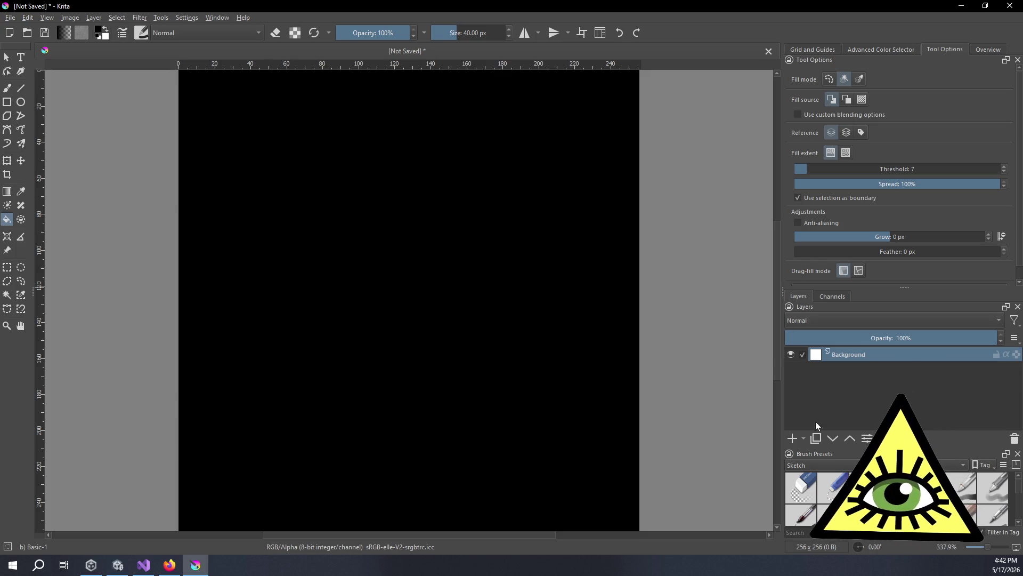
left_click(790, 437)
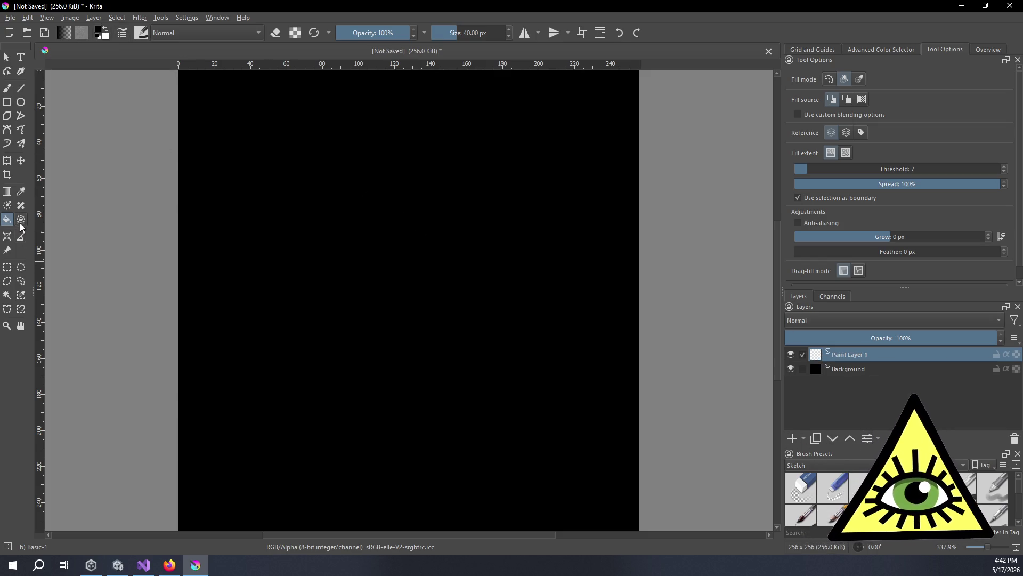
Set the Gradient tool to Radial with white foreground and draw a white-to-black gradient.
left_click(7, 192)
left_click(869, 78)
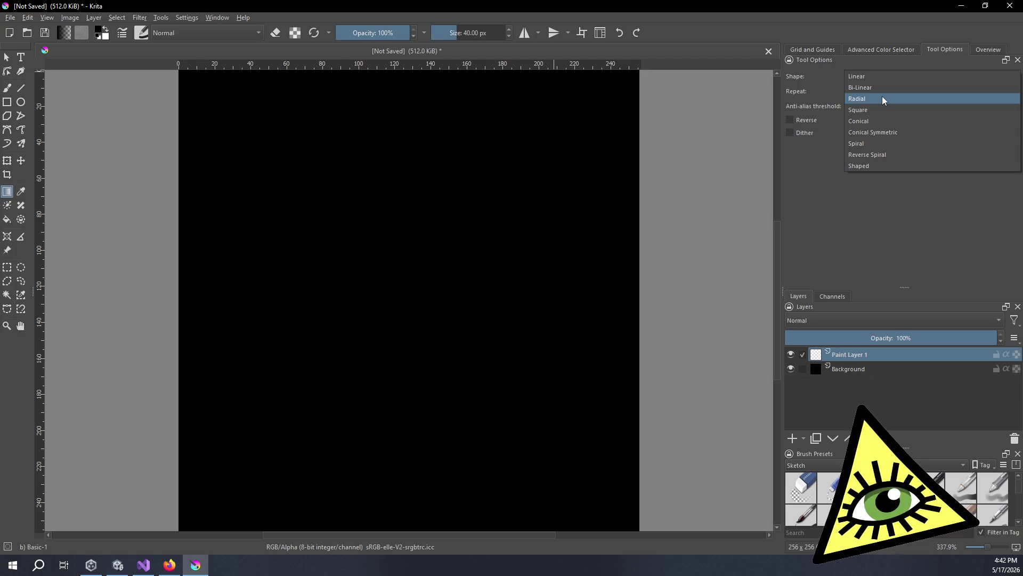
left_click(882, 100)
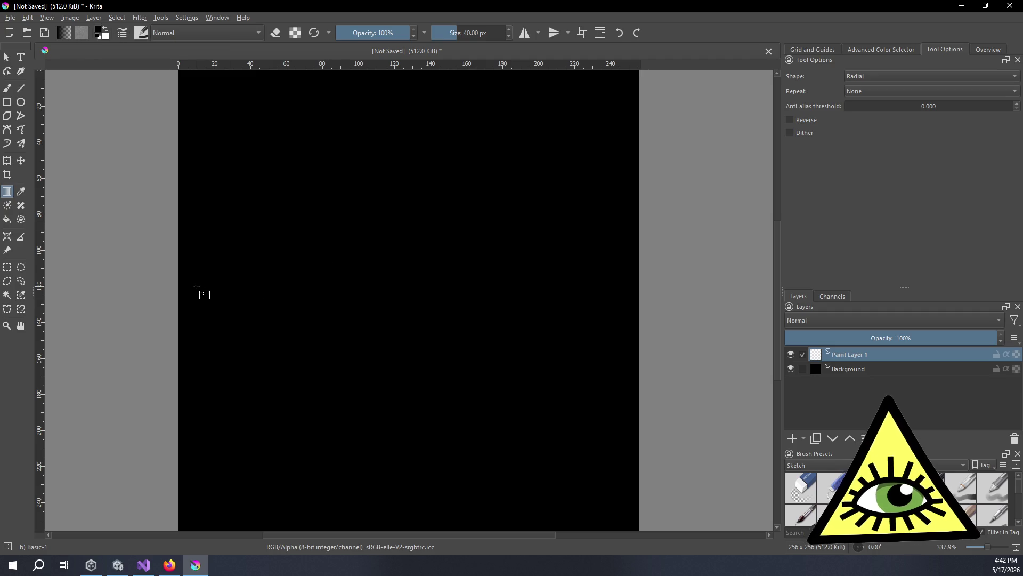
left_click(105, 30)
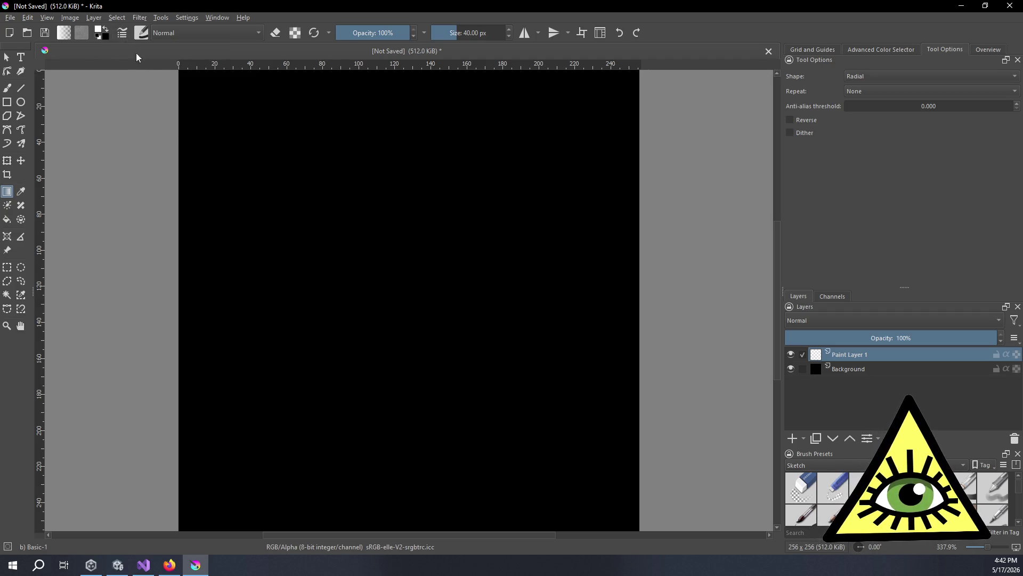
left_click(71, 33)
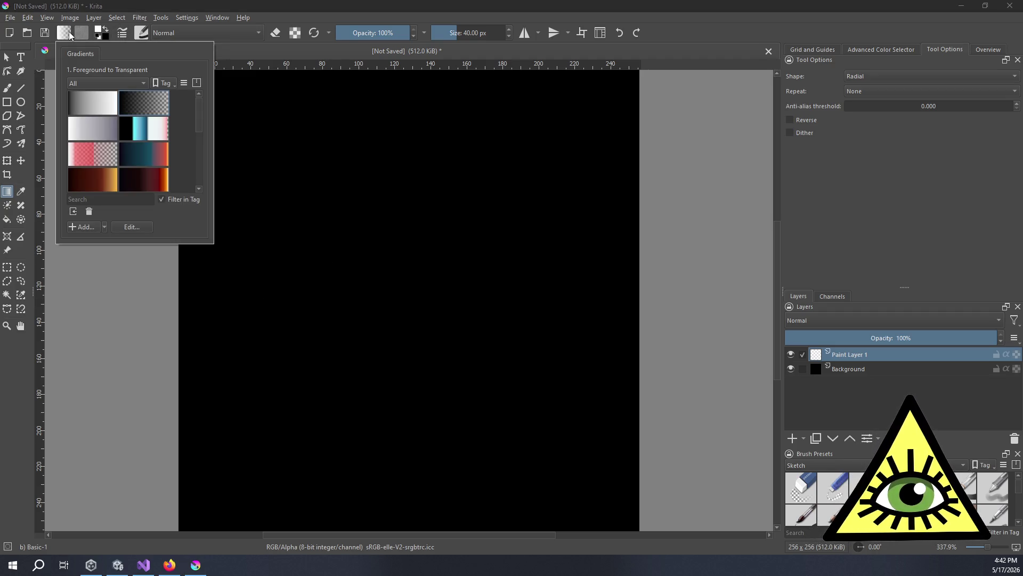
left_click(188, 8)
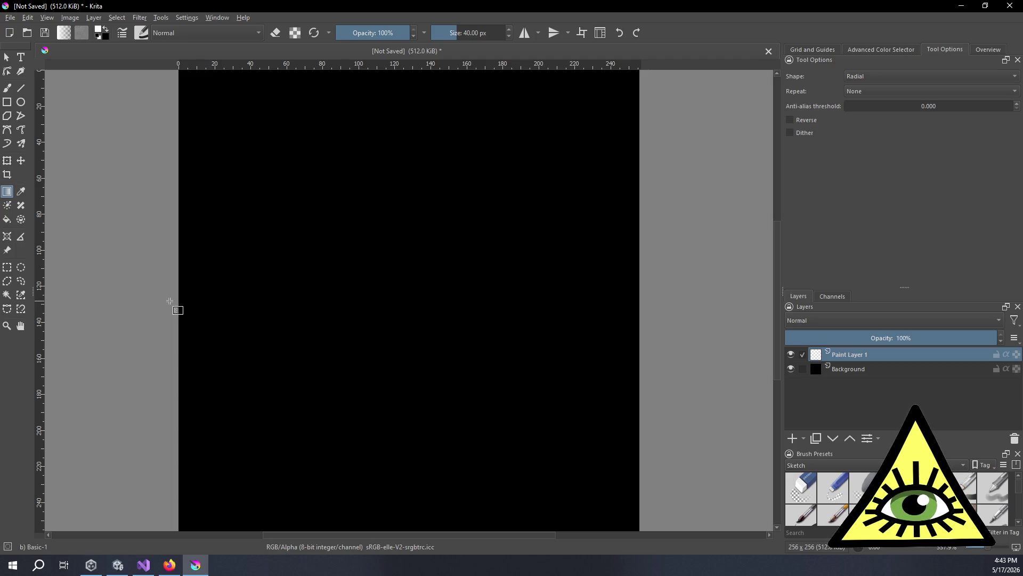
mouse_move(170, 300)
left_mouse_down()
mouse_move(418, 235)
mouse_move(634, 80)
left_mouse_up()
Undo and redraw the radial gradient until it runs from canvas centre to the top edge.
scroll(537, 200, "down", 1)
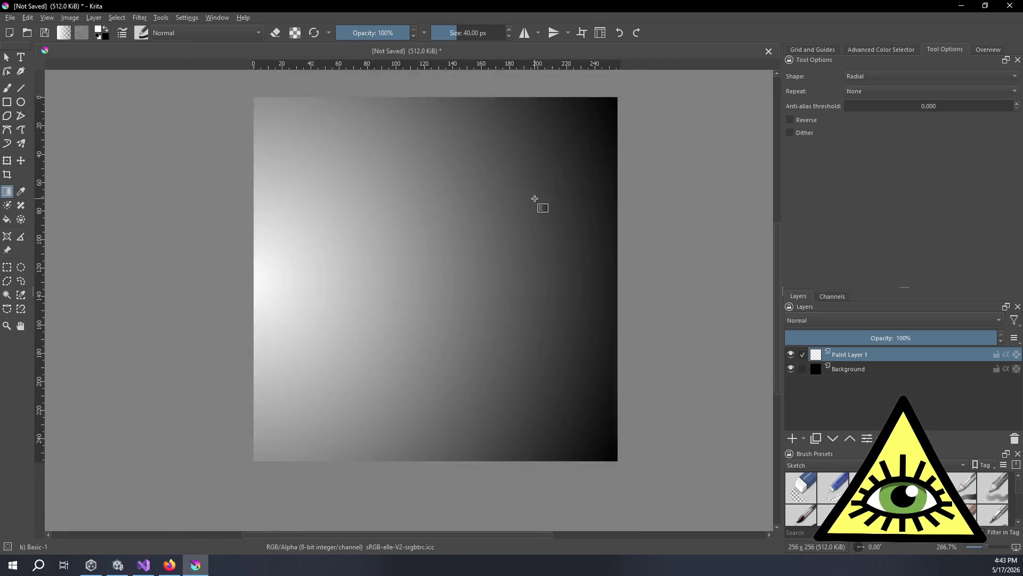
key("ctrl+z")
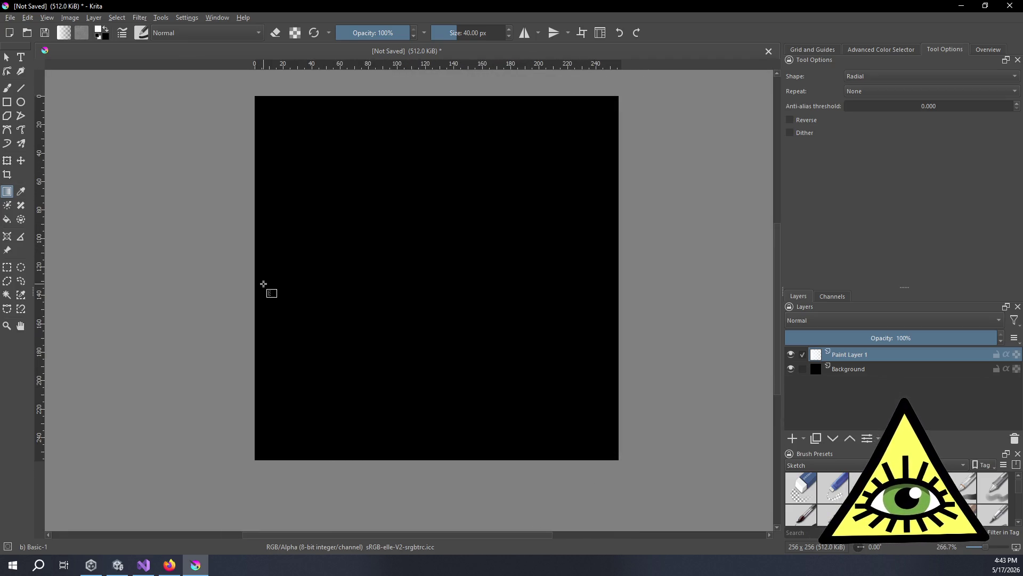
left_click_drag(264, 281, 531, 160)
key("ctrl+z")
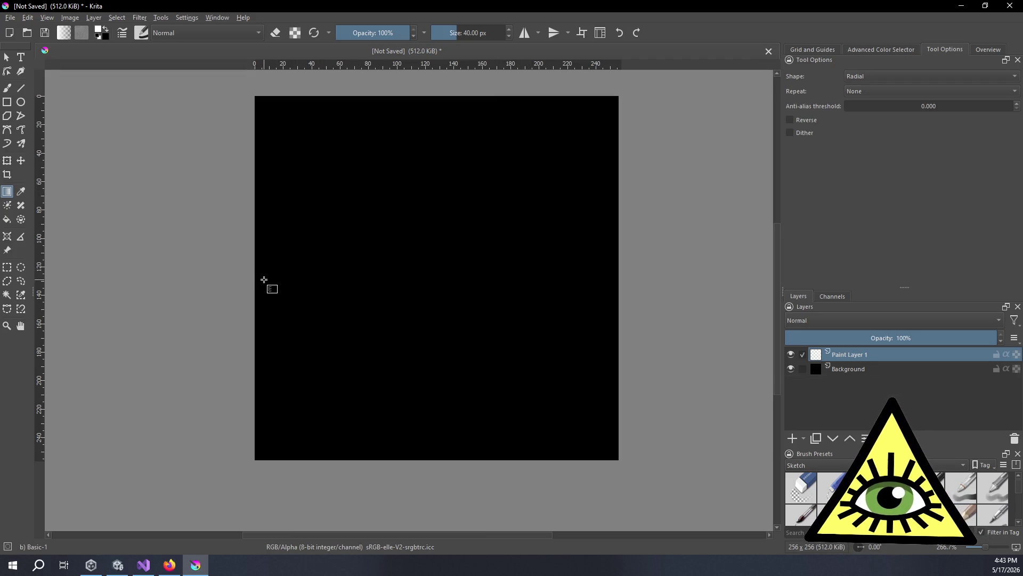
left_click_drag(266, 280, 472, 197)
key("ctrl+z")
left_click_drag(267, 277, 277, 243)
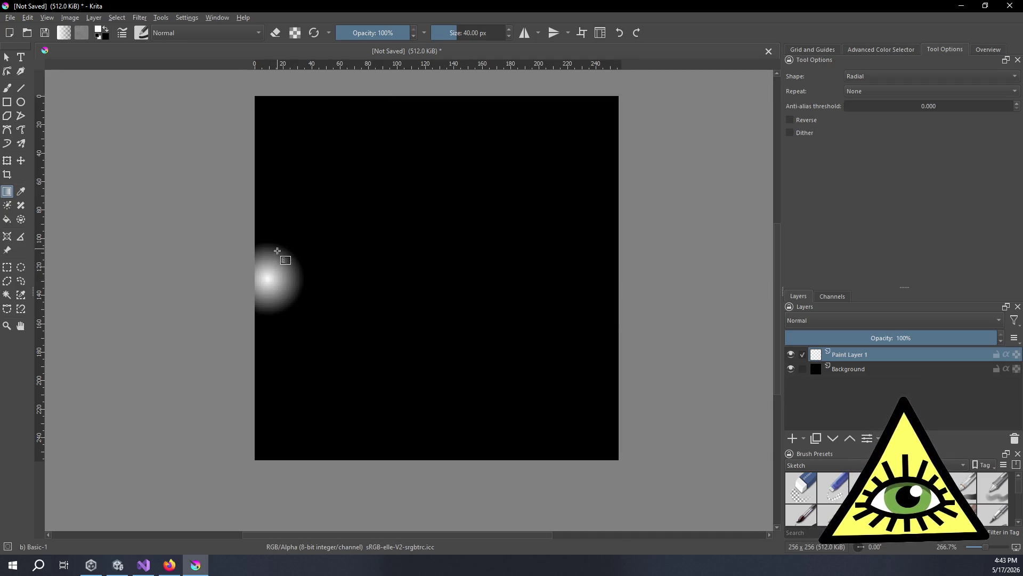
key("ctrl+z")
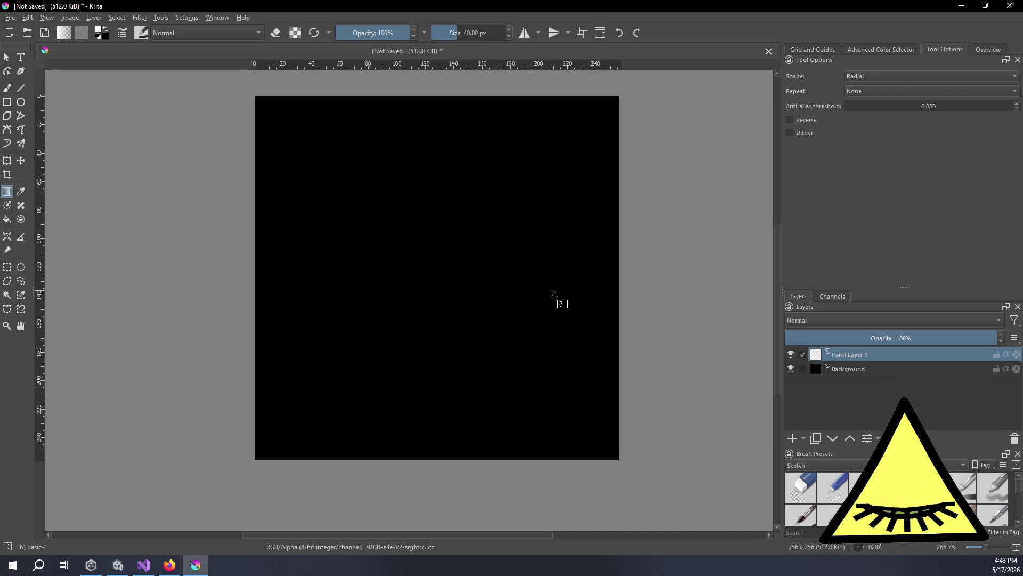
left_click_drag(430, 267, 618, 100)
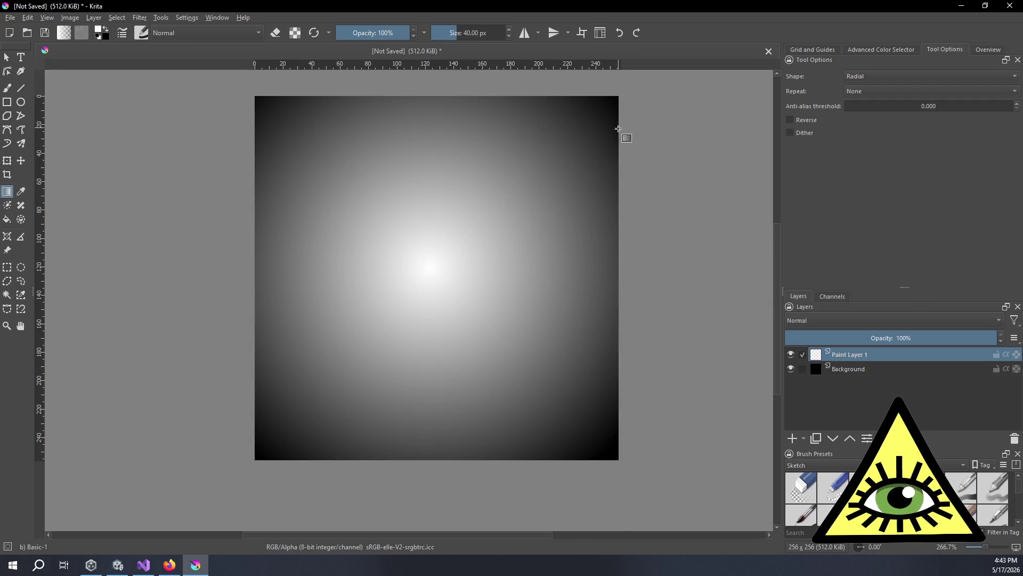
key("ctrl+z")
mouse_move(429, 277)
left_mouse_down()
mouse_move(438, 102)
mouse_move(428, 95)
left_mouse_up()
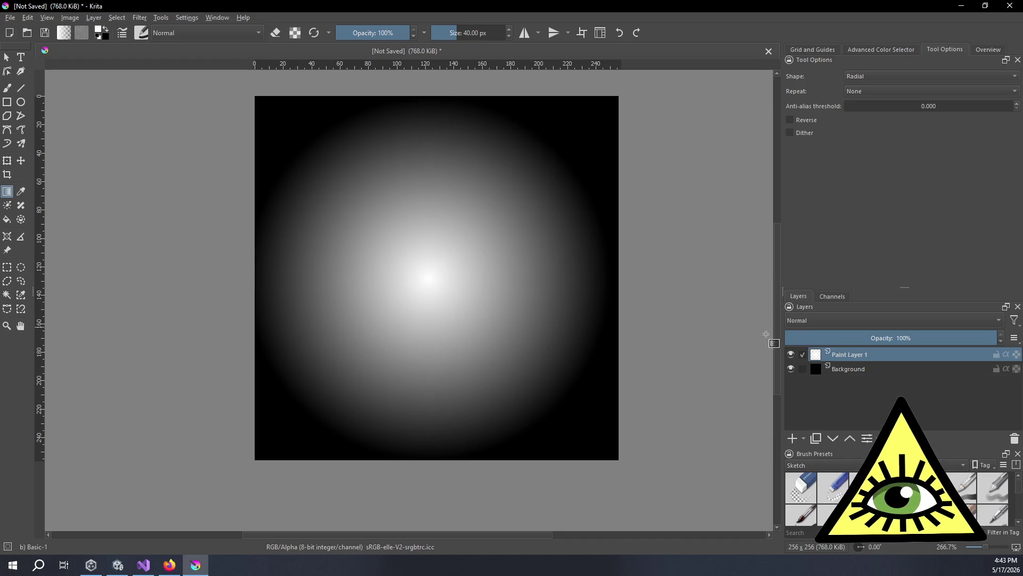
left_click(7, 163)
right_click(8, 163)
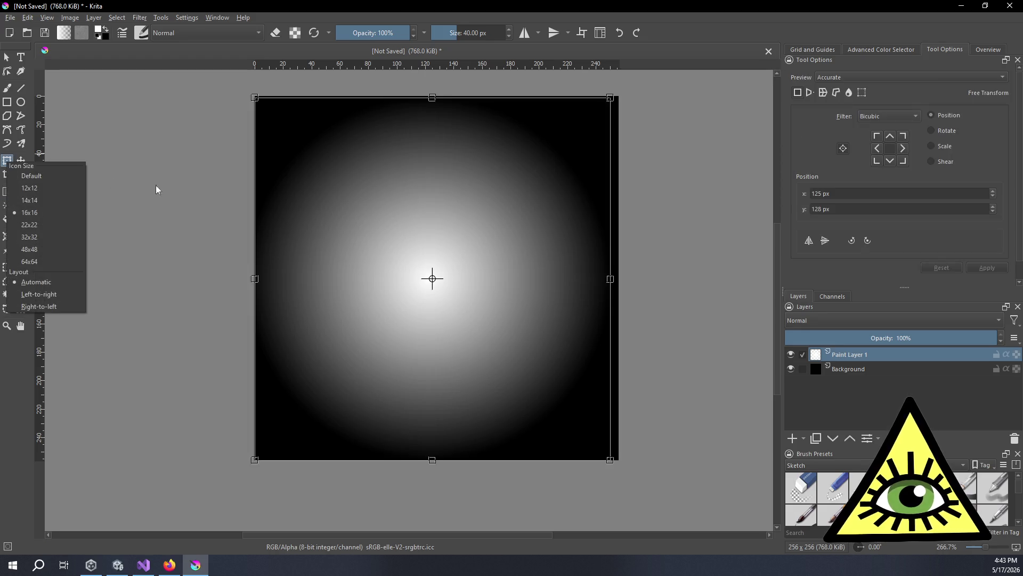
Stretch the gradient layer left so its white glow centres on the left canvas edge.
left_click(254, 276)
left_click_drag(254, 277, 61, 277)
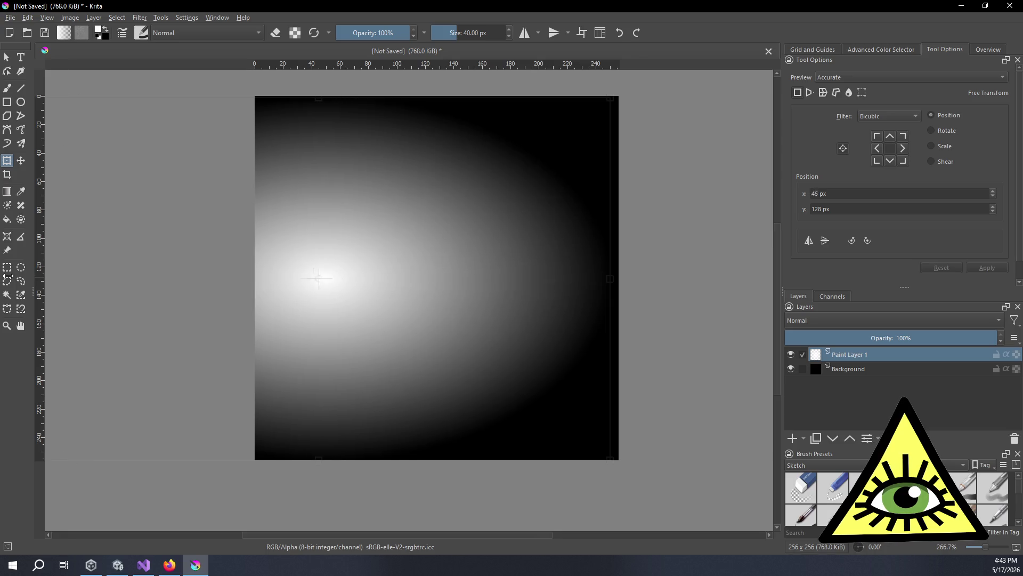
scroll(414, 254, "down", 3)
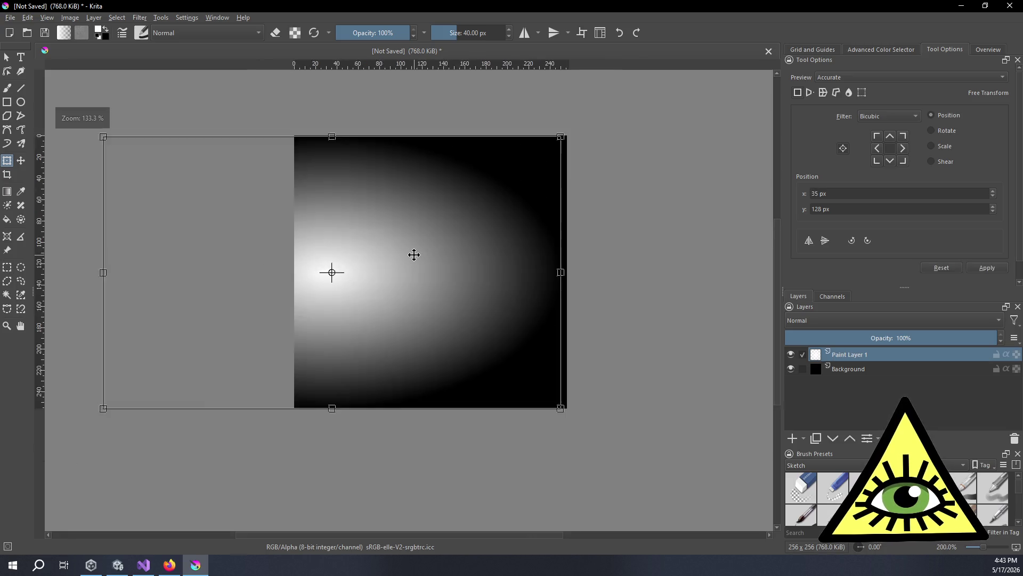
scroll(264, 259, "up", 2)
left_click_drag(251, 270, 178, 269)
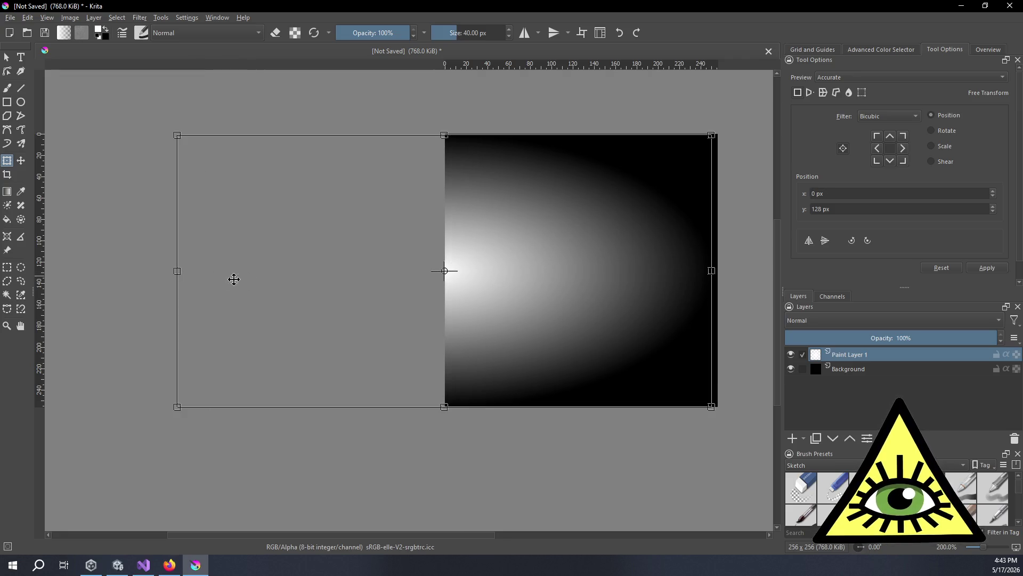
key("Return")
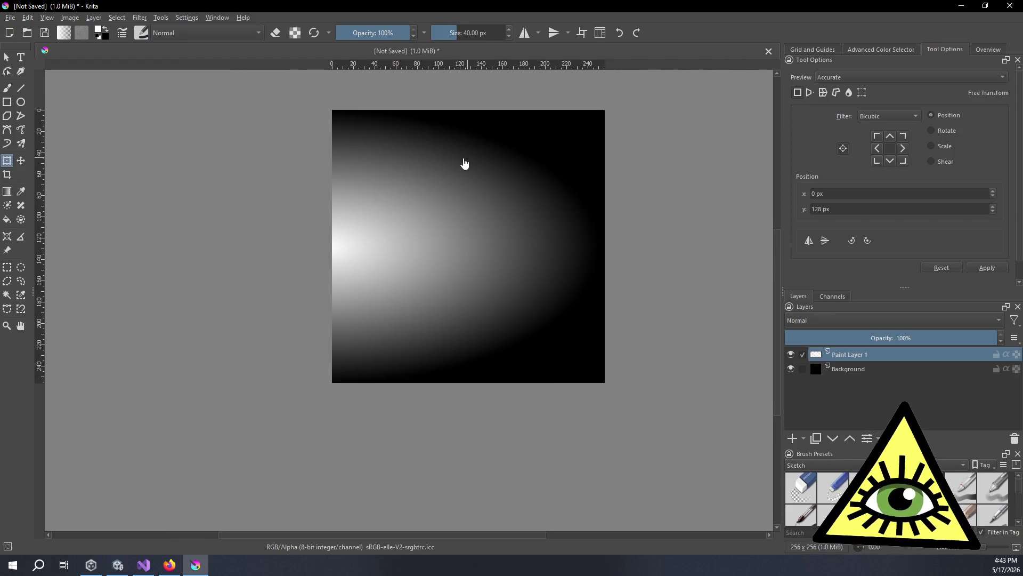
key("ctrl+s")
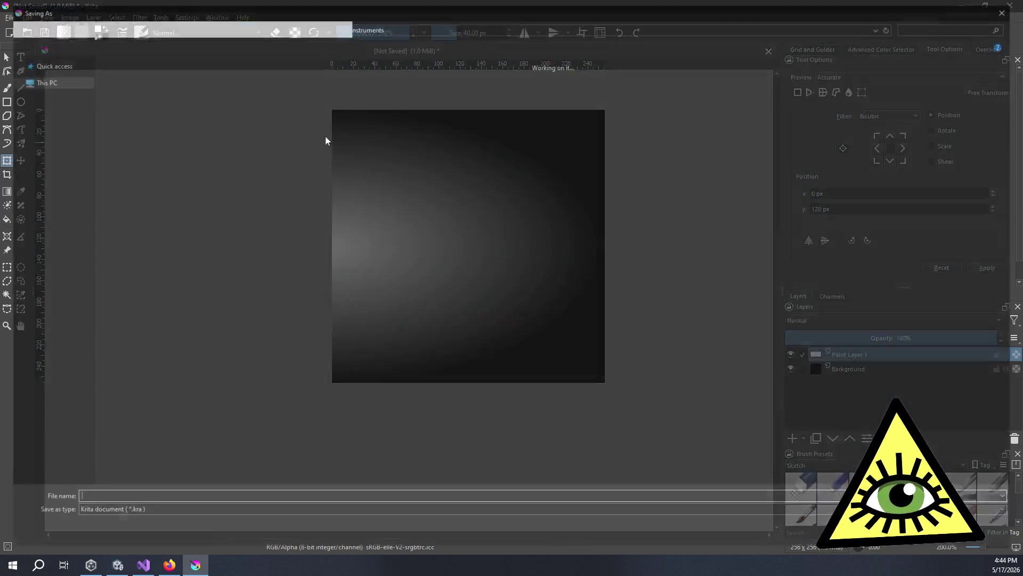
Save the trail image as ParticleTrail.kra in the project's Assets/VFX folder.
left_click(285, 26)
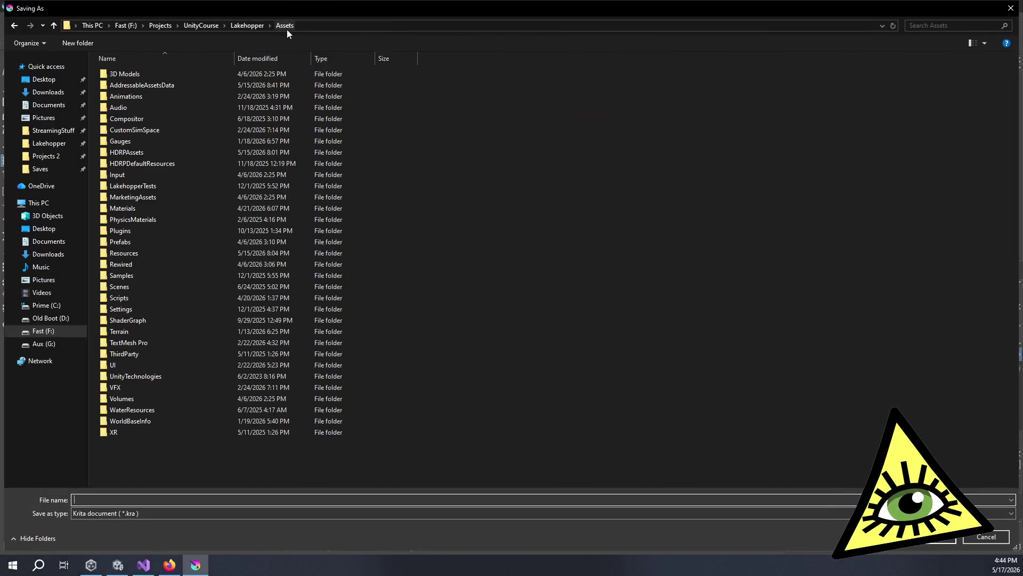
double_click(159, 387)
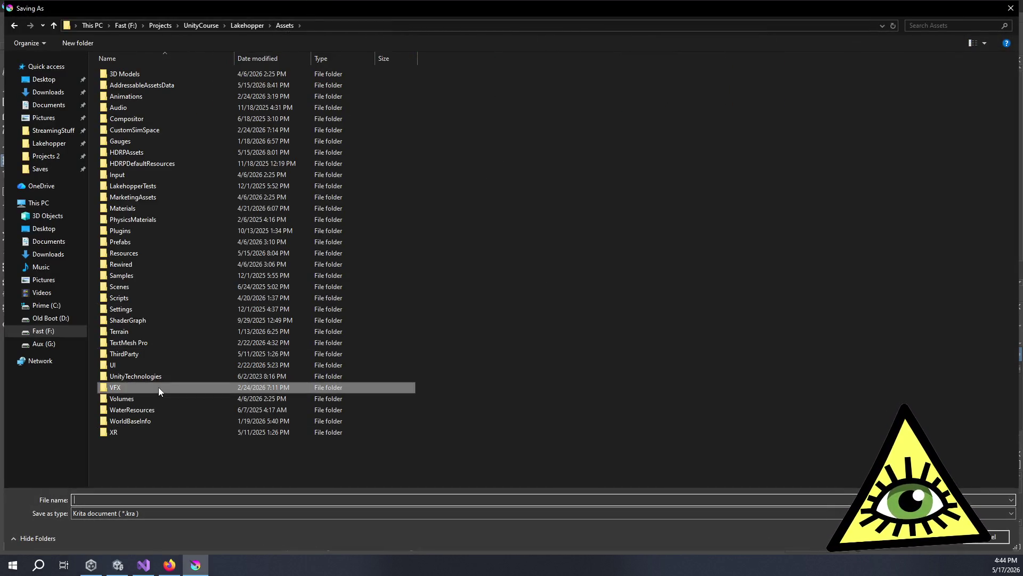
left_click(135, 500)
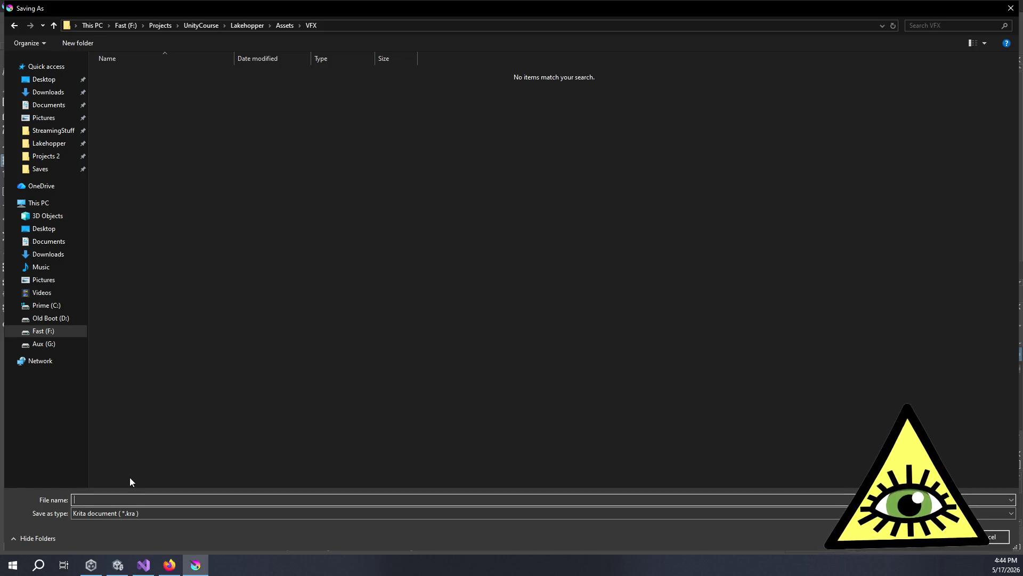
type("Par")
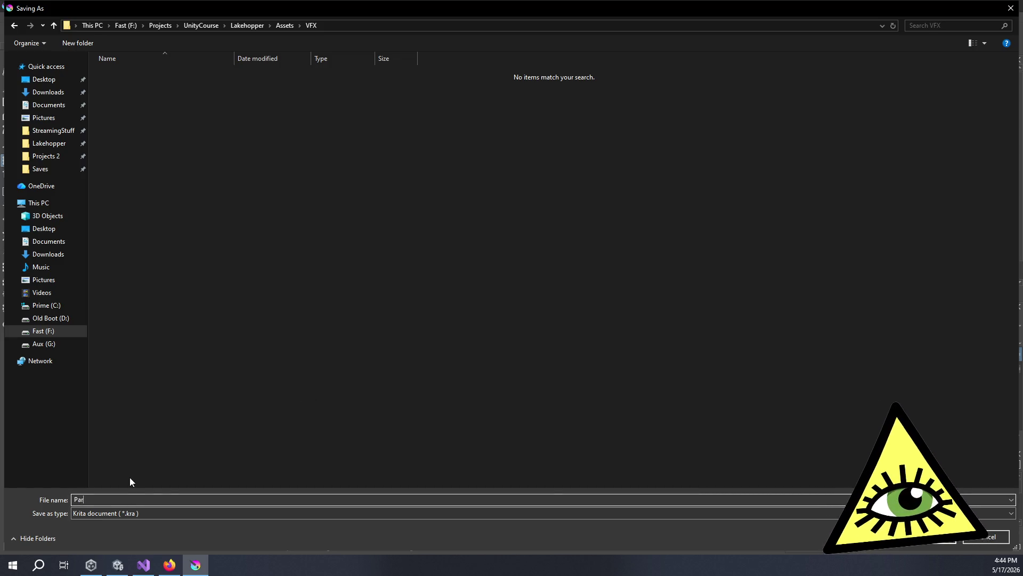
type("ticleil")
key("Return")
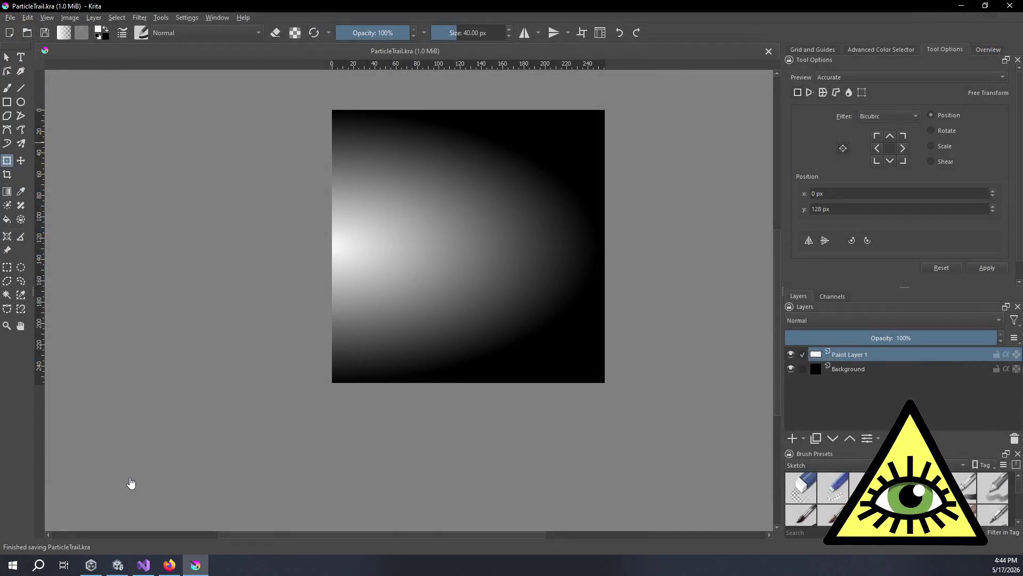
Export a ParticleTrail.png copy alongside it, accepting the default PNG options.
left_click(9, 19)
left_click(47, 113)
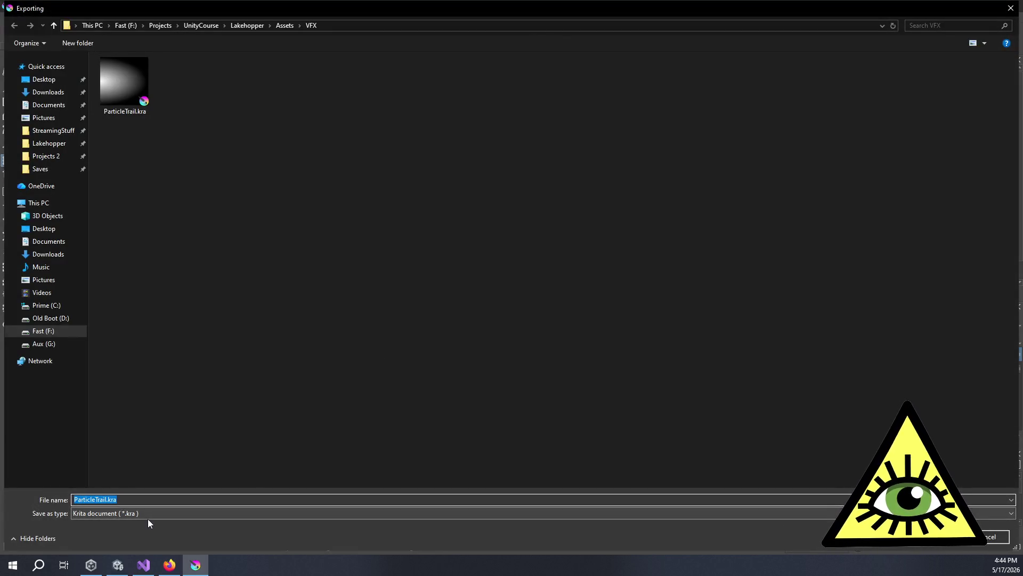
left_click(148, 515)
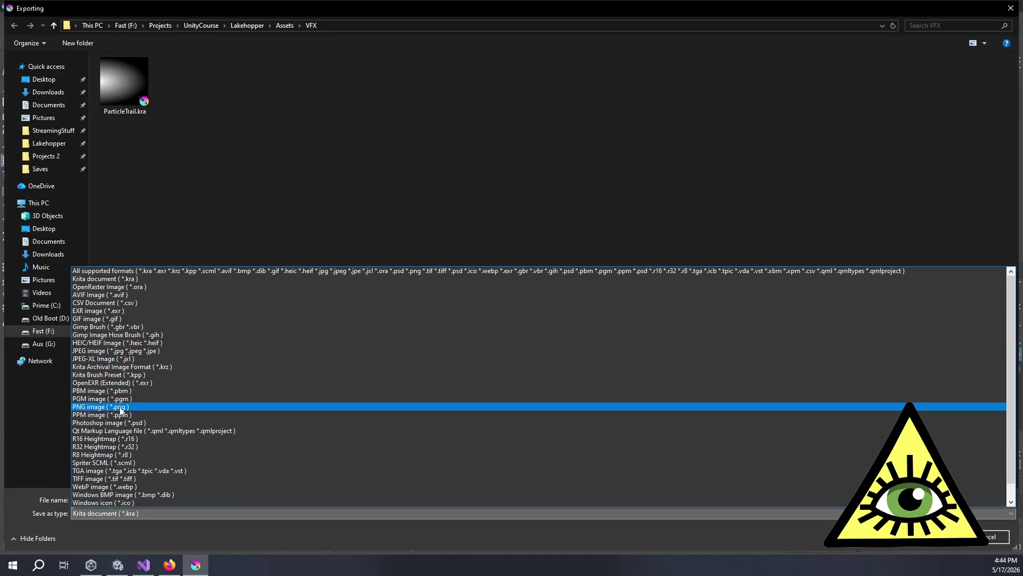
left_click(117, 406)
key("Return")
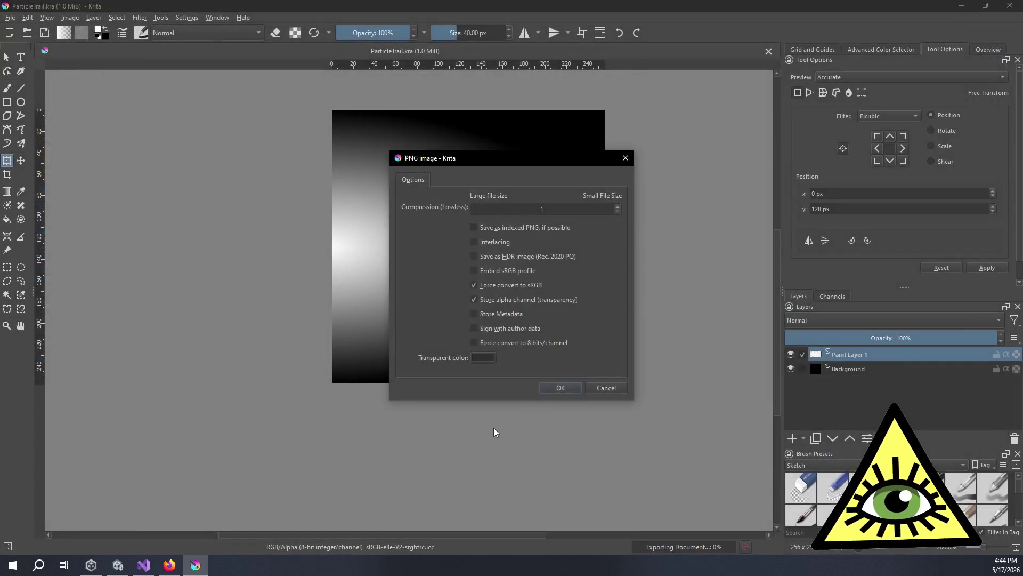
left_click(552, 389)
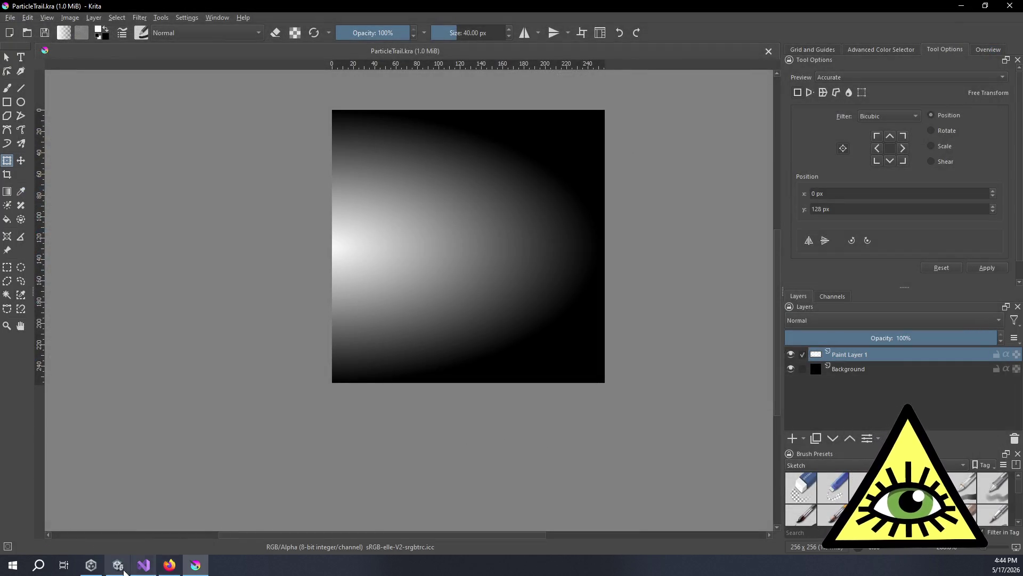
In Unity's Project window, browse to the VFX folder under Scripts.
left_click(118, 564)
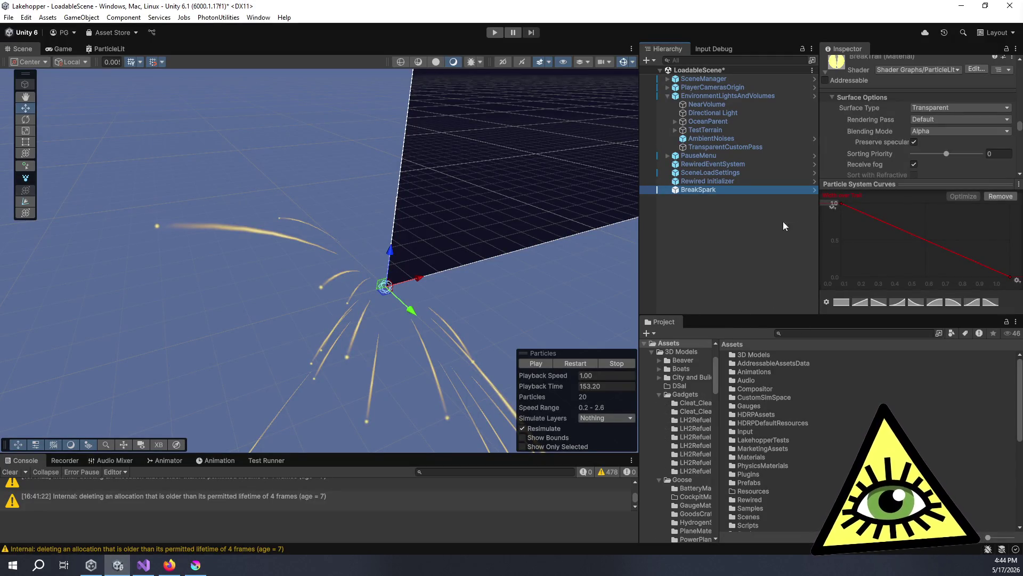
left_click(657, 461)
scroll(654, 433, "down", 6)
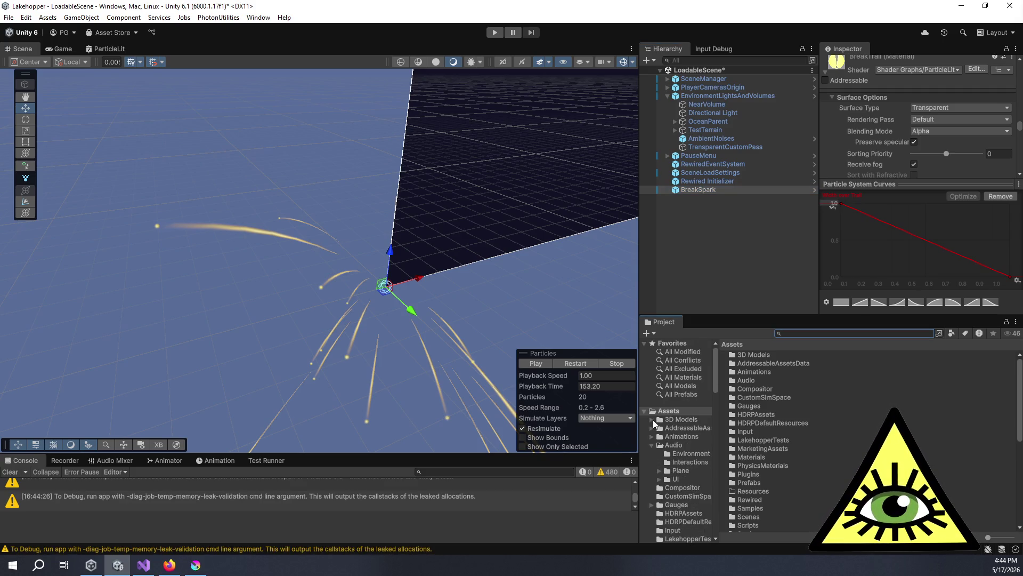
scroll(657, 428, "down", 10)
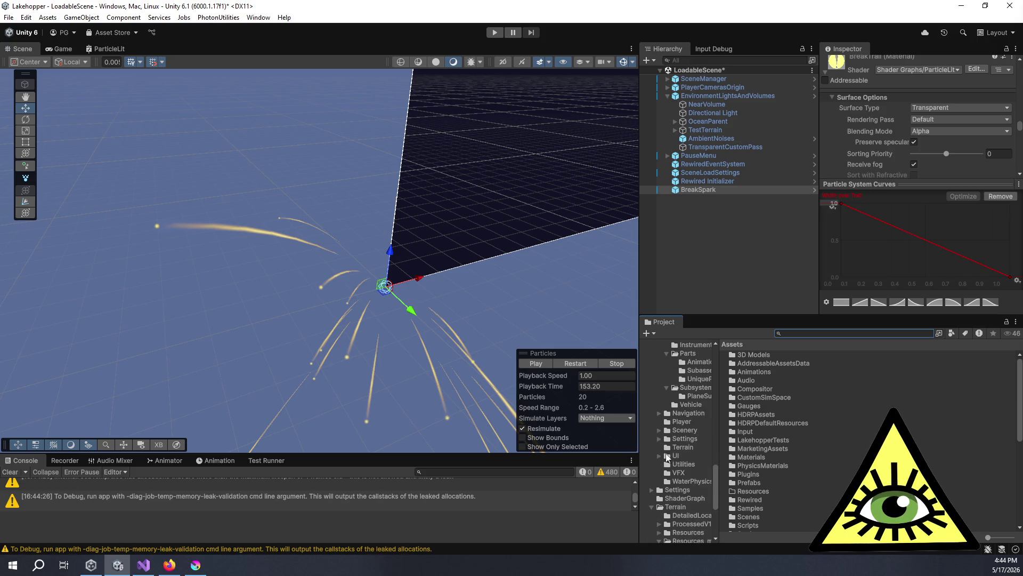
left_click(678, 473)
scroll(681, 452, "down", 5)
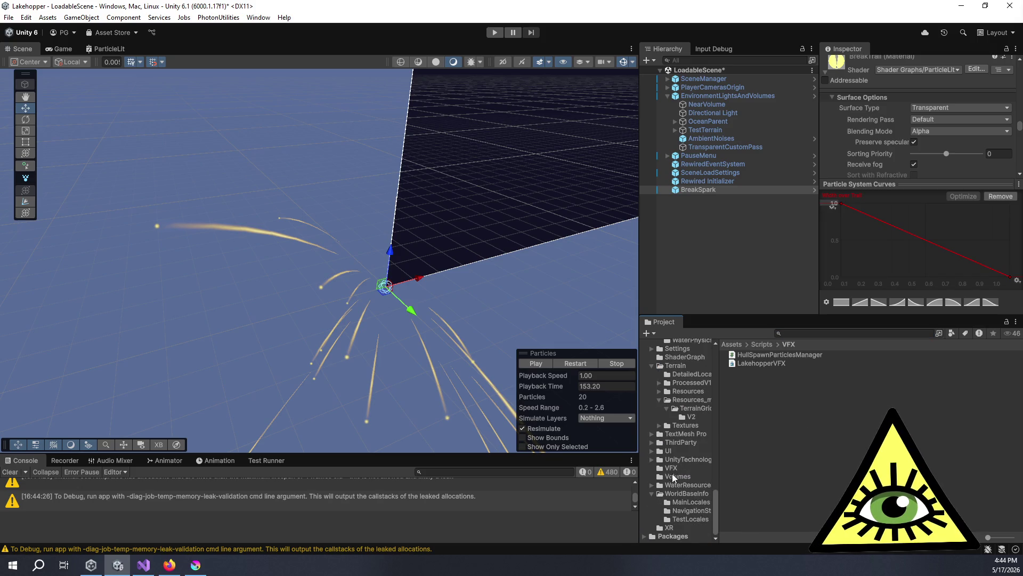
scroll(650, 493, "up", 3)
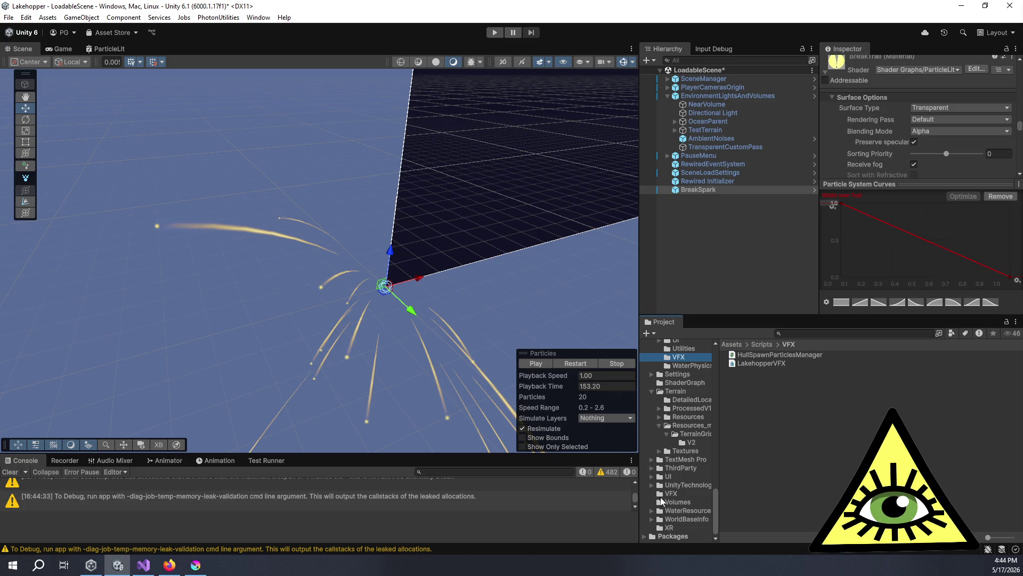
Check the top-level VFX folder, then collapse the Scripts, Samples and Scenes folders.
left_click(661, 493)
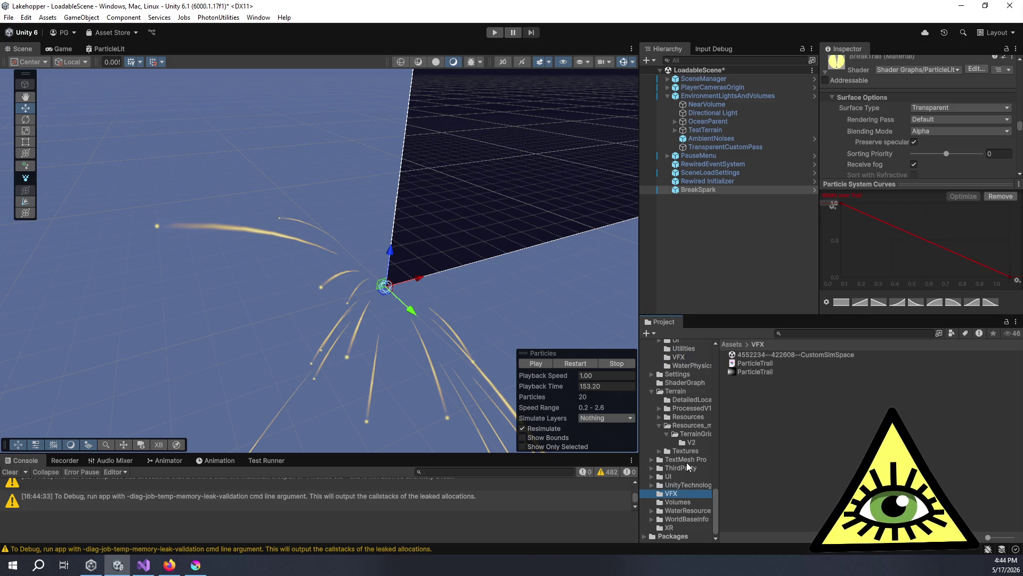
scroll(692, 471, "up", 5)
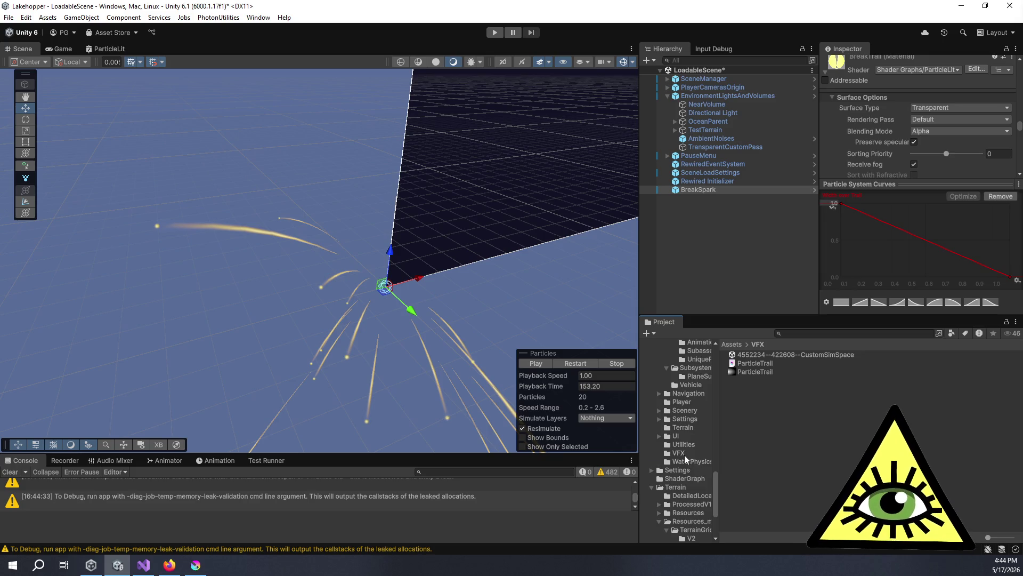
left_click(684, 455)
scroll(687, 458, "up", 8)
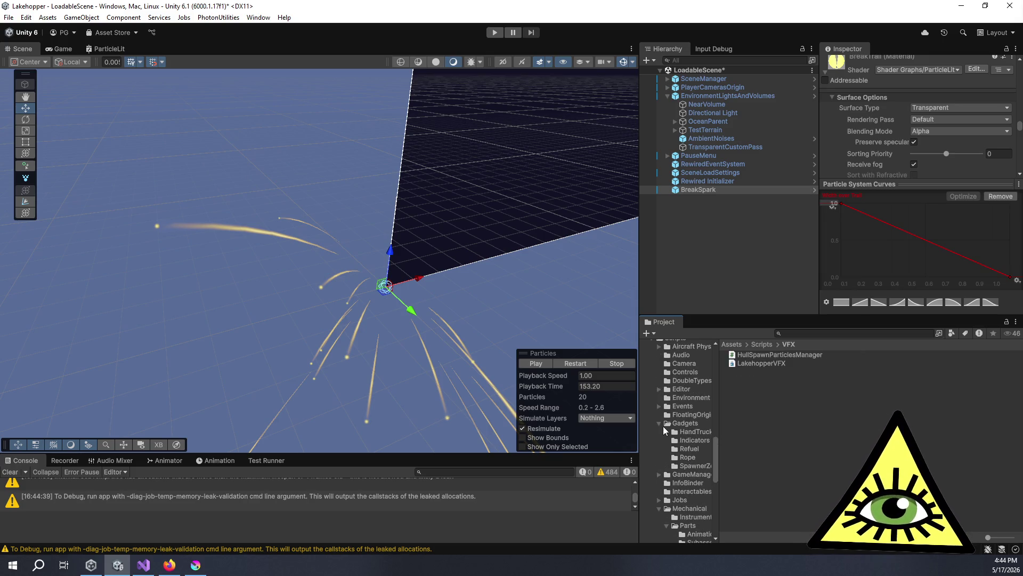
scroll(664, 428, "up", 8)
left_click(653, 530)
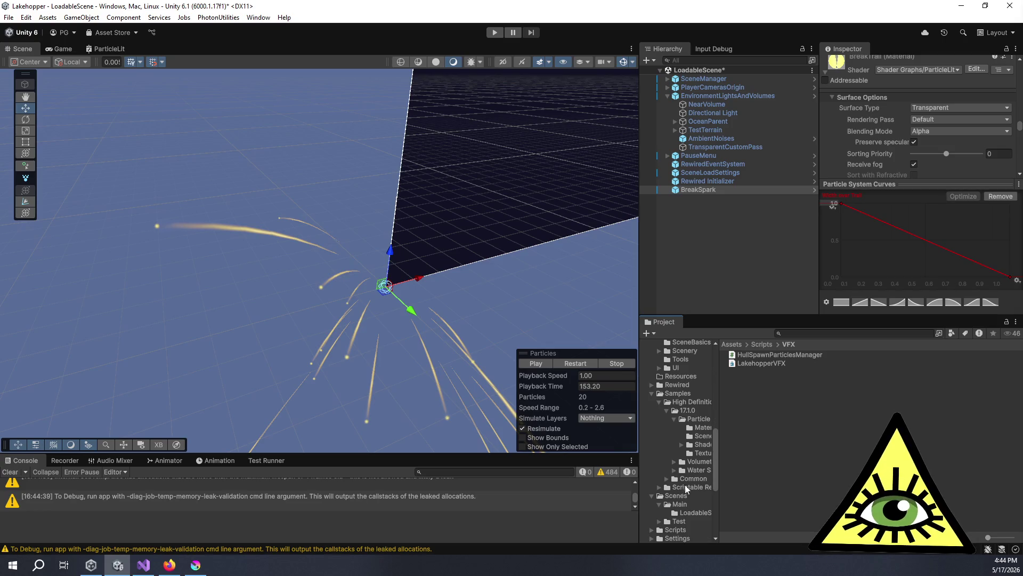
left_click(652, 393)
left_click(653, 402)
scroll(661, 408, "up", 4)
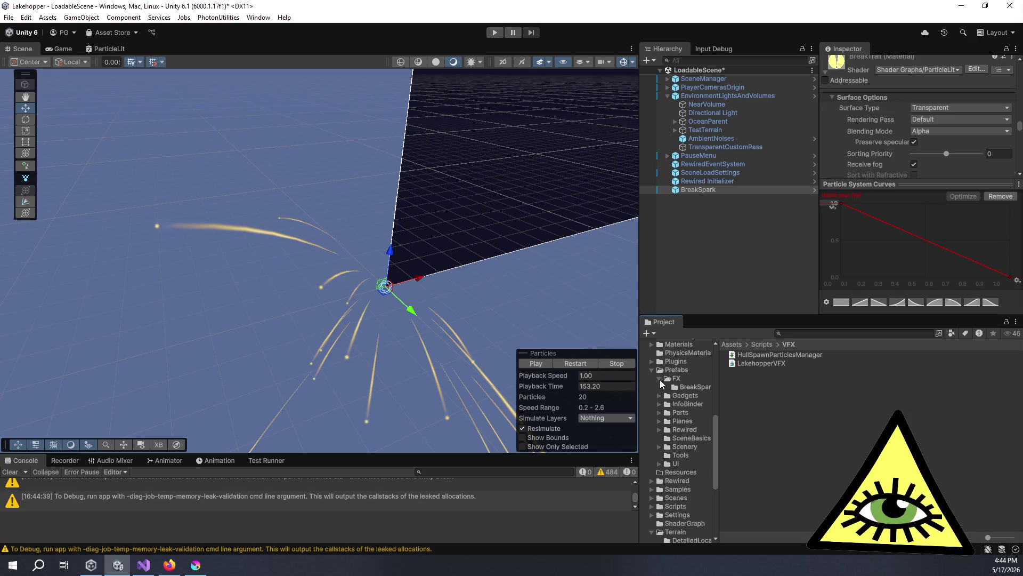
Set the BreakSpark folder's BreakTrail material Albedo texture to ParticleTrail.
left_click(684, 387)
left_click(764, 364)
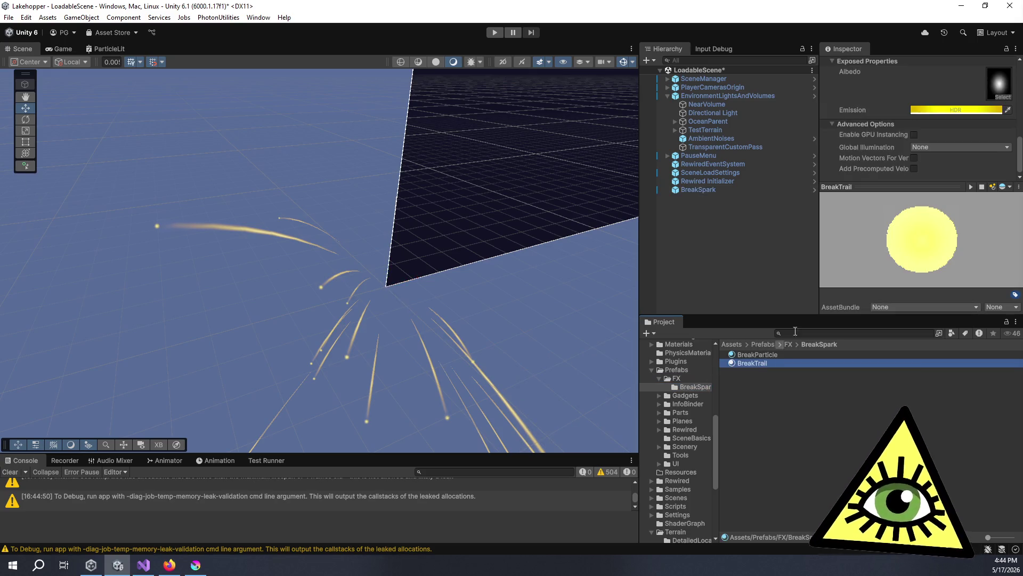
left_click(1004, 91)
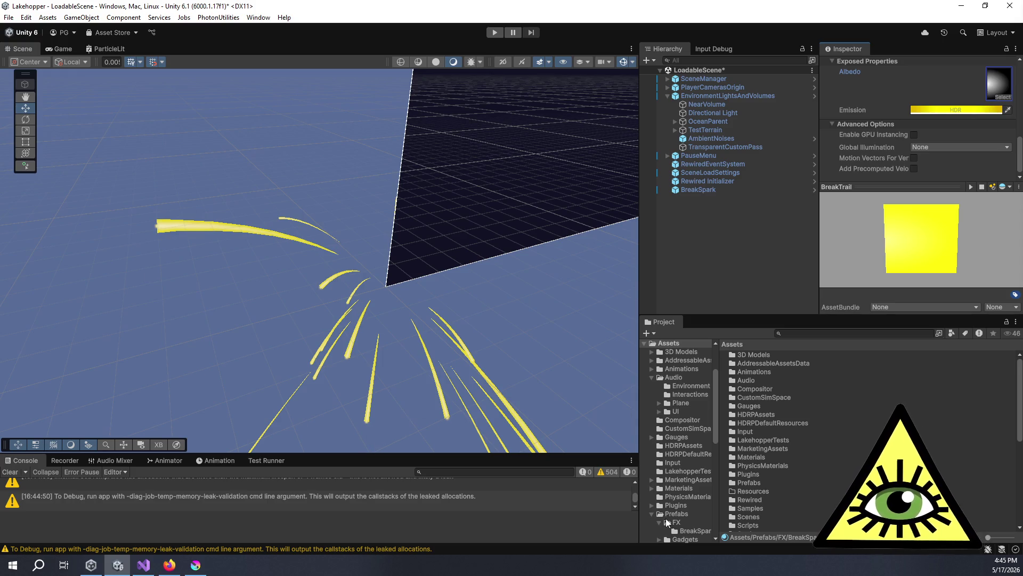
left_click(1002, 87)
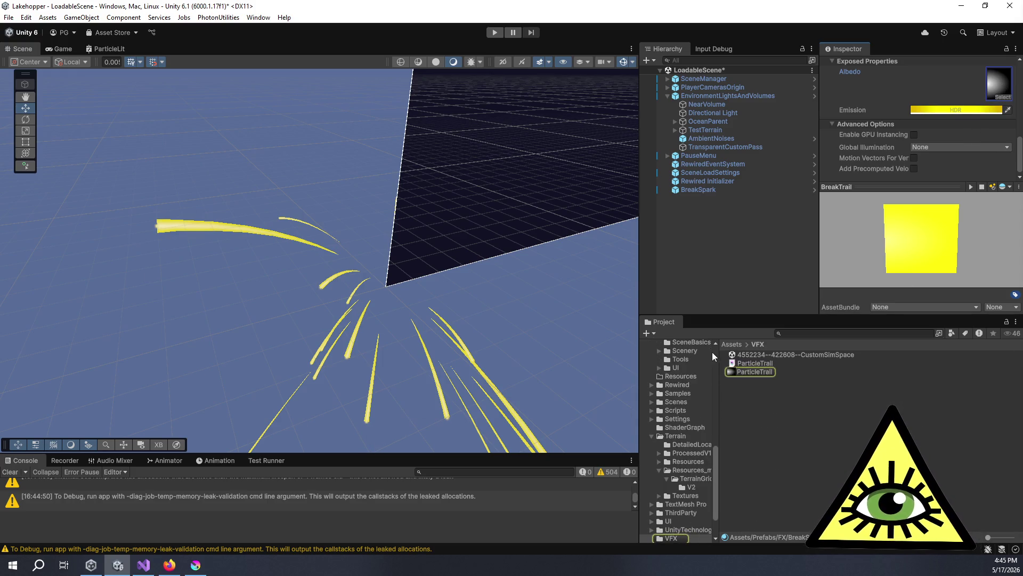